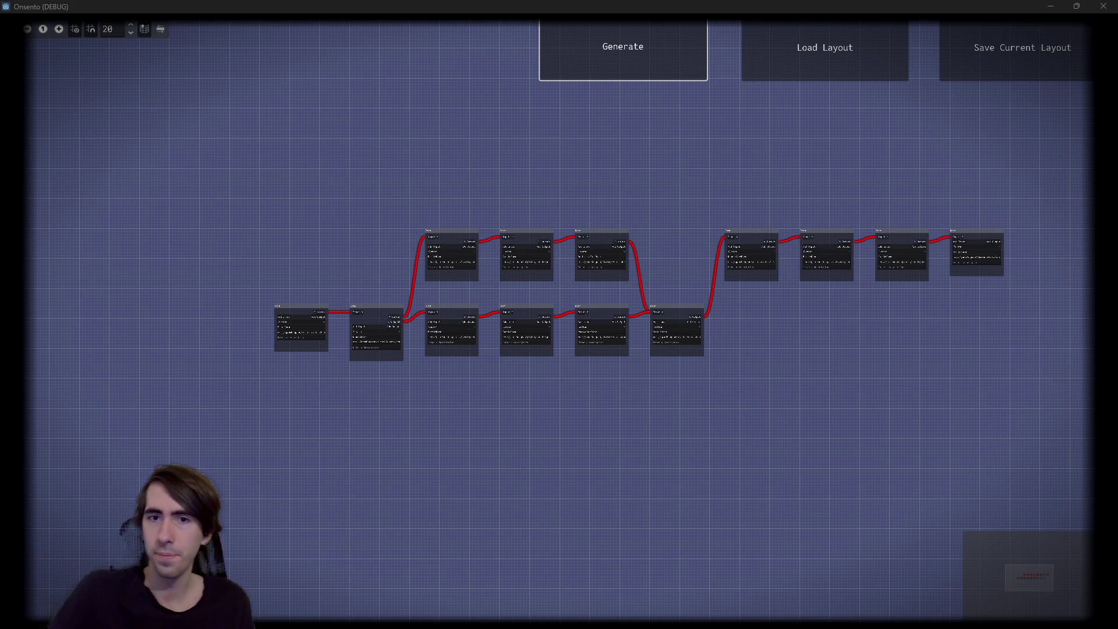
Zoom into the graph and regenerate the dungeon layout five times
scroll(531, 354, up, 2)
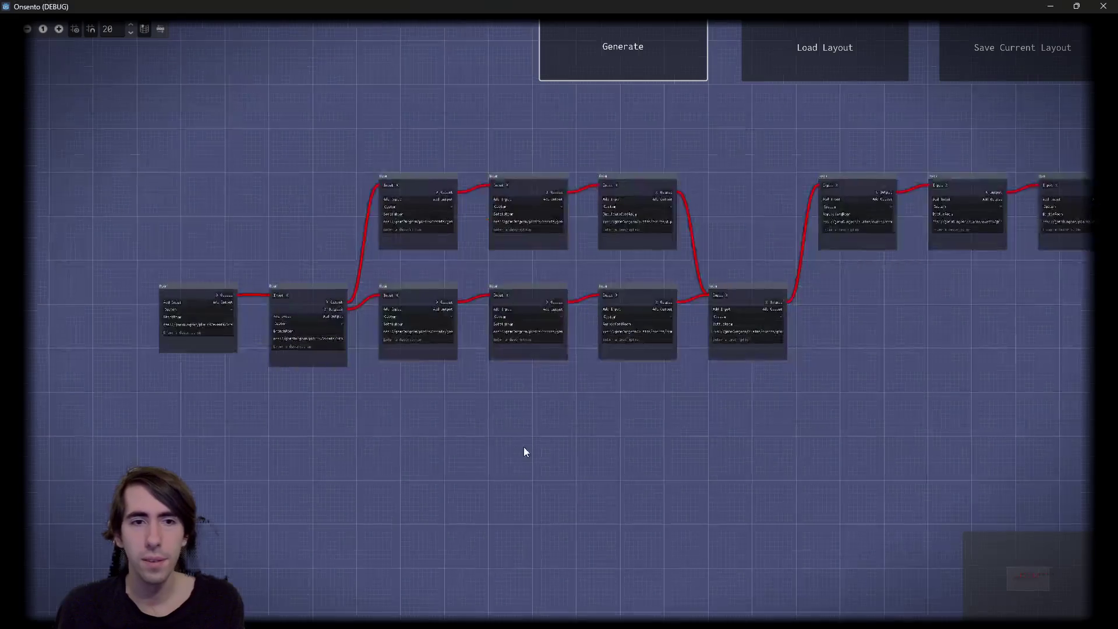
click(616, 69)
click(596, 71)
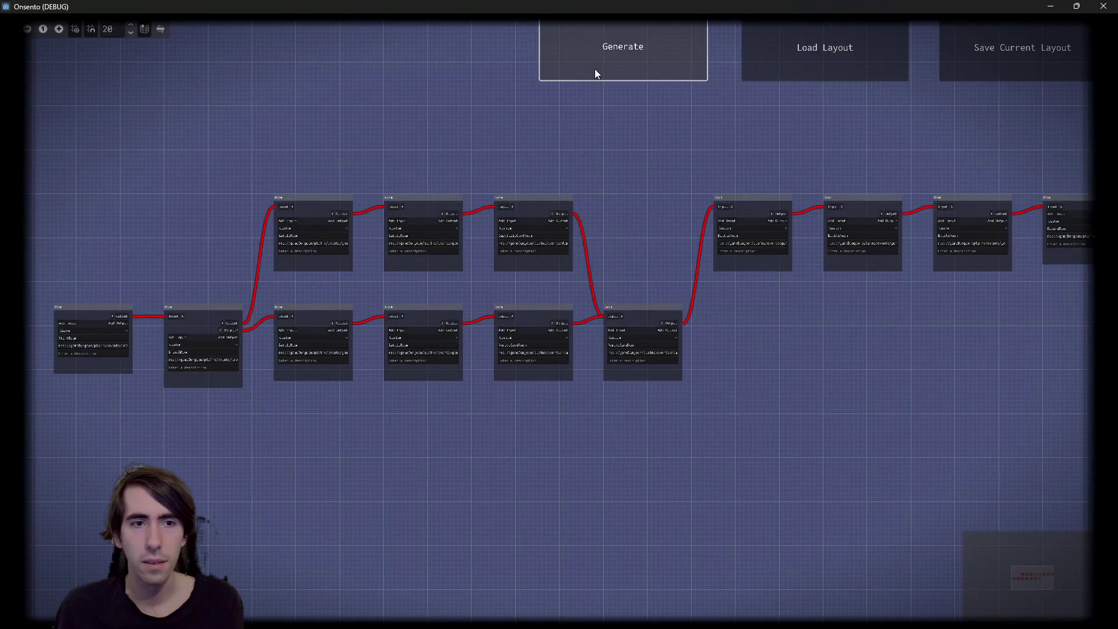
click(595, 69)
click(595, 68)
click(594, 69)
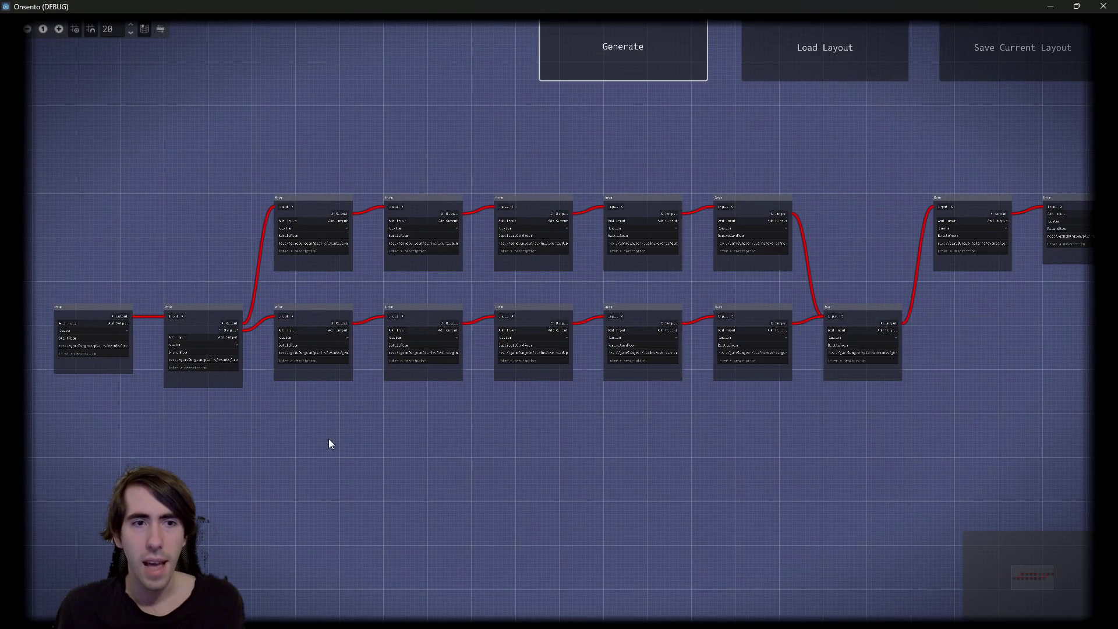
Select the BranchRoom node, pan around the graph, then close the Onsento (DEBUG) window
scroll(469, 394, up, 4)
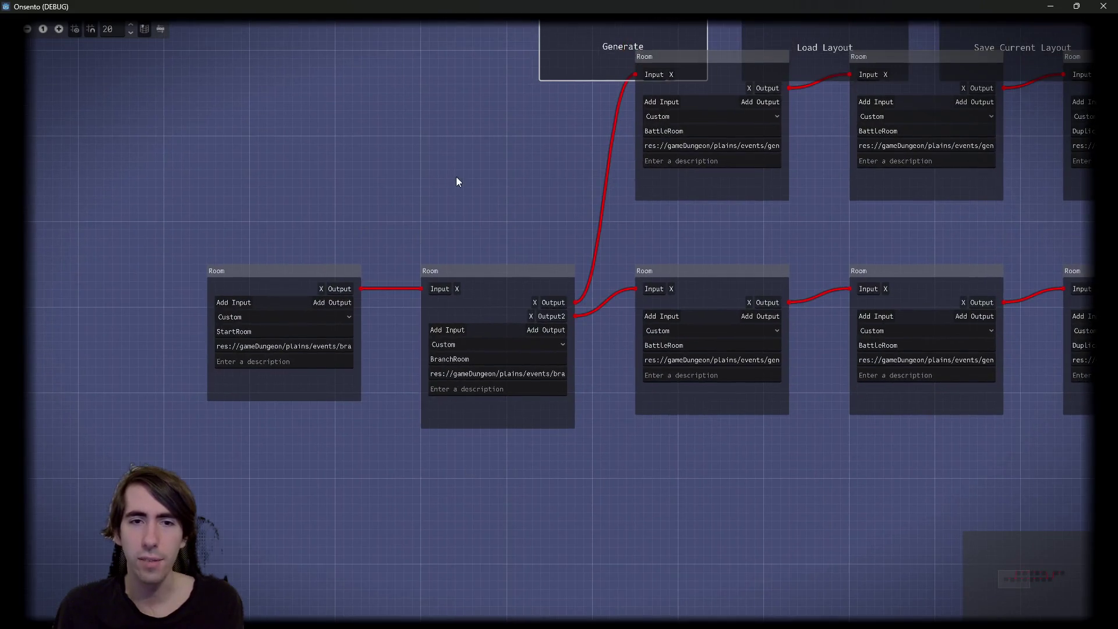
click(542, 279)
scroll(586, 504, right, 3)
scroll(721, 507, down, 2)
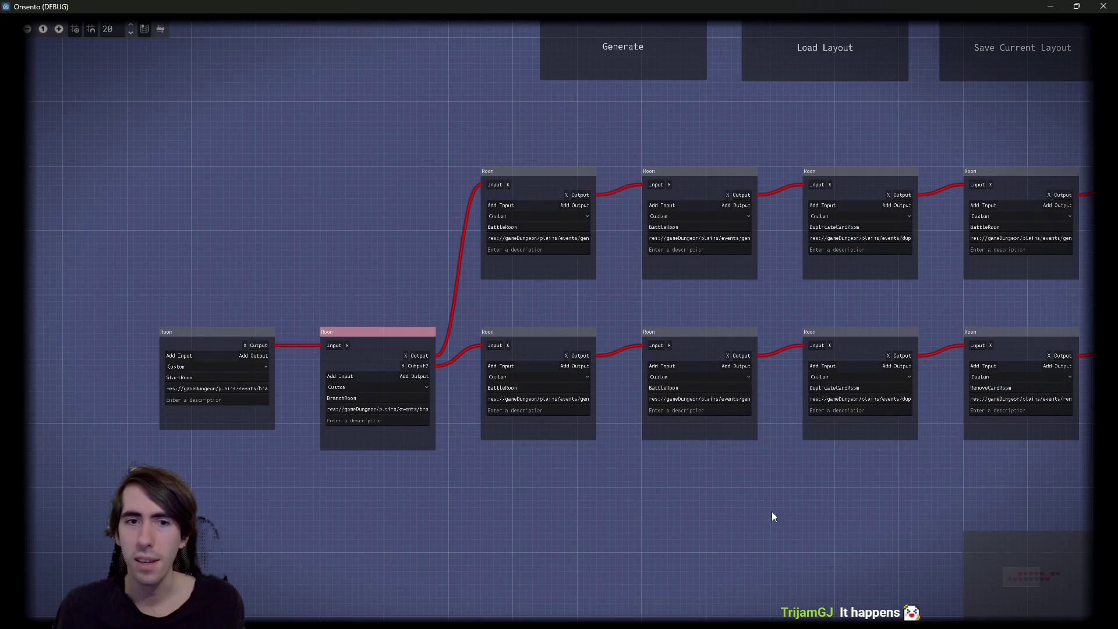
scroll(773, 516, right, 4)
scroll(495, 474, down, 1)
scroll(413, 467, left, 4)
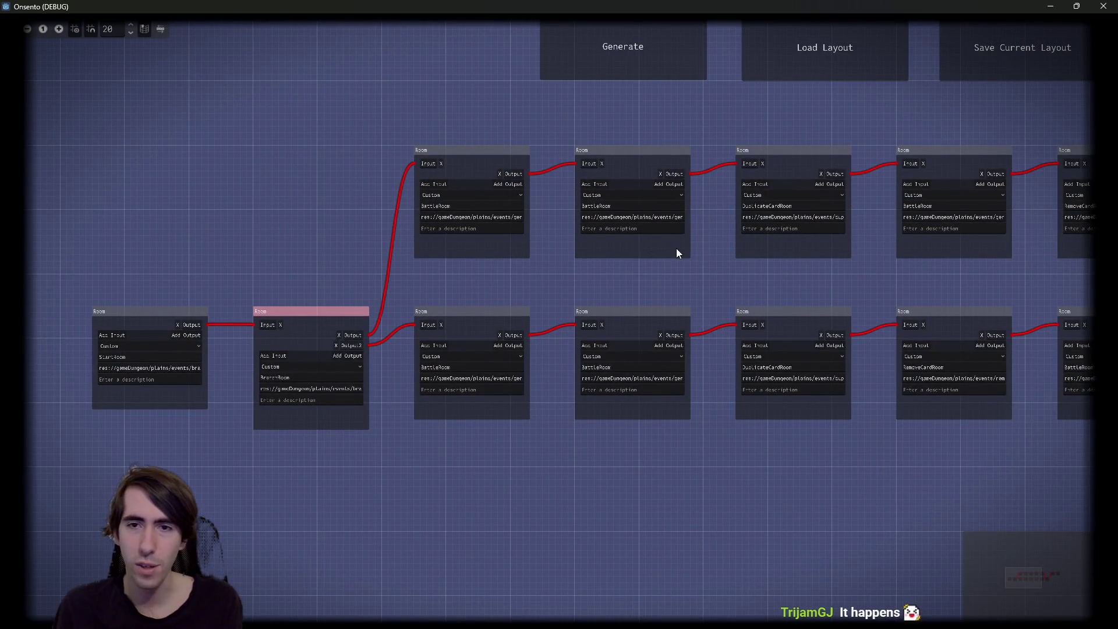
scroll(808, 277, right, 2)
scroll(840, 276, left, 4)
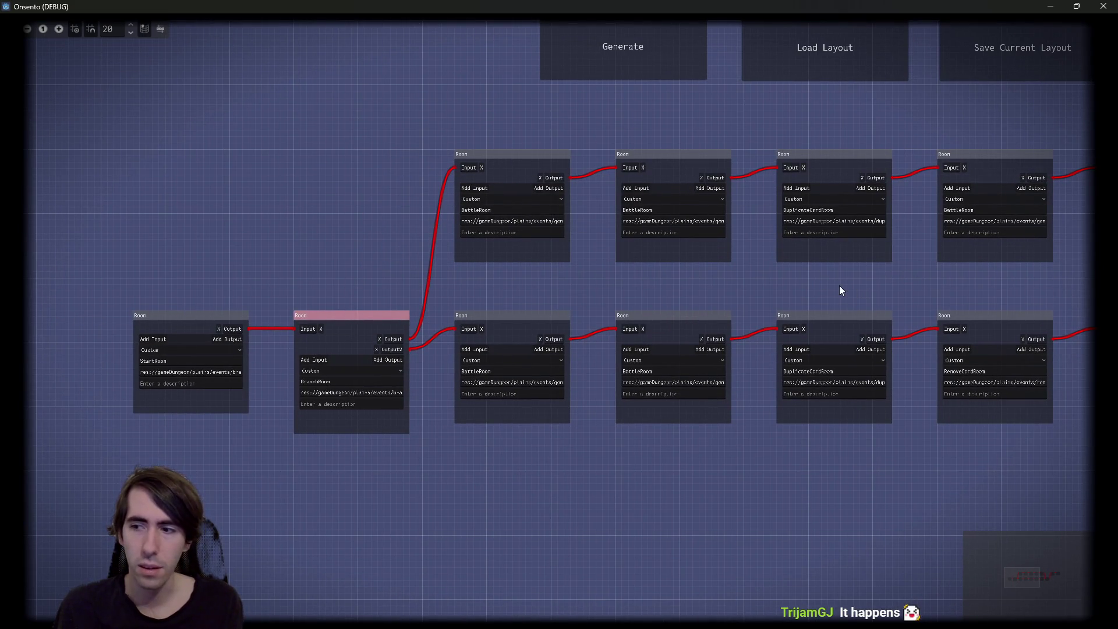
scroll(840, 286, right, 5)
scroll(442, 288, down, 1)
scroll(582, 274, left, 6)
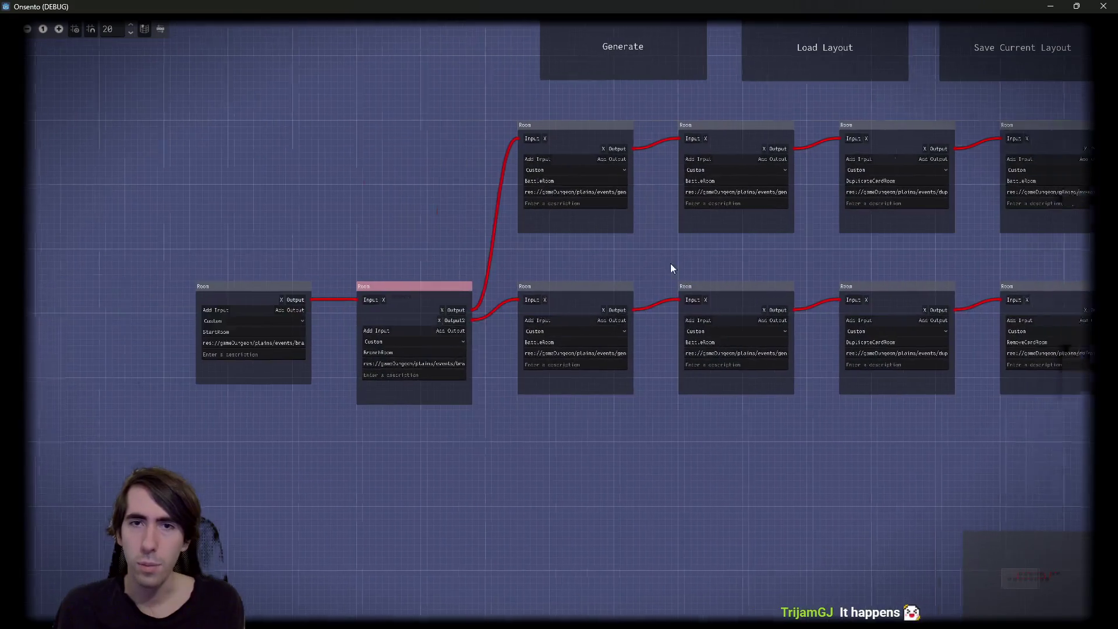
scroll(671, 268, left, 1)
click(1103, 5)
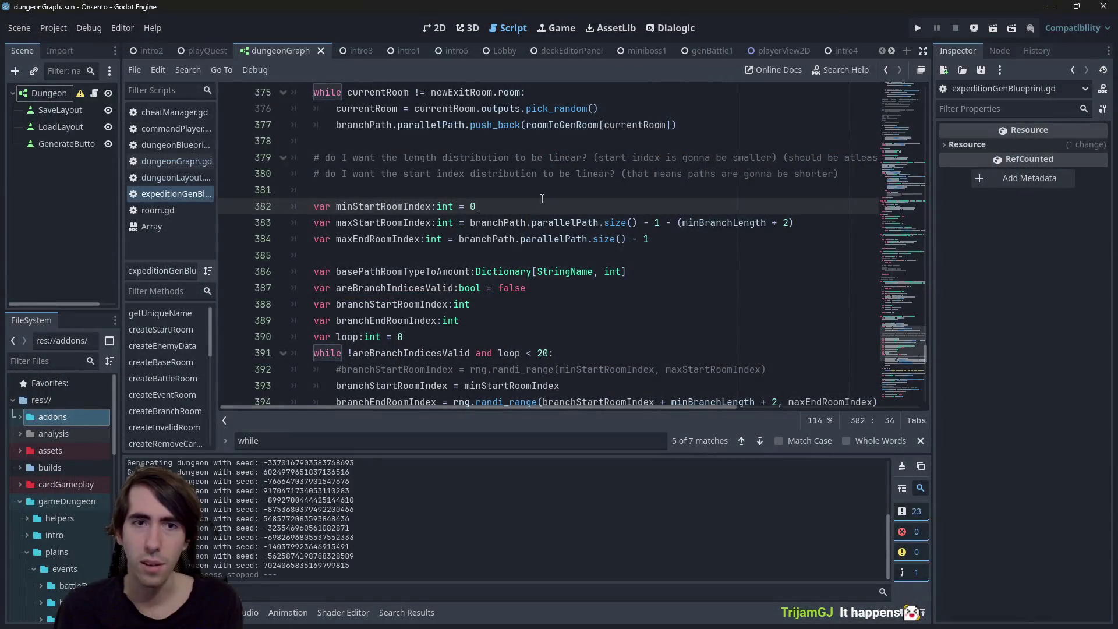
Change minStartRoomIndex from 0 to 1, launch the game, and check the maxStartRoomIndex line
key(BackSpace)
text(1)
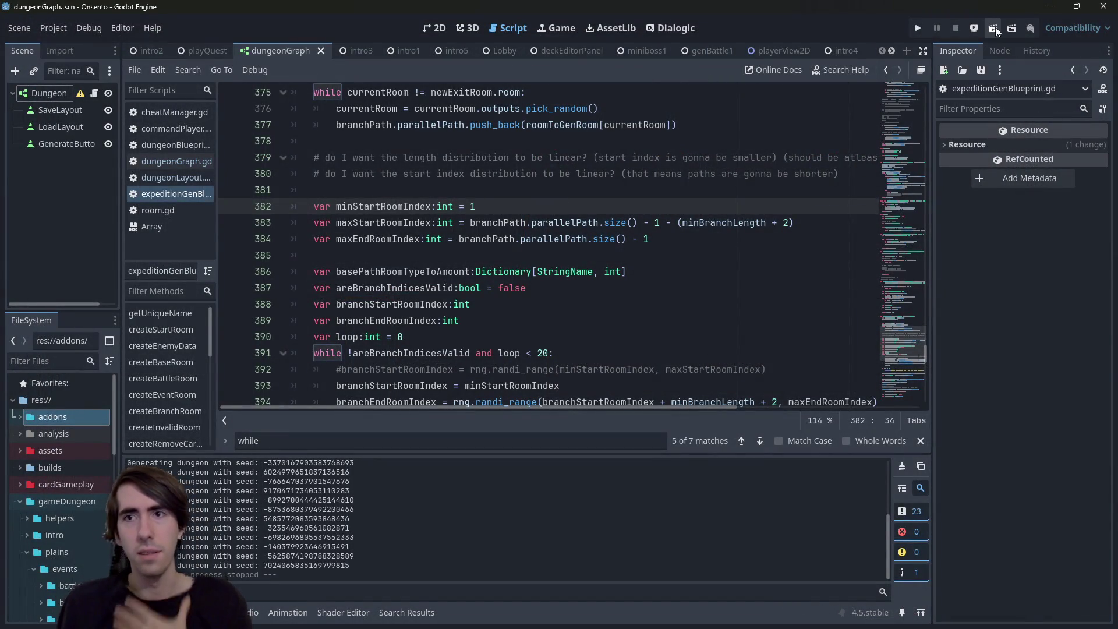
click(994, 27)
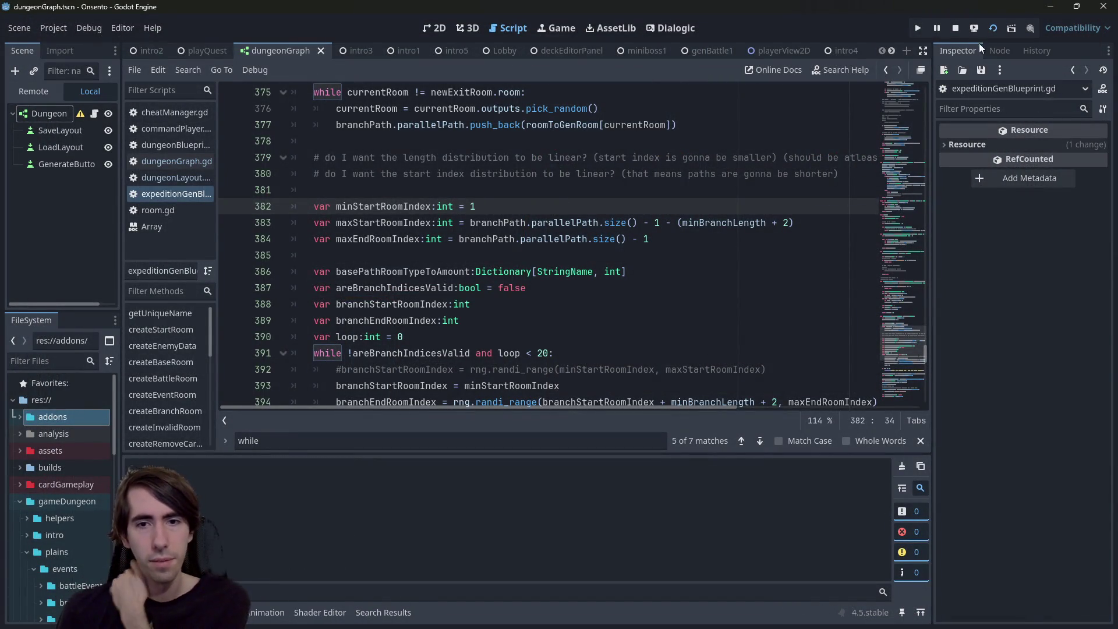
scroll(651, 253, down, 1)
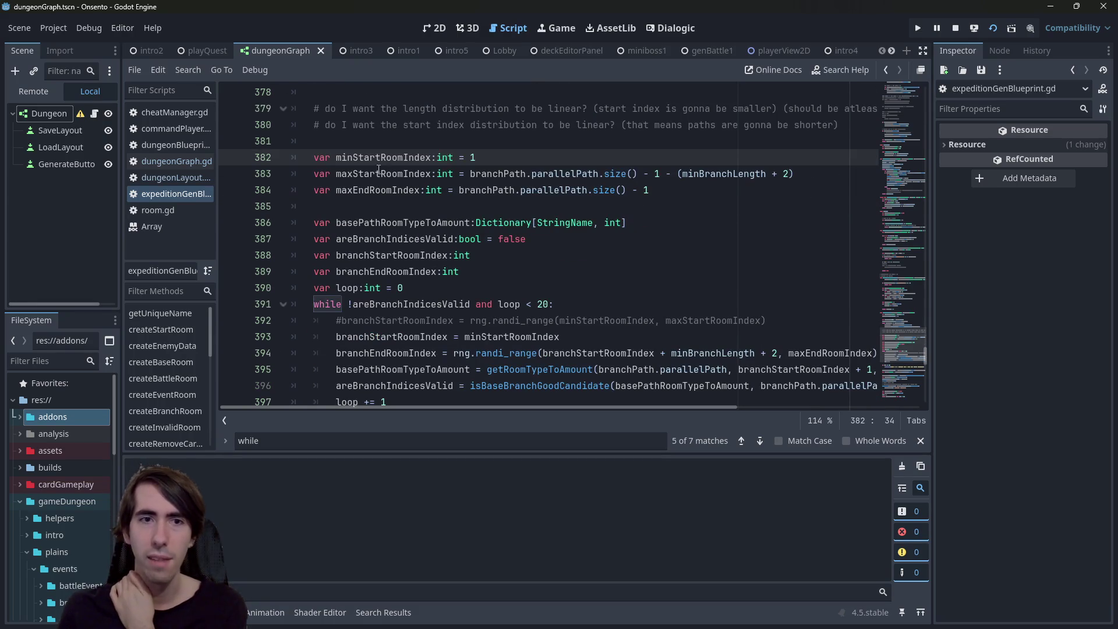
click(380, 173)
Bring up the running game, generate three dungeon layouts, then close it
key(F5)
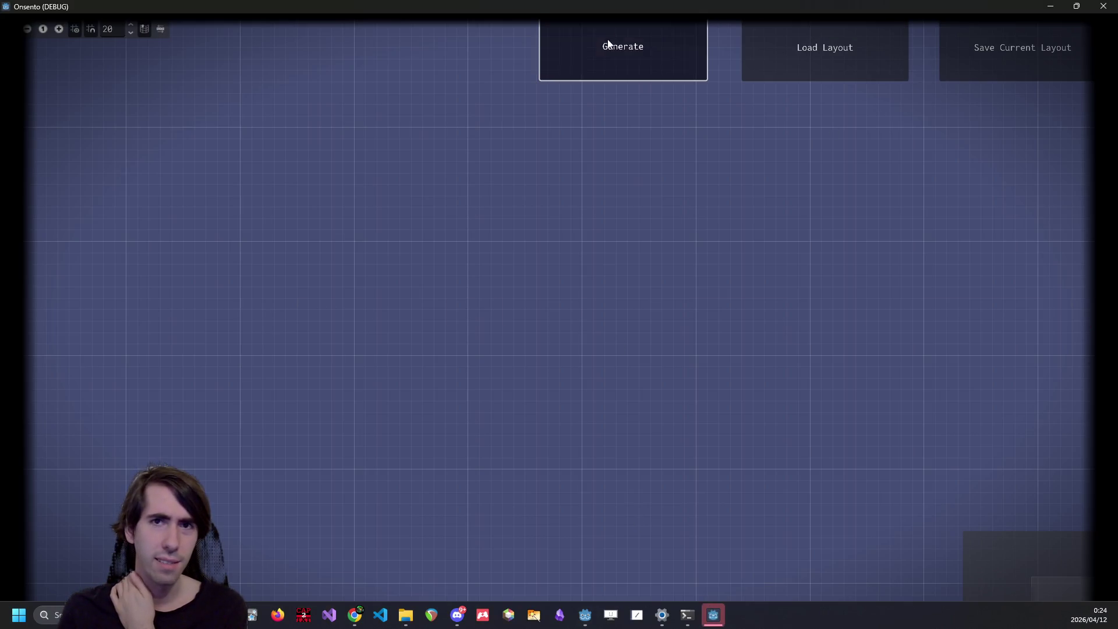
click(608, 44)
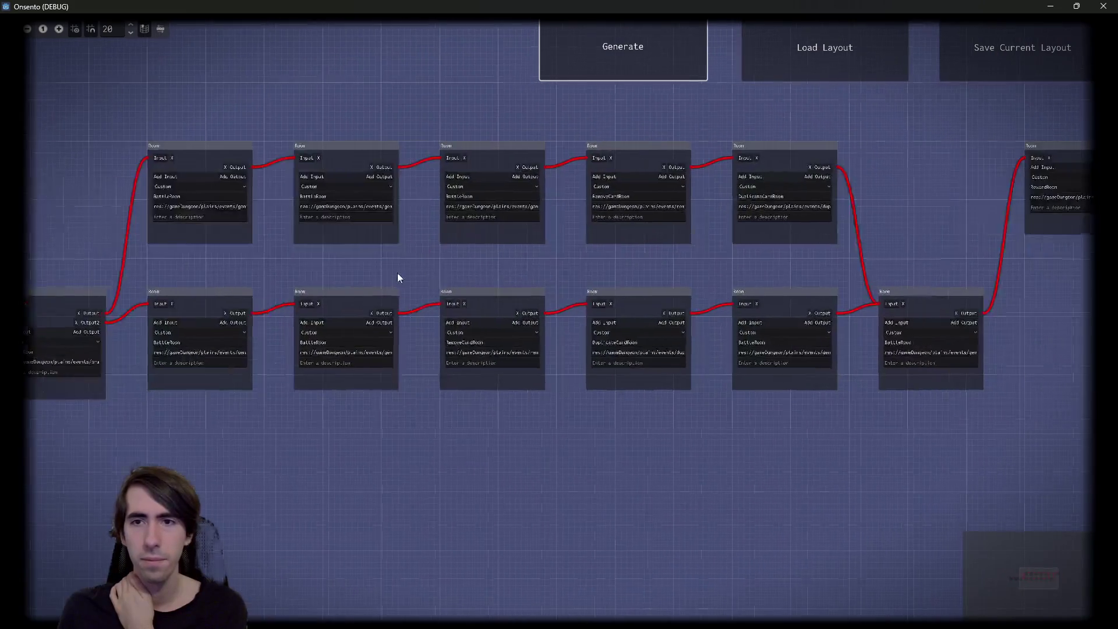
click(667, 26)
click(652, 69)
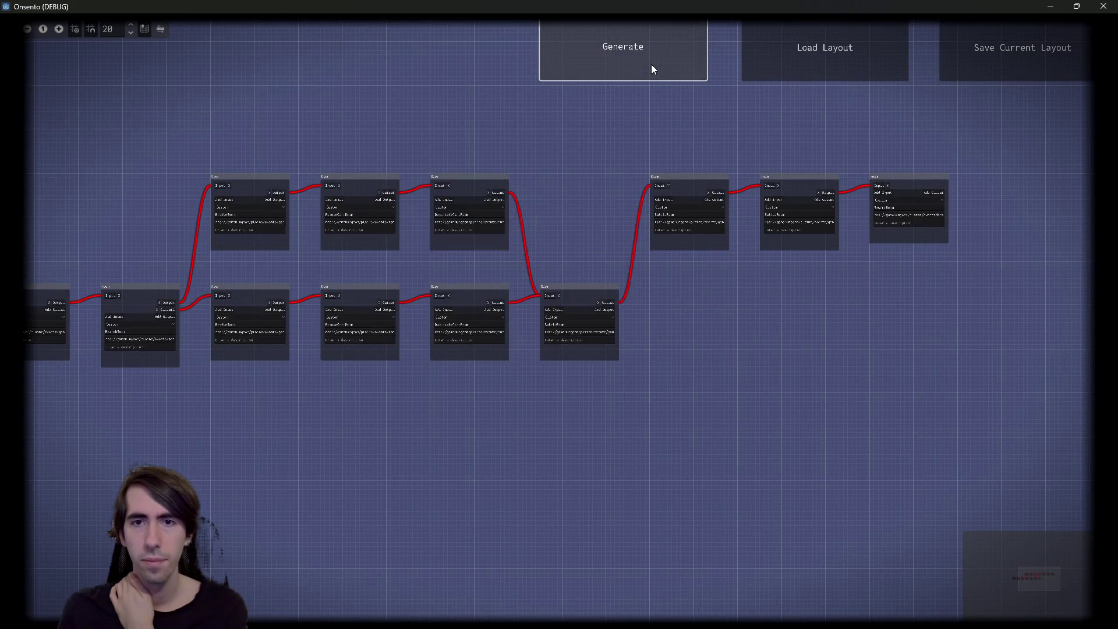
click(1102, 5)
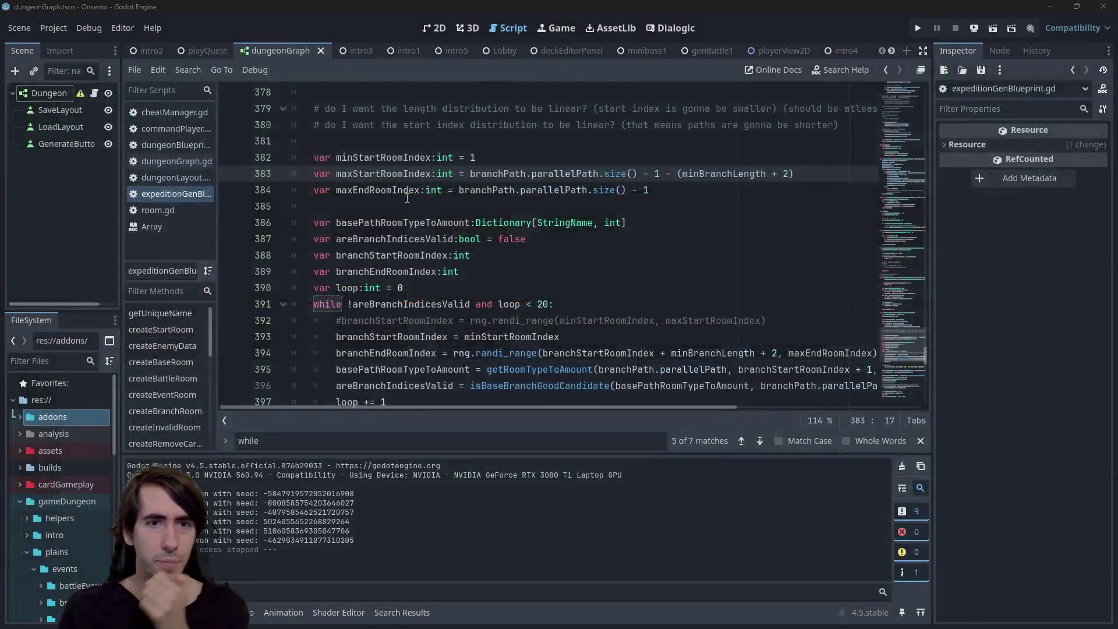
Add another generateBranch(startRoom, newExitRoom) call in generate() and run the current scene
scroll(305, 163, up, 4)
double_click(337, 141)
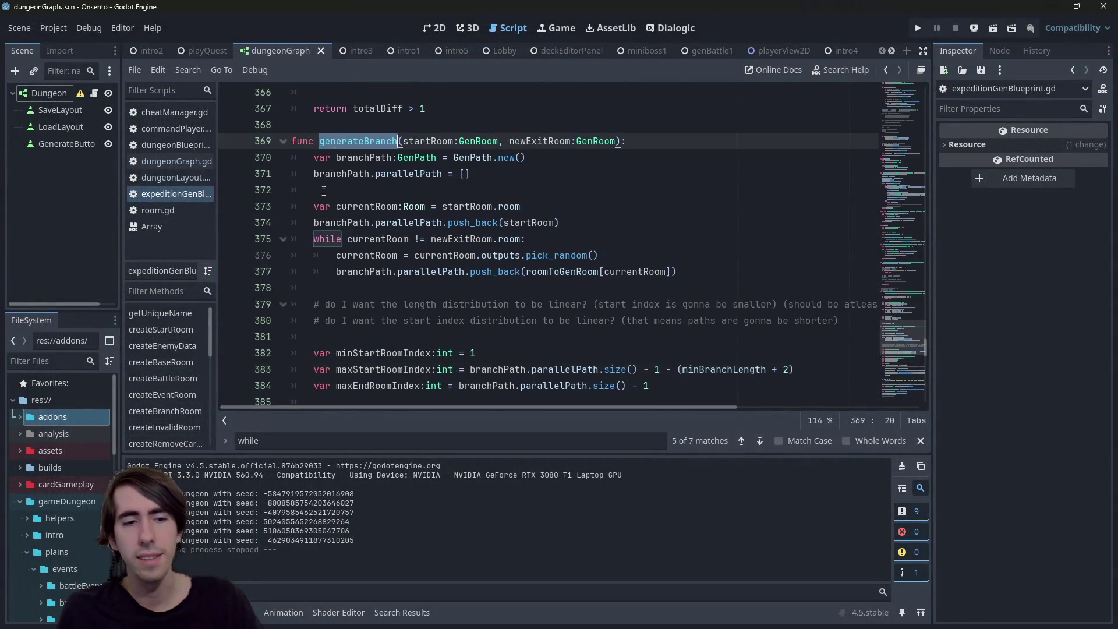
scroll(574, 226, down, 20)
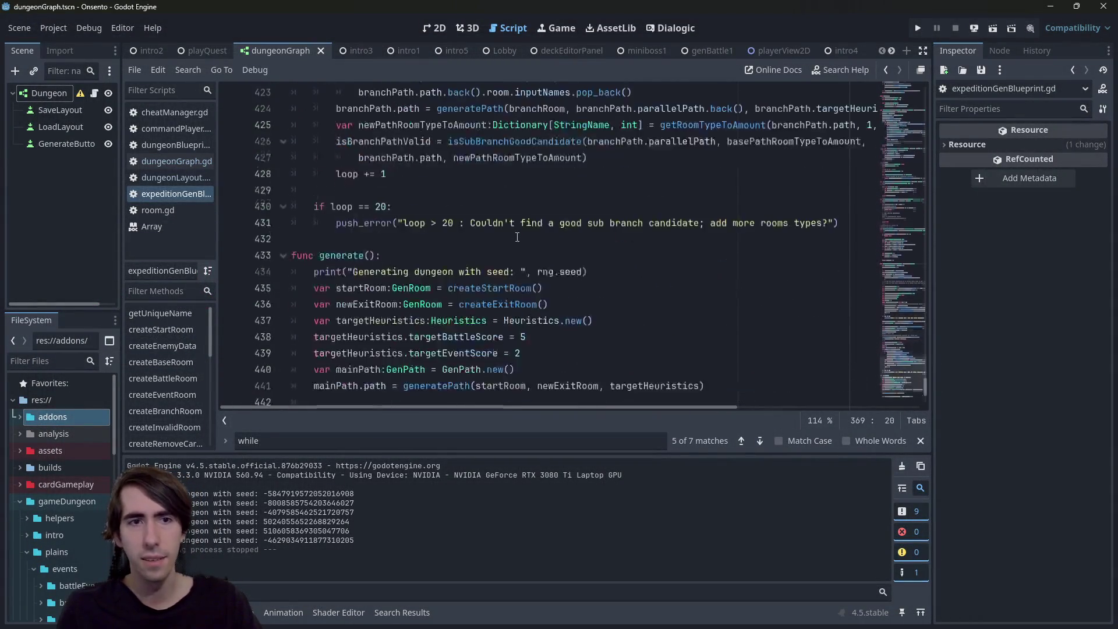
click(541, 256)
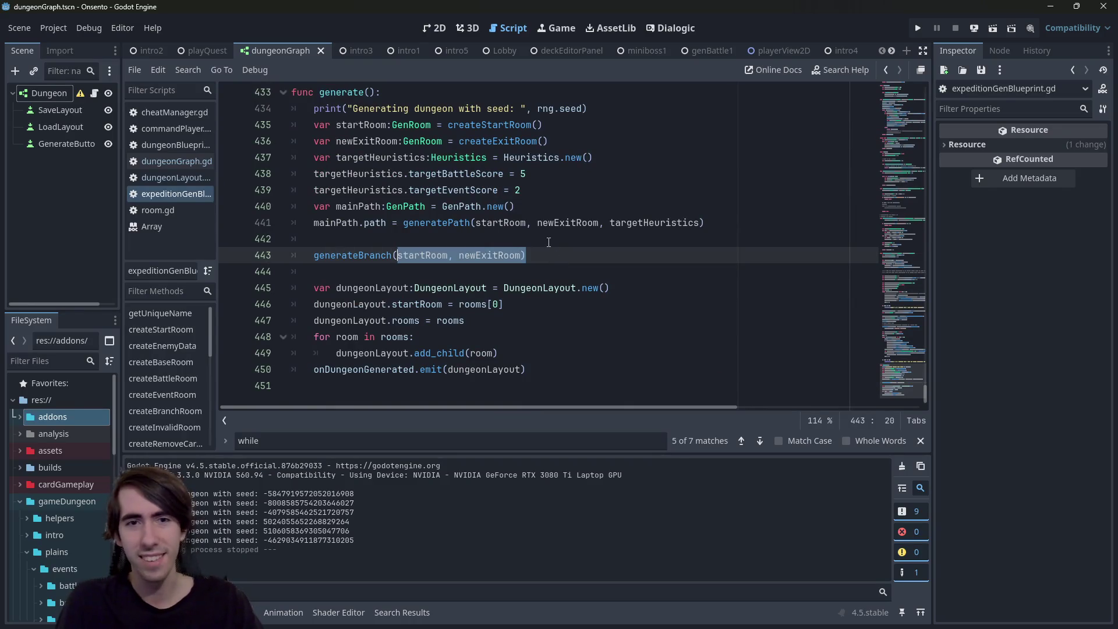
key(Return)
text(generateBranch(startRoom, newExitRoom))
key(Return)
key(ctrl+v)
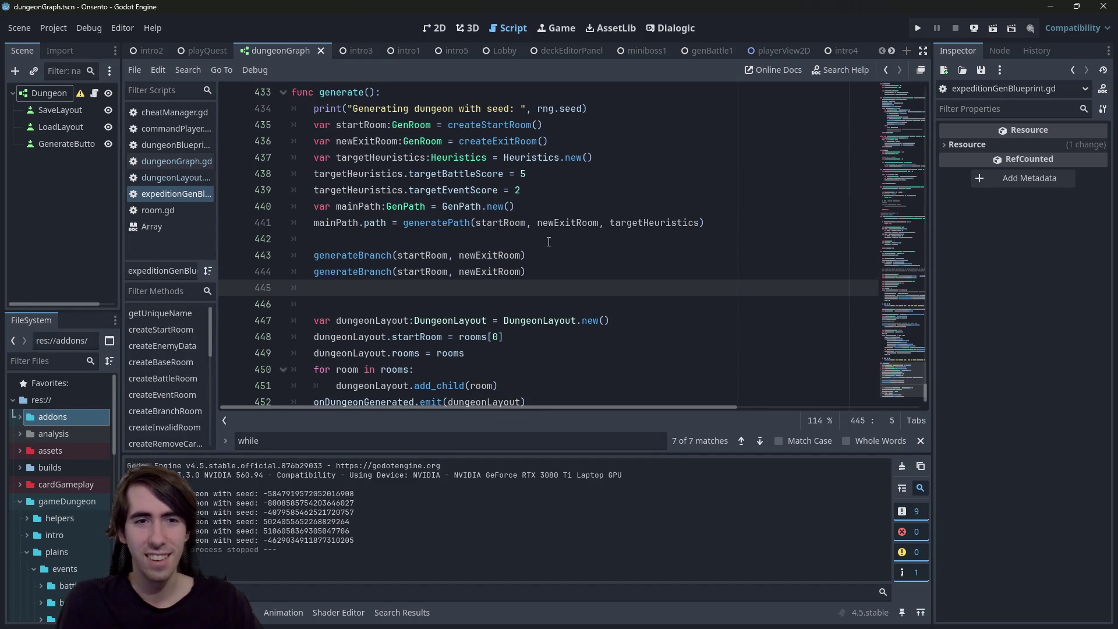
click(993, 28)
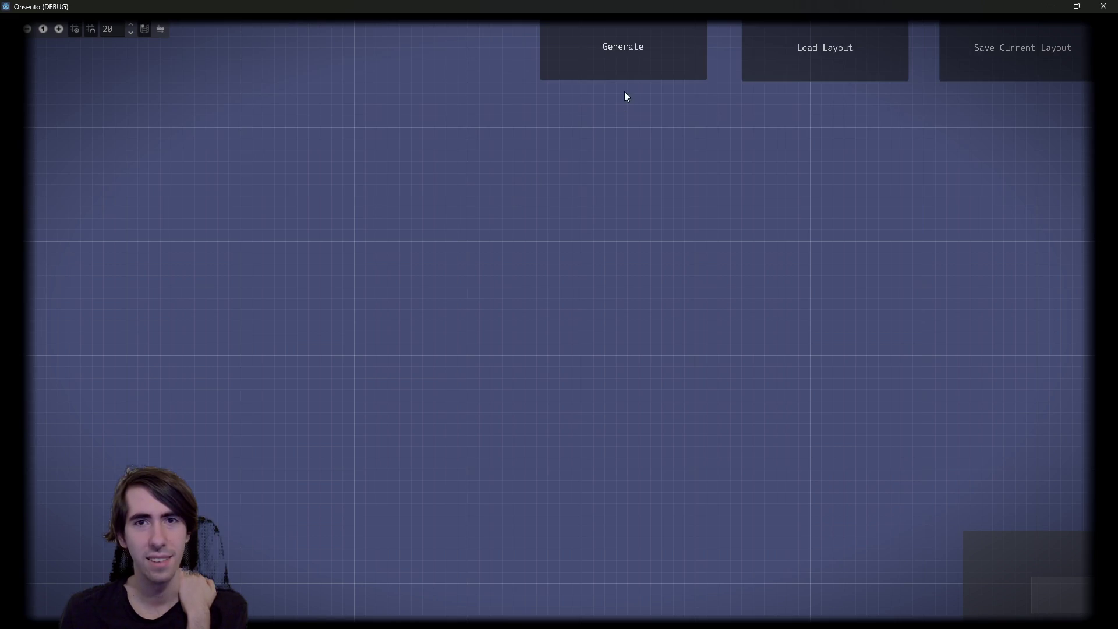
Generate a dungeon layout, pan it into view, and regenerate it with Space
click(624, 93)
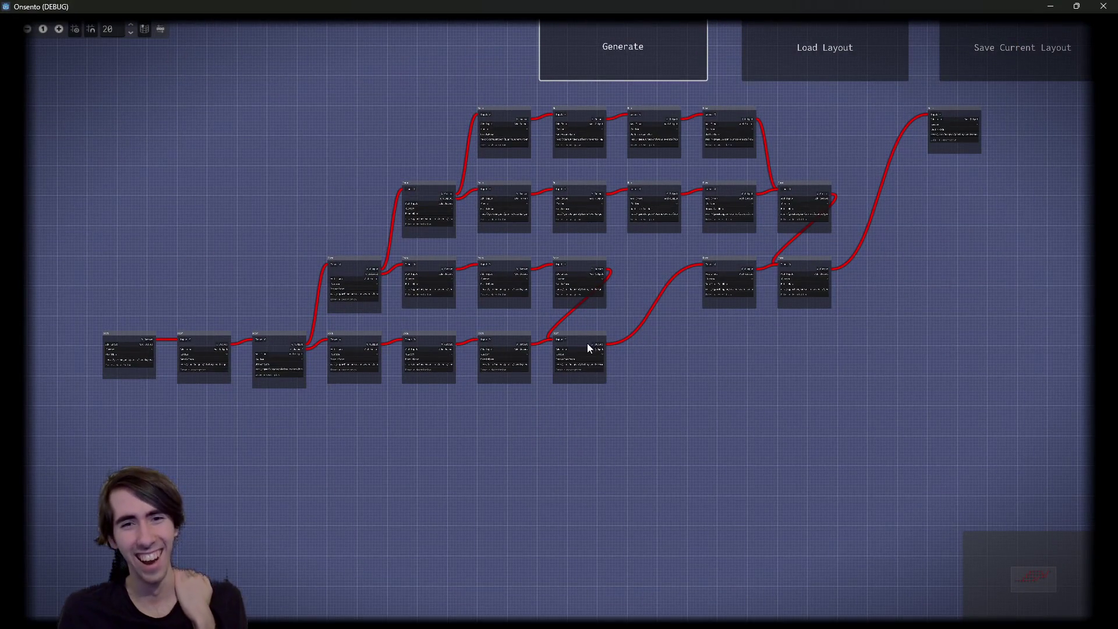
drag(679, 427, 694, 475)
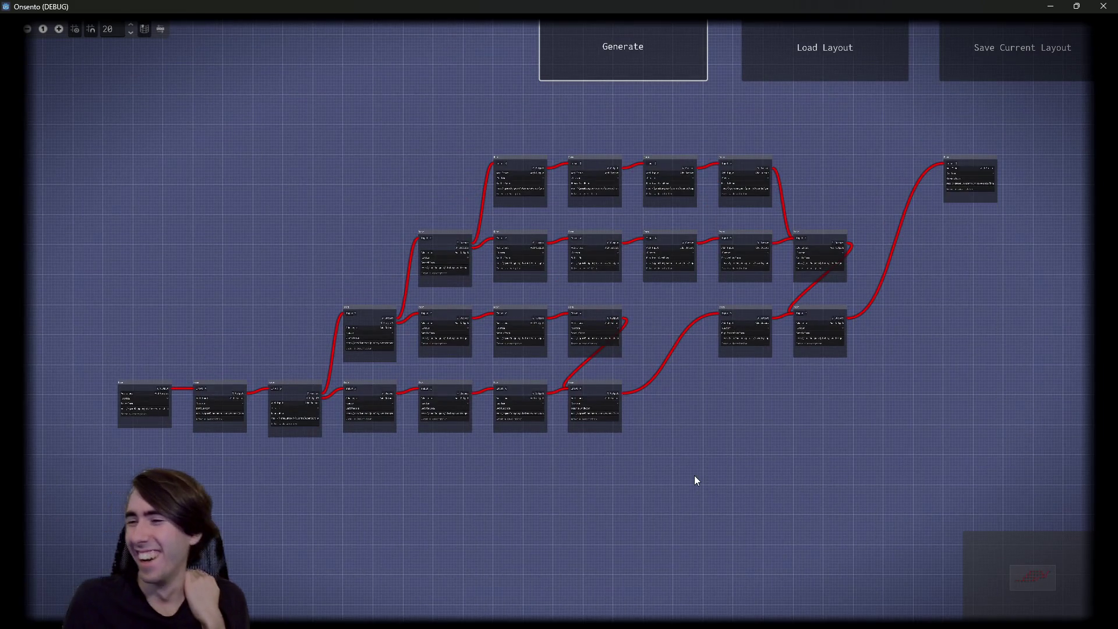
scroll(460, 428, up, 5)
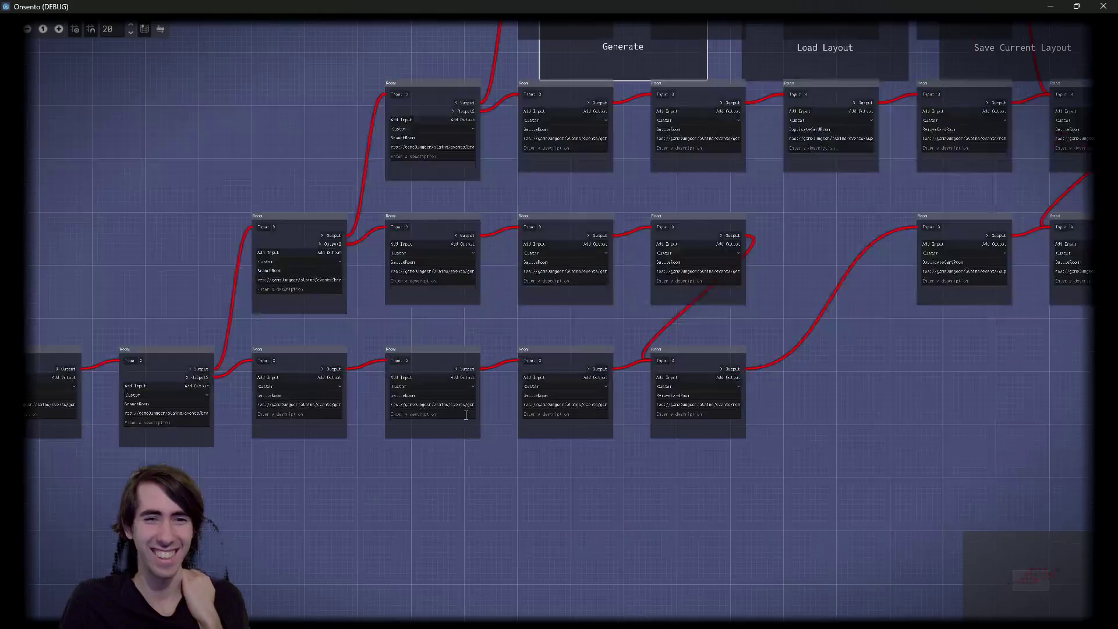
key(space)
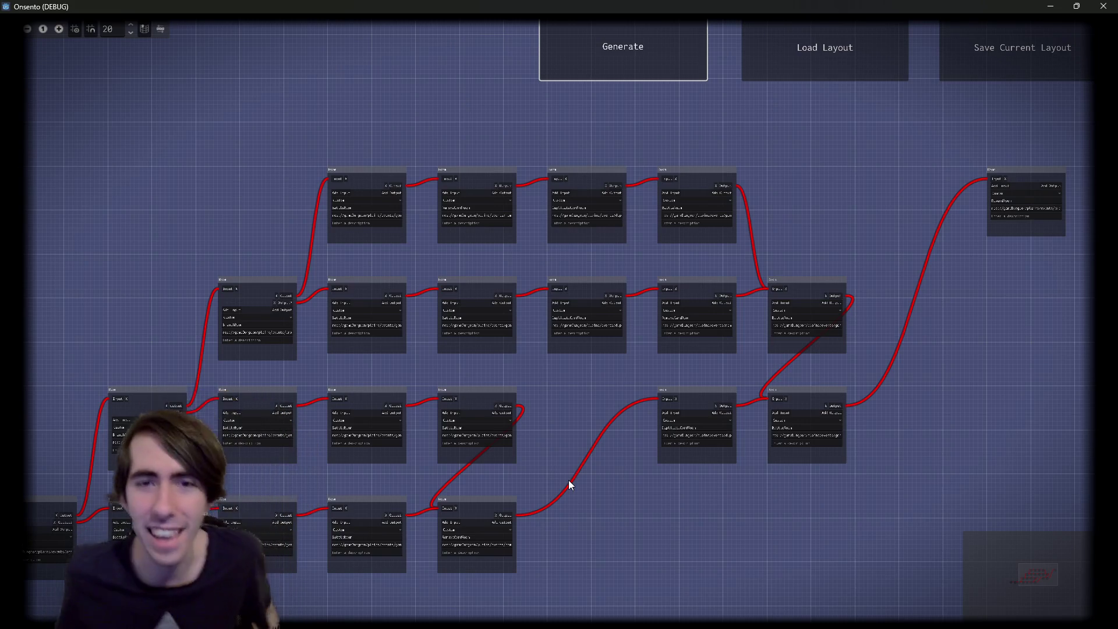
mouse_move(518, 446)
mouse_down()
mouse_move(715, 466)
mouse_move(714, 450)
mouse_up()
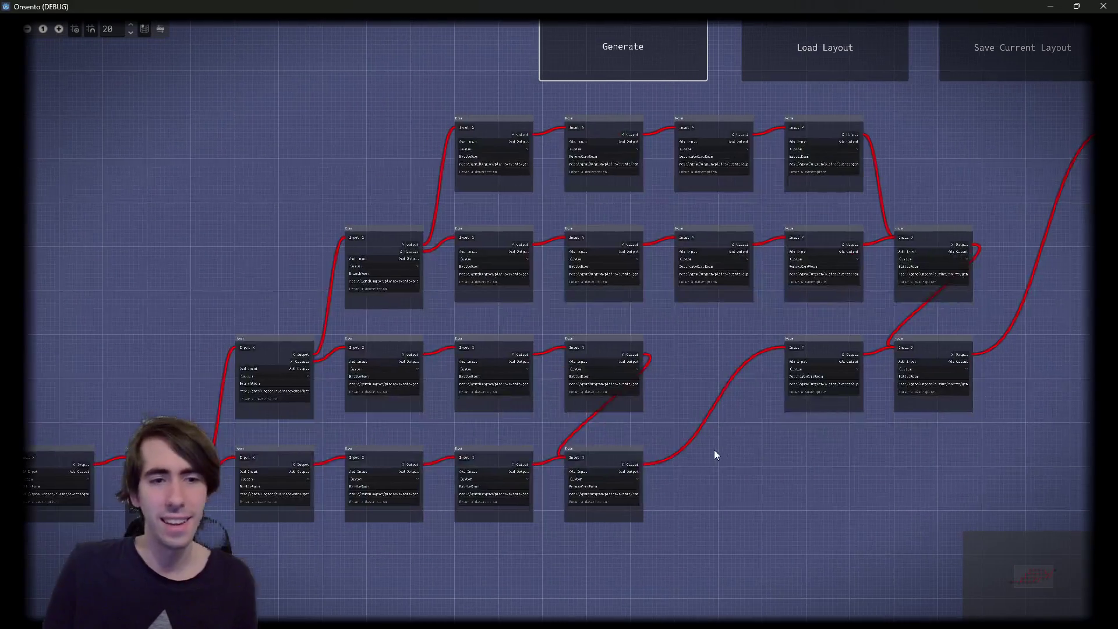
Drag room nodes into cleaner middle and bottom rows, then select the BranchRoom node
drag(238, 269, 963, 300)
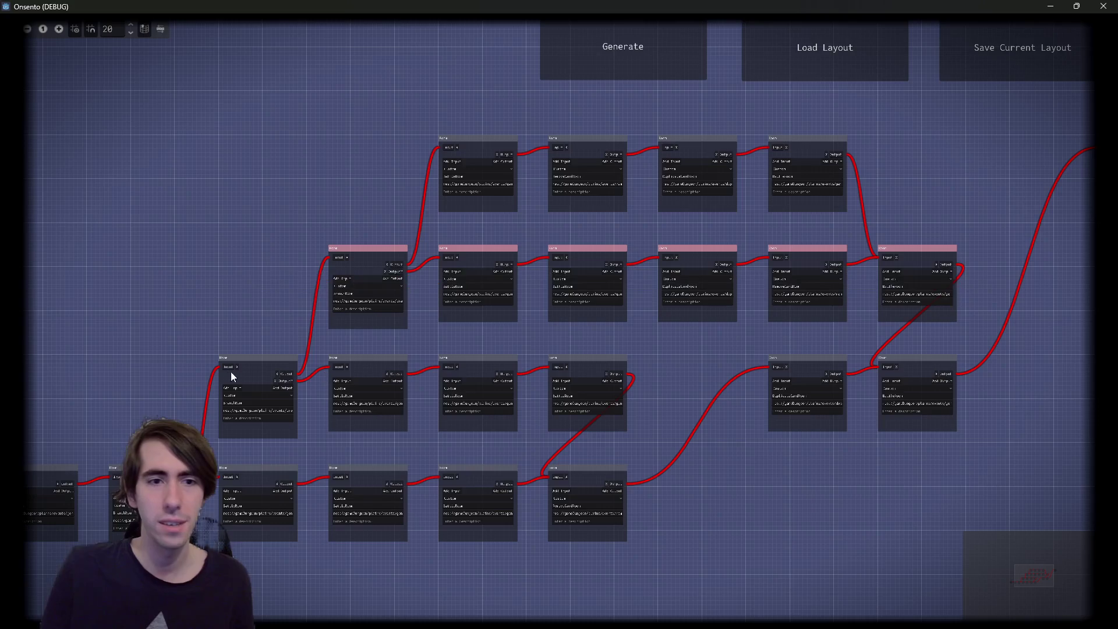
drag(253, 362, 250, 244)
drag(164, 257, 963, 290)
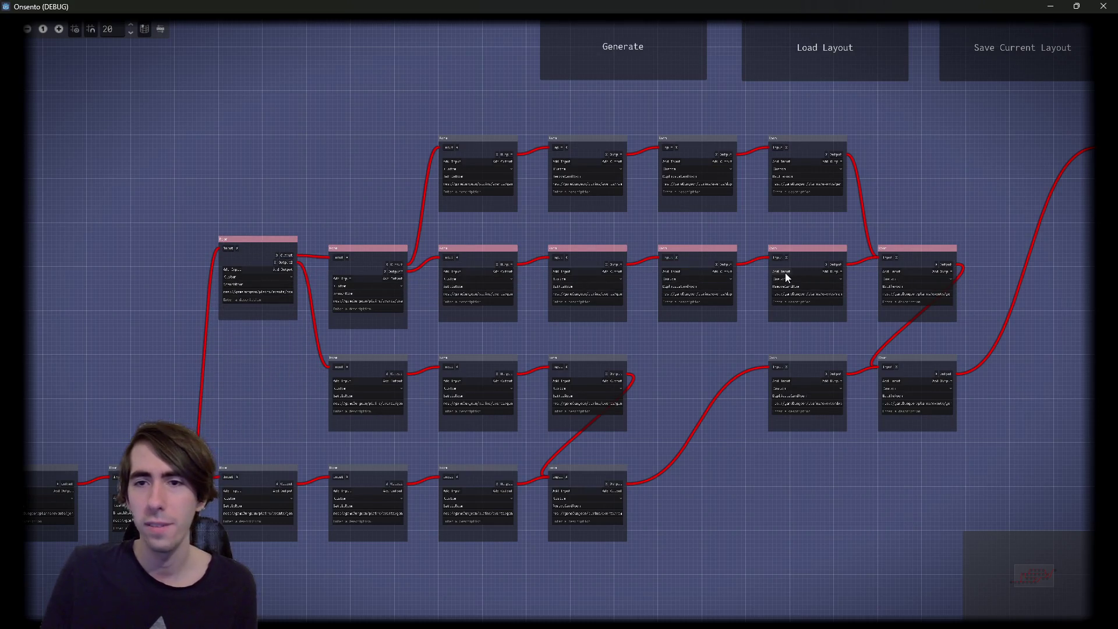
drag(831, 491, 786, 448)
click(761, 325)
mouse_move(761, 324)
mouse_down()
mouse_move(786, 429)
mouse_move(746, 416)
mouse_up()
mouse_move(174, 544)
mouse_down()
mouse_move(343, 470)
mouse_move(421, 453)
mouse_move(887, 432)
mouse_move(798, 527)
mouse_up()
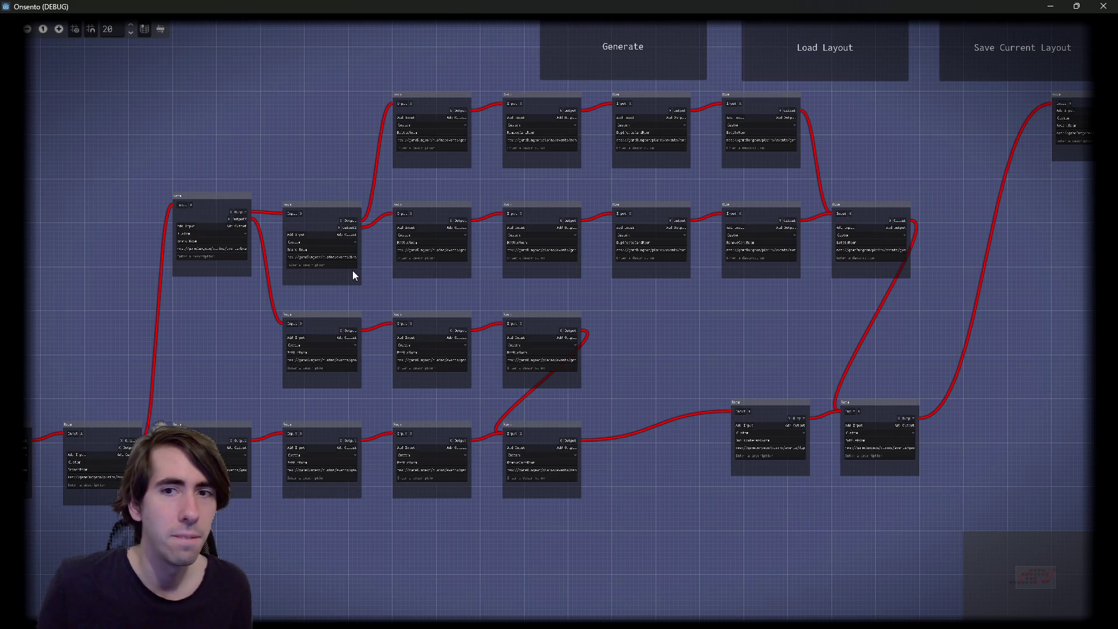
scroll(346, 271, up, 3)
double_click(263, 224)
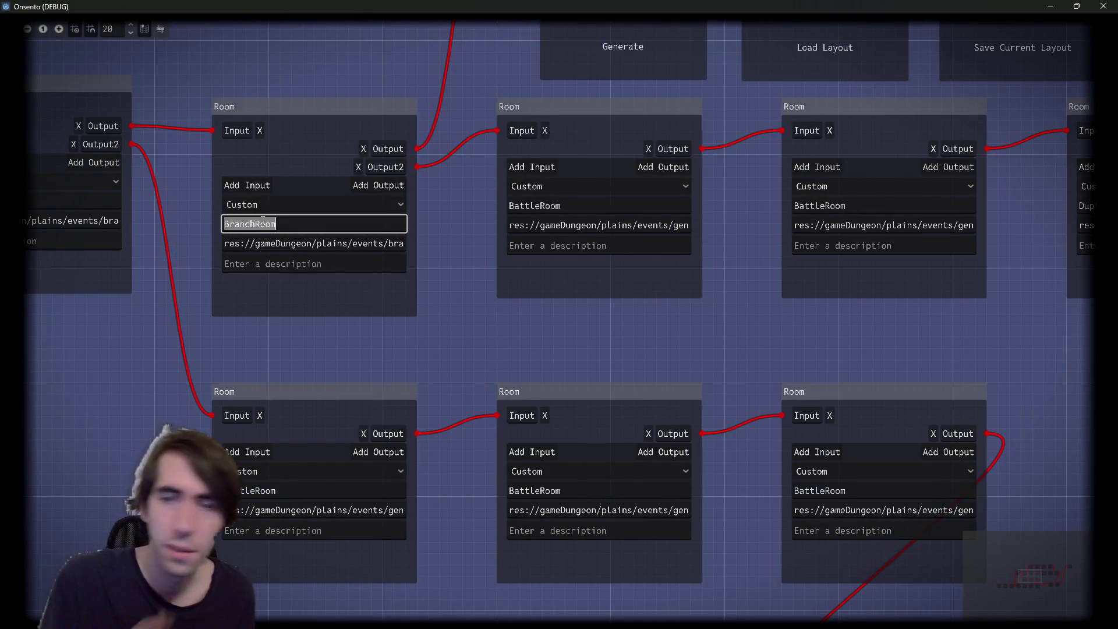
Box-select the middle and bottom rows of room nodes and select the BranchRoom node
scroll(293, 324, down, 2)
scroll(309, 327, down, 4)
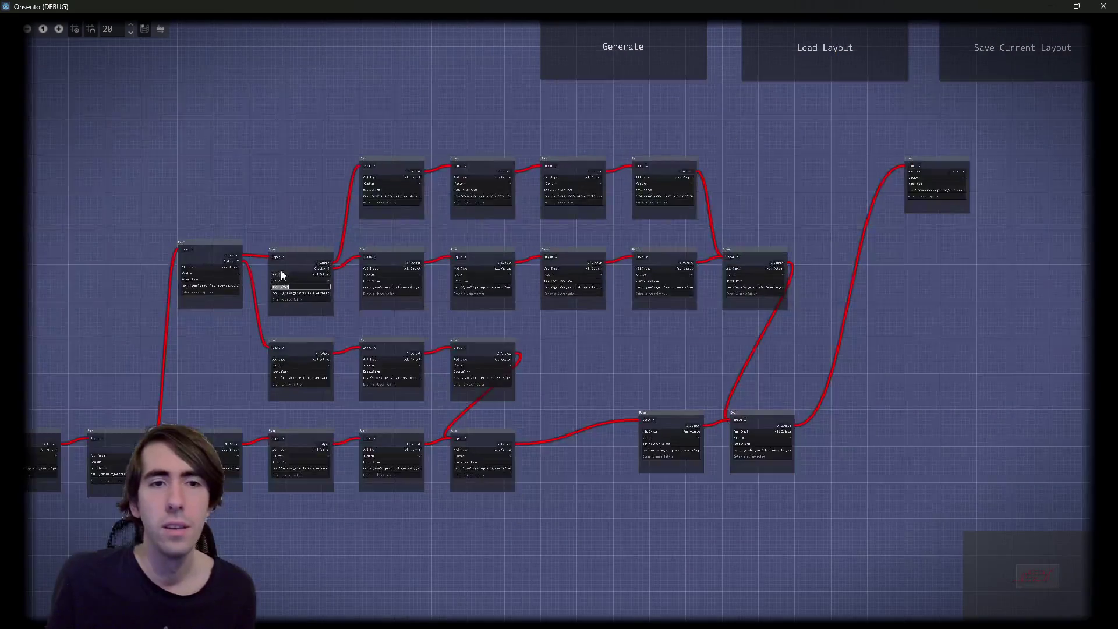
drag(116, 260, 756, 287)
drag(810, 542, 210, 447)
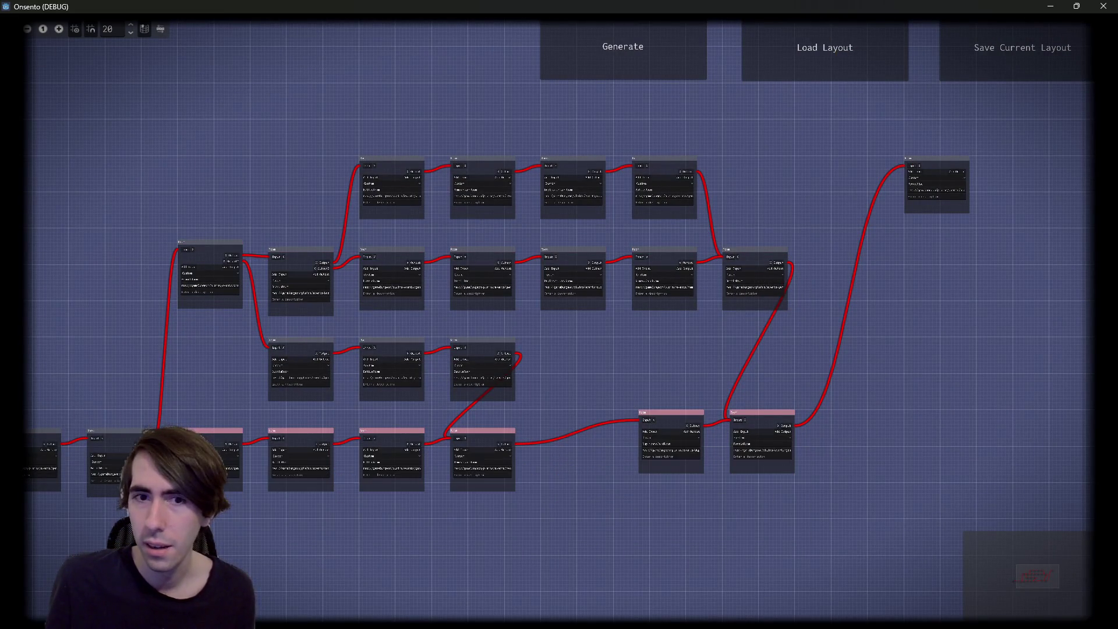
scroll(212, 283, up, 5)
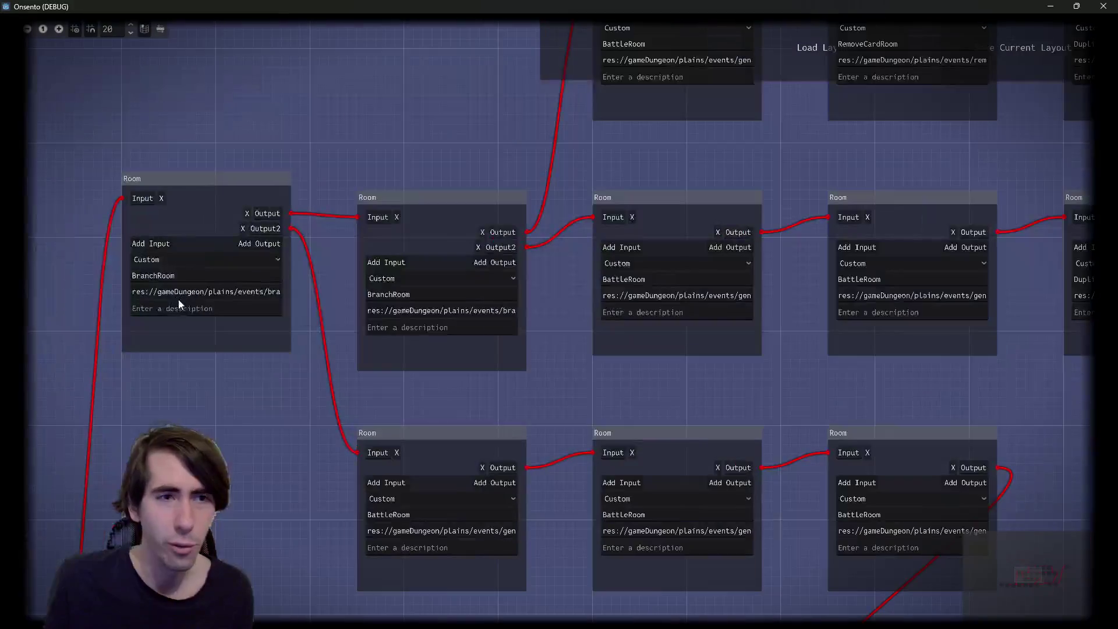
double_click(173, 280)
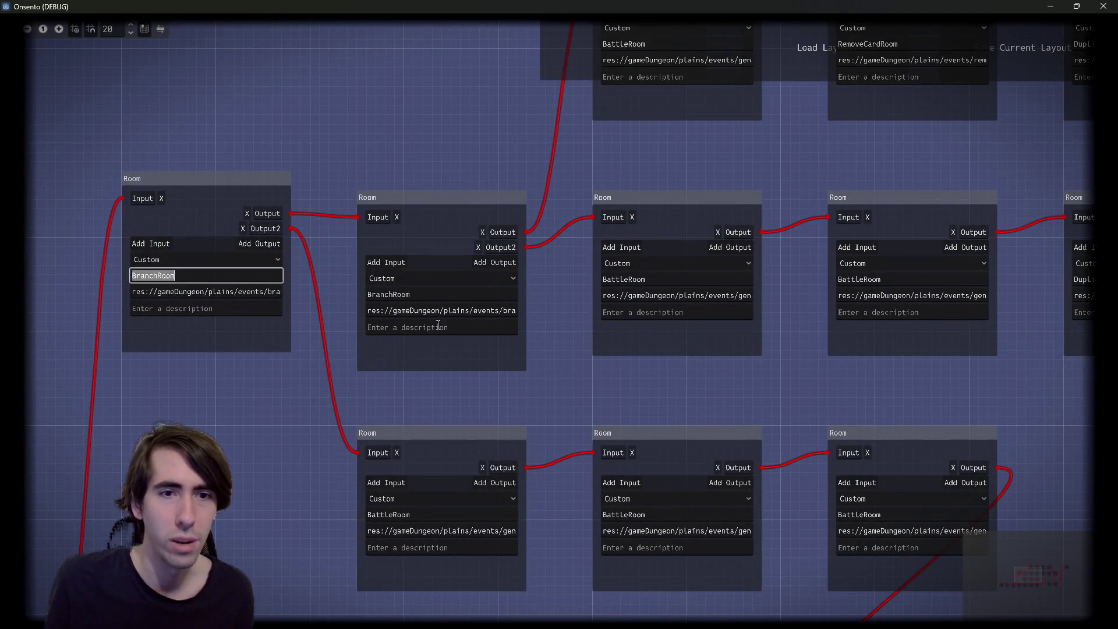
scroll(423, 326, down, 3)
mouse_move(421, 330)
mouse_down()
mouse_move(256, 232)
mouse_move(320, 233)
mouse_move(218, 319)
mouse_up()
Pan and zoom around the dungeon graph to inspect the room layout
scroll(392, 284, up, 2)
scroll(367, 314, right, 1)
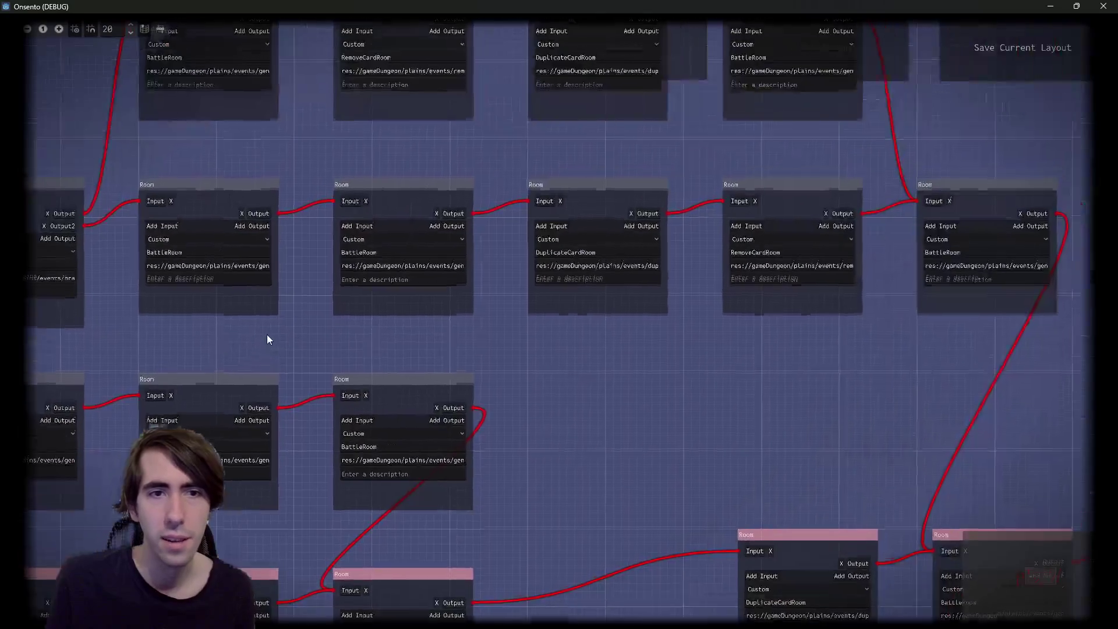
scroll(332, 314, up, 1)
scroll(696, 377, right, 1)
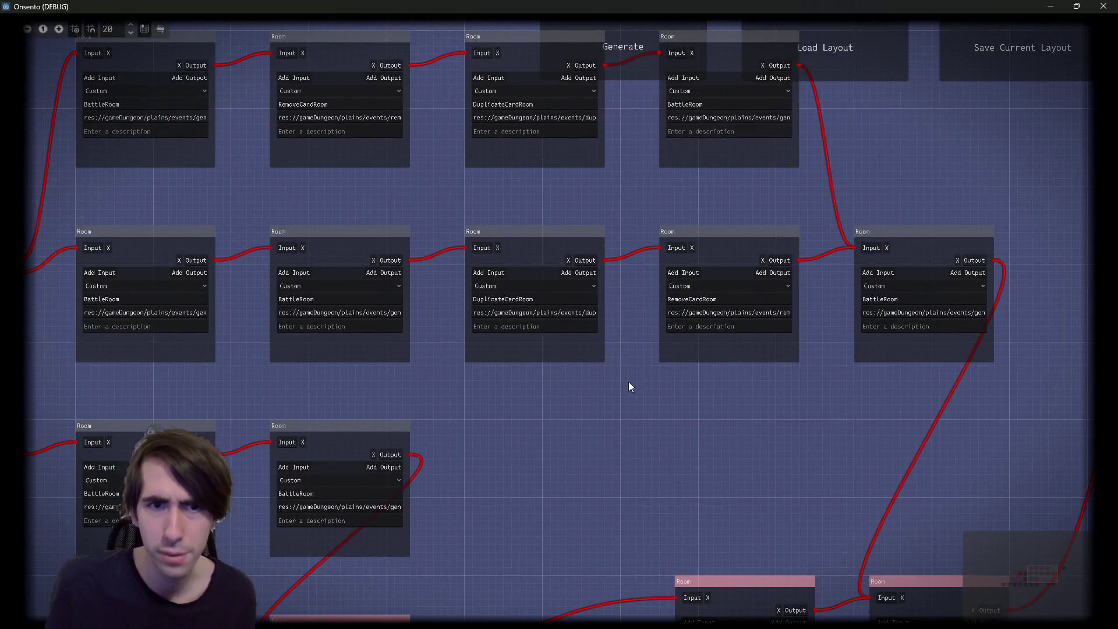
scroll(629, 387, up, 3)
scroll(438, 238, down, 3)
scroll(512, 284, down, 2)
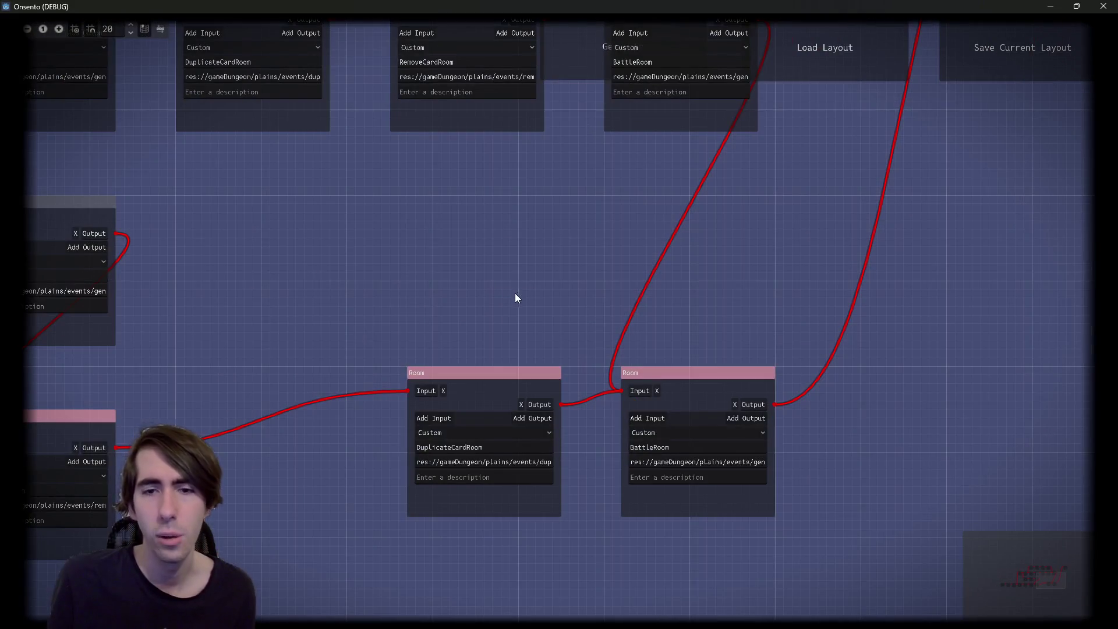
scroll(576, 289, down, 1)
scroll(403, 389, left, 10)
scroll(403, 389, down, 2)
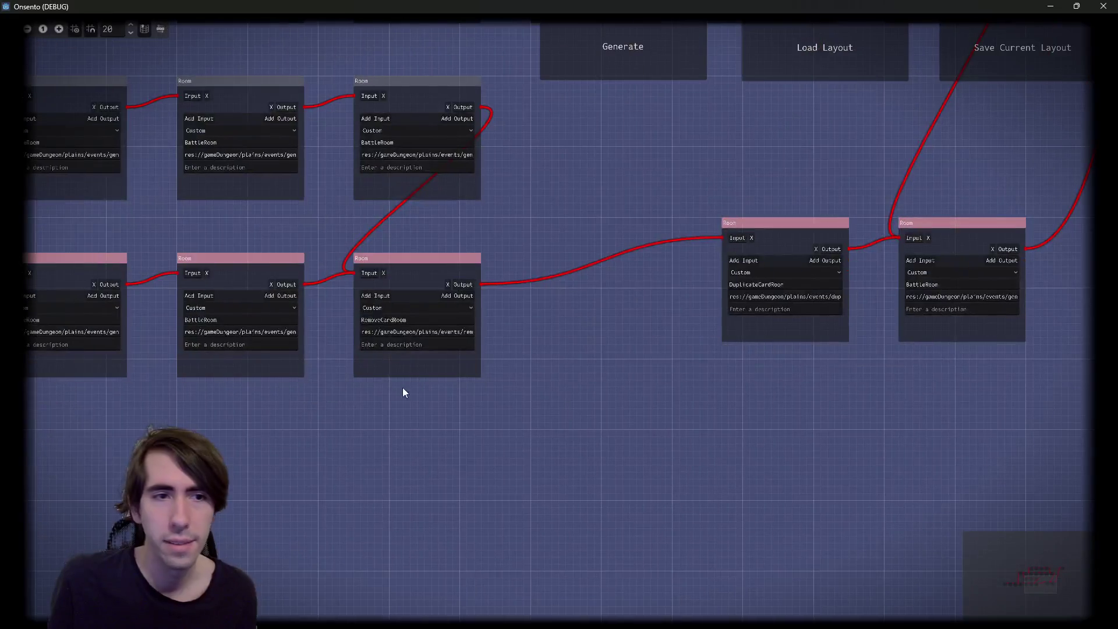
scroll(407, 334, up, 2)
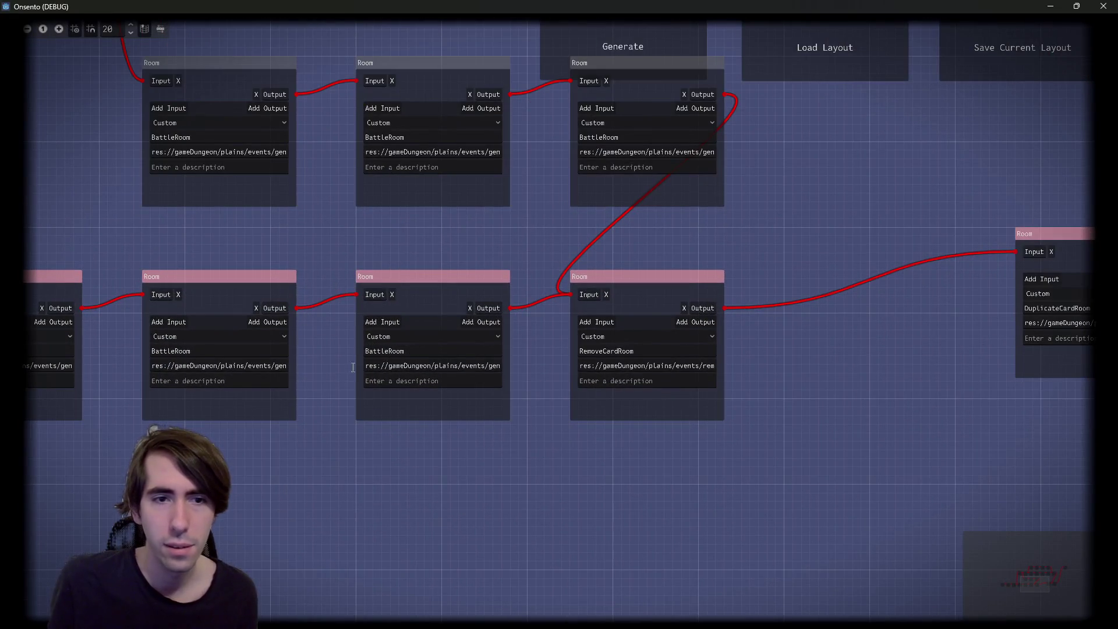
scroll(486, 425, left, 4)
scroll(488, 417, down, 8)
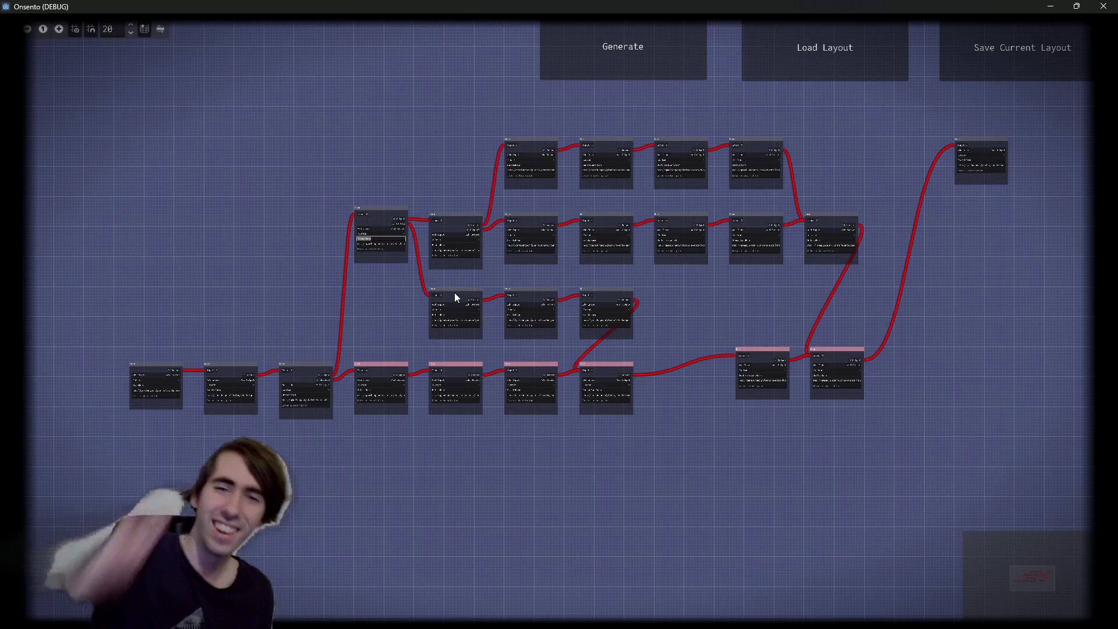
click(1104, 6)
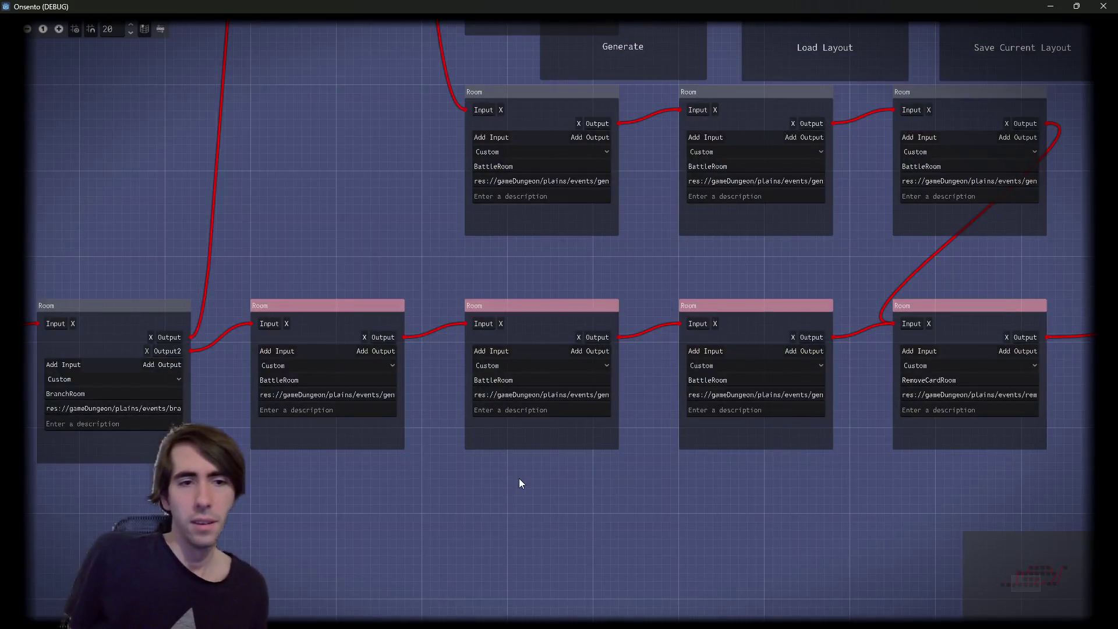
Move the selected row of rooms further right
scroll(480, 478, down, 3)
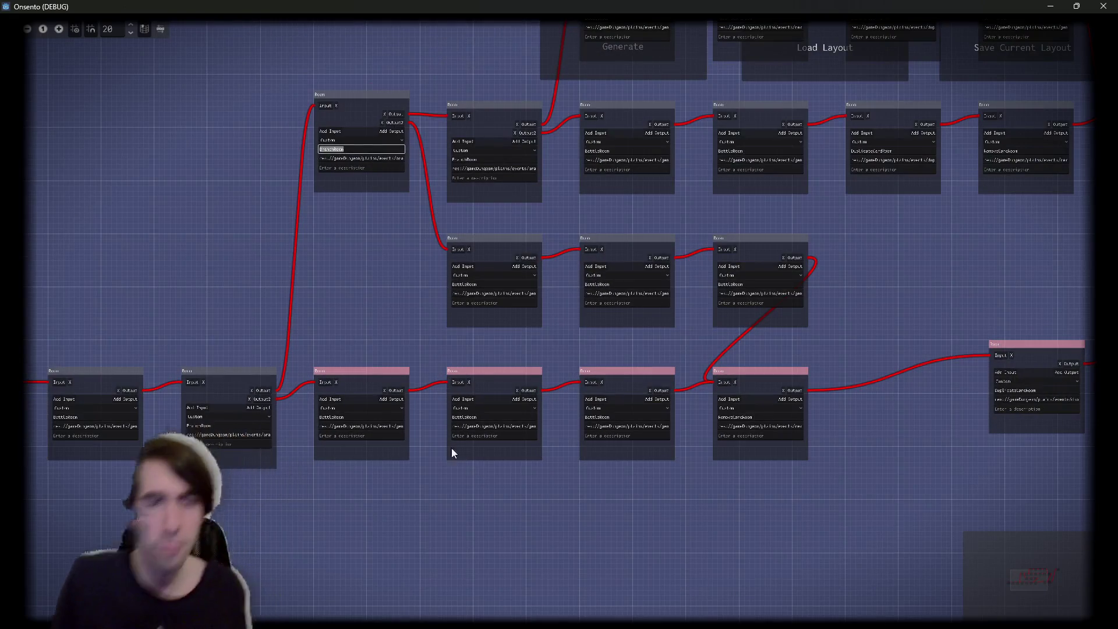
scroll(485, 460, up, 2)
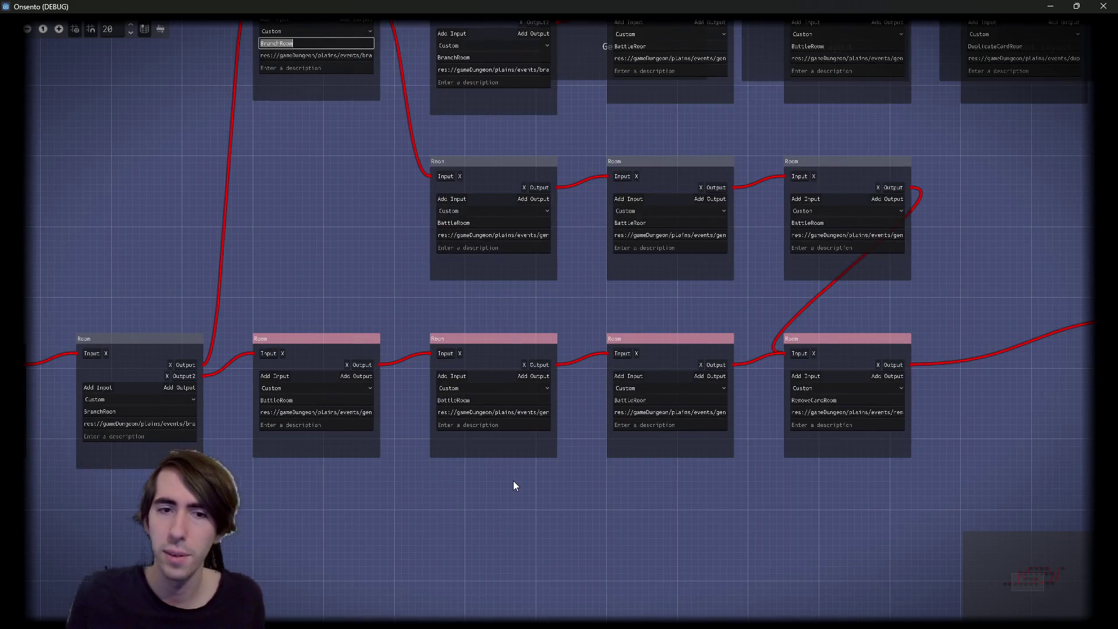
scroll(514, 485, up, 2)
scroll(522, 487, down, 4)
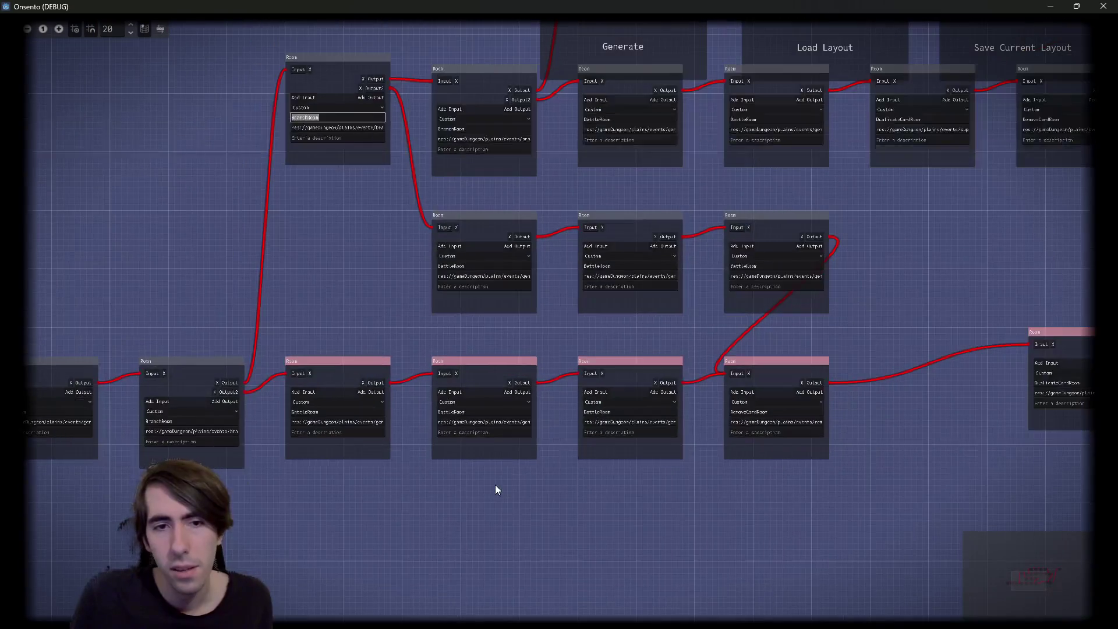
drag(616, 511, 676, 509)
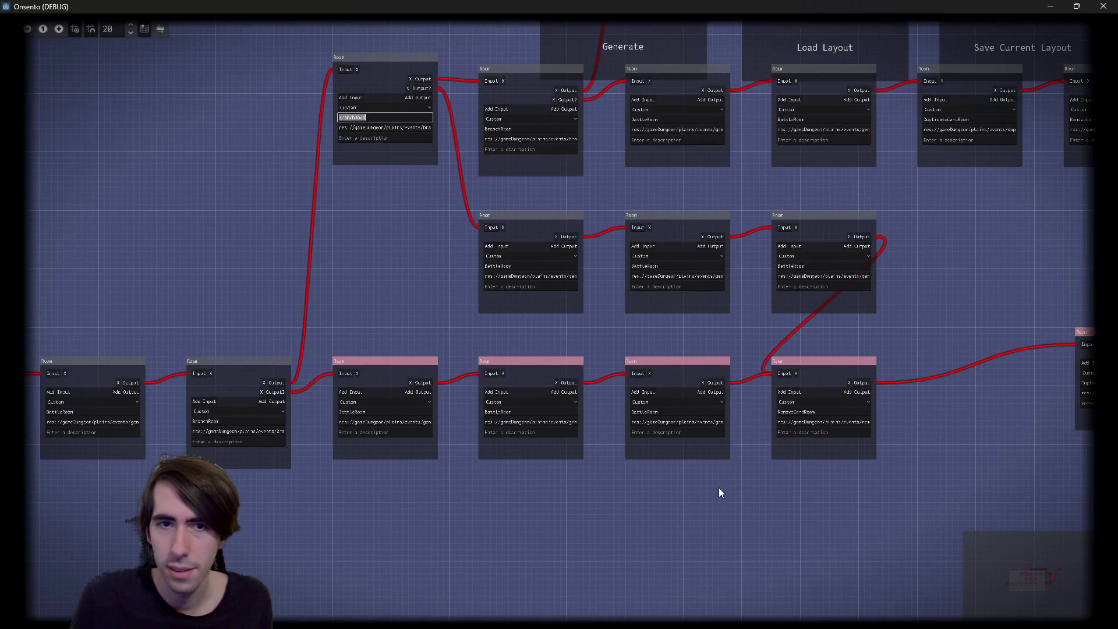
scroll(719, 492, right, 5)
mouse_move(679, 402)
mouse_down()
mouse_move(830, 380)
mouse_move(823, 407)
mouse_up()
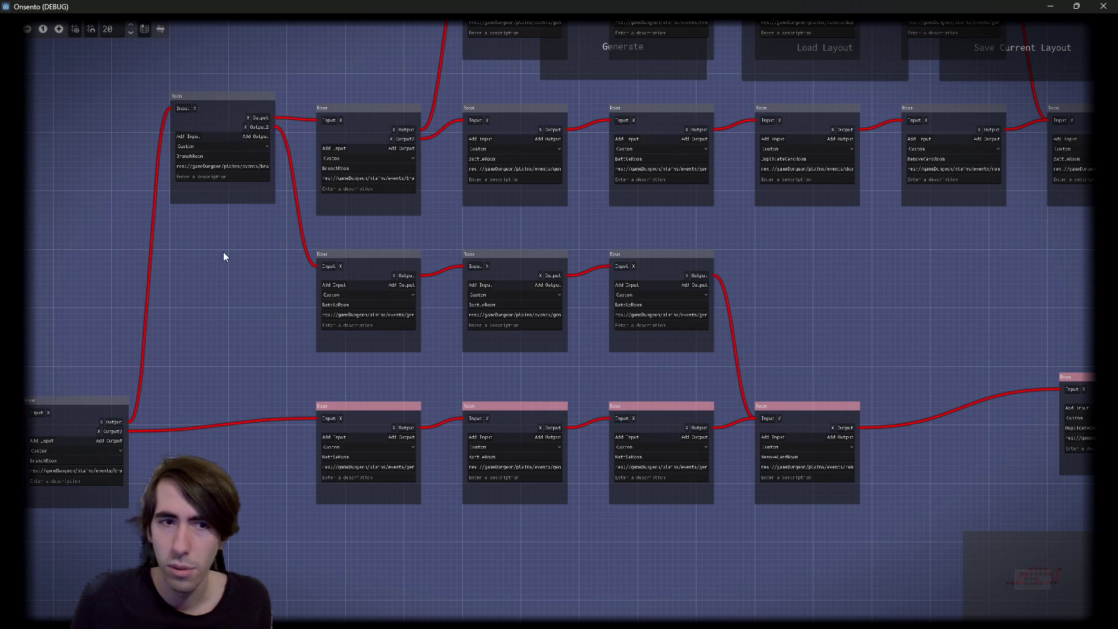
Move the RemoveCardRoom and DuplicateCardRoom nodes up into the middle row
mouse_move(224, 256)
mouse_down()
mouse_move(735, 293)
mouse_move(722, 295)
mouse_up()
scroll(203, 338, up, 4)
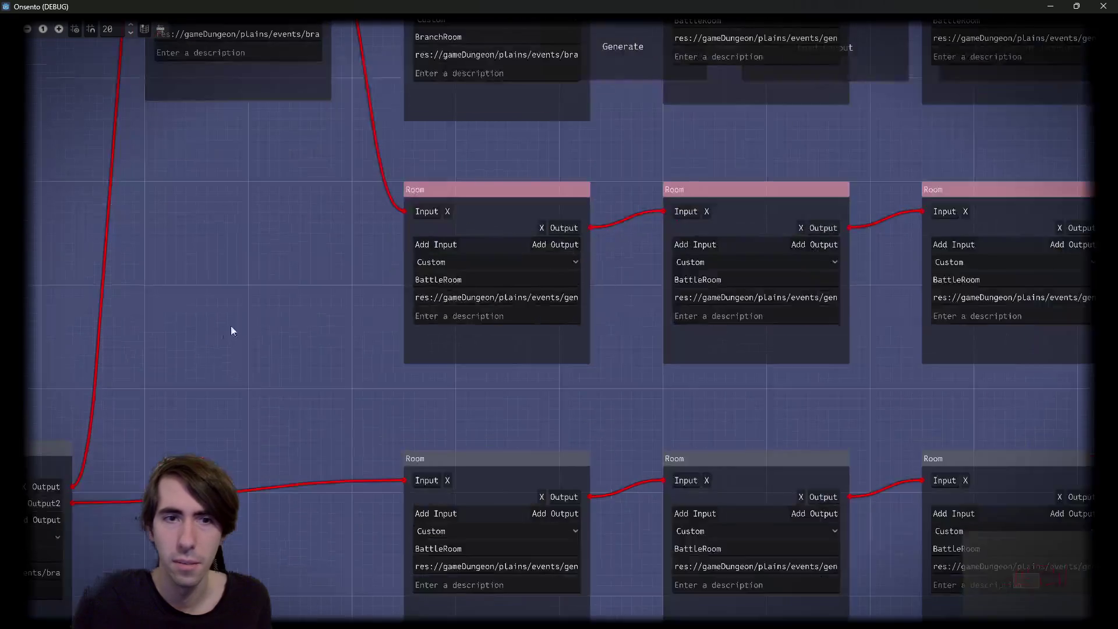
scroll(230, 331, up, 2)
scroll(270, 419, right, 5)
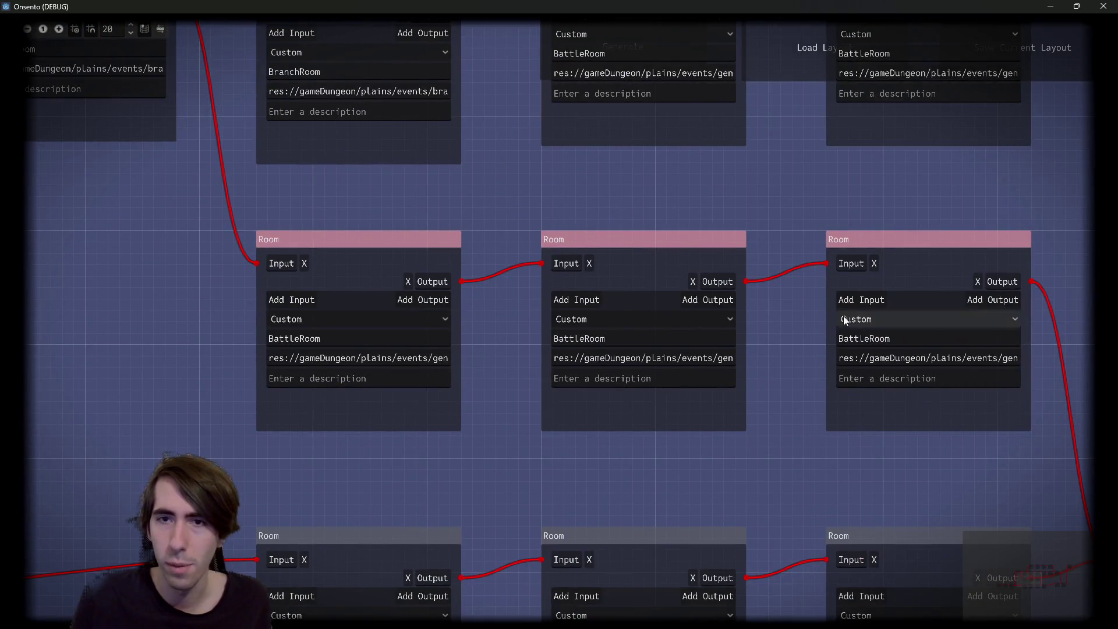
scroll(803, 267, down, 4)
drag(800, 249, 533, 228)
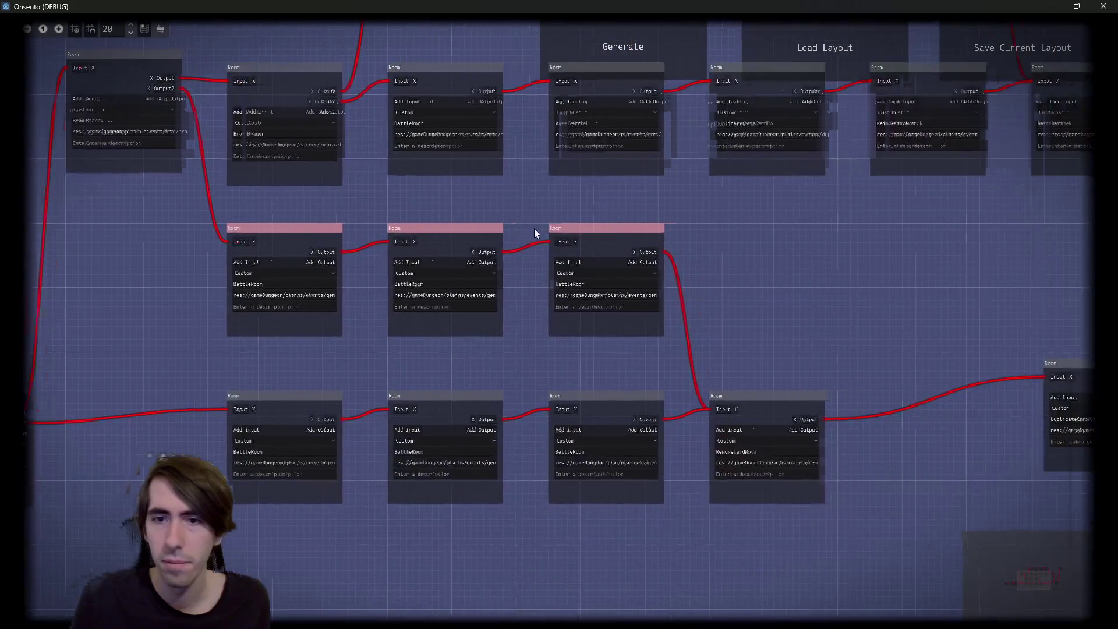
drag(762, 411, 769, 245)
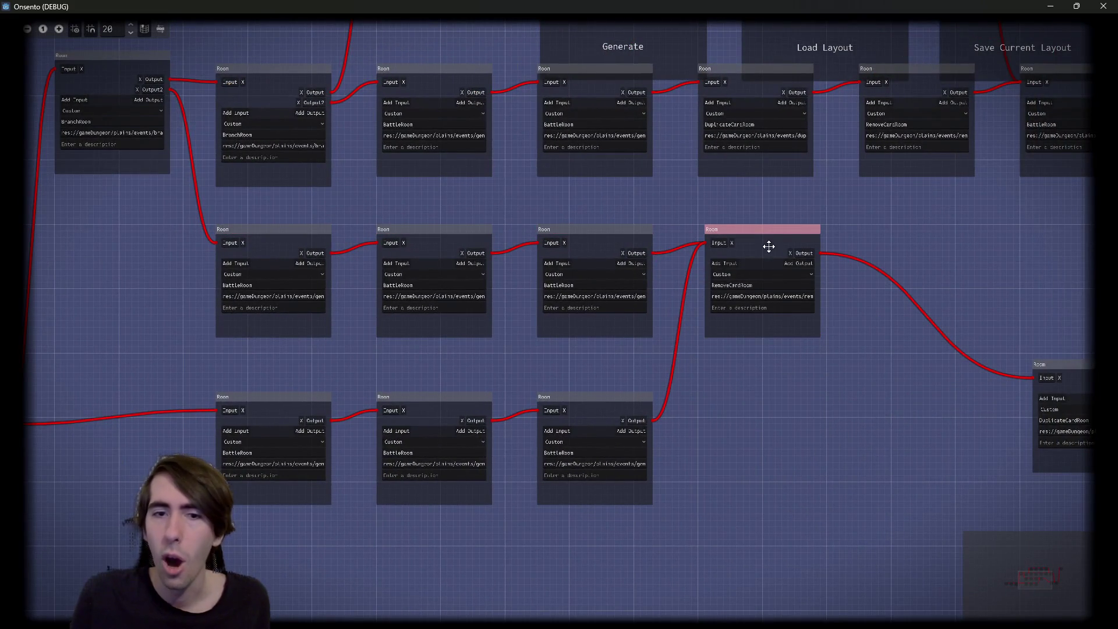
scroll(620, 341, left, 4)
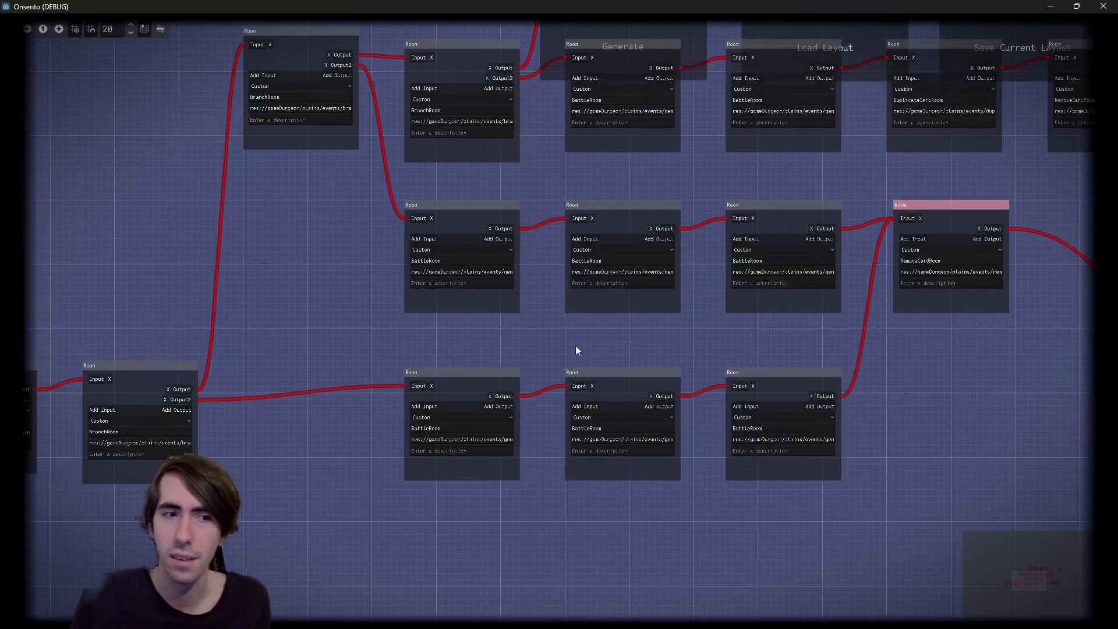
mouse_move(836, 350)
mouse_down()
mouse_move(757, 339)
mouse_move(432, 424)
mouse_up()
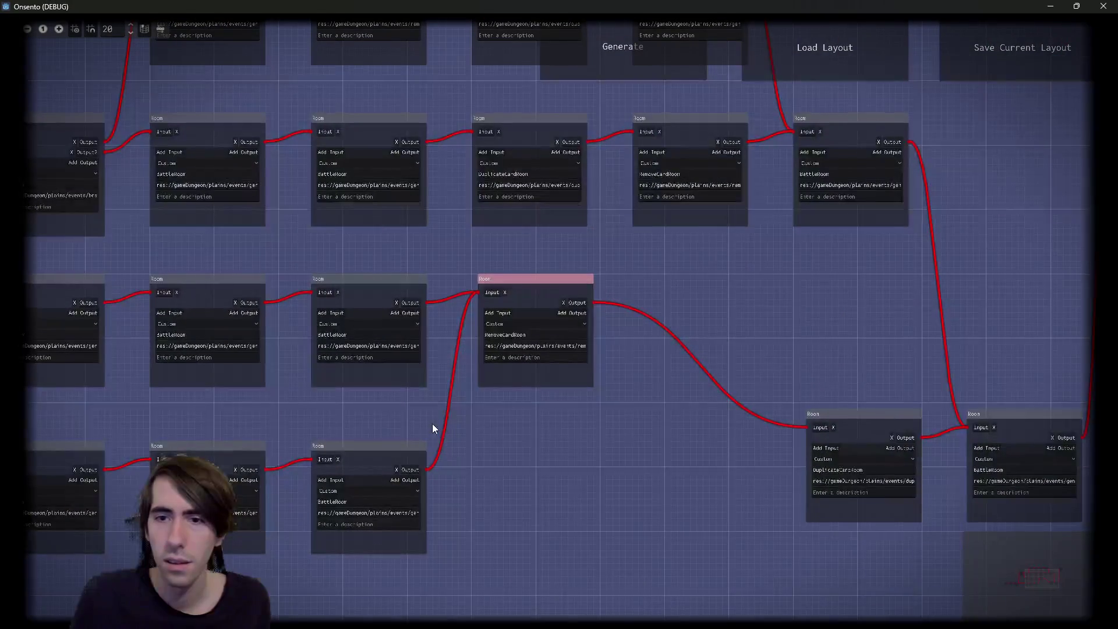
drag(866, 436, 762, 296)
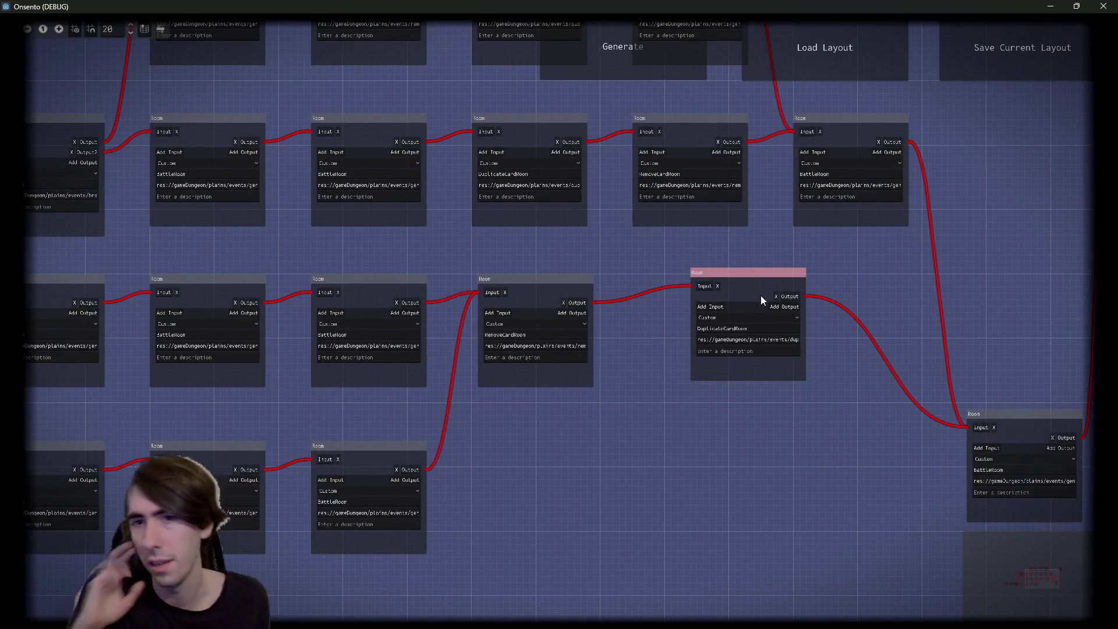
Select the middle-row rooms and move the final BattleRoom node up and right
scroll(313, 442, left, 3)
scroll(303, 434, up, 2)
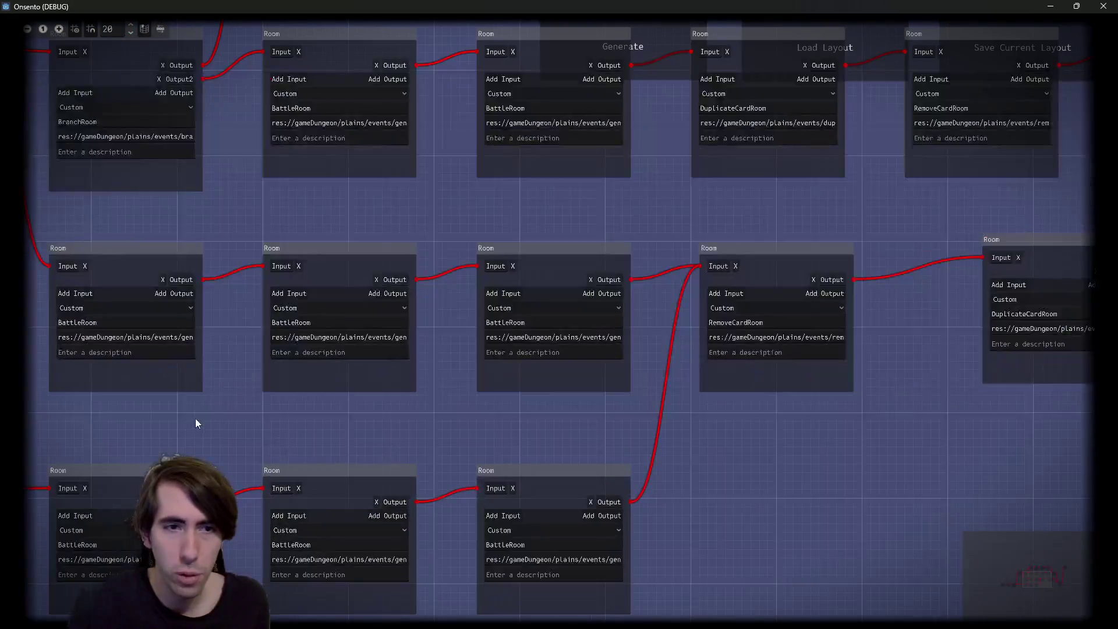
drag(194, 418, 621, 330)
scroll(805, 438, right, 5)
mouse_move(699, 414)
mouse_down()
mouse_move(528, 369)
mouse_move(539, 324)
mouse_up()
scroll(538, 324, right, 5)
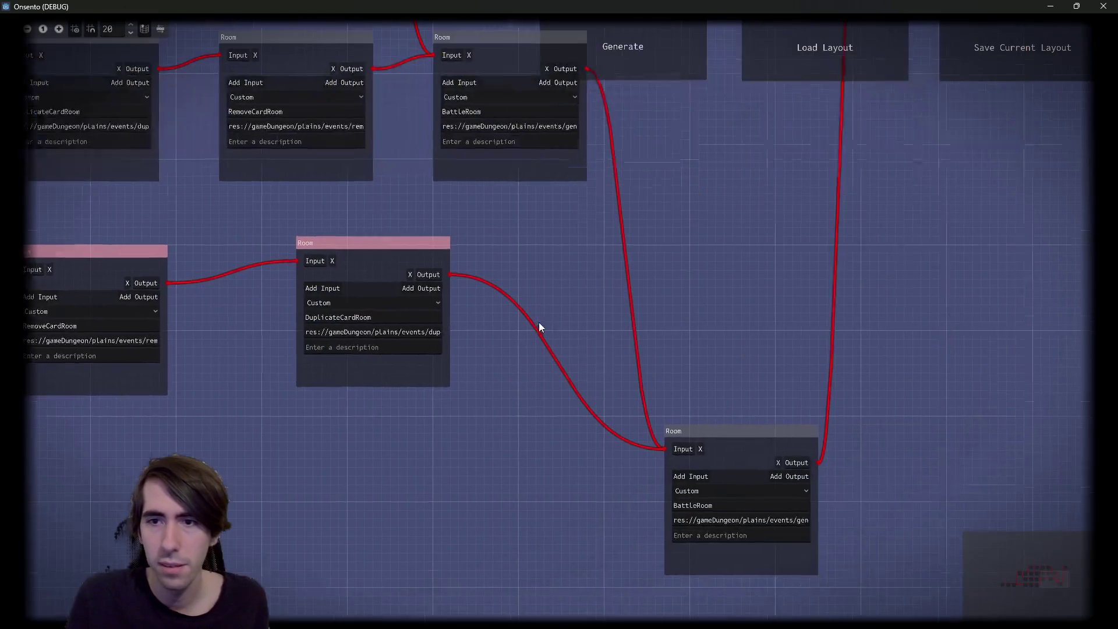
mouse_move(750, 456)
mouse_down()
mouse_move(772, 162)
mouse_move(786, 195)
mouse_up()
drag(476, 281, 697, 388)
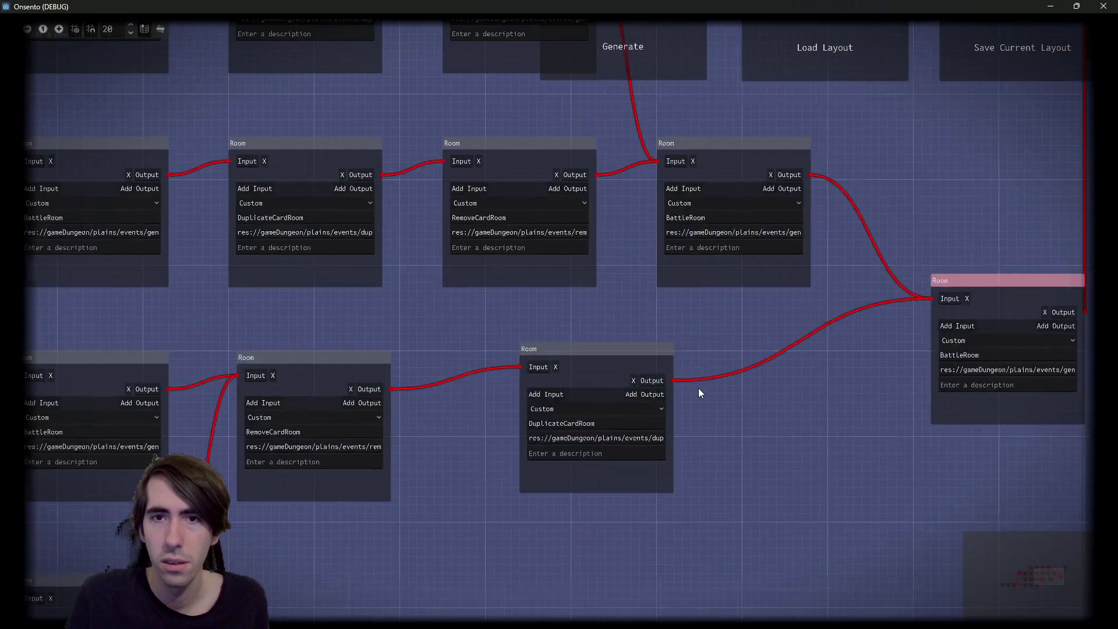
scroll(698, 388, down, 2)
scroll(525, 341, left, 3)
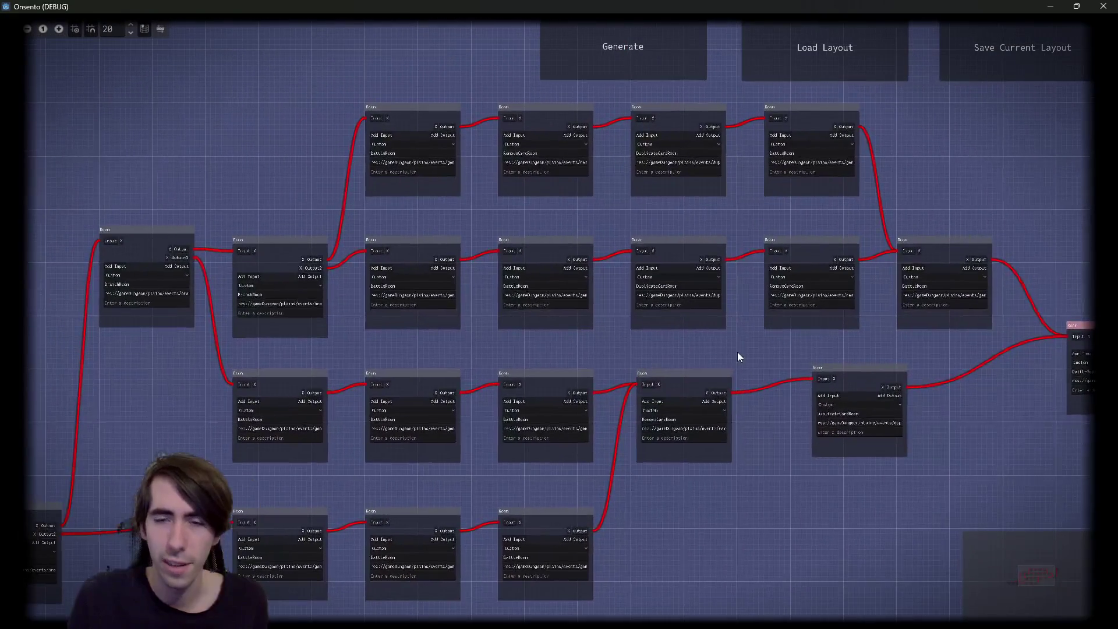
Select the lower row of rooms and move it right and up
scroll(707, 368, left, 1)
scroll(350, 351, up, 3)
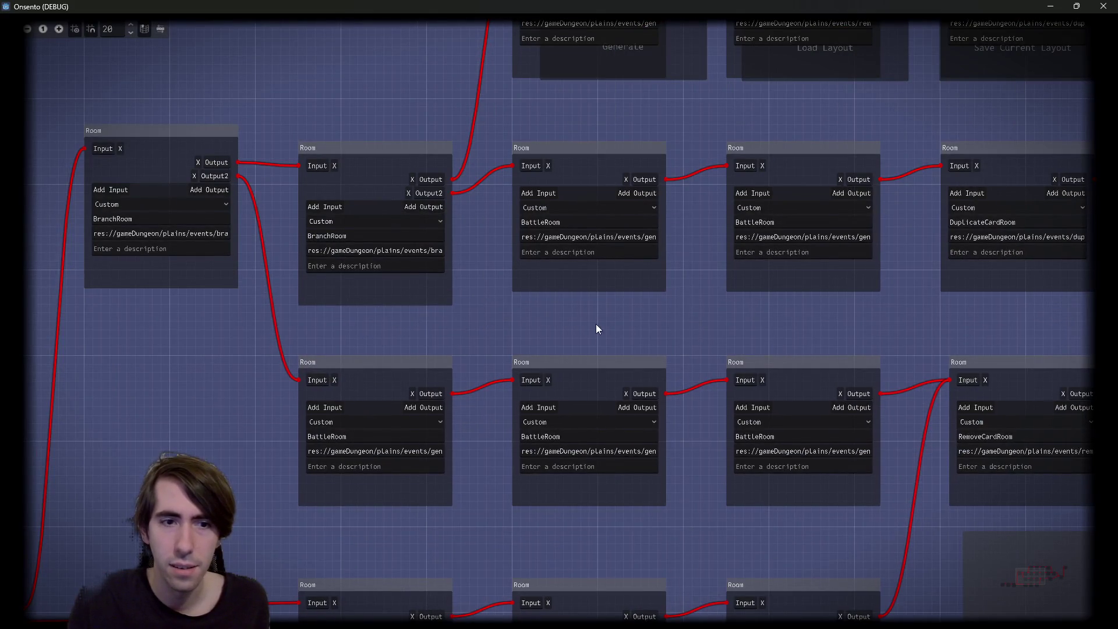
mouse_move(596, 324)
mouse_down()
mouse_move(421, 326)
mouse_move(345, 351)
mouse_move(570, 275)
mouse_up()
scroll(690, 345, right, 2)
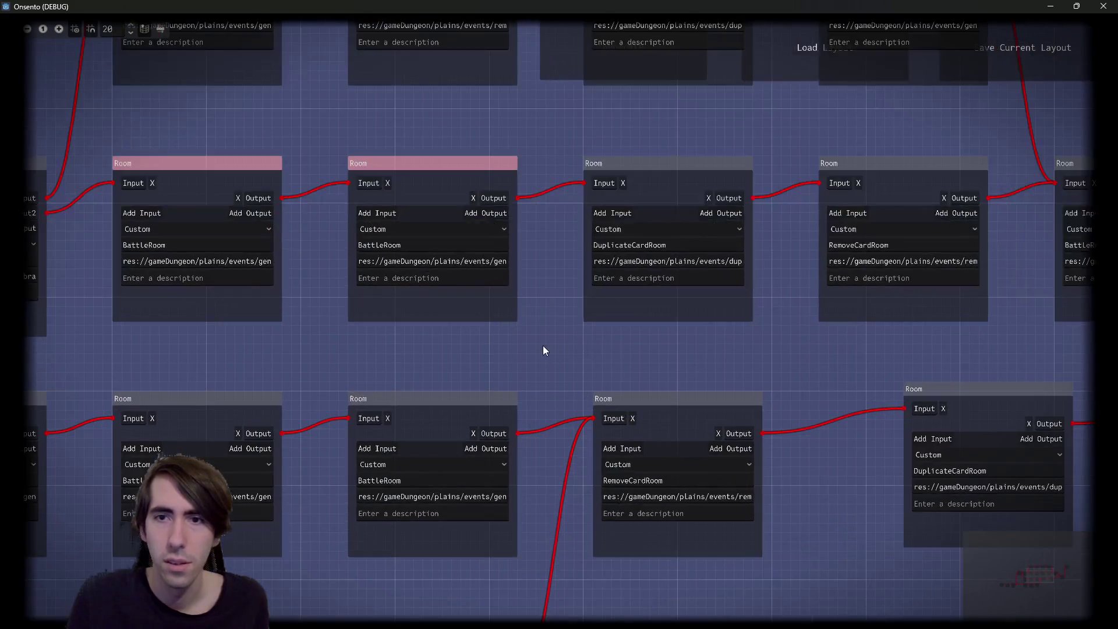
scroll(708, 374, down, 1)
scroll(837, 362, right, 2)
drag(903, 351, 885, 236)
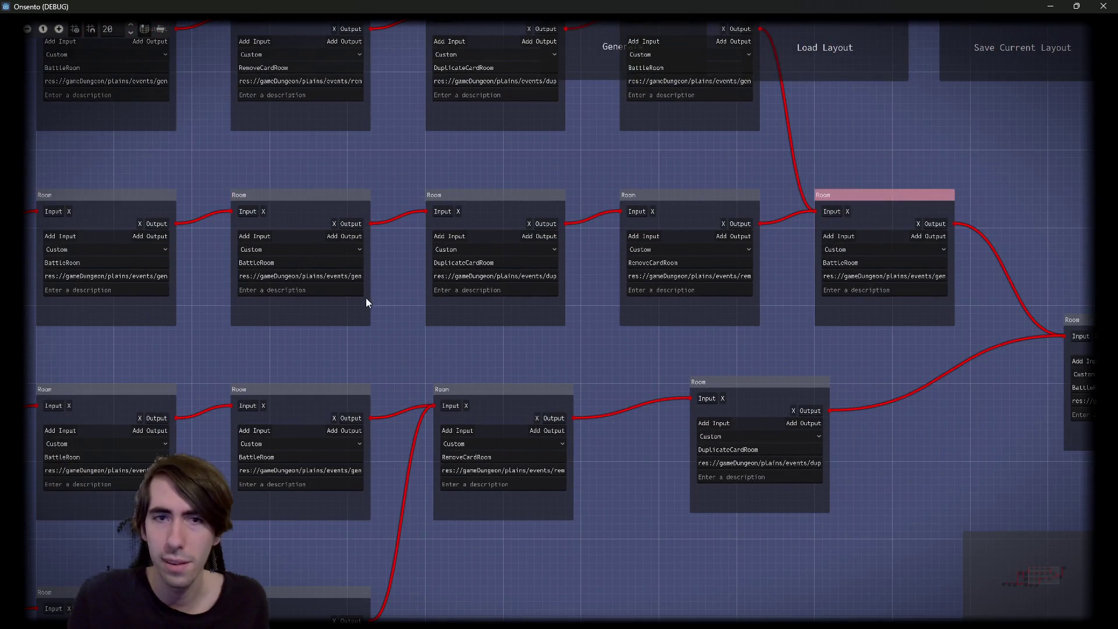
mouse_move(376, 341)
mouse_down()
mouse_move(173, 291)
mouse_move(120, 261)
mouse_up()
drag(709, 356, 424, 268)
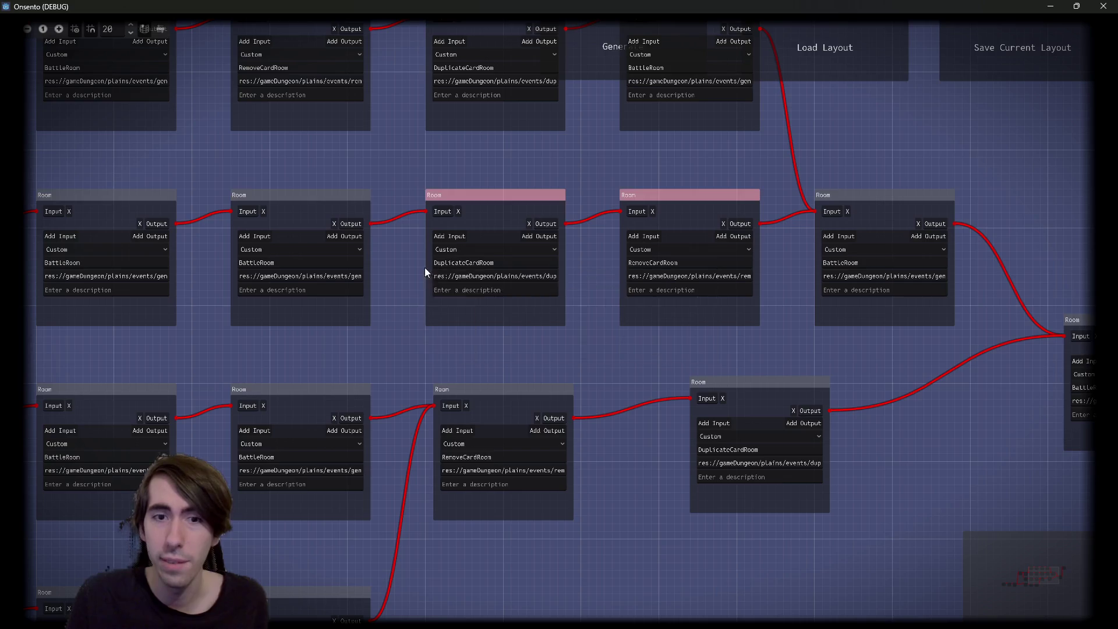
scroll(425, 267, down, 3)
mouse_move(563, 295)
mouse_down()
mouse_move(193, 263)
mouse_move(224, 257)
mouse_move(200, 252)
mouse_up()
mouse_move(935, 383)
mouse_down()
mouse_move(163, 356)
mouse_move(266, 340)
mouse_up()
Move the lower-left BranchRoom node upward to align the branches
mouse_move(905, 446)
mouse_down()
mouse_move(361, 193)
mouse_move(259, 187)
mouse_up()
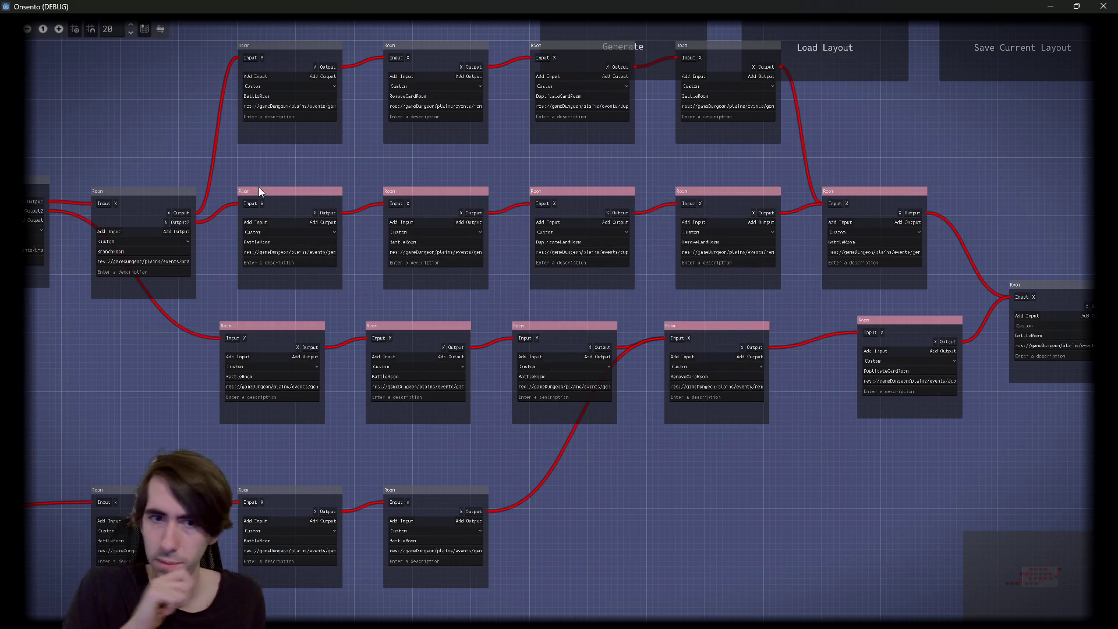
drag(145, 358, 435, 248)
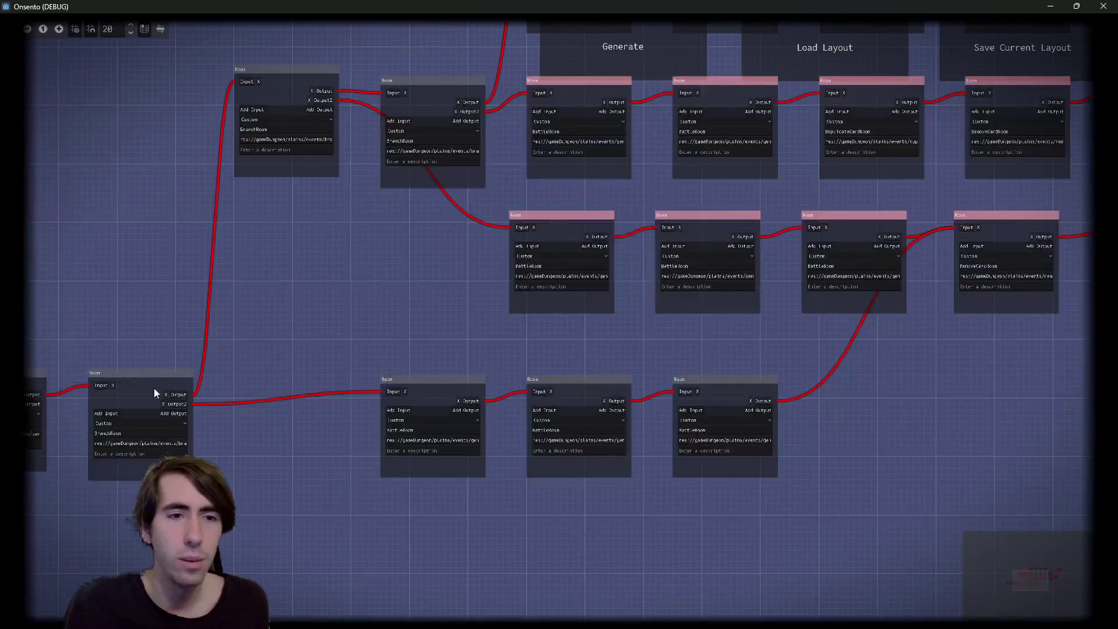
drag(154, 388, 183, 306)
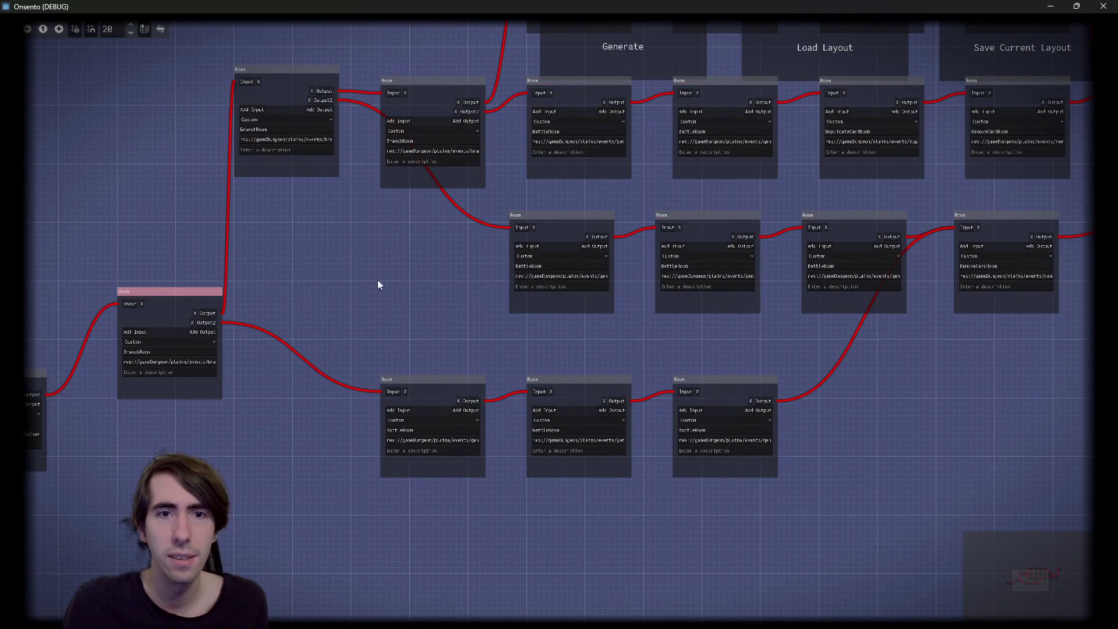
scroll(361, 208, up, 1)
scroll(475, 365, up, 2)
Select the bottom three rooms and shift them right and up
drag(475, 365, 273, 323)
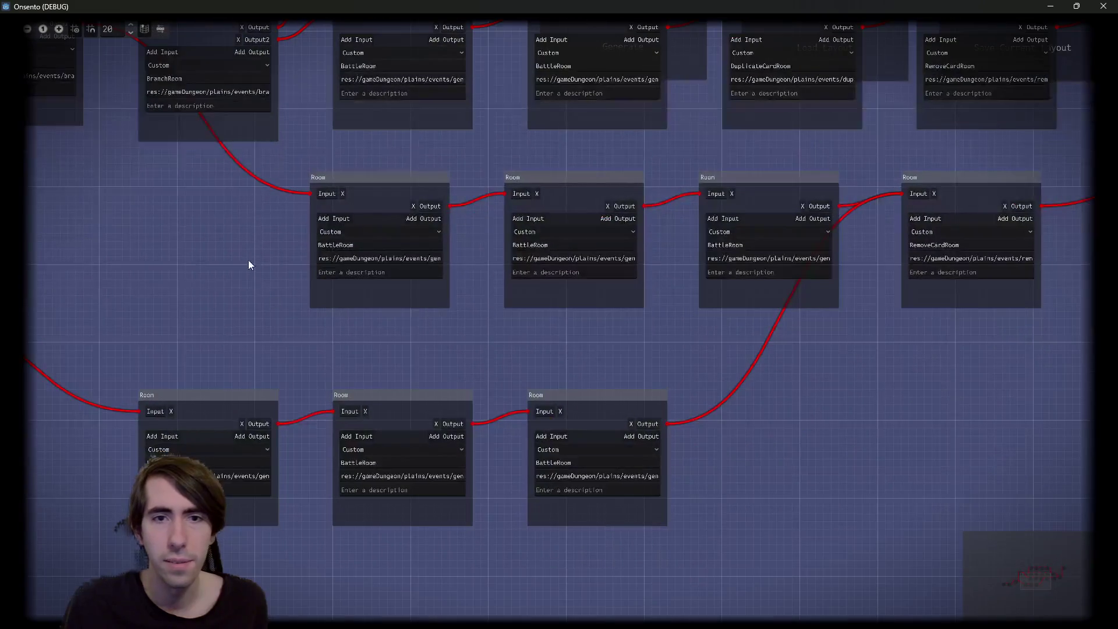
mouse_move(248, 260)
mouse_down()
mouse_move(558, 251)
mouse_move(747, 230)
mouse_up()
mouse_move(668, 357)
mouse_down()
mouse_move(404, 464)
mouse_move(210, 482)
mouse_up()
drag(131, 229, 805, 520)
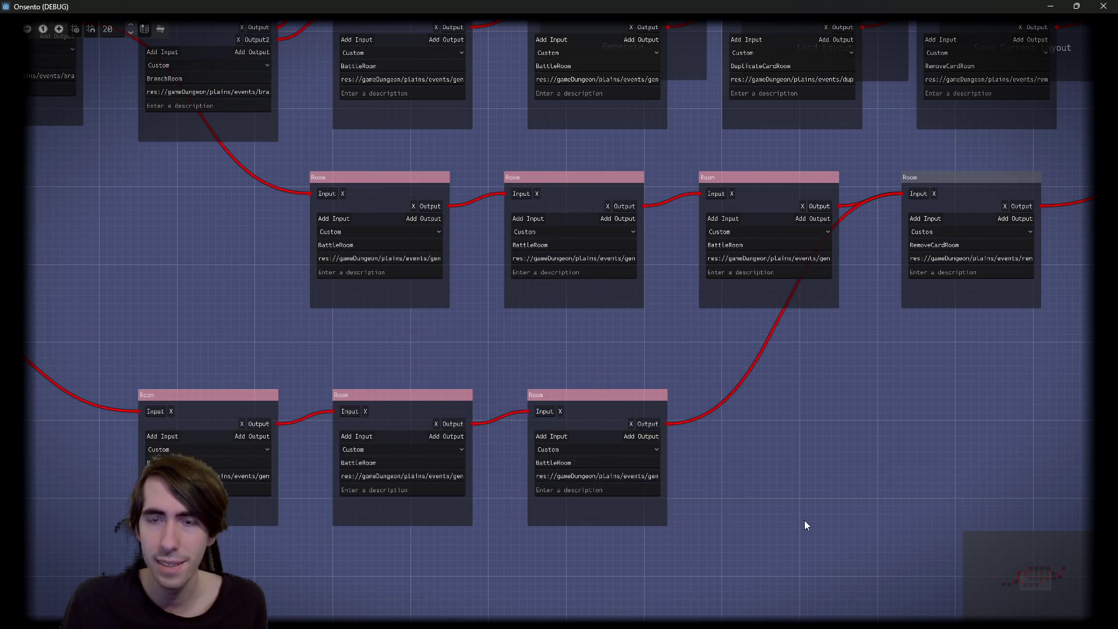
scroll(805, 520, down, 2)
click(764, 473)
drag(751, 458, 290, 467)
mouse_move(392, 445)
mouse_down()
mouse_move(495, 417)
mouse_move(460, 428)
mouse_up()
Box-select the middle and bottom branch rows to check their alignment
mouse_move(405, 295)
mouse_down()
mouse_move(751, 322)
mouse_move(735, 330)
mouse_up()
drag(854, 407, 331, 512)
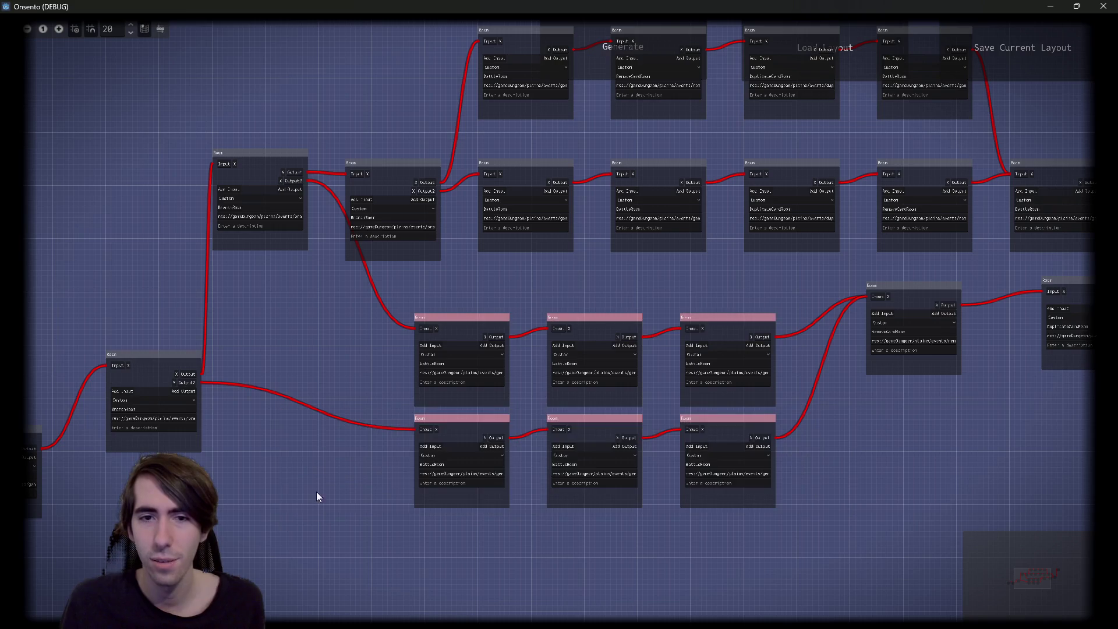
drag(354, 374, 724, 465)
scroll(724, 465, up, 2)
drag(830, 335, 168, 479)
scroll(353, 438, down, 2)
scroll(353, 438, down, 2)
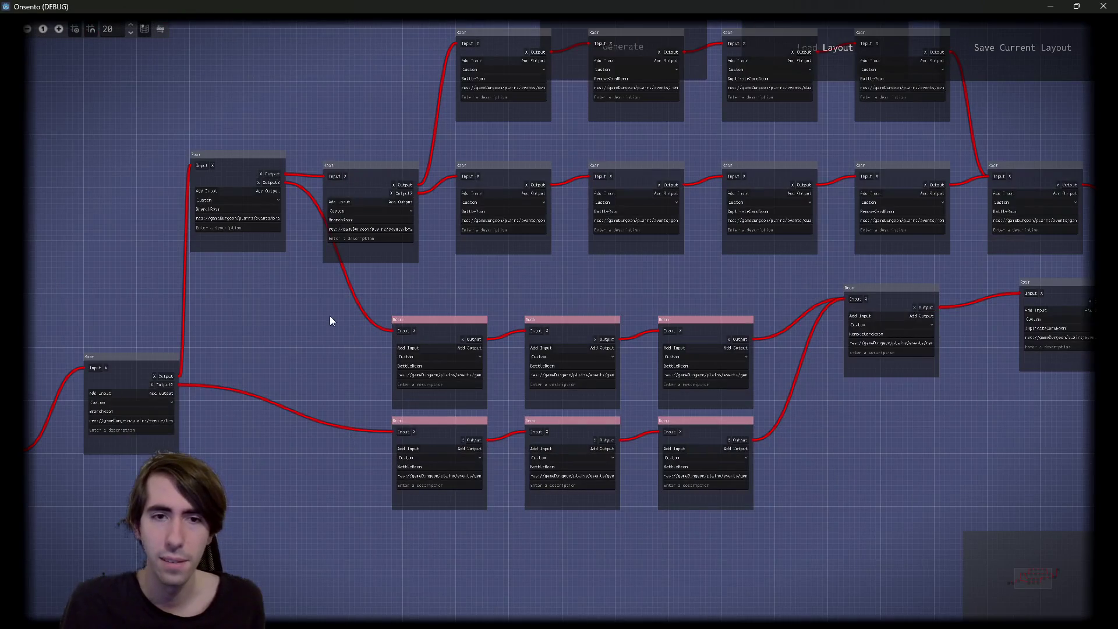
mouse_move(325, 315)
mouse_down()
mouse_move(700, 355)
mouse_move(703, 306)
mouse_up()
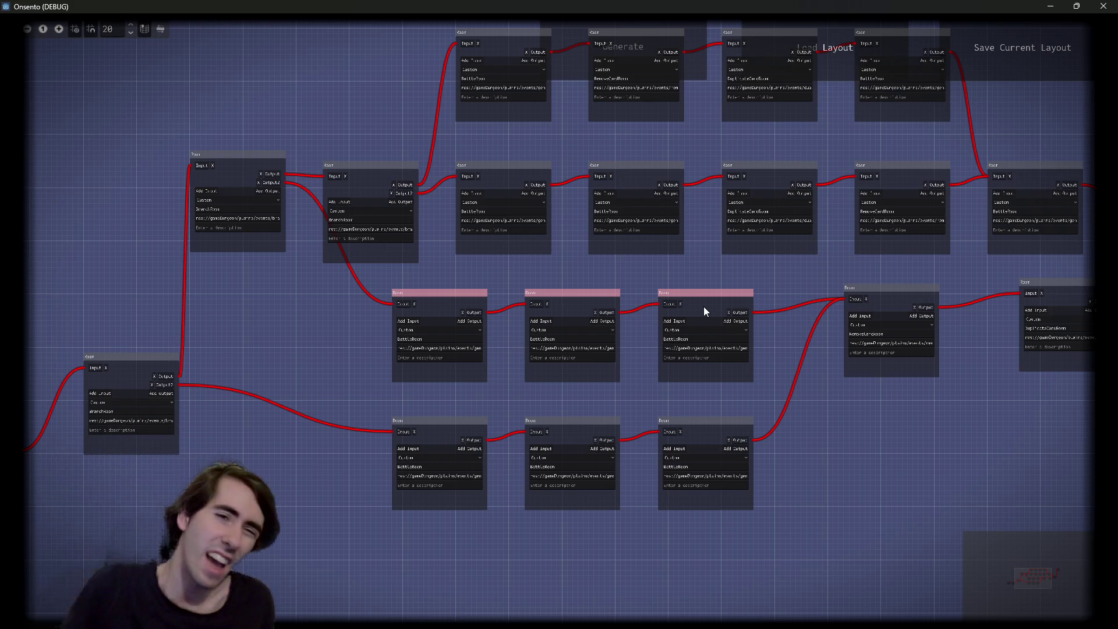
scroll(231, 308, up, 3)
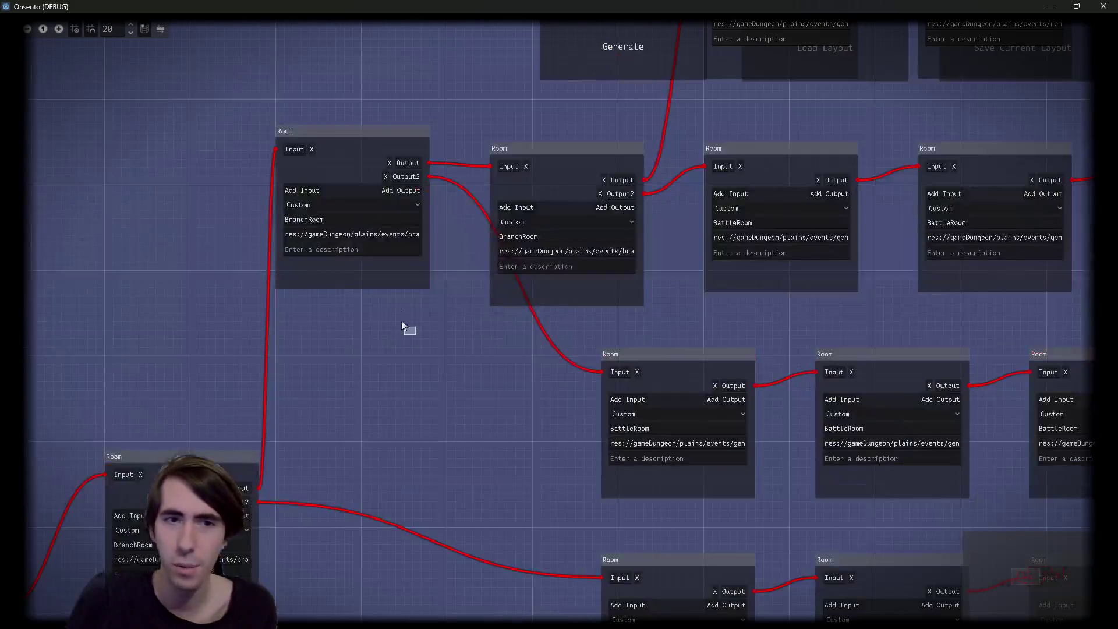
Select the top-left BranchRoom and the three bottom rooms while panning across the branch rows
click(321, 129)
mouse_move(314, 100)
mouse_down()
mouse_move(418, 322)
mouse_move(439, 411)
mouse_move(281, 217)
mouse_up()
mouse_move(283, 388)
mouse_down()
mouse_move(857, 481)
mouse_move(781, 395)
mouse_move(375, 369)
mouse_move(677, 470)
mouse_up()
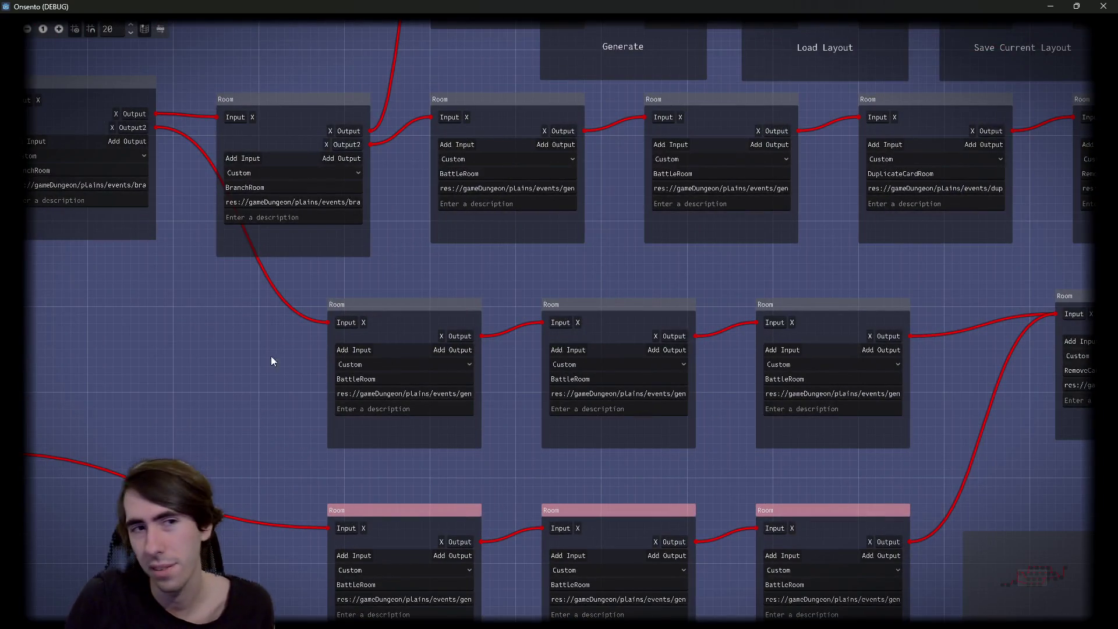
drag(271, 356, 403, 417)
drag(380, 366, 262, 405)
scroll(310, 392, down, 1)
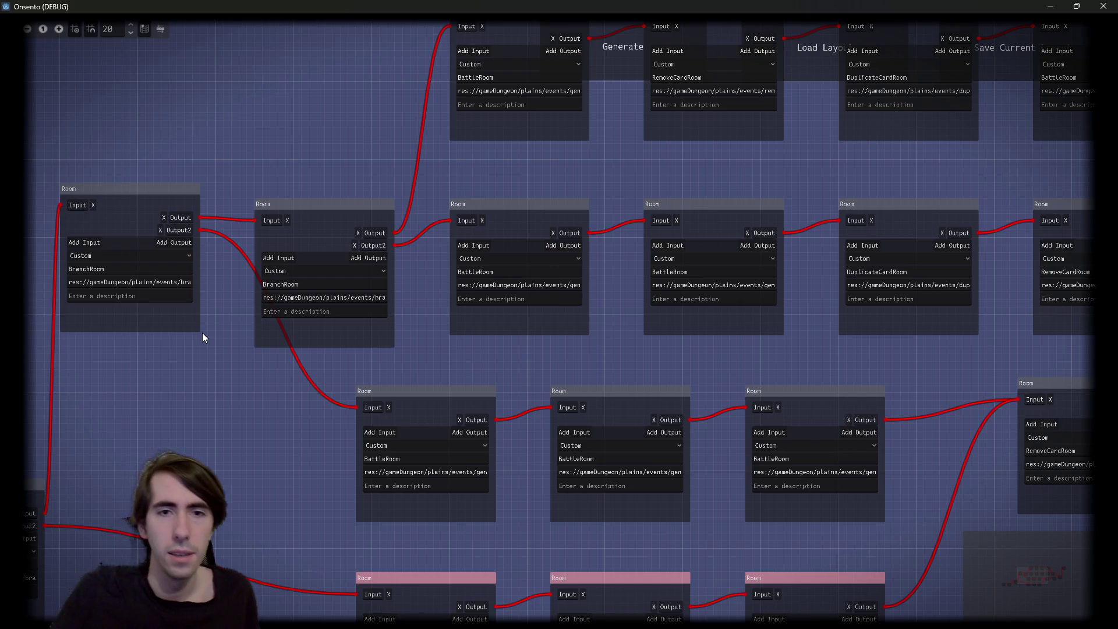
scroll(365, 289, down, 2)
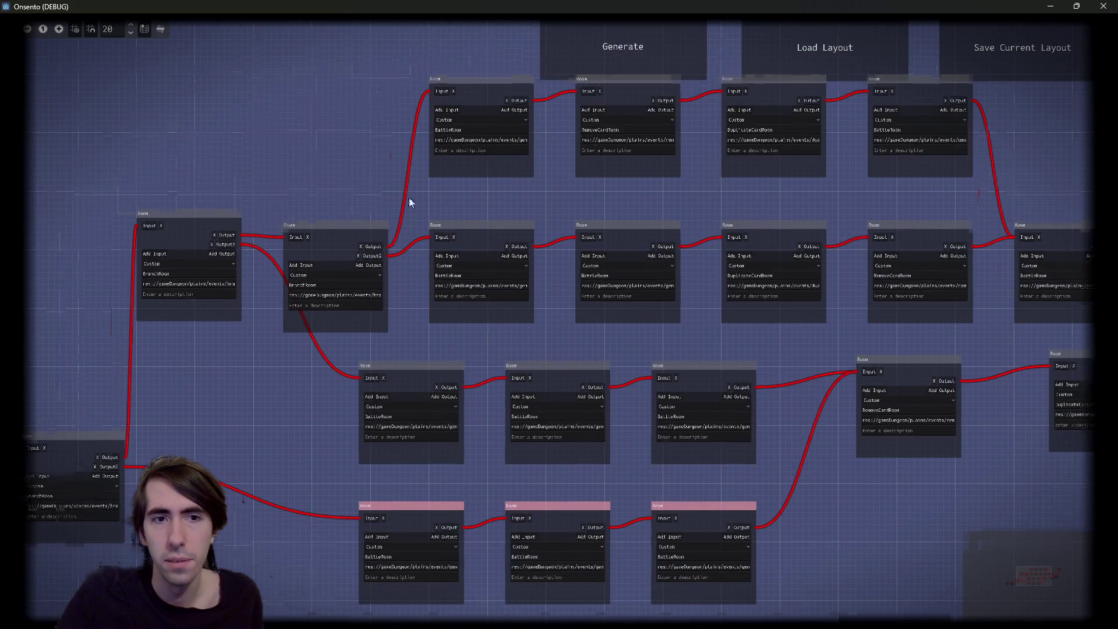
Select the top-row and second-row rooms and check their BattleRoom name fields
mouse_move(412, 204)
mouse_down()
mouse_move(324, 239)
mouse_move(387, 268)
mouse_move(299, 249)
mouse_move(307, 230)
mouse_up()
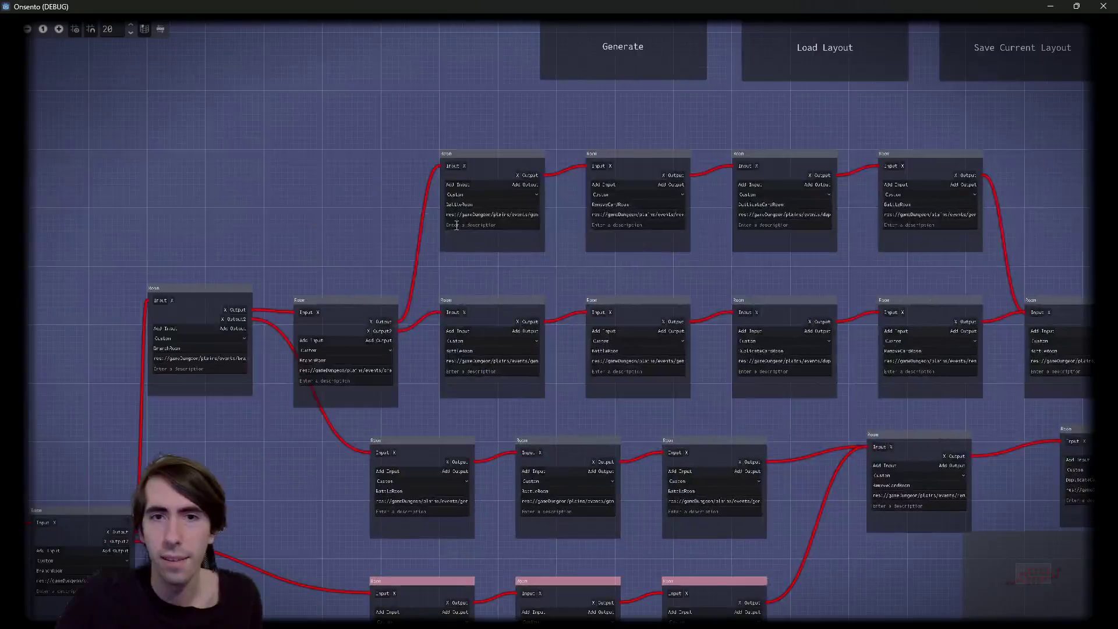
drag(228, 131, 804, 200)
drag(291, 278, 747, 348)
scroll(442, 272, up, 3)
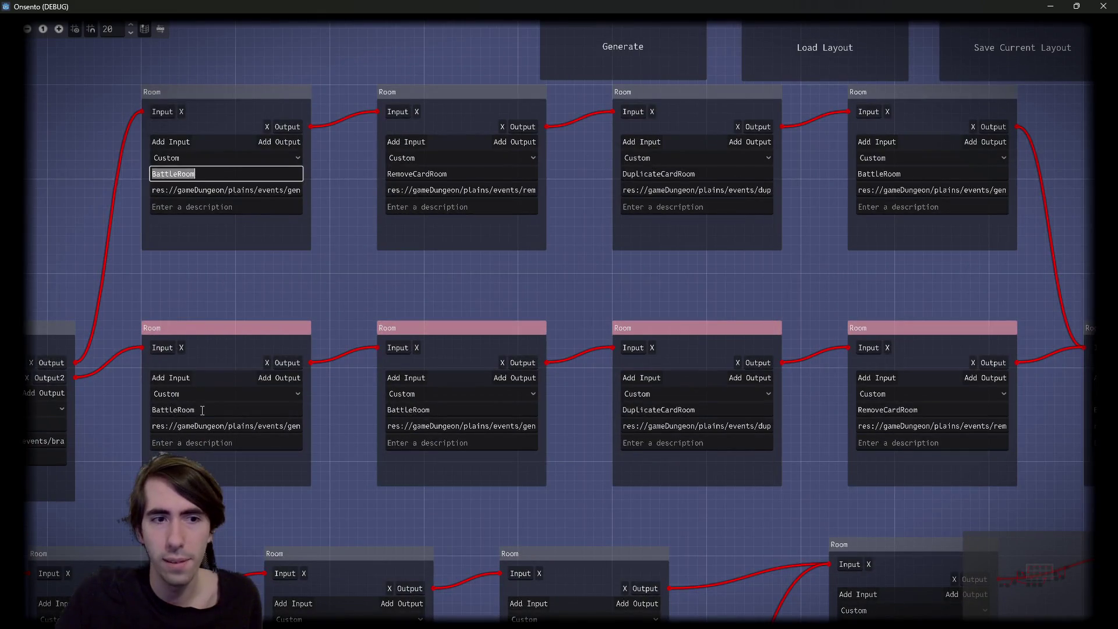
click(188, 408)
click(859, 174)
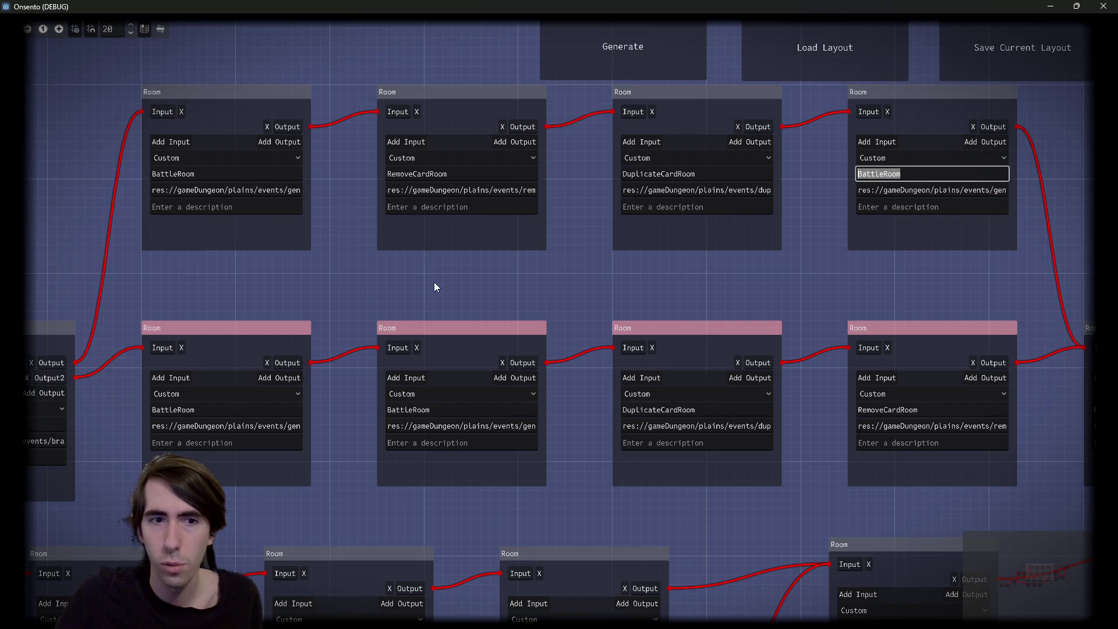
drag(438, 282, 181, 419)
drag(393, 295, 656, 214)
mouse_move(694, 270)
mouse_down()
mouse_move(837, 392)
mouse_move(1013, 475)
mouse_up()
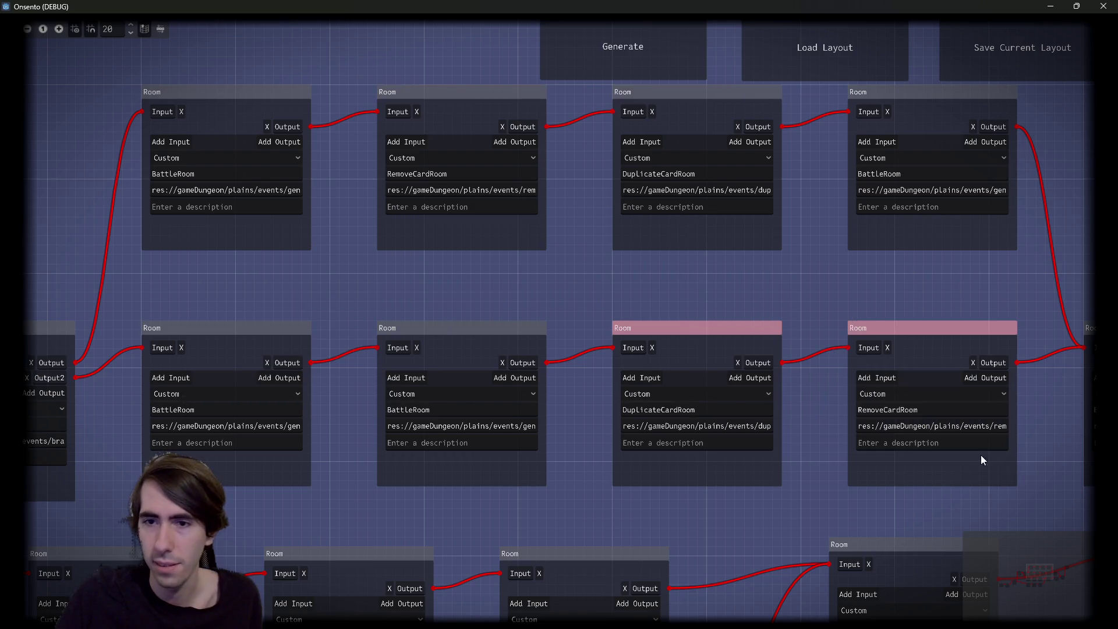
Zoom out to centre the whole room graph and generate a new dungeon layout
mouse_move(742, 299)
mouse_down()
mouse_move(646, 270)
mouse_move(553, 319)
mouse_up()
scroll(553, 320, down, 2)
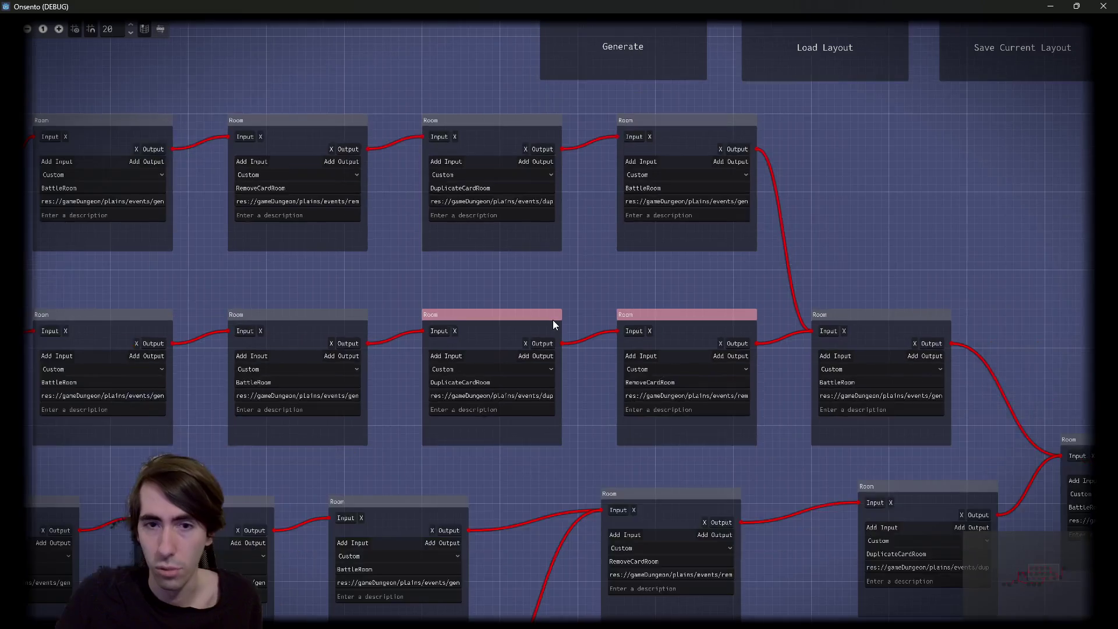
scroll(532, 311, down, 1)
drag(493, 292, 616, 209)
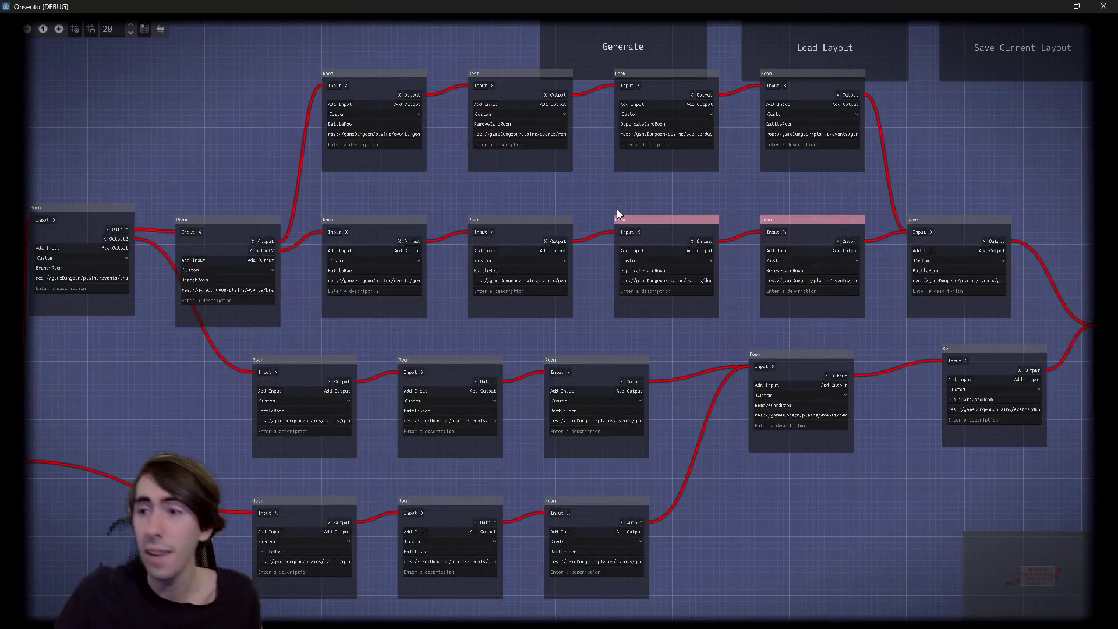
scroll(621, 209, down, 5)
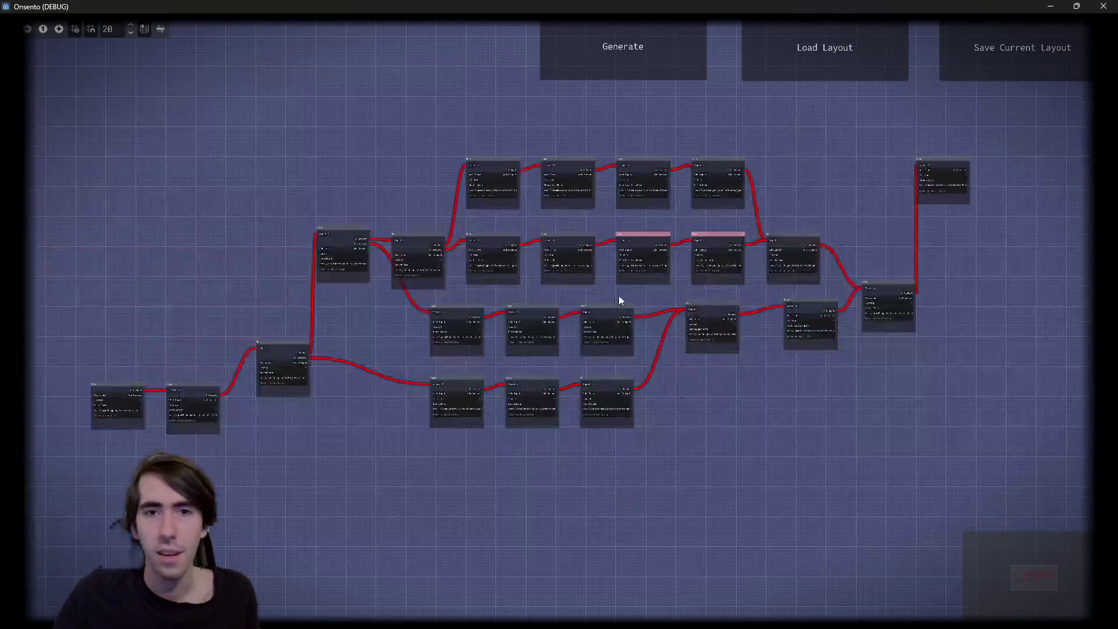
click(662, 59)
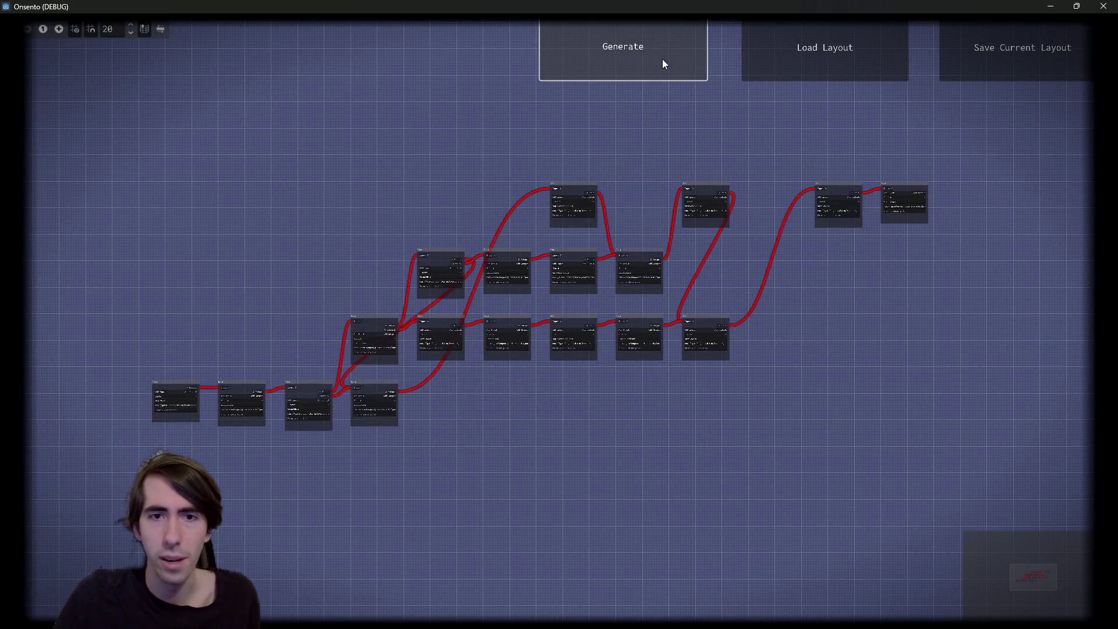
Drag the bottom, lower-left, right-side and BattleRoom nodes into aligned rows
drag(745, 414, 544, 363)
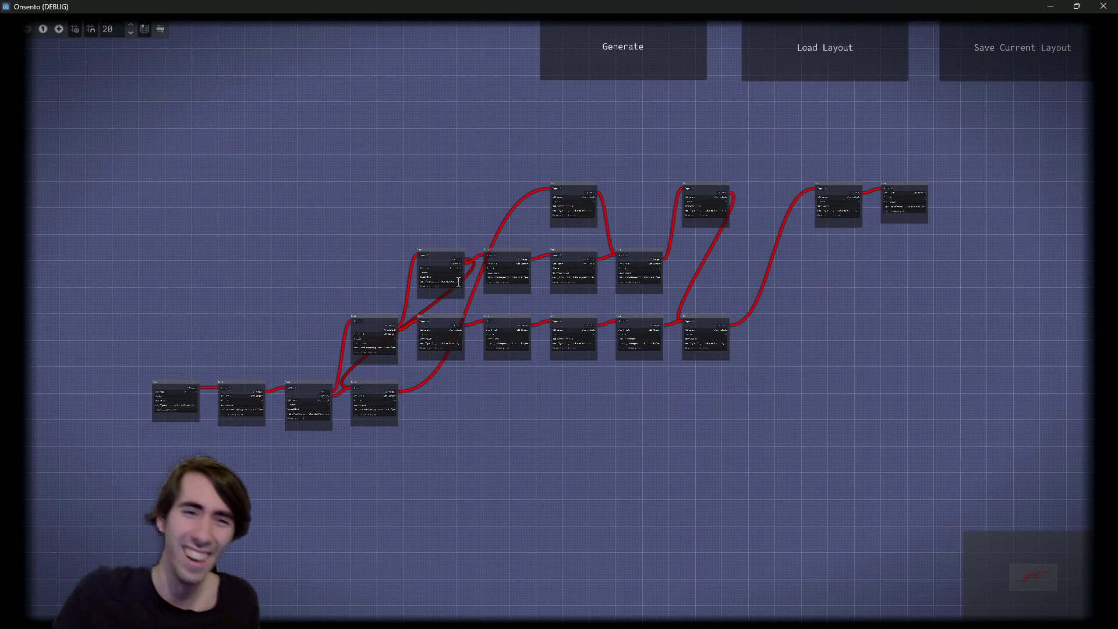
mouse_move(397, 401)
mouse_down()
mouse_move(501, 392)
mouse_move(497, 155)
mouse_up()
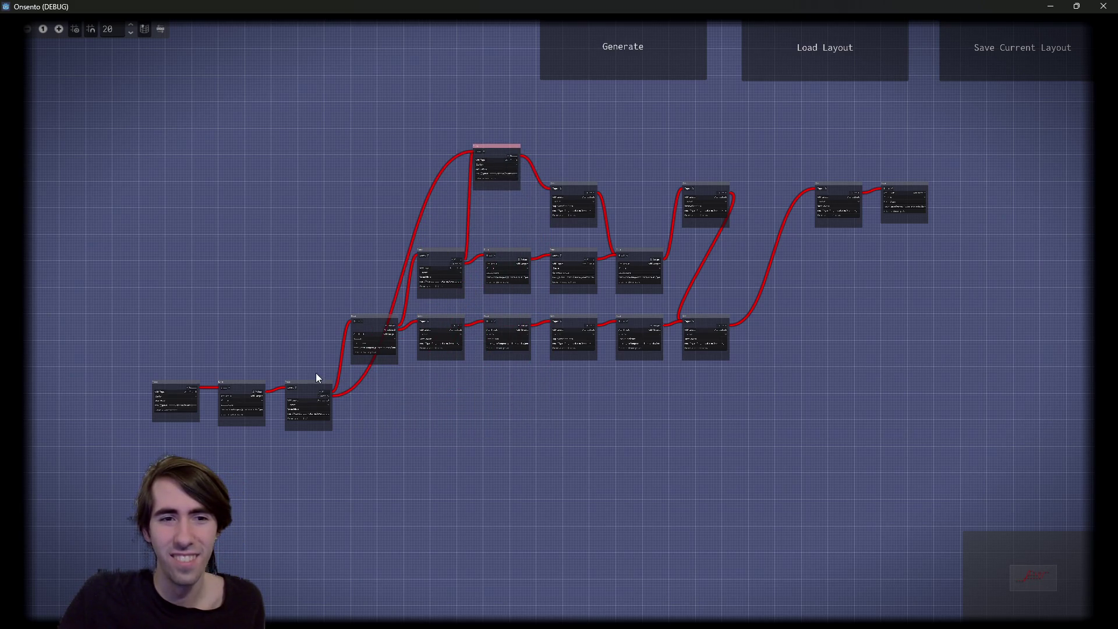
drag(315, 386, 333, 205)
mouse_move(147, 333)
mouse_down()
mouse_move(239, 382)
mouse_move(236, 247)
mouse_up()
scroll(679, 279, up, 3)
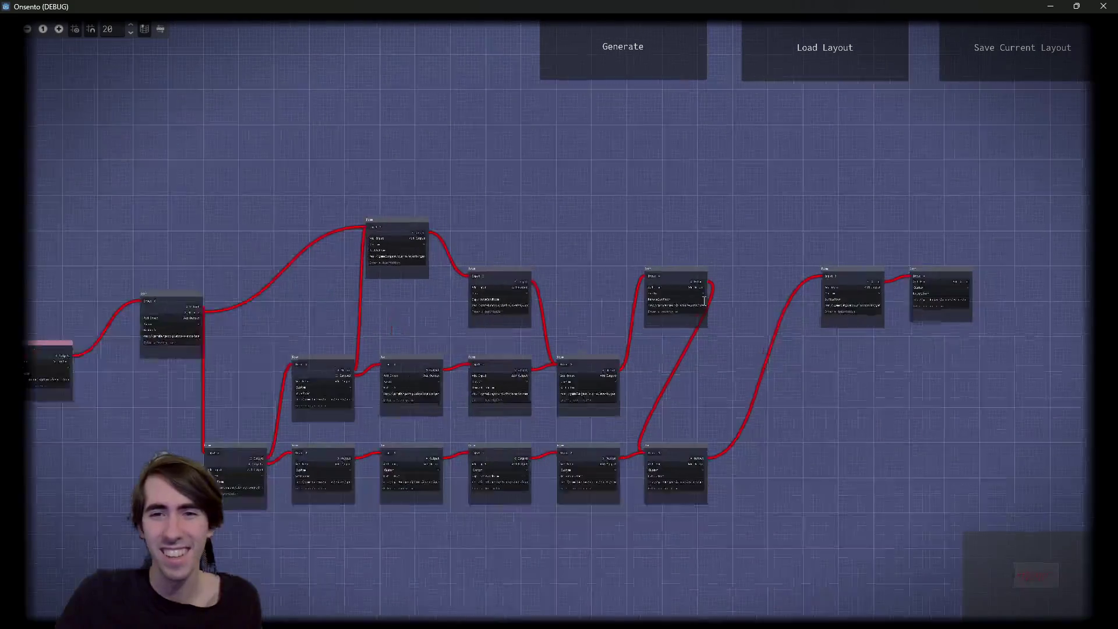
drag(679, 279, 685, 367)
mouse_move(660, 475)
mouse_down()
mouse_move(776, 449)
mouse_move(772, 472)
mouse_up()
scroll(312, 327, up, 5)
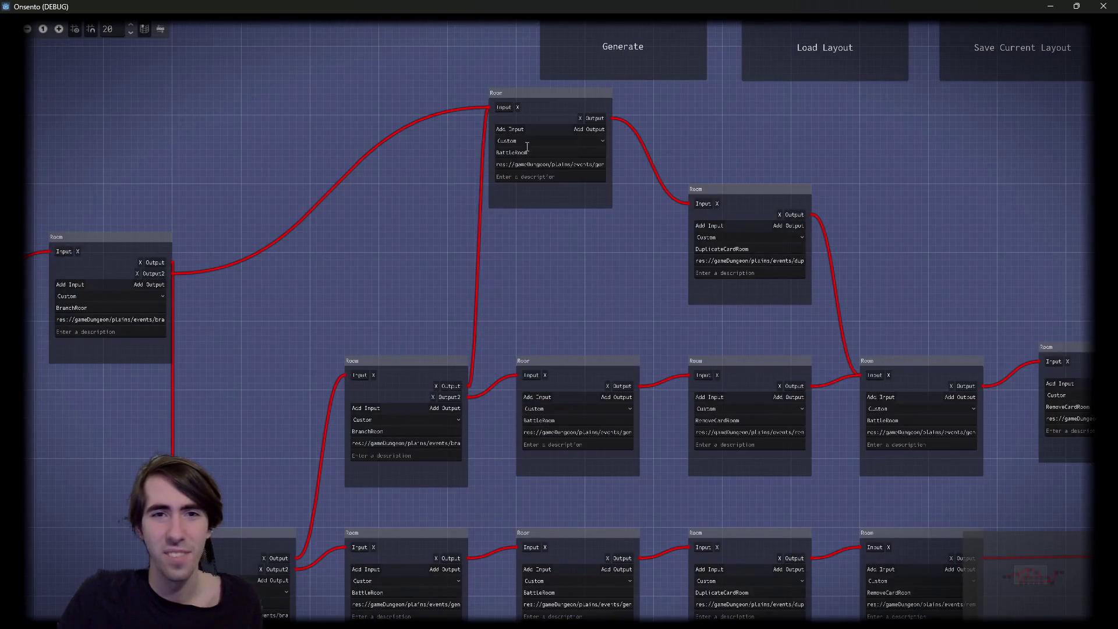
mouse_move(542, 109)
mouse_down()
mouse_move(594, 200)
mouse_move(588, 212)
mouse_move(590, 200)
mouse_up()
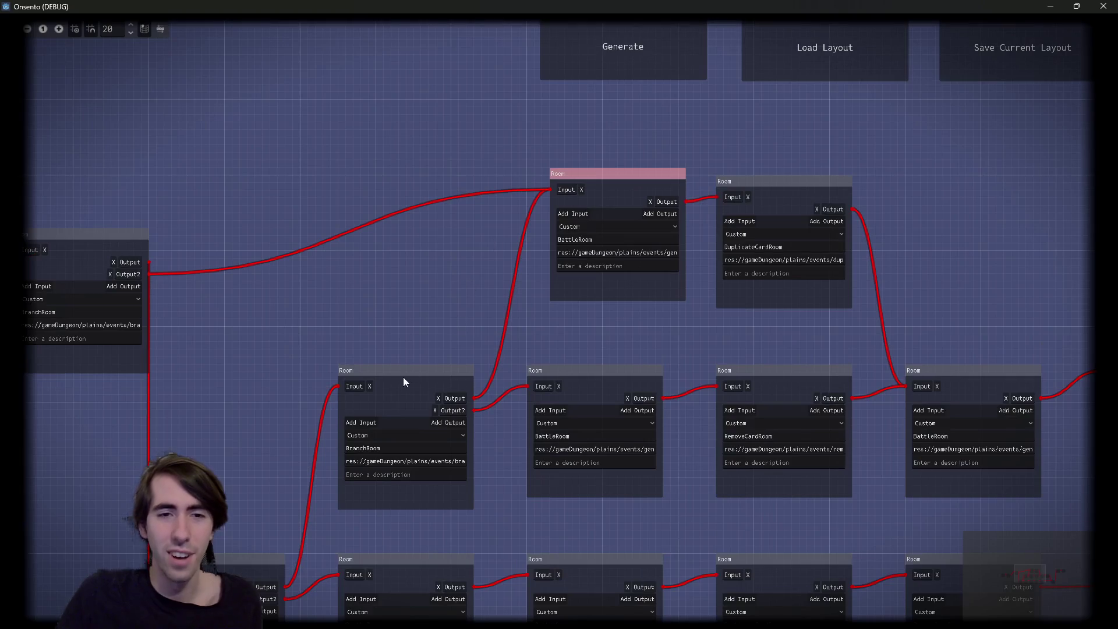
drag(404, 379, 374, 373)
scroll(325, 243, down, 3)
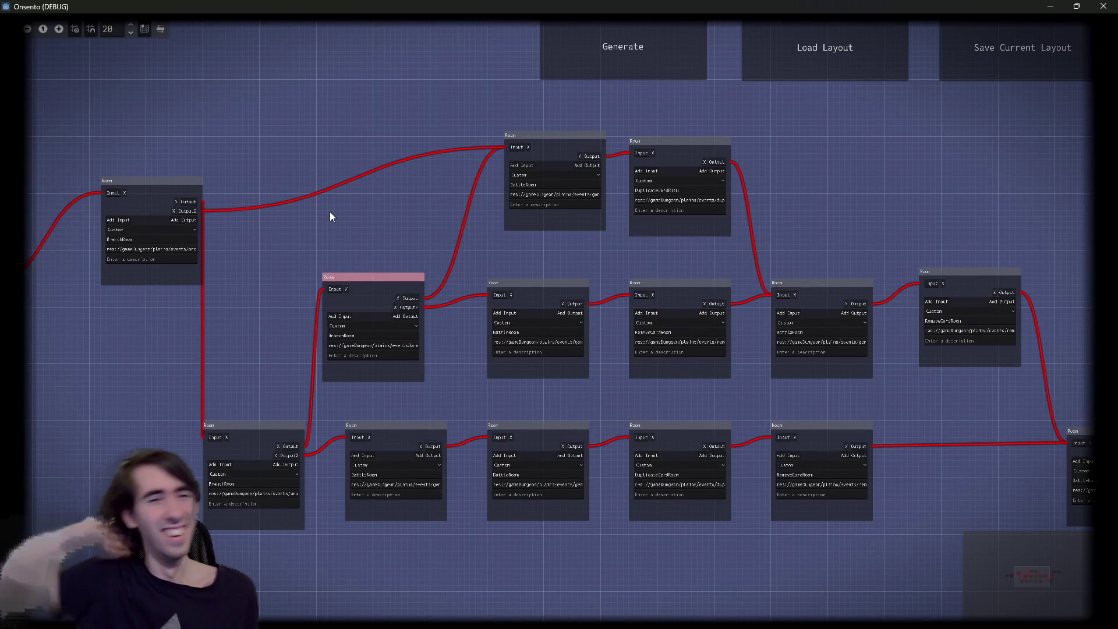
drag(159, 195, 115, 299)
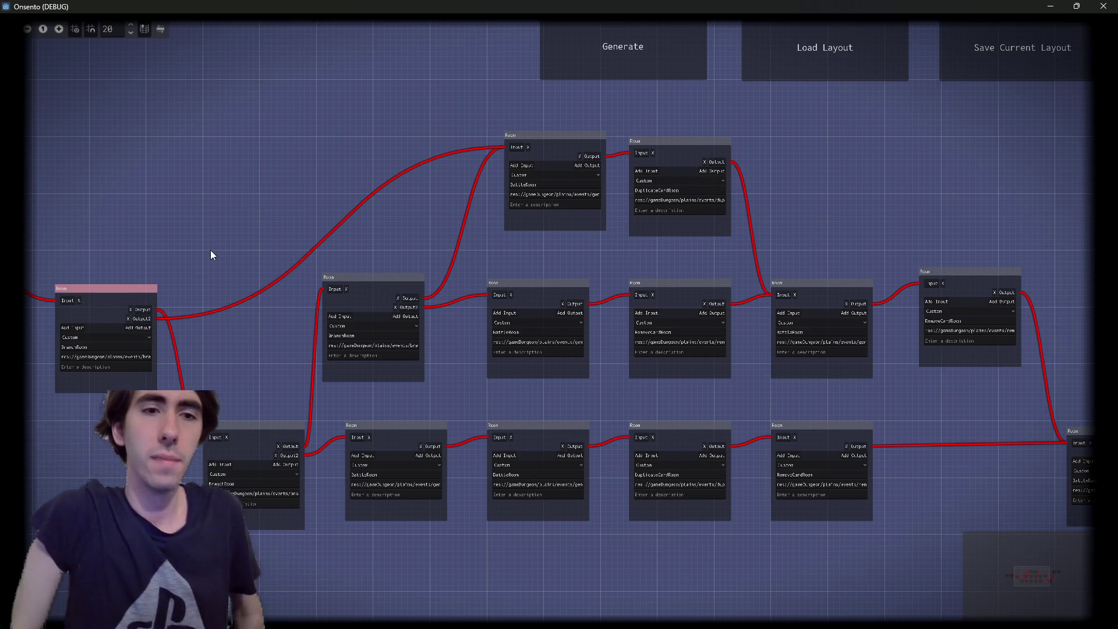
Bring the BranchRoom node toward the centre and select the upper and lower BranchRoom nodes
drag(219, 215, 392, 202)
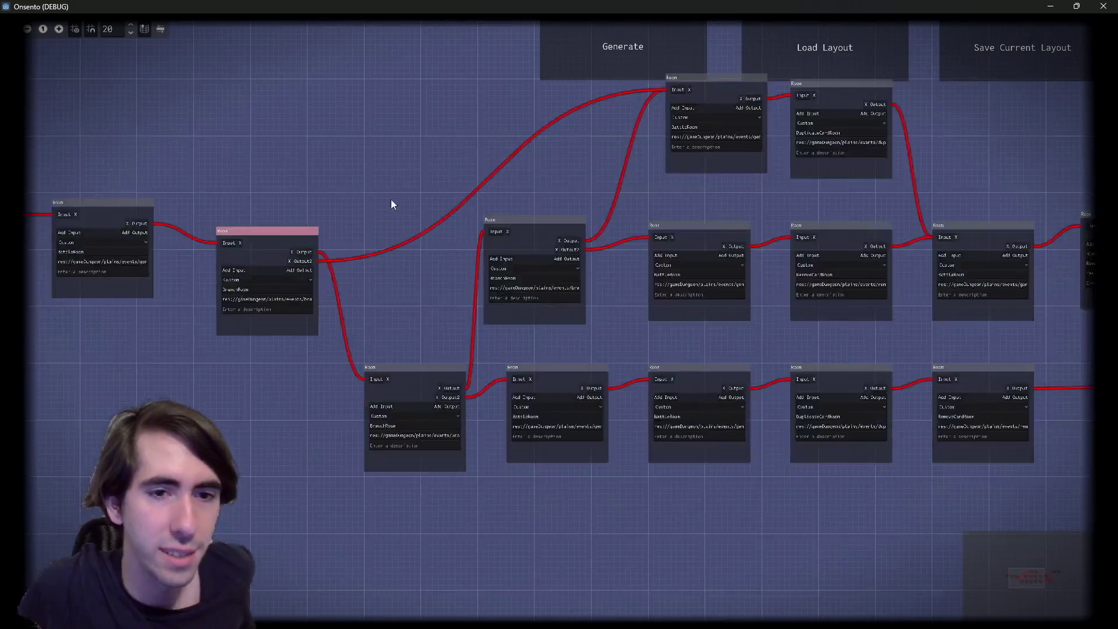
scroll(285, 377, up, 3)
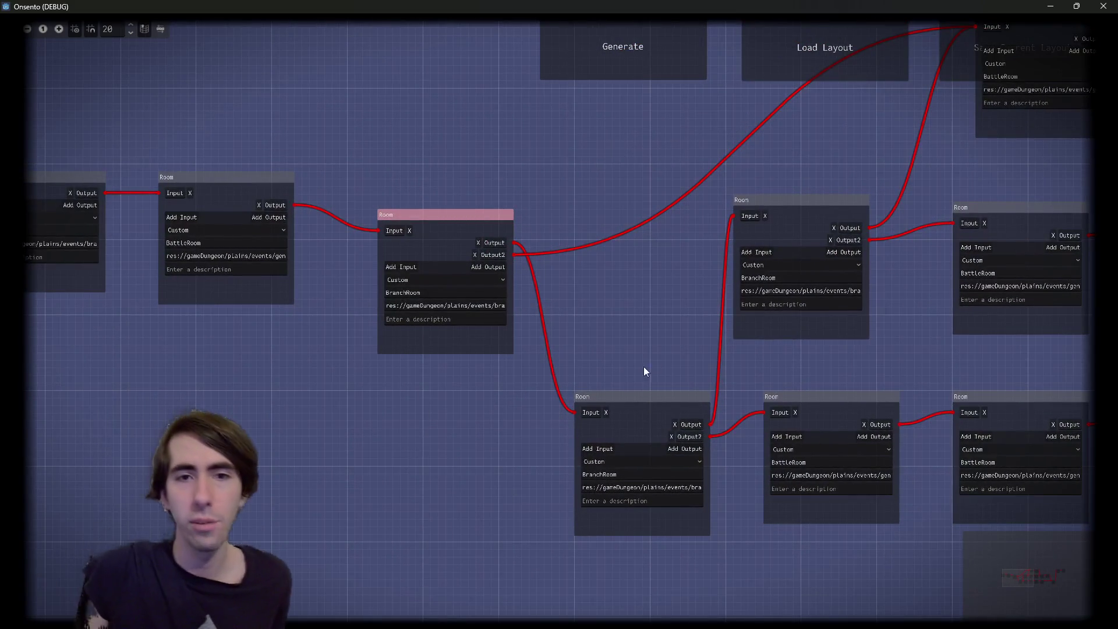
mouse_move(644, 370)
mouse_down()
mouse_move(437, 382)
mouse_move(336, 364)
mouse_move(296, 319)
mouse_up()
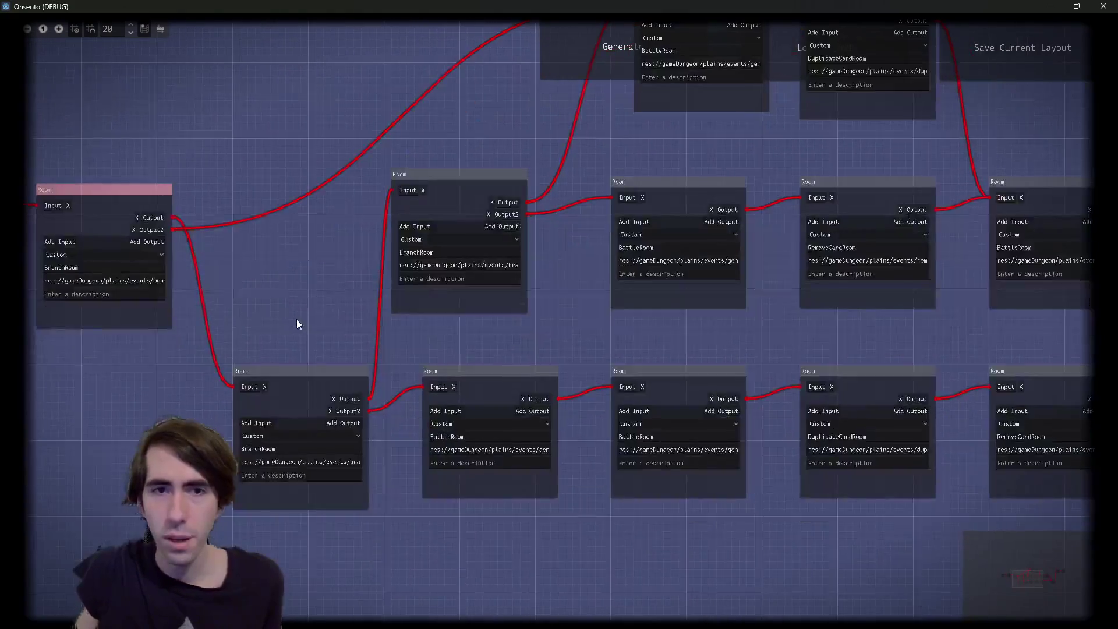
scroll(296, 319, down, 1)
mouse_move(267, 280)
mouse_down()
mouse_move(317, 425)
mouse_move(323, 379)
mouse_up()
scroll(323, 380, up, 2)
click(482, 279)
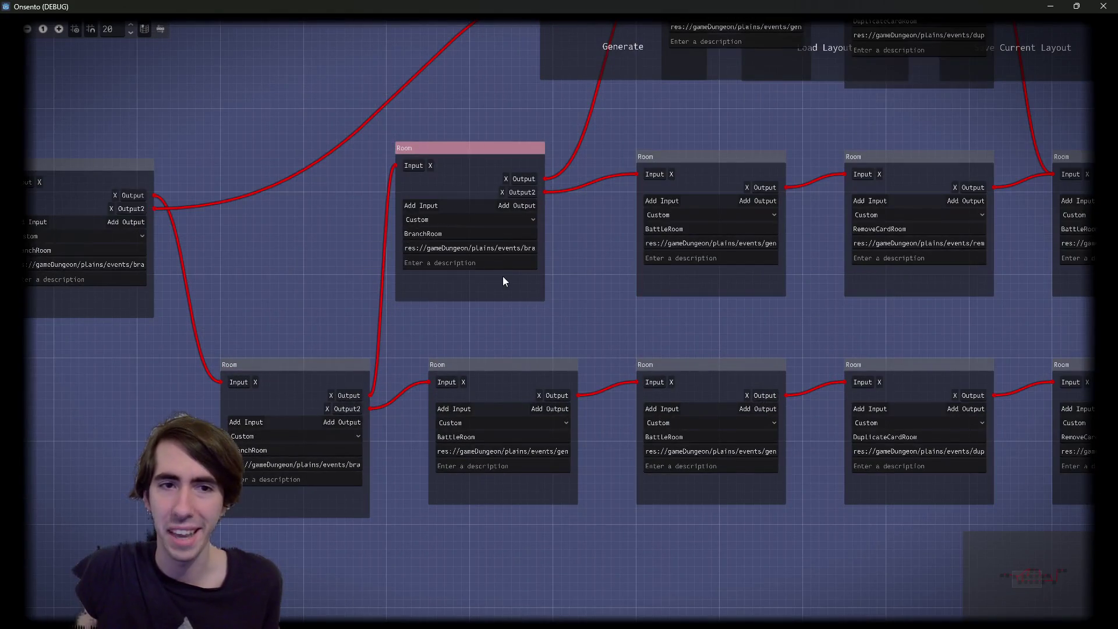
drag(237, 145, 402, 466)
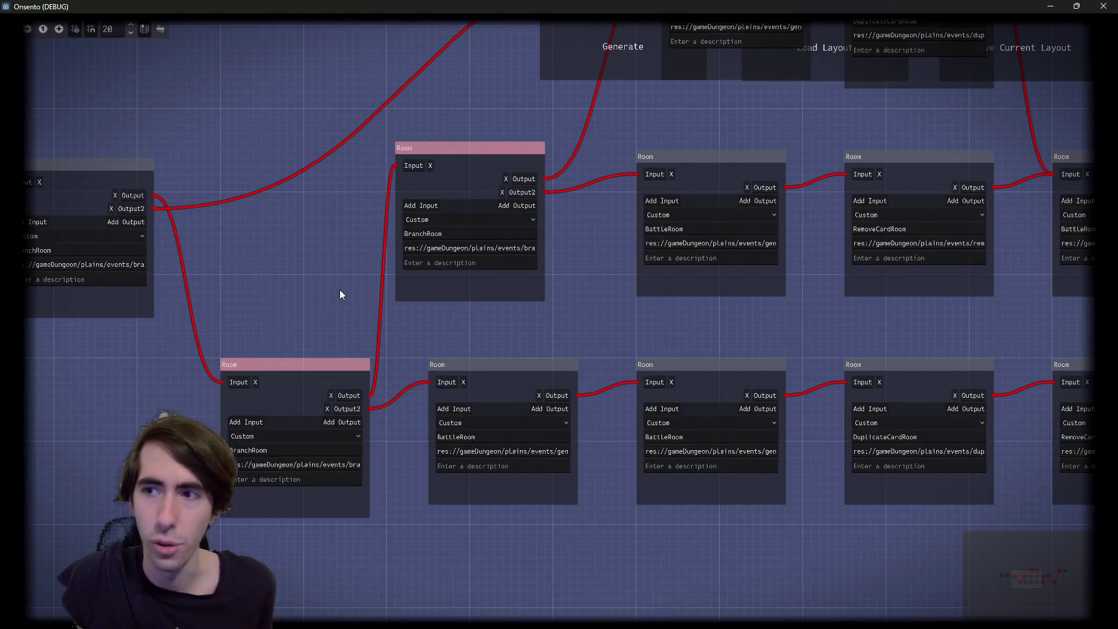
mouse_move(341, 288)
mouse_down()
mouse_move(305, 365)
mouse_move(267, 379)
mouse_up()
scroll(267, 378, down, 1)
scroll(265, 379, down, 1)
scroll(266, 375, up, 1)
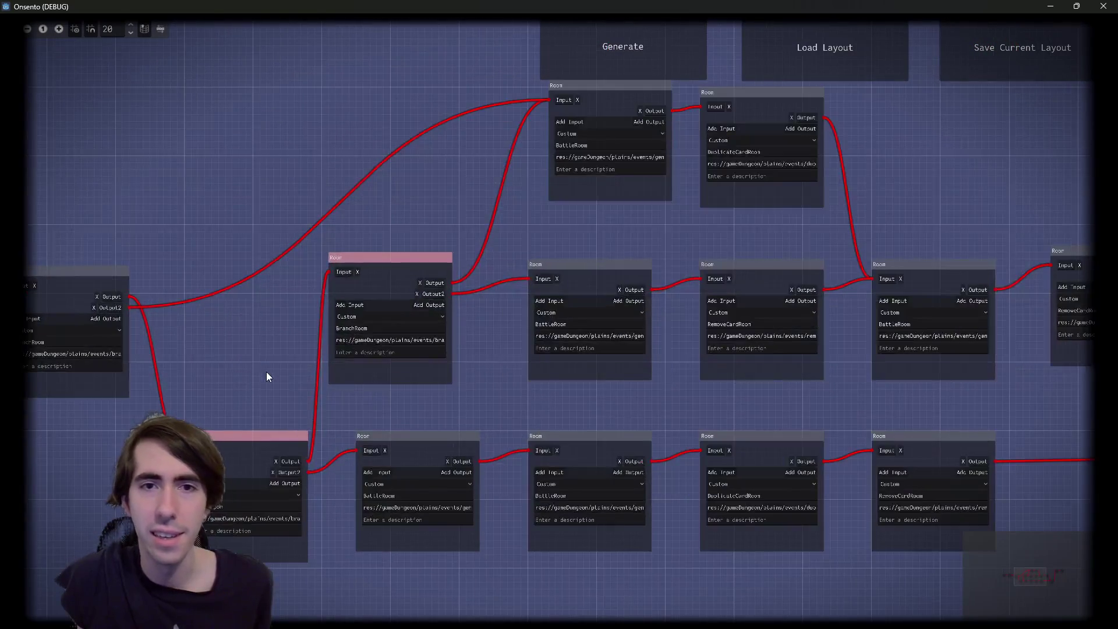
mouse_move(517, 396)
mouse_down()
mouse_move(467, 405)
mouse_move(500, 412)
mouse_up()
Select the top, middle and bottom-row rooms, then raise the two middle BranchRoom nodes slightly
drag(483, 134, 767, 181)
scroll(414, 274, up, 1)
mouse_move(499, 298)
mouse_down()
mouse_move(414, 274)
mouse_move(645, 355)
mouse_move(752, 351)
mouse_move(515, 381)
mouse_up()
drag(650, 238, 771, 457)
scroll(260, 324, down, 1)
mouse_move(594, 278)
mouse_down()
mouse_move(556, 215)
mouse_move(442, 320)
mouse_move(839, 366)
mouse_move(873, 519)
mouse_up()
scroll(556, 215, down, 1)
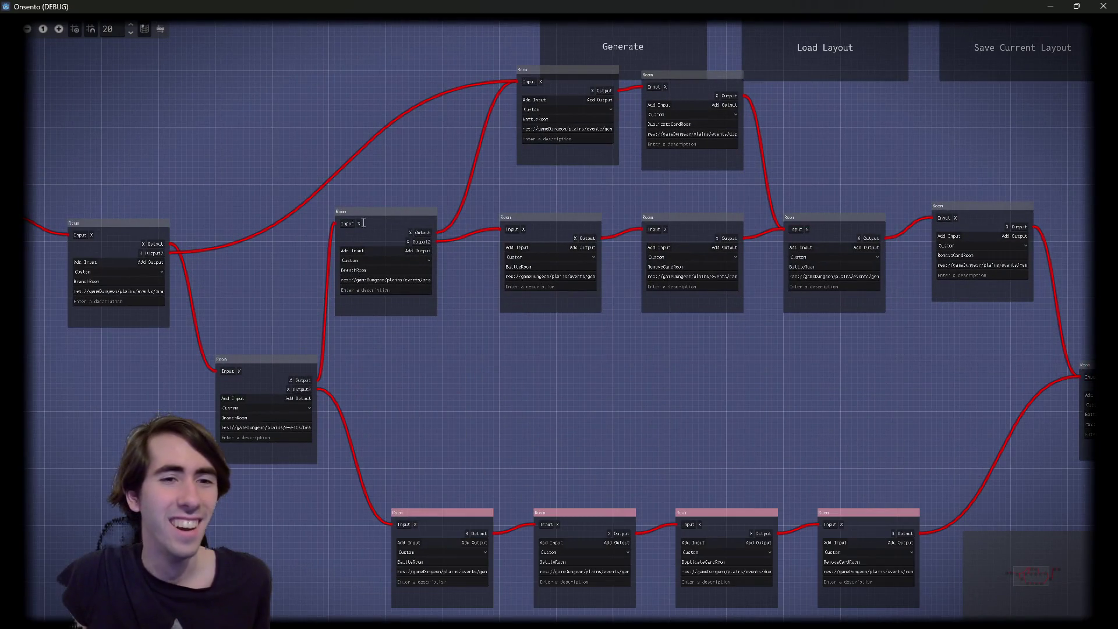
drag(363, 223, 414, 354)
drag(284, 283, 457, 398)
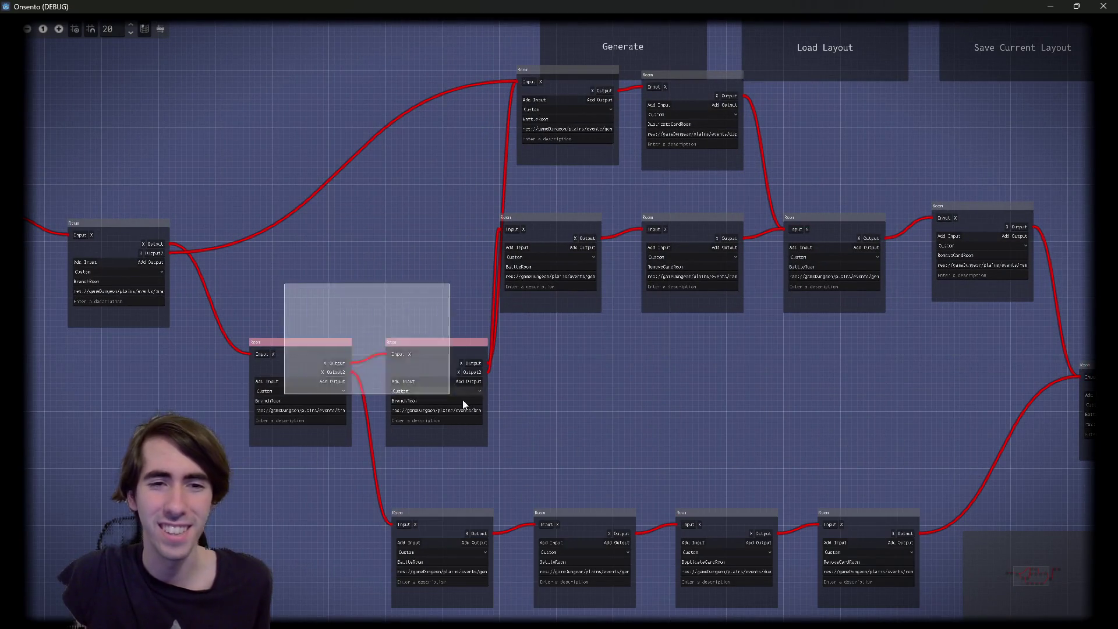
drag(437, 353, 442, 325)
Move the three middle-row rooms into the BranchRoom row
mouse_move(260, 97)
mouse_down()
mouse_move(614, 170)
mouse_move(844, 417)
mouse_up()
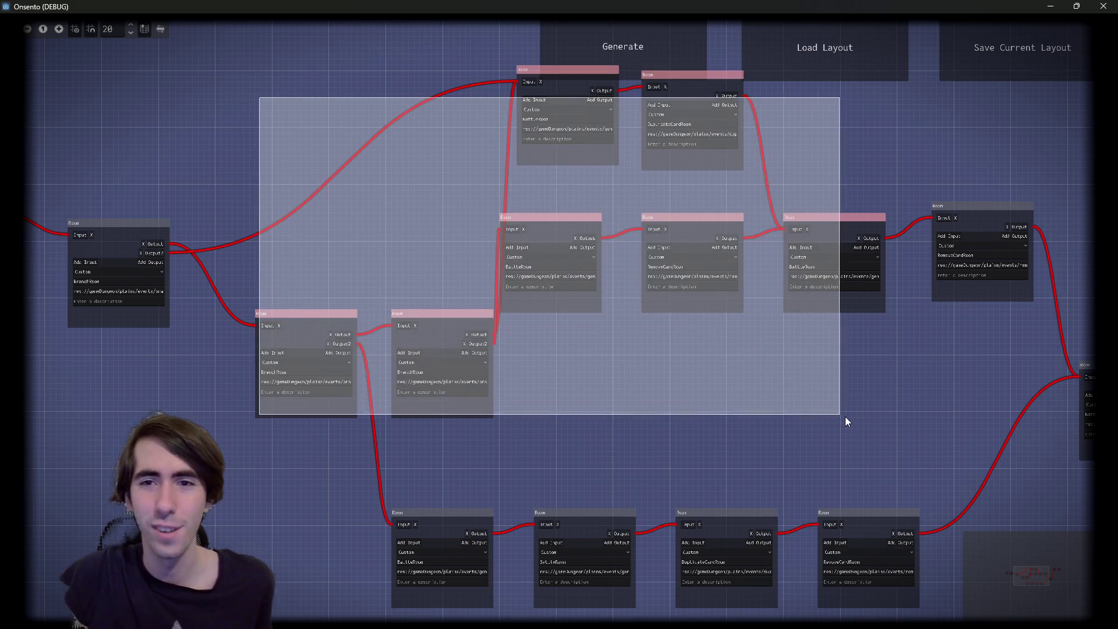
drag(513, 205, 830, 348)
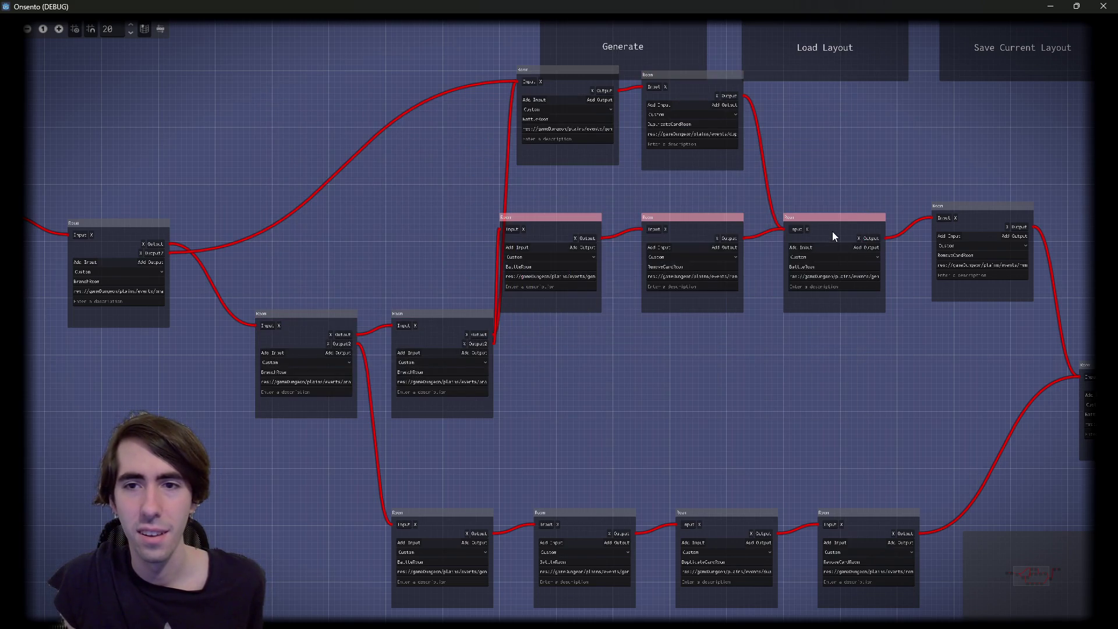
drag(834, 237, 861, 333)
drag(833, 442, 182, 314)
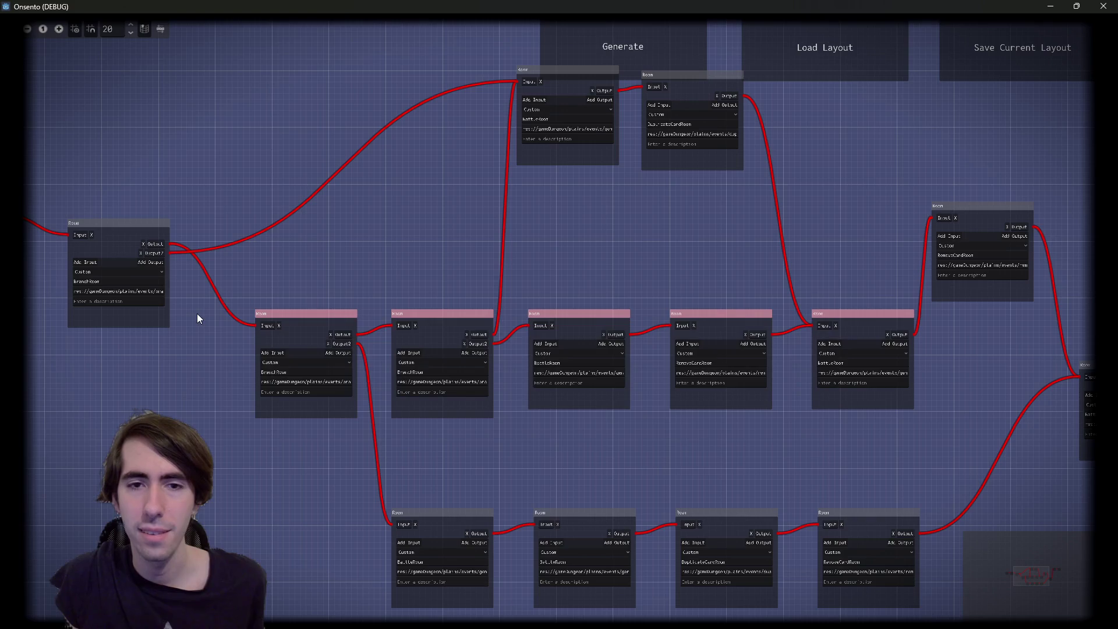
drag(323, 95, 750, 191)
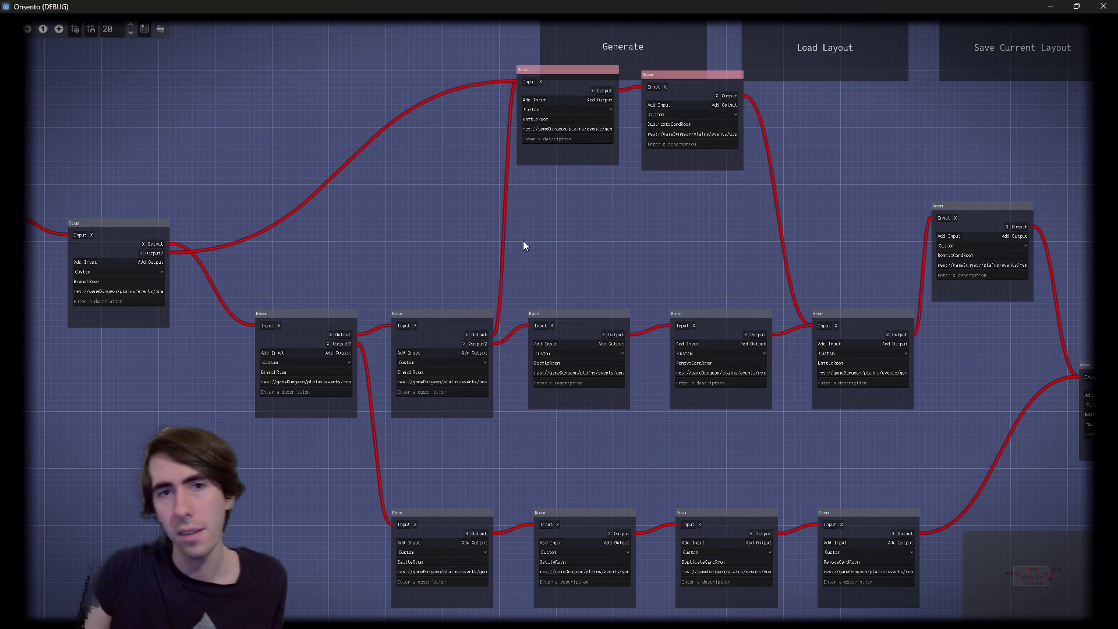
mouse_move(472, 282)
mouse_down()
mouse_move(460, 425)
mouse_move(437, 325)
mouse_up()
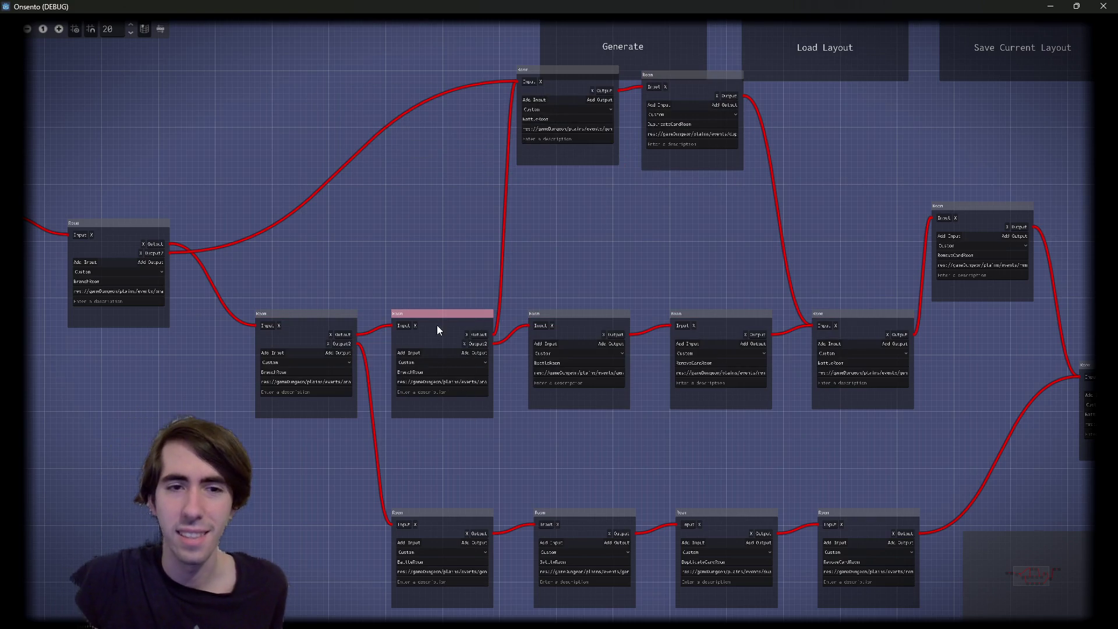
Select the bottom DuplicateCardRoom and RemoveCardRoom nodes, then the rooms in the main rows
scroll(437, 325, up, 3)
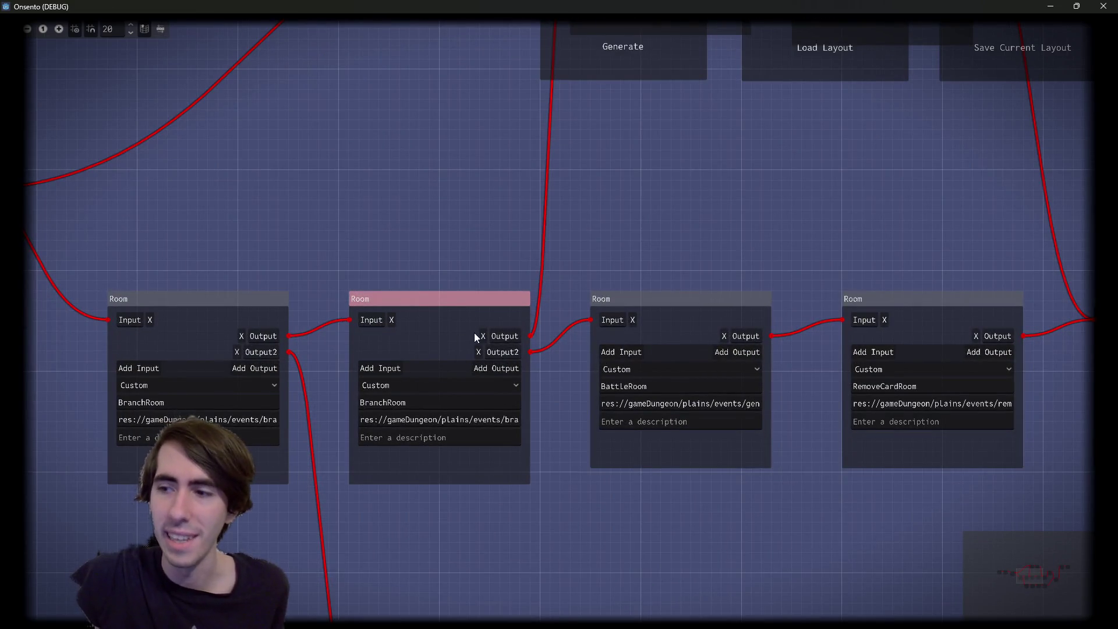
scroll(544, 378, down, 1)
scroll(545, 379, down, 1)
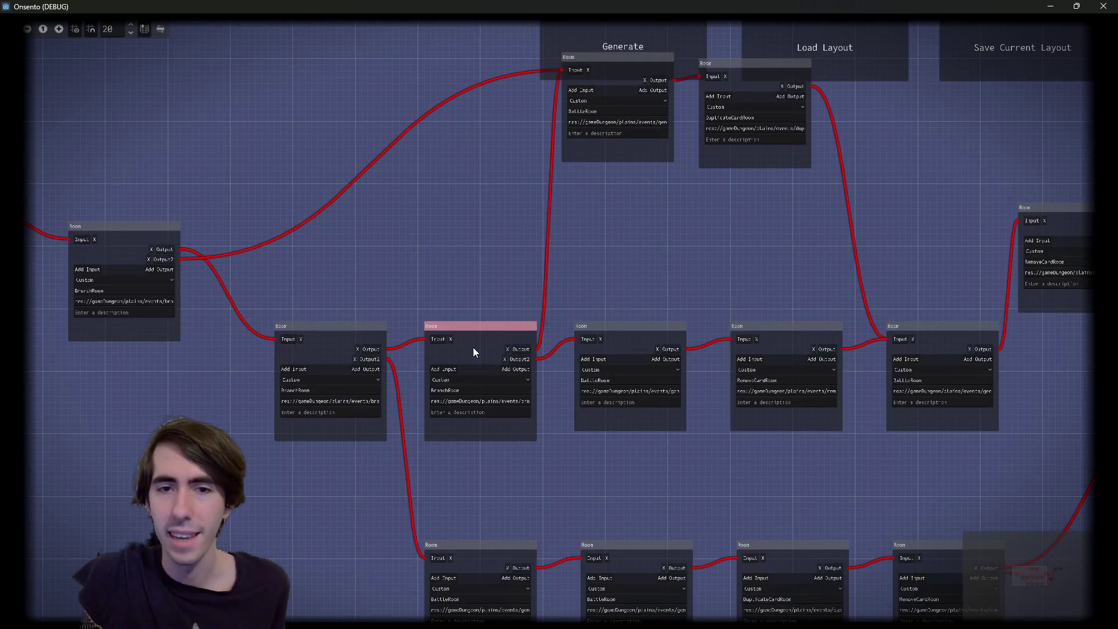
scroll(474, 347, right, 5)
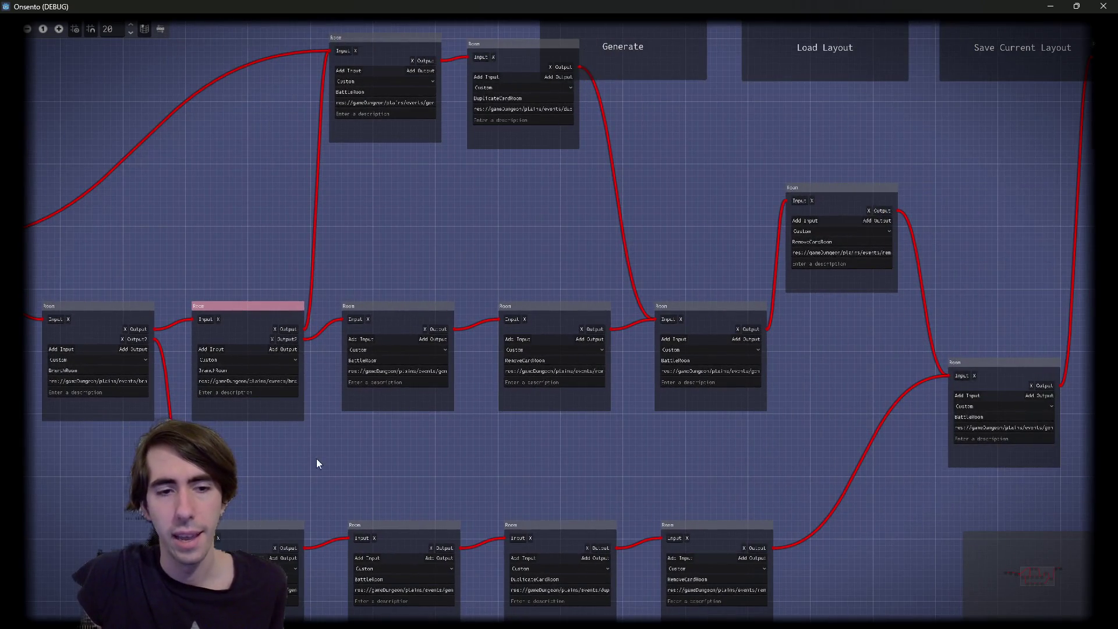
scroll(431, 354, down, 3)
scroll(431, 354, left, 1)
scroll(430, 354, up, 2)
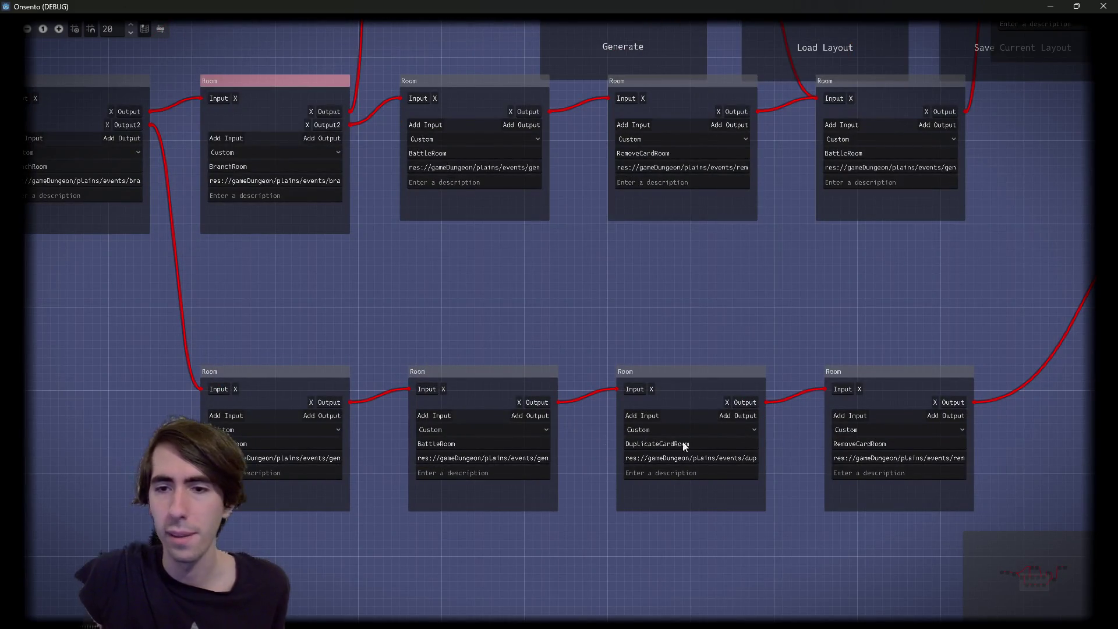
drag(889, 543, 602, 303)
scroll(563, 358, down, 2)
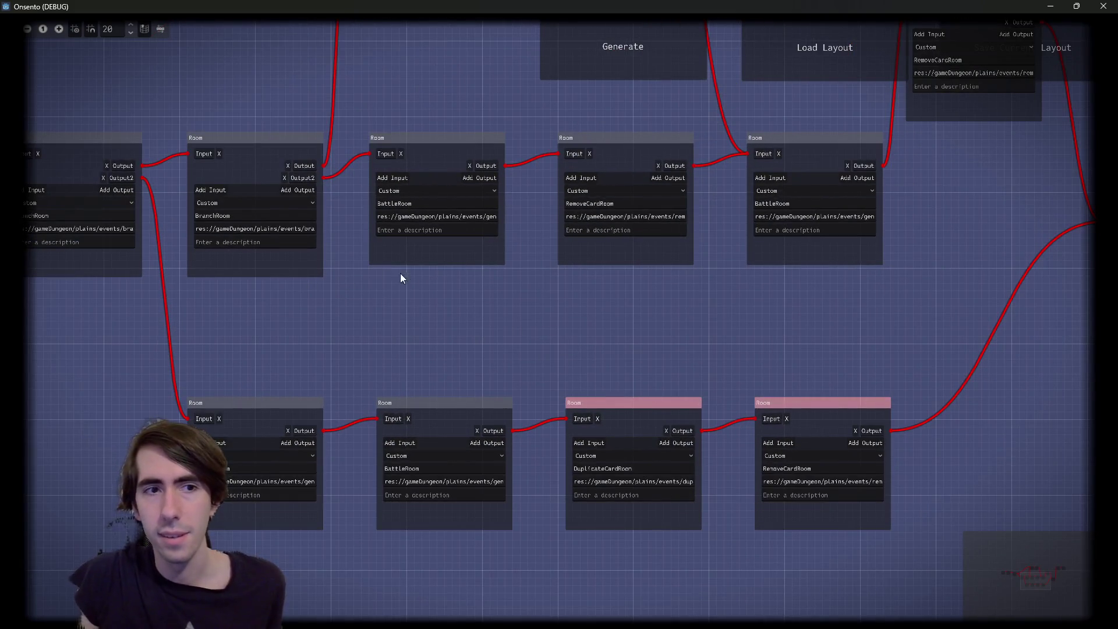
scroll(389, 299, up, 1)
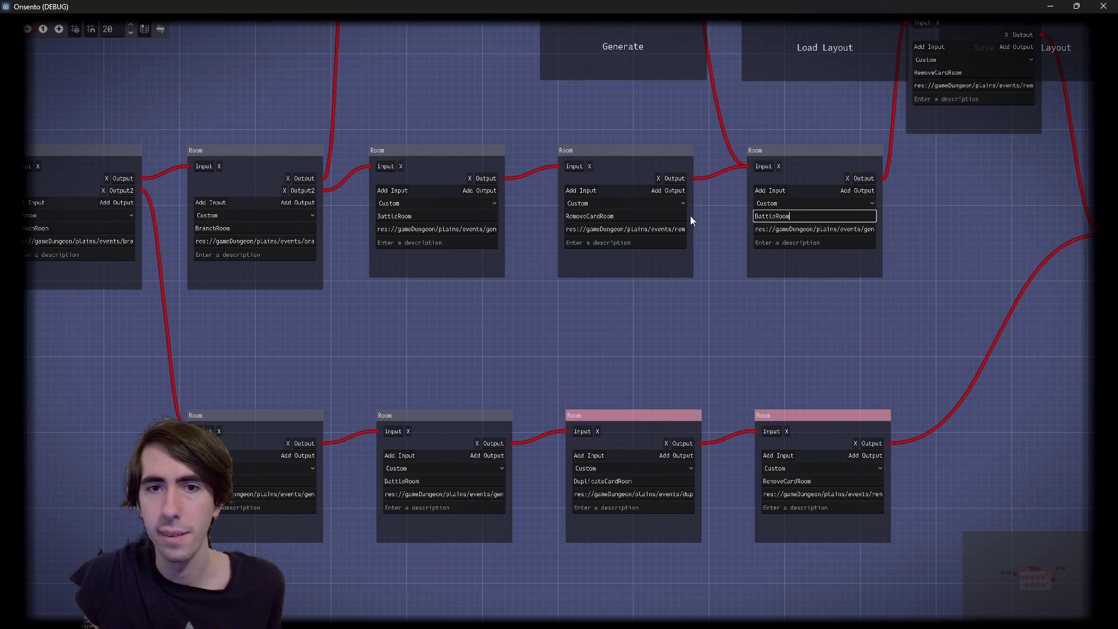
scroll(715, 283, up, 5)
scroll(687, 282, right, 5)
scroll(725, 435, down, 4)
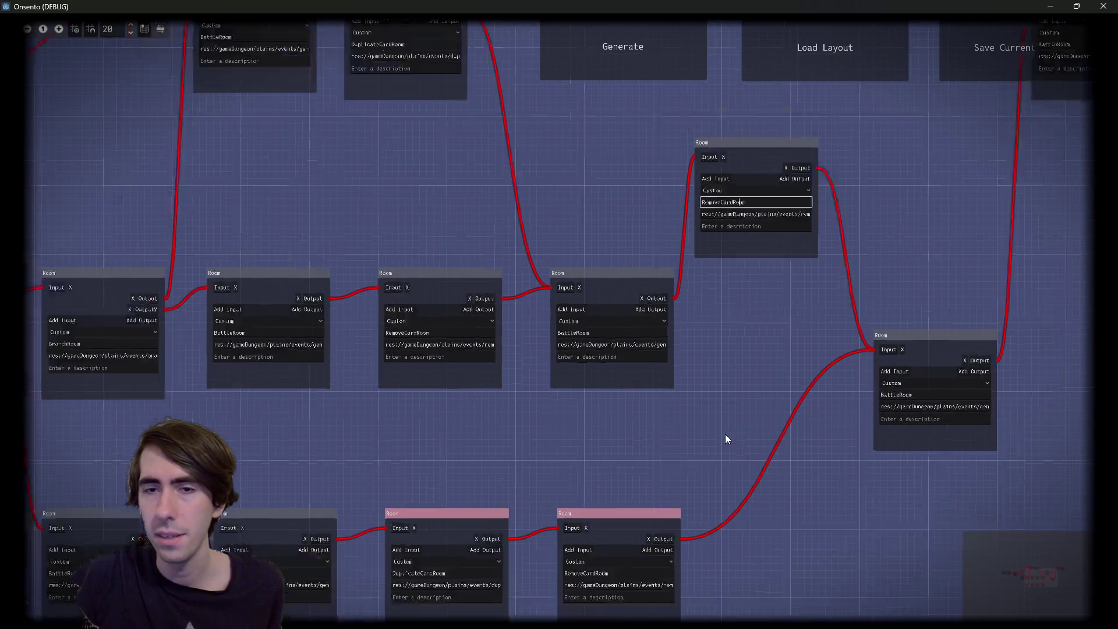
scroll(799, 449, down, 5)
mouse_move(828, 495)
mouse_down()
mouse_move(344, 103)
mouse_move(218, 86)
mouse_up()
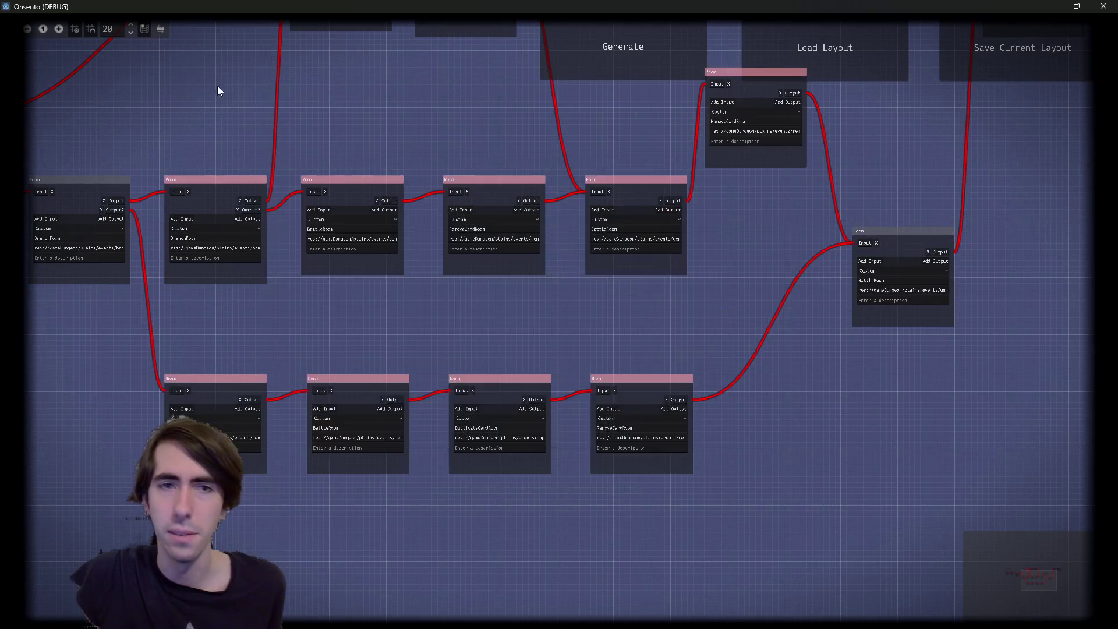
Generate a new dungeon layout and move its three leftmost rooms up and left
click(597, 67)
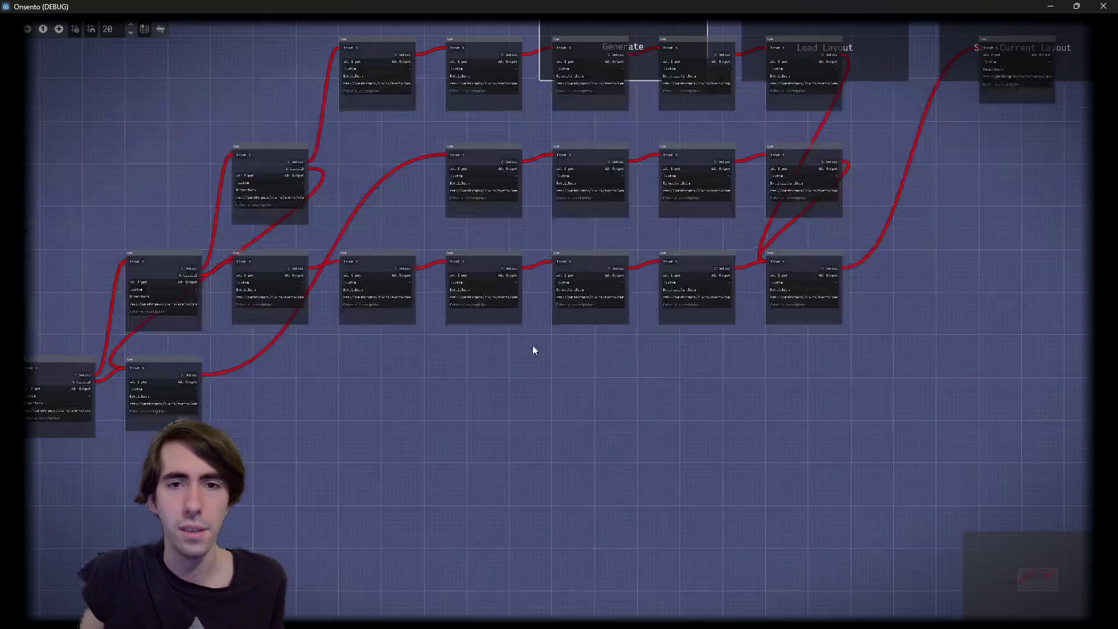
drag(130, 366, 423, 493)
drag(377, 408, 307, 299)
Close the game, duplicate generateBranch(startRoom, newExitRoom) to seven calls, and relaunch the project
click(1104, 6)
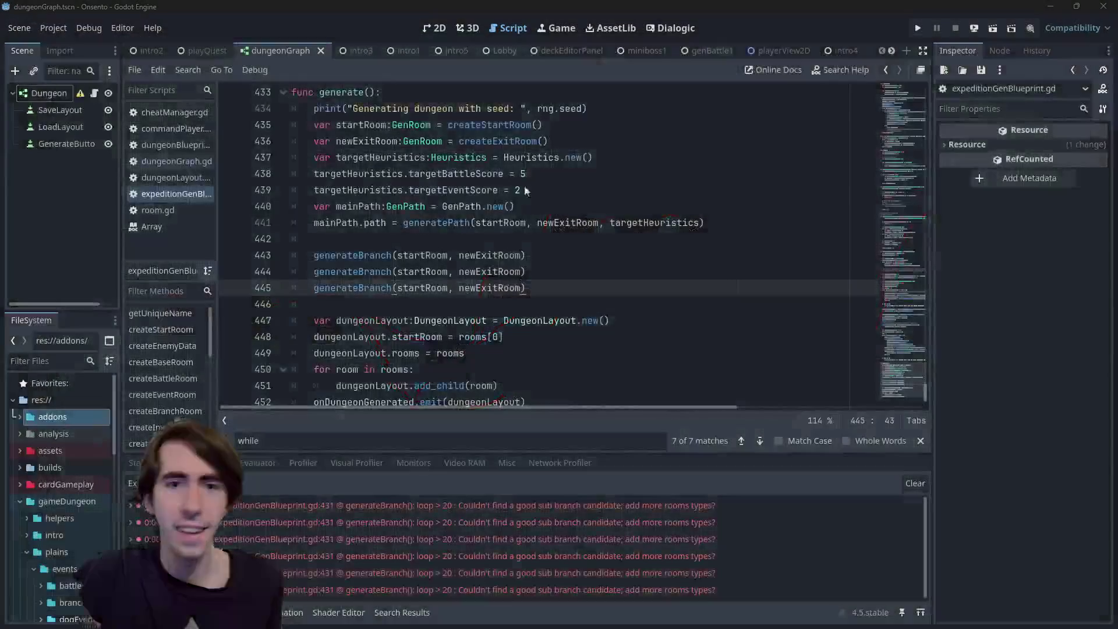
drag(526, 288, 231, 273)
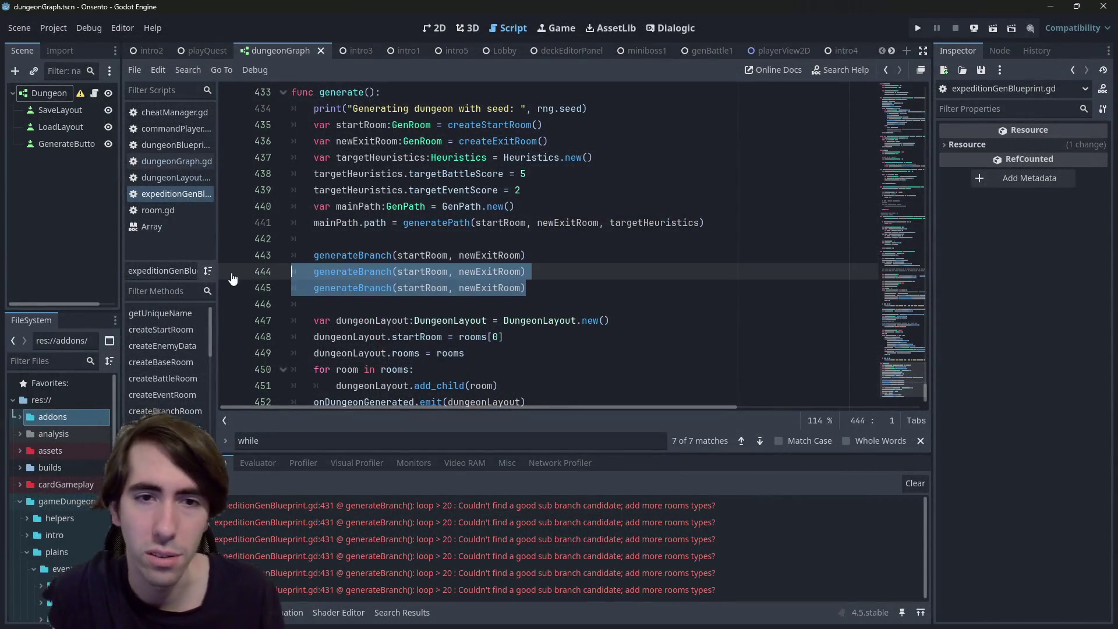
key(Right)
key(ctrl+shift+d)
key(ctrl+shift+d)
key(ctrl+shift+d)
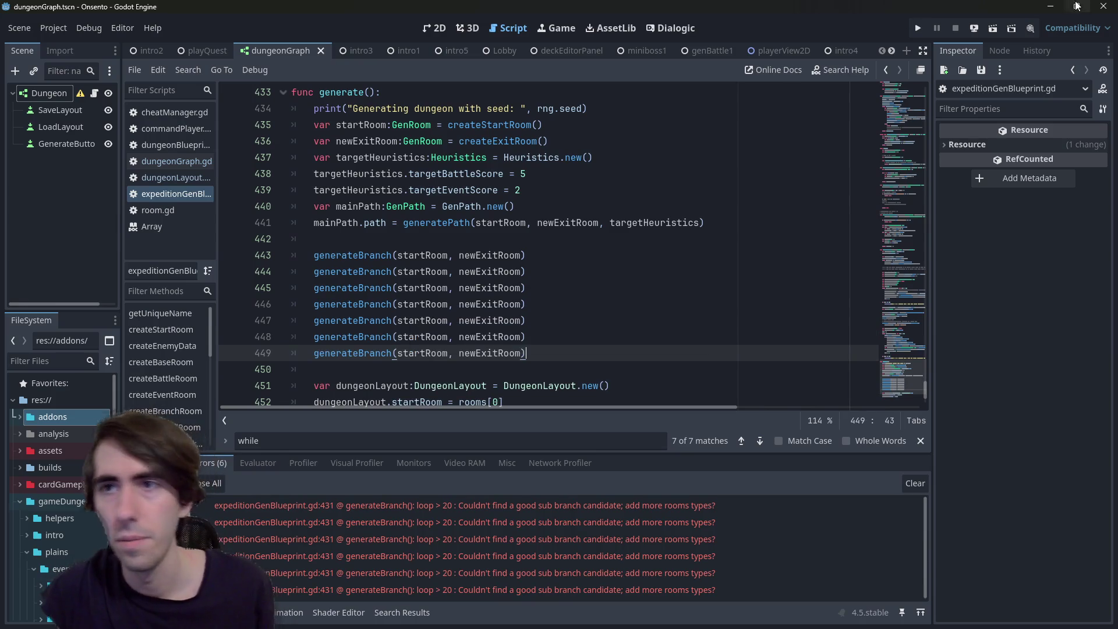
click(989, 32)
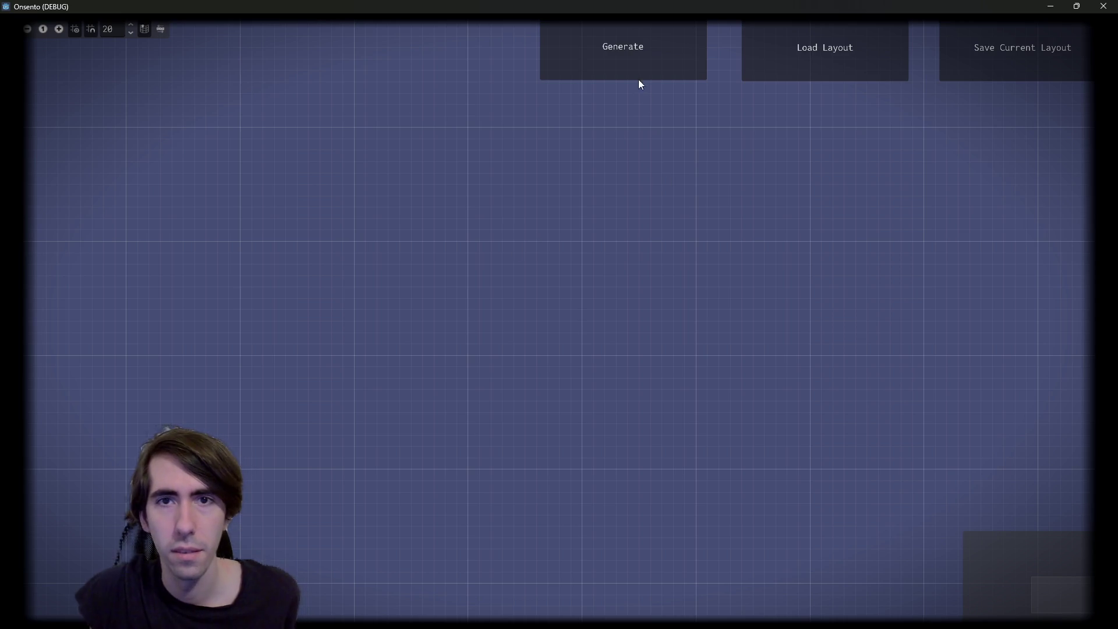
Generate a seven-branch dungeon layout and move the bottom-row rooms up and right
click(638, 75)
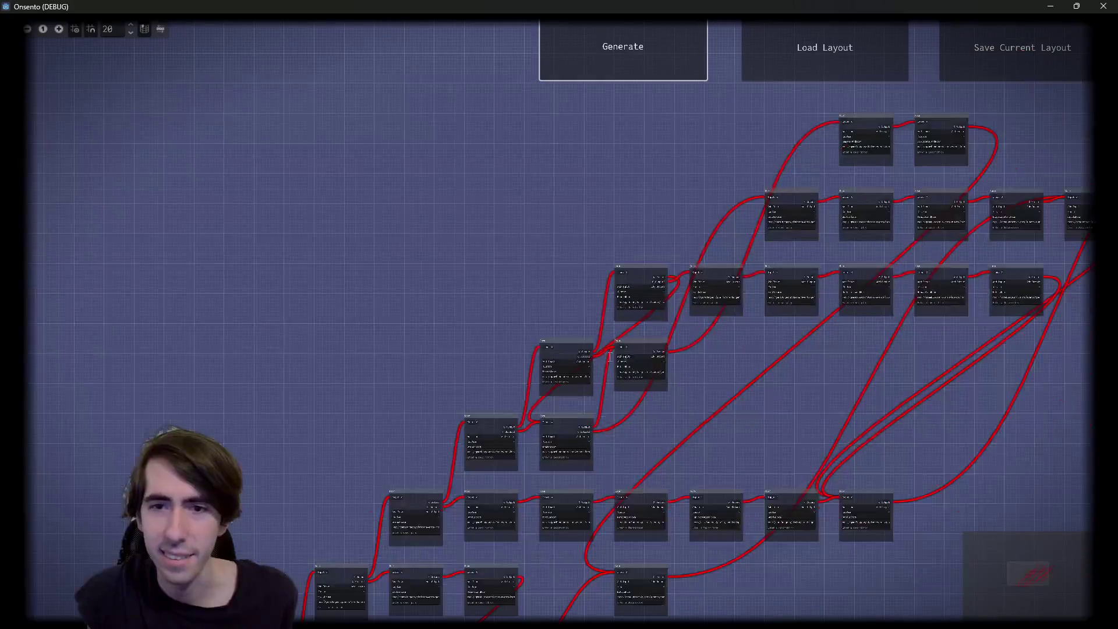
drag(478, 401, 708, 286)
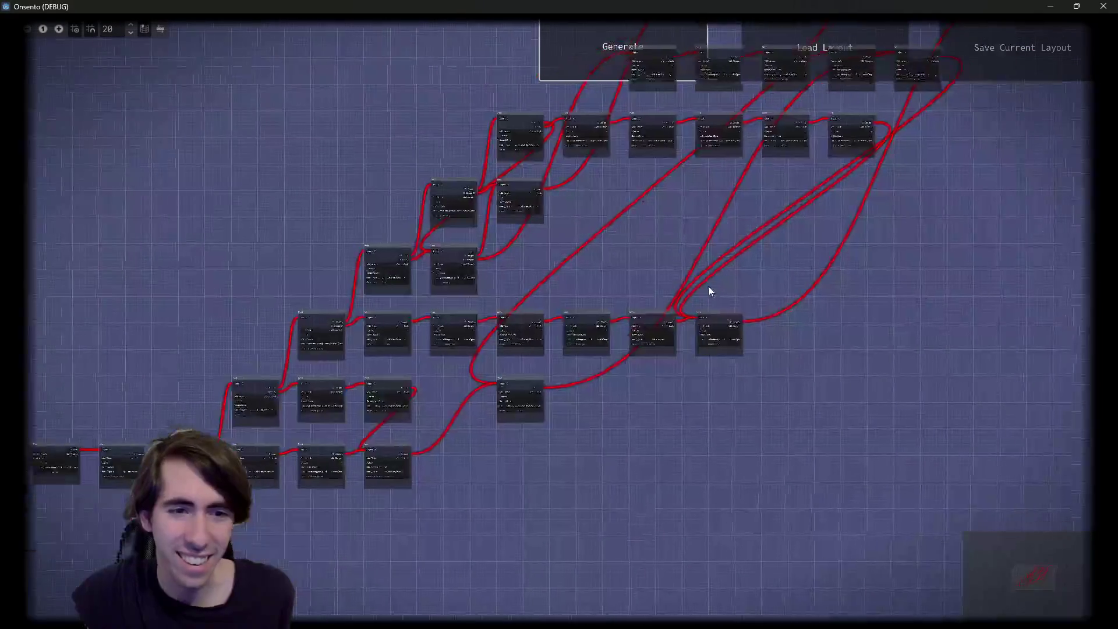
drag(650, 259, 532, 299)
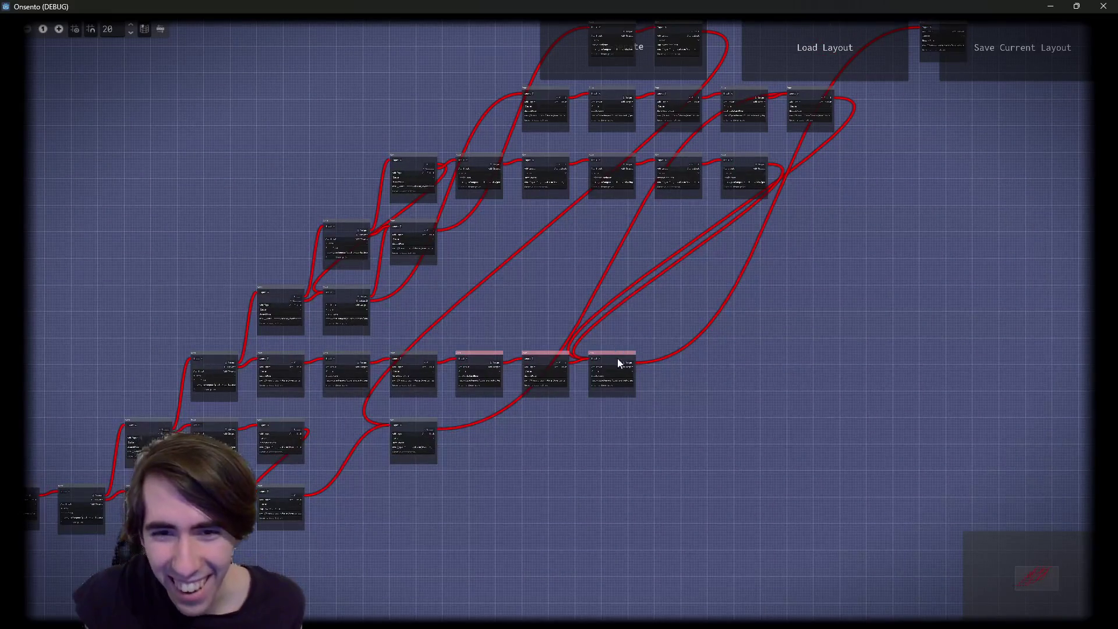
mouse_move(618, 361)
mouse_down()
mouse_move(831, 337)
mouse_move(951, 264)
mouse_move(957, 241)
mouse_up()
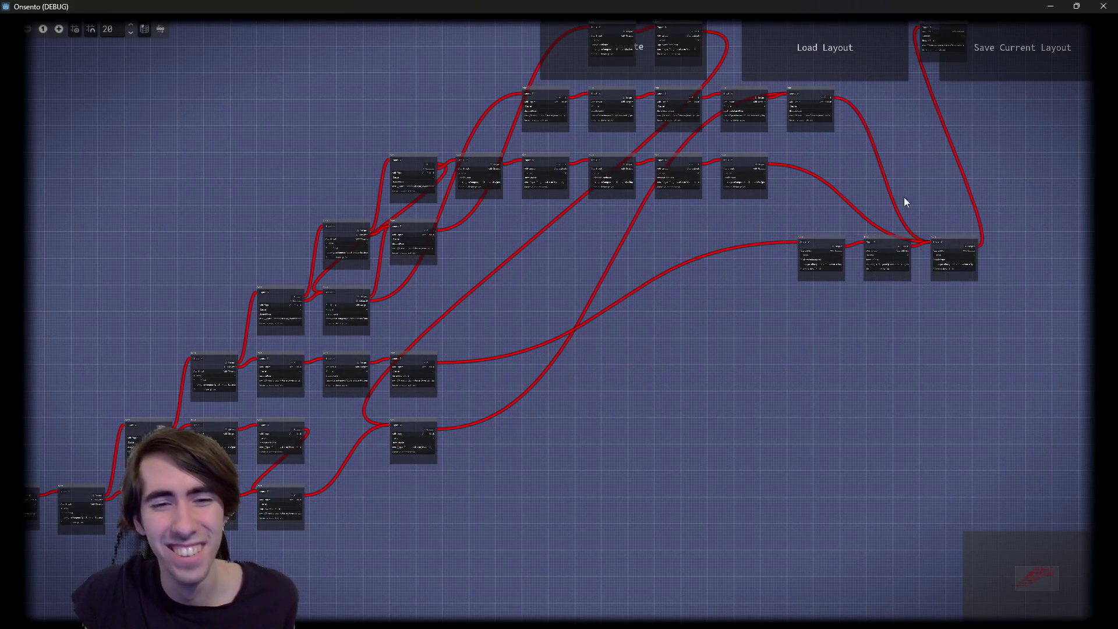
mouse_move(411, 432)
mouse_down()
mouse_move(720, 362)
mouse_move(742, 324)
mouse_up()
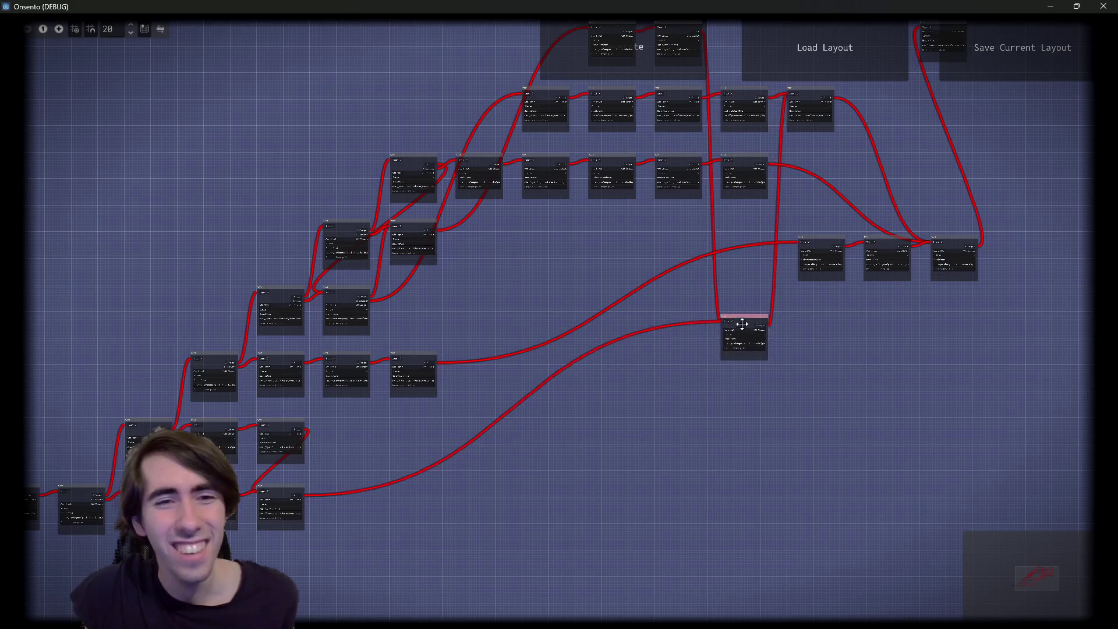
Pan and zoom around the generated graph to inspect the rooms, then close the game
drag(560, 304, 480, 389)
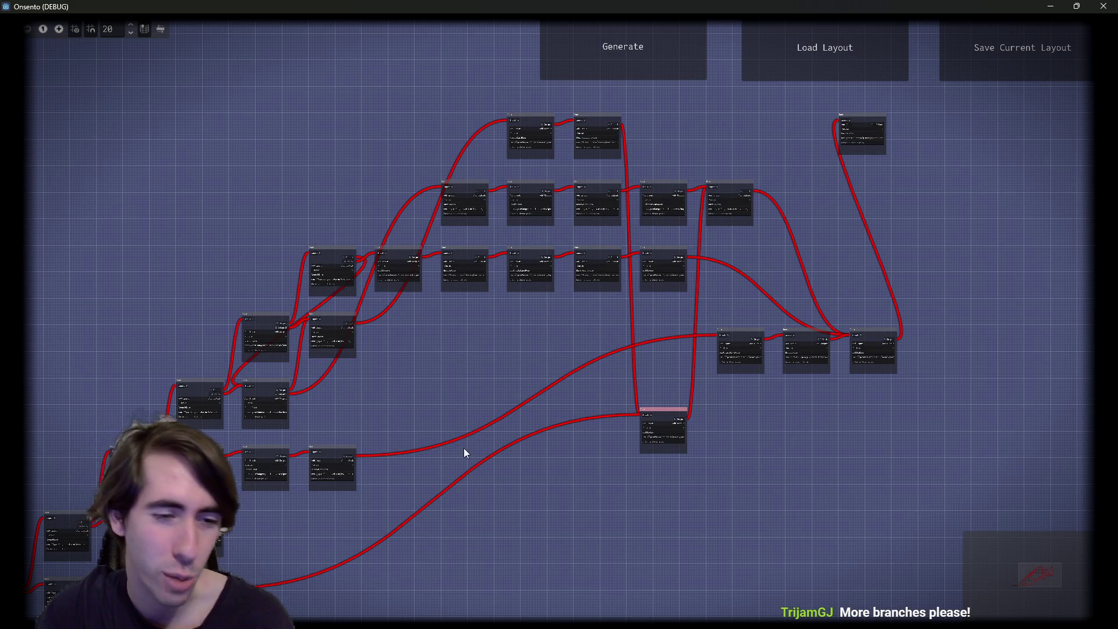
drag(464, 452, 696, 287)
scroll(524, 431, up, 5)
scroll(604, 358, up, 5)
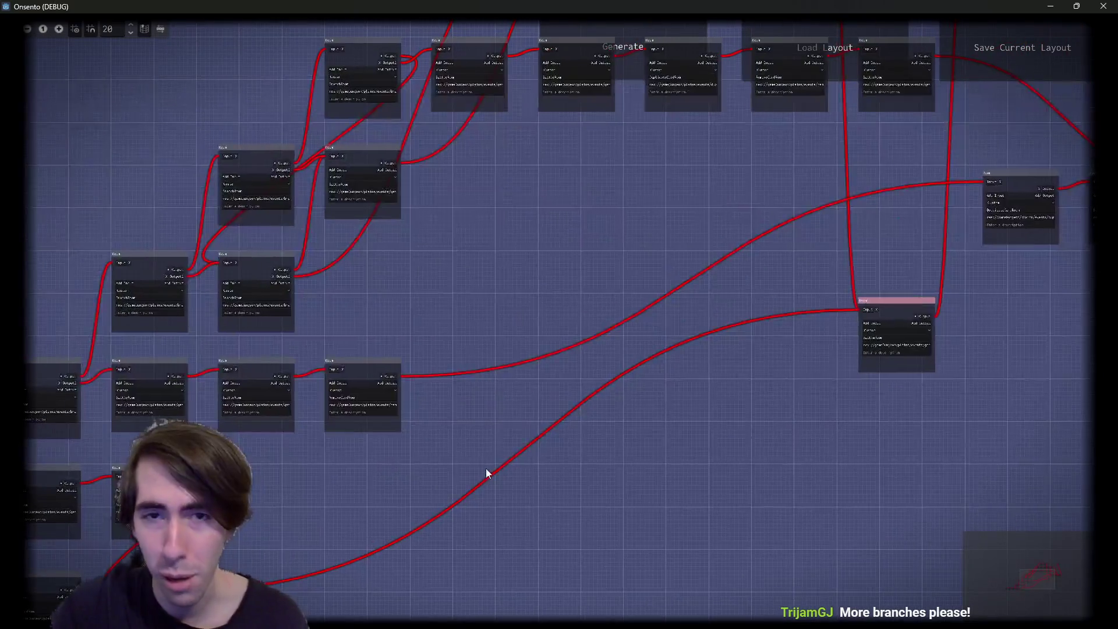
scroll(859, 389, left, 3)
scroll(309, 368, up, 3)
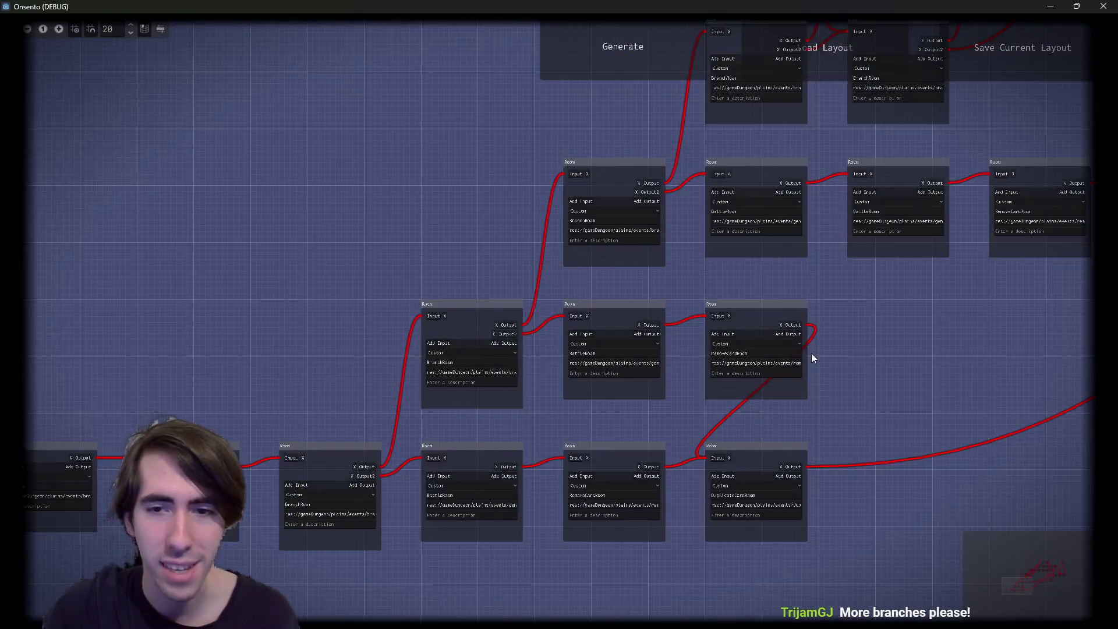
scroll(812, 353, down, 3)
click(1104, 6)
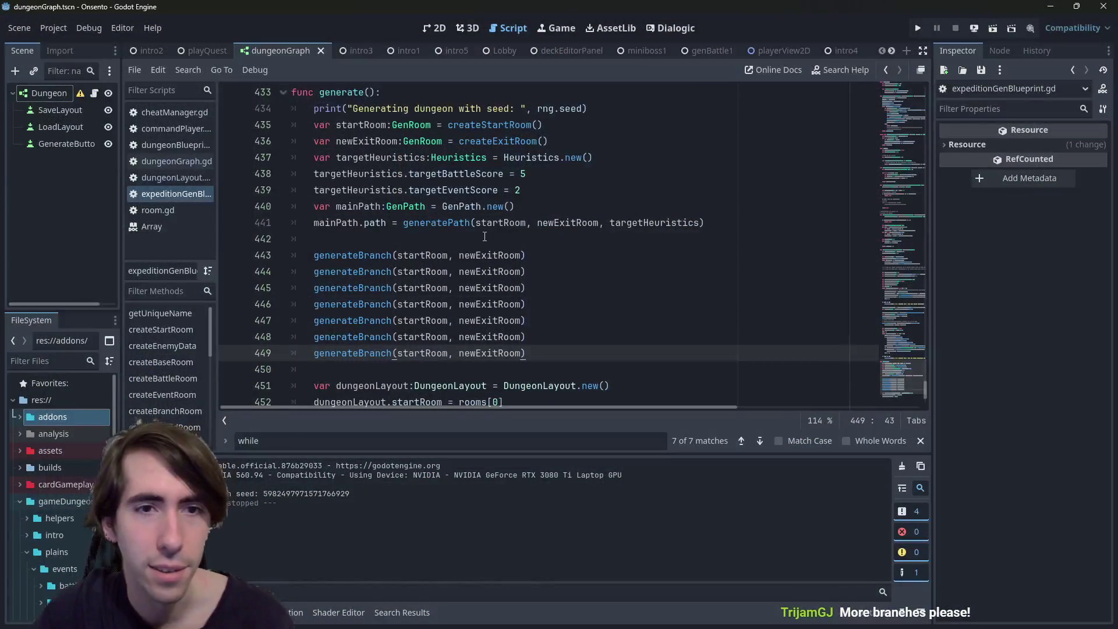
Inspect the targetBattleScore and targetEventScore lines 438–439, undoing an accidental edit
scroll(484, 236, up, 1)
click(546, 227)
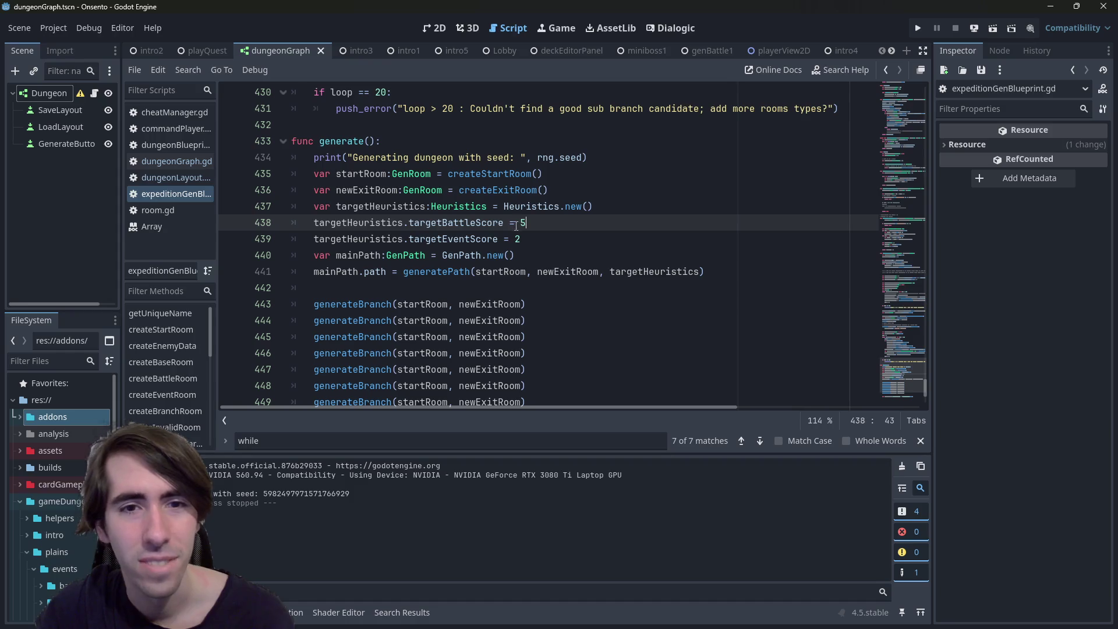
drag(516, 225, 298, 223)
drag(521, 239, 293, 223)
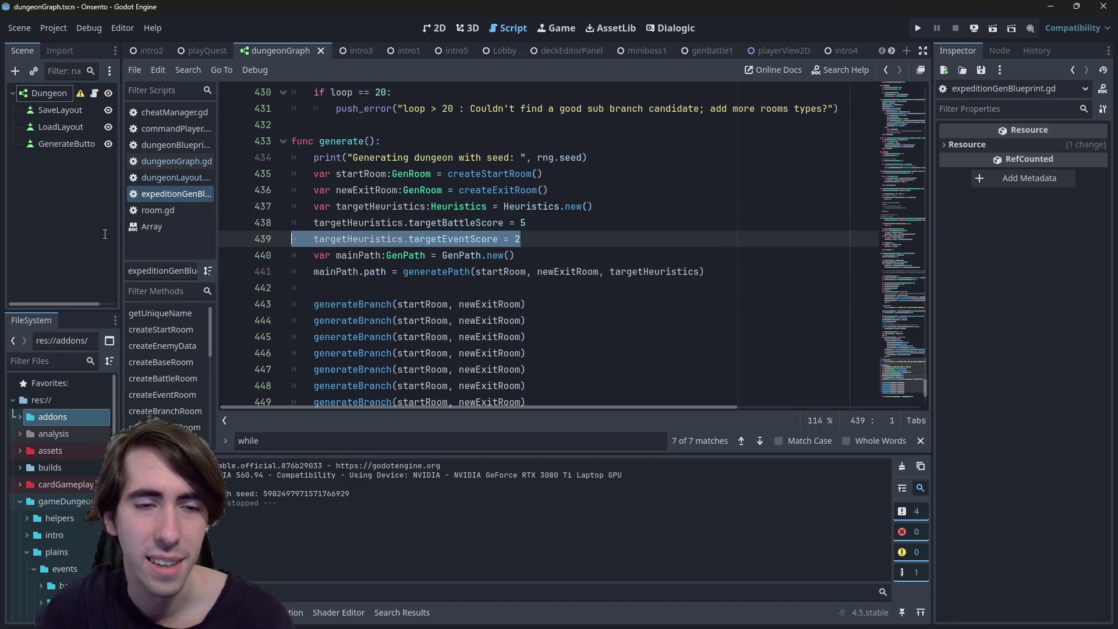
click(546, 226)
text(10)
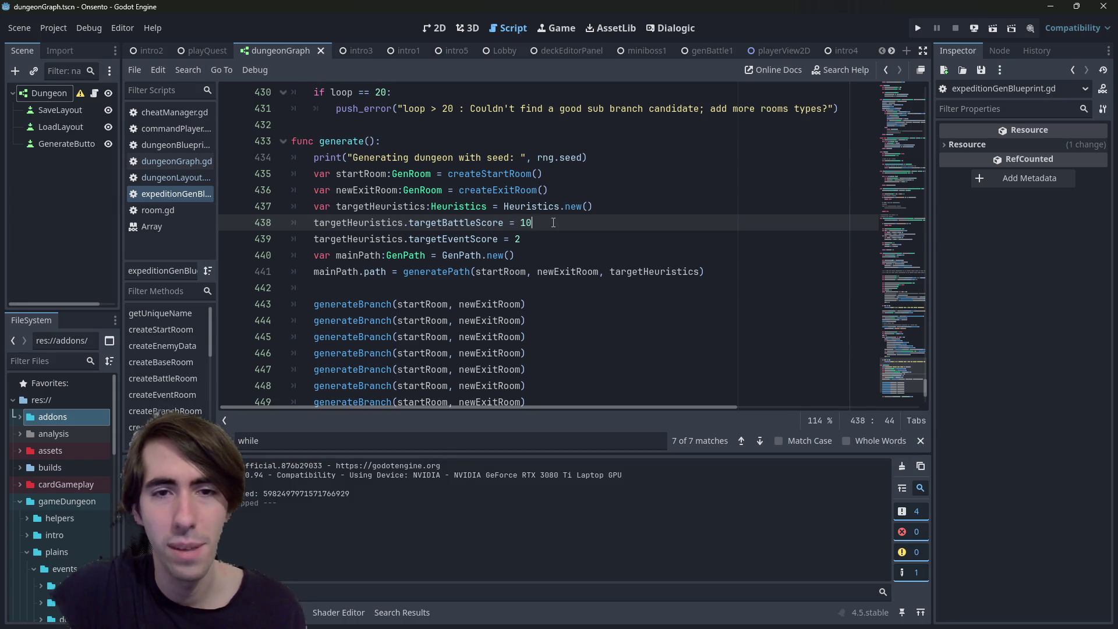
key(Down)
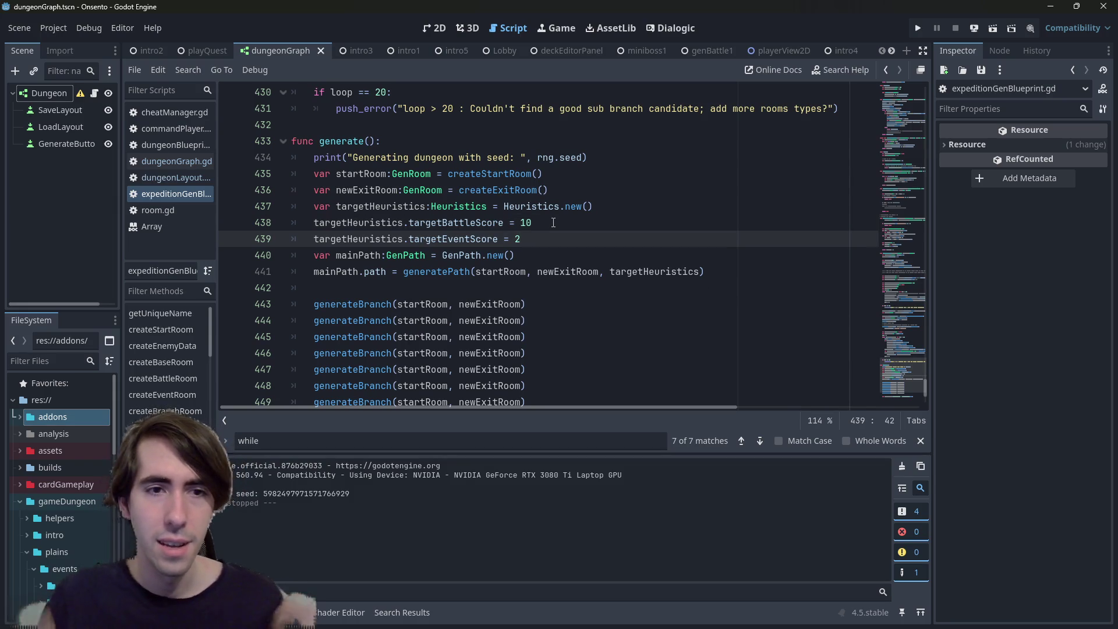
key(ctrl+z)
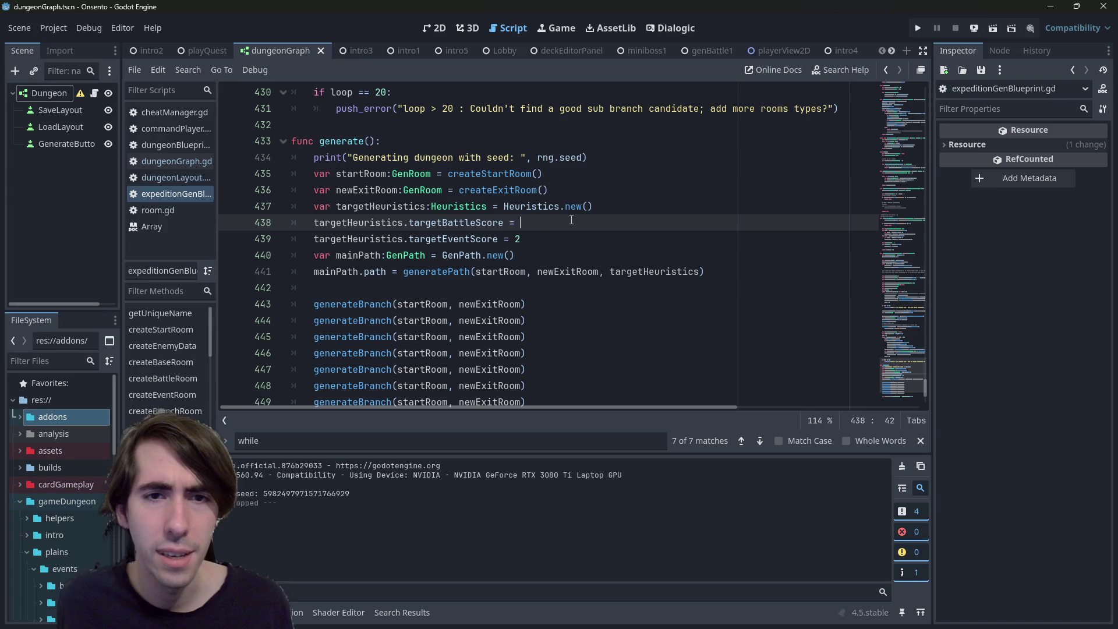
Comment out the seven generateBranch calls, save, and run the game without branches
scroll(508, 245, down, 1)
mouse_move(545, 353)
mouse_down()
mouse_move(245, 285)
mouse_move(231, 255)
mouse_up()
key(ctrl+k)
key(ctrl+s)
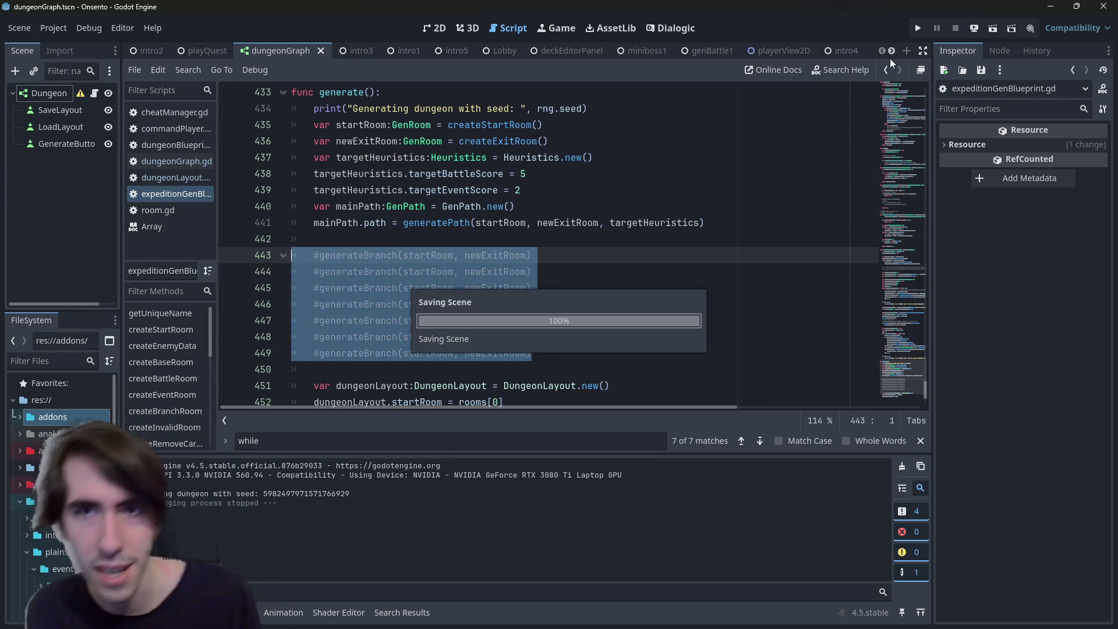
click(997, 30)
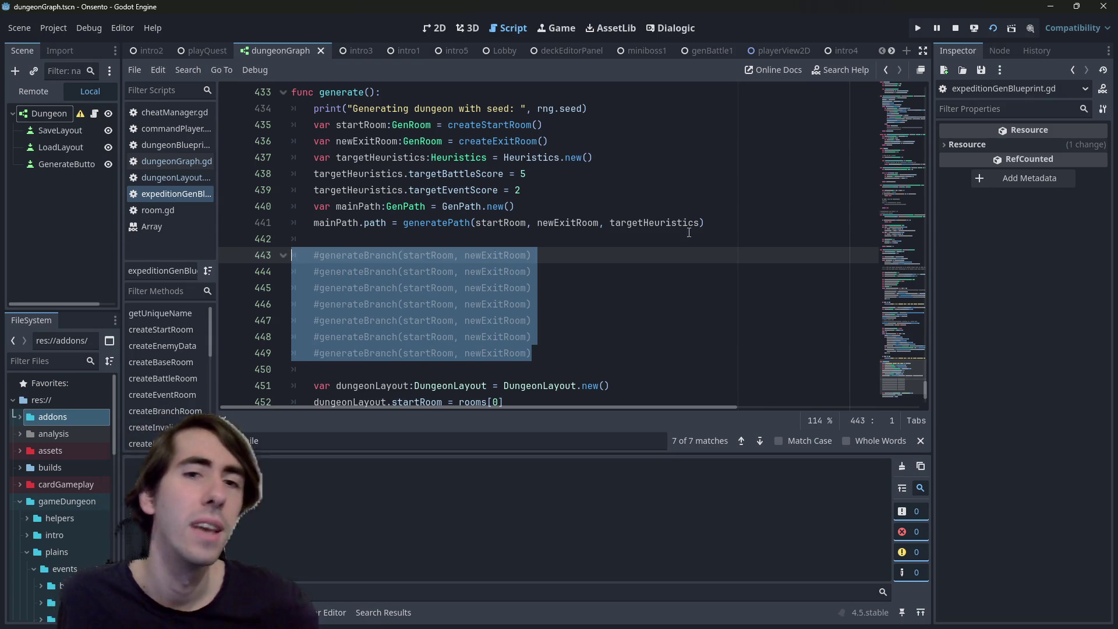
double_click(466, 174)
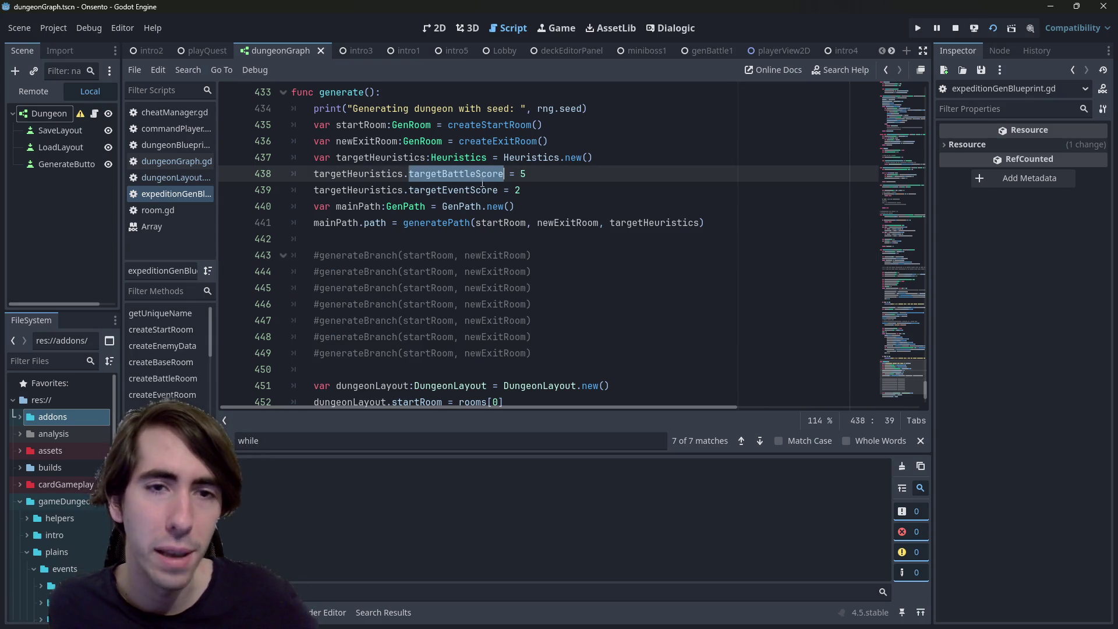
double_click(467, 190)
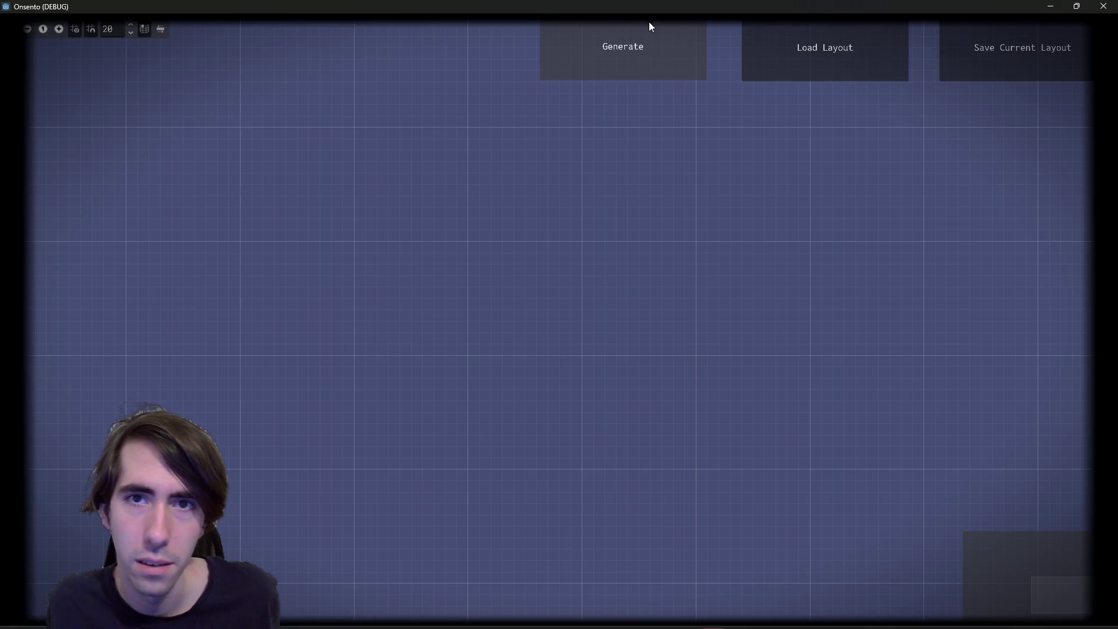
Generate two branchless layouts of straight room chains ending at RewardRoom, then close the game
click(649, 25)
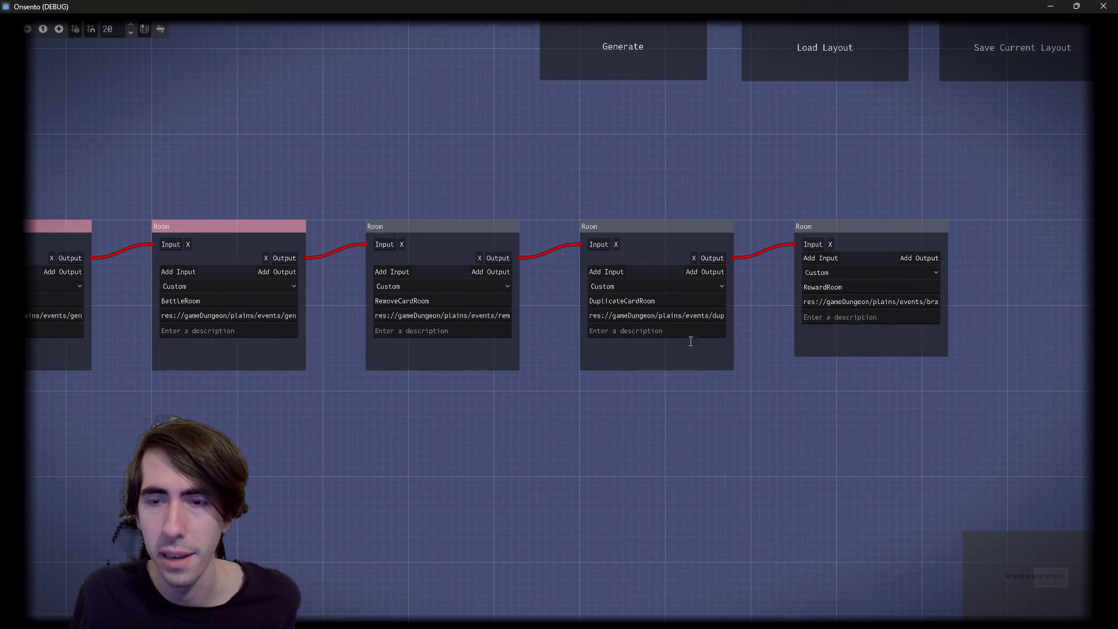
click(665, 71)
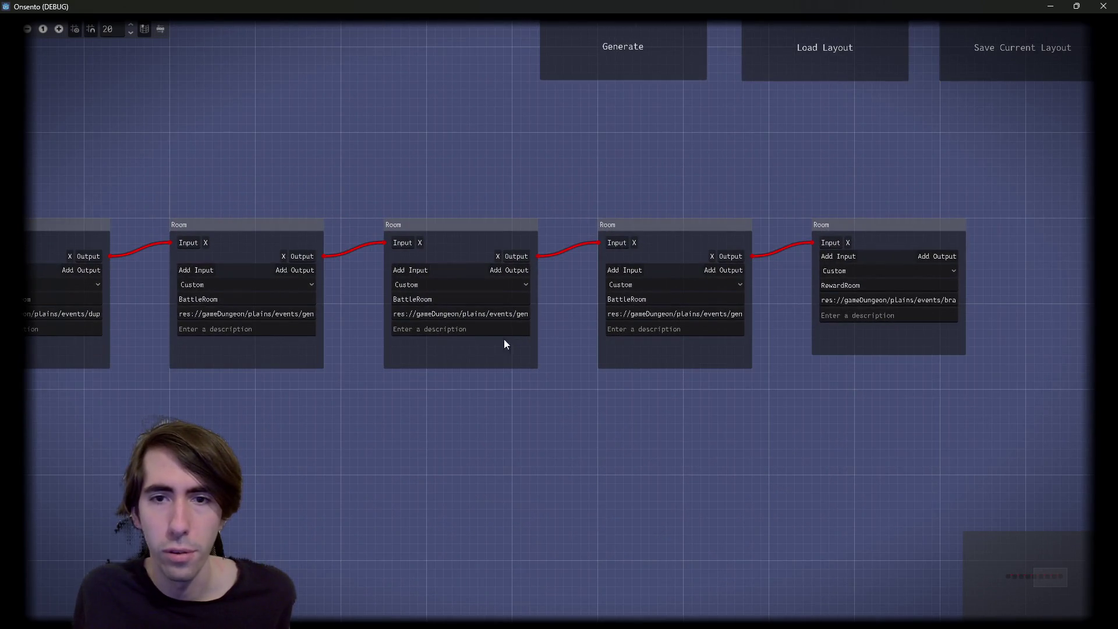
click(1104, 6)
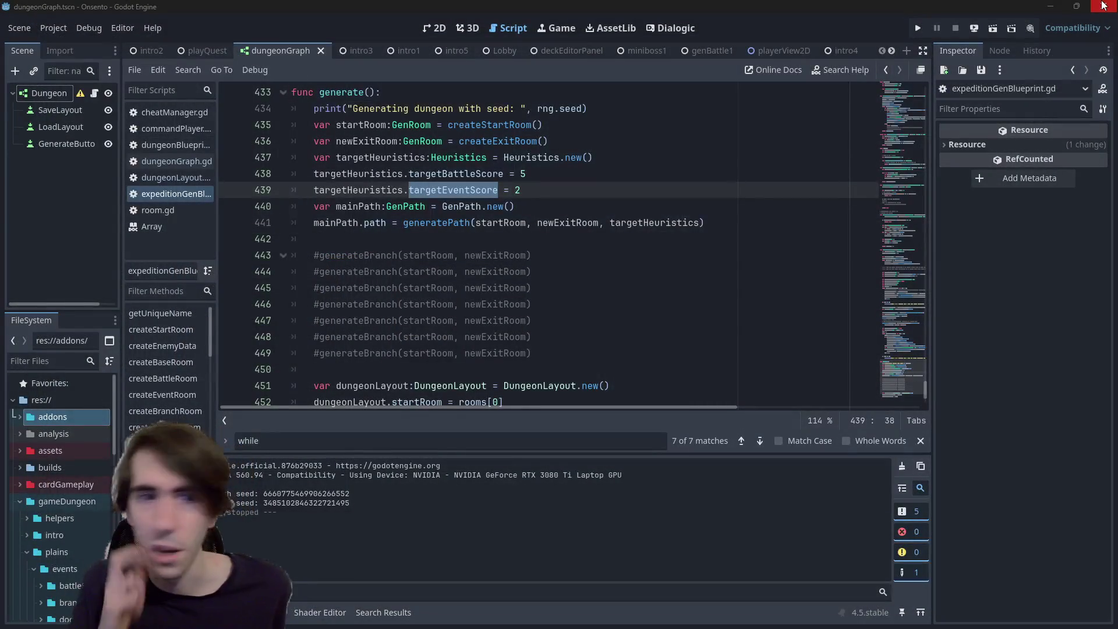
Change the targetBattleScore and targetEventScore values on lines 438–439, then run and stop the game
click(556, 173)
key(BackSpace)
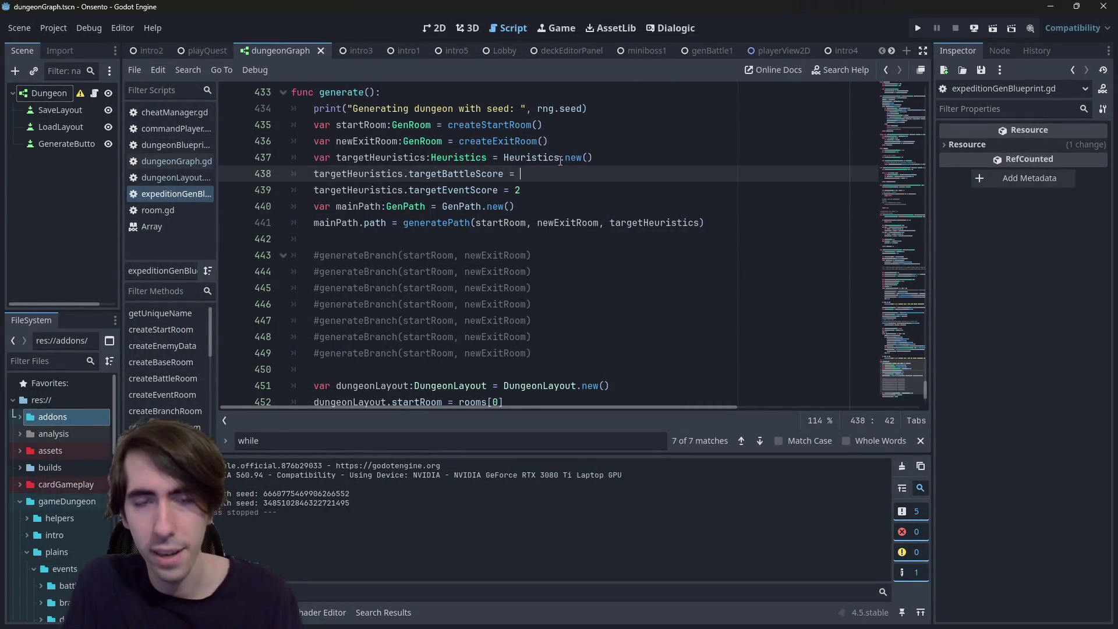
text(10)
key(Down)
key(BackSpace)
text(4)
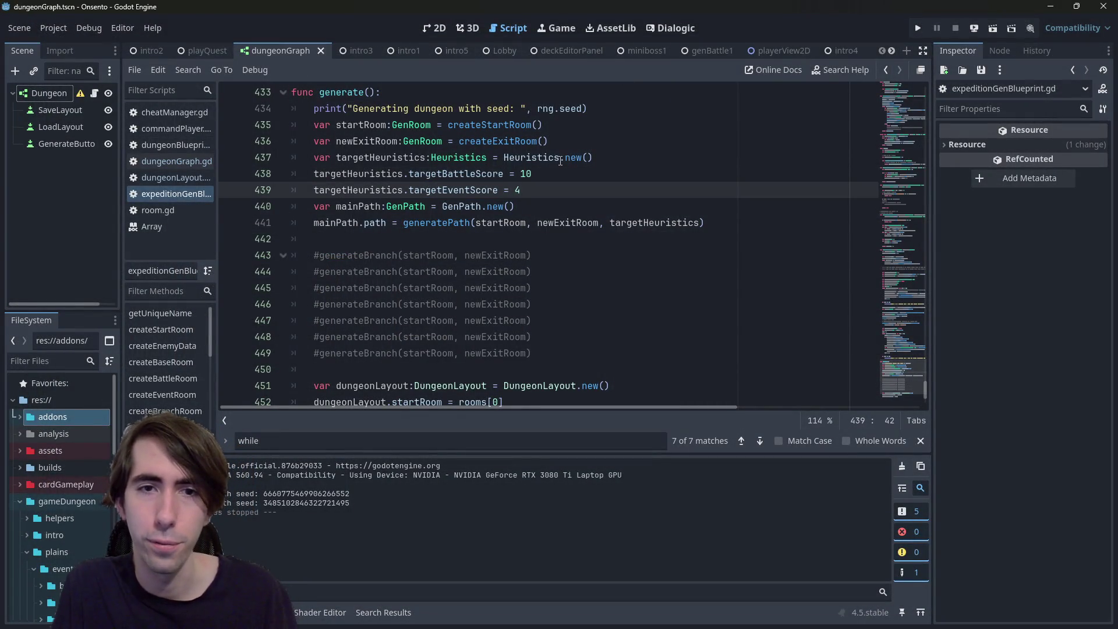
key(BackSpace)
key(F5)
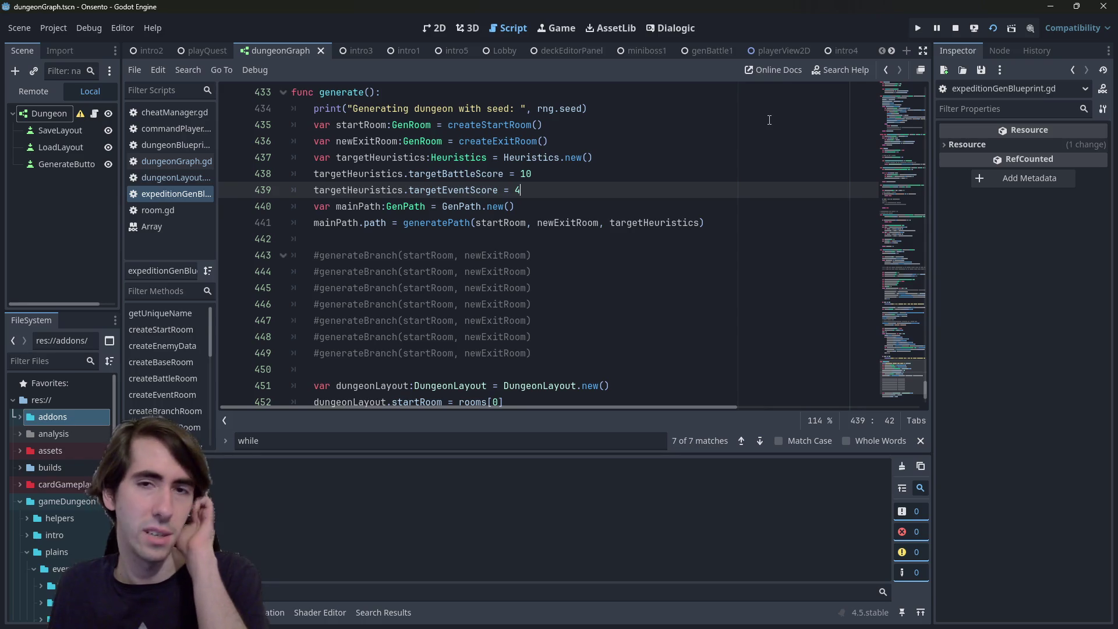
click(988, 34)
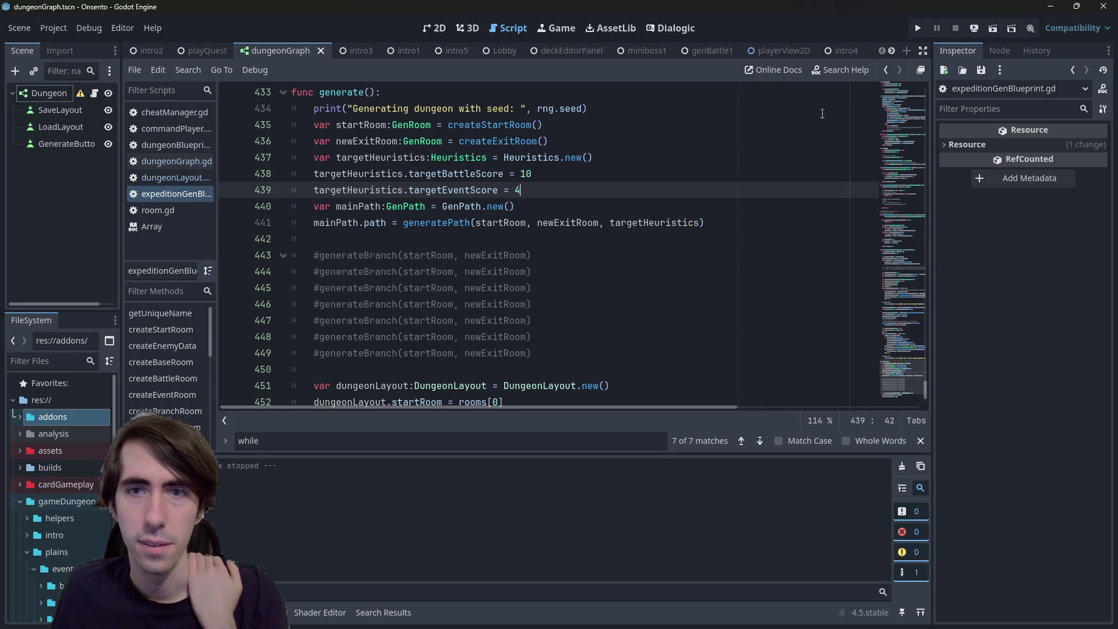
Uncomment the seven generateBranch calls, save, revise targetEventScore, and relaunch the game
drag(582, 353, 237, 252)
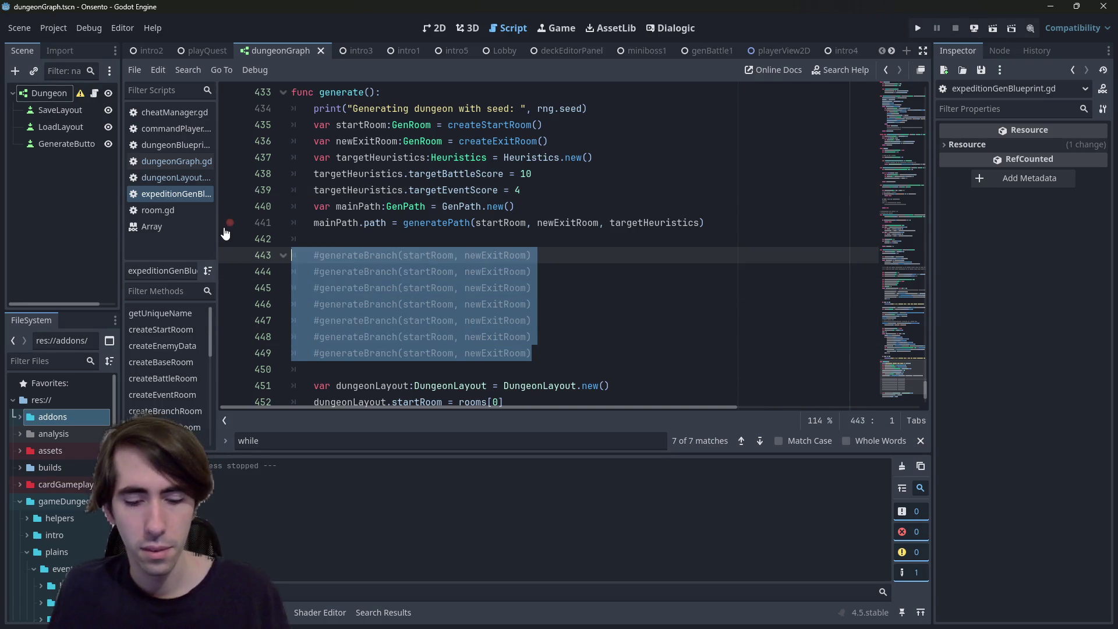
key(ctrl+k)
key(ctrl+s)
click(590, 176)
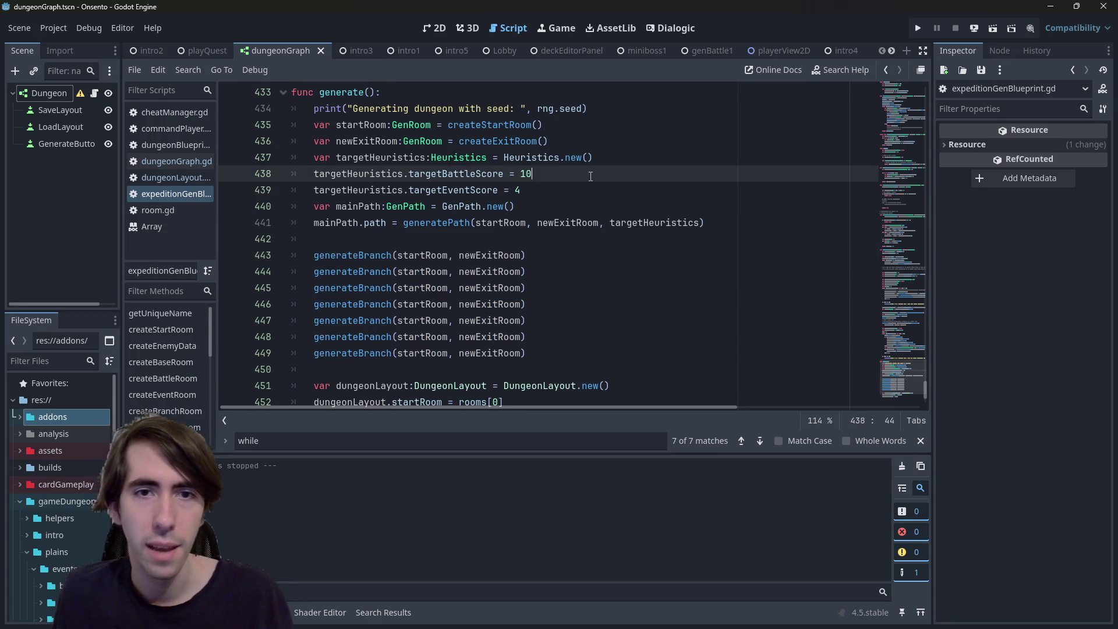
key(Down)
key(BackSpace)
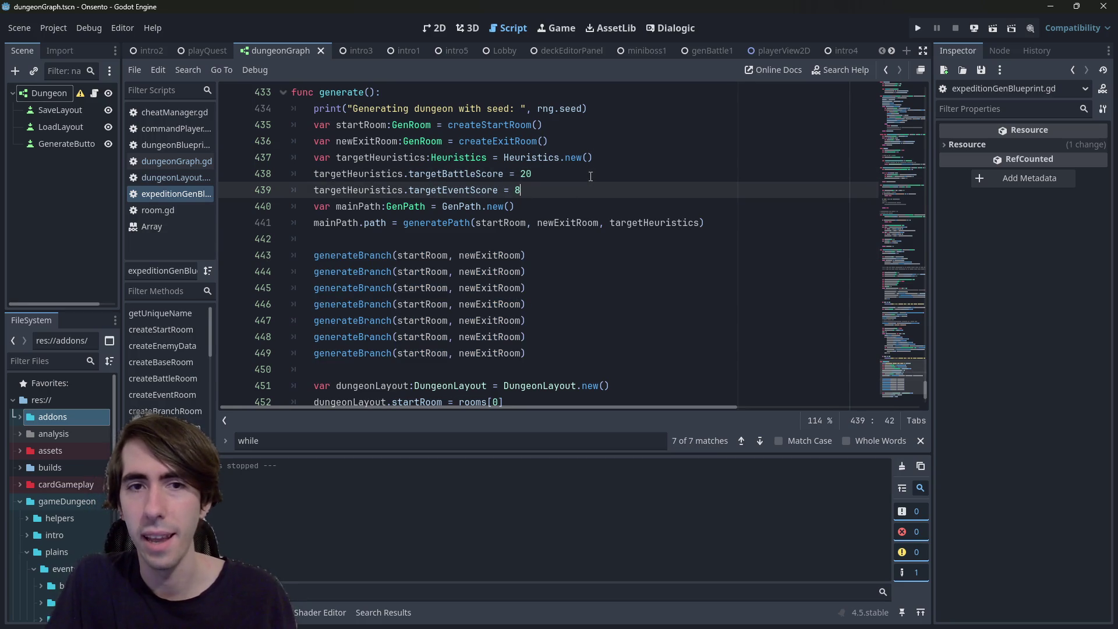
click(992, 30)
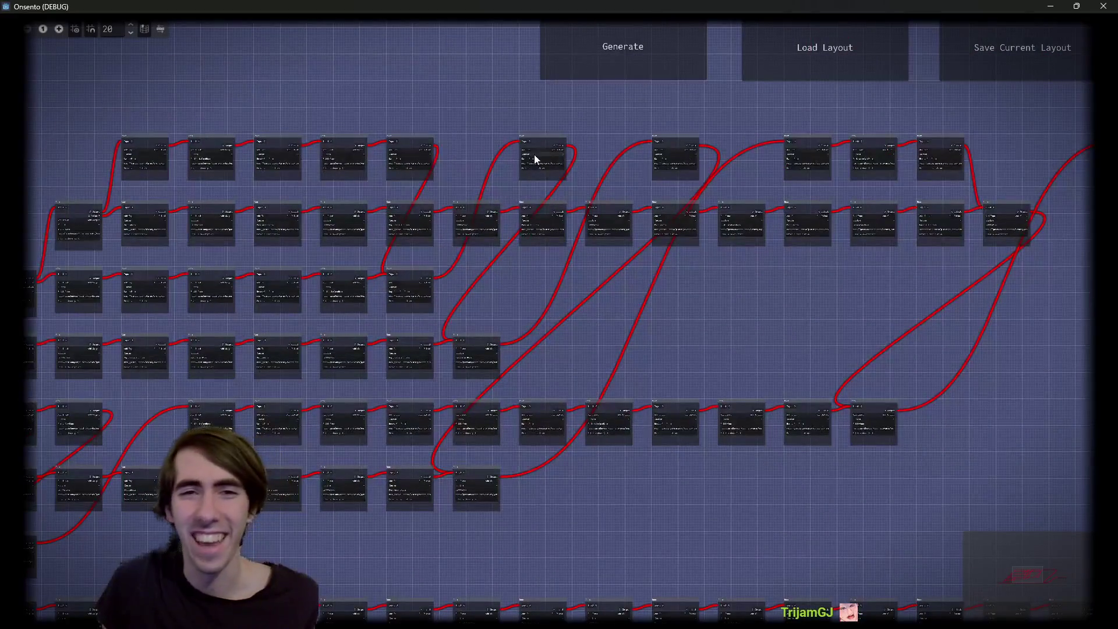
Drag the top room nodes down out of their row and shift another room to the right
drag(552, 177, 553, 221)
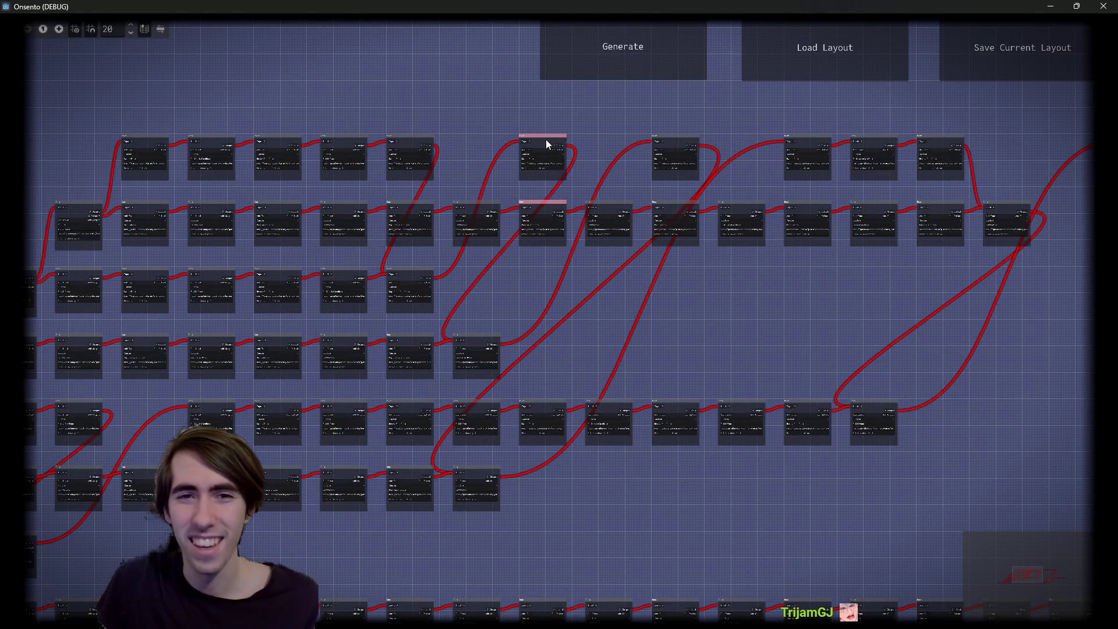
mouse_move(543, 141)
mouse_down()
mouse_move(551, 292)
mouse_move(493, 275)
mouse_up()
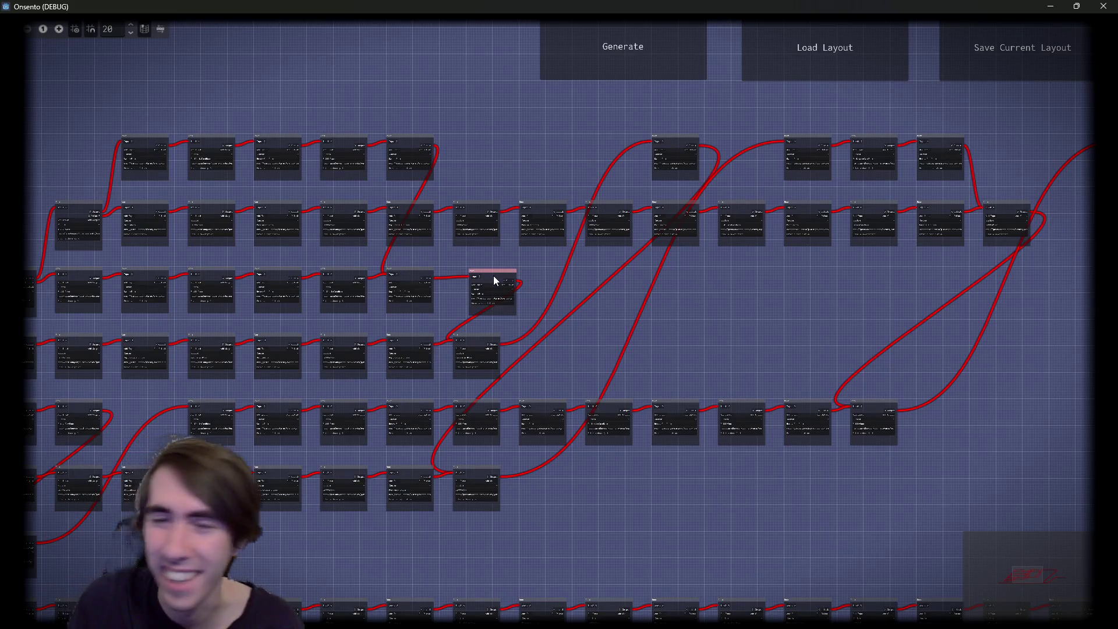
drag(327, 412, 611, 282)
scroll(449, 403, up, 1)
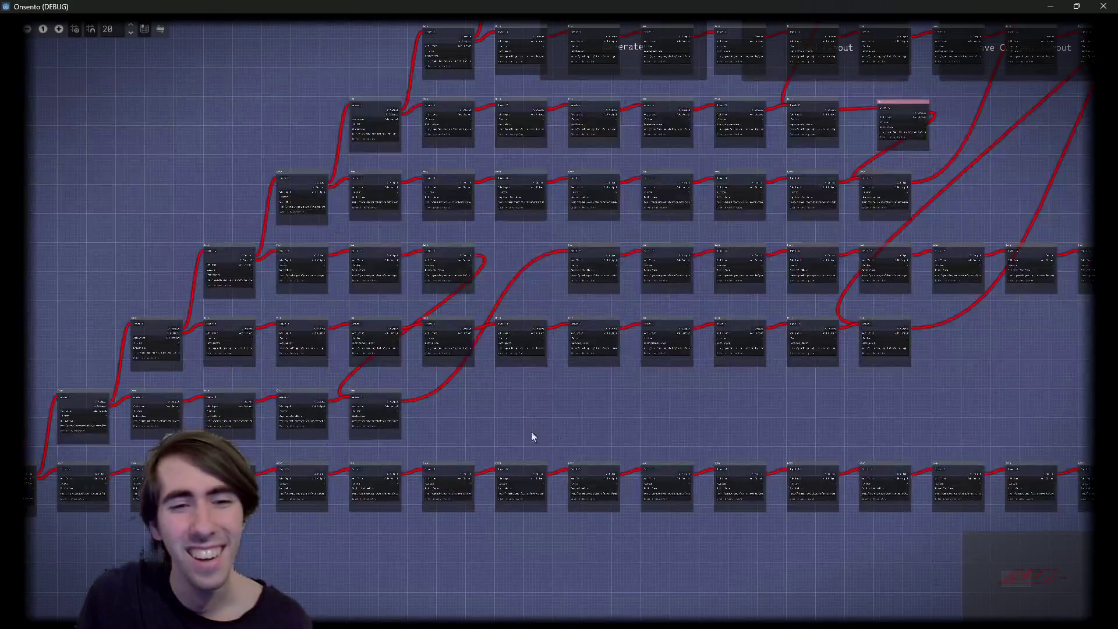
mouse_move(531, 432)
mouse_down()
mouse_move(761, 422)
mouse_move(639, 394)
mouse_up()
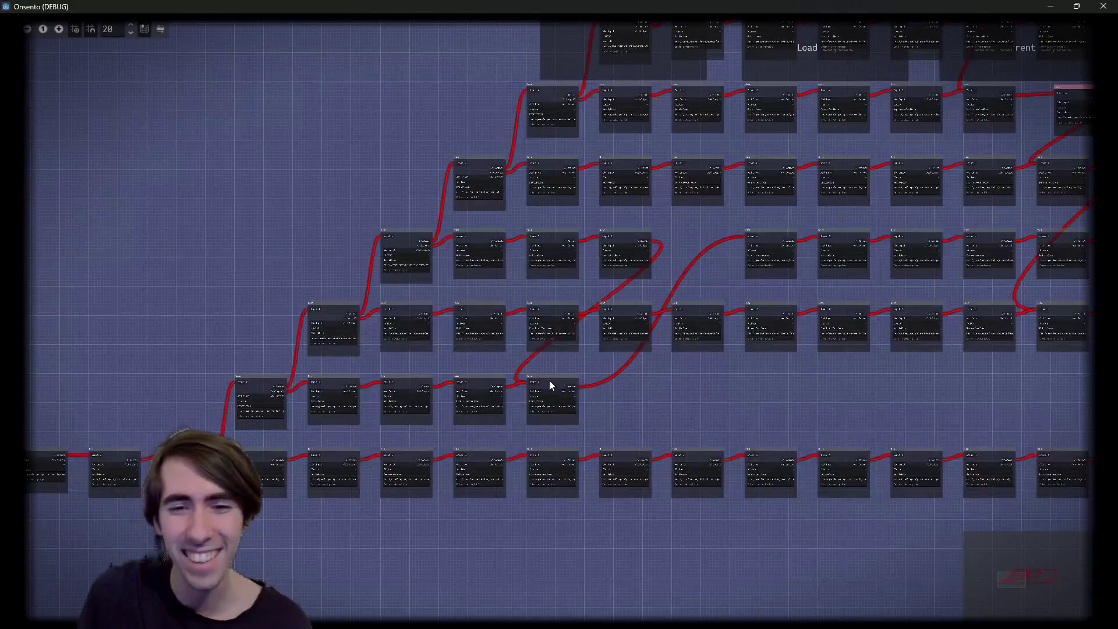
mouse_move(550, 385)
mouse_down()
mouse_move(713, 376)
mouse_move(712, 344)
mouse_move(664, 365)
mouse_move(653, 389)
mouse_up()
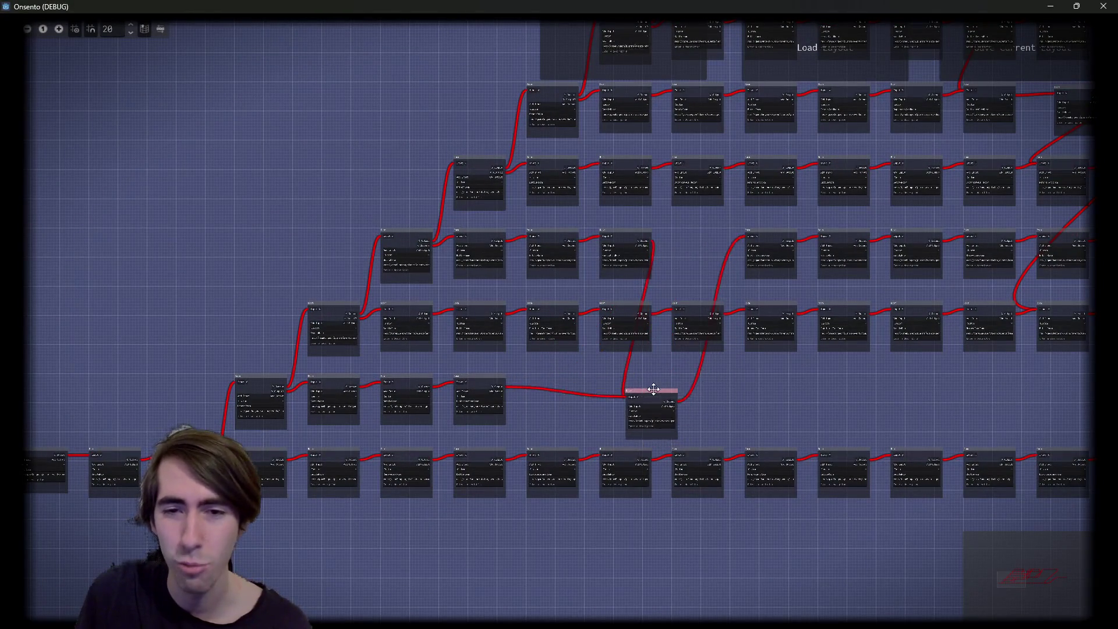
Move more room nodes right, drop the top-row room into the lower gap, and lift a lower room beside the fourth row
key(Right)
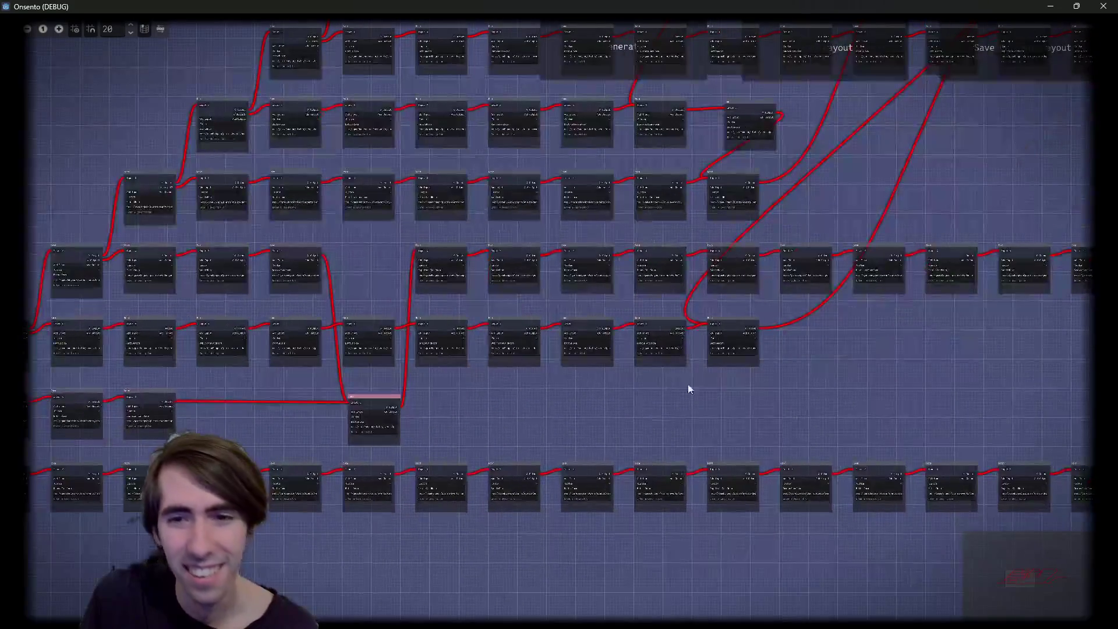
key(Up)
drag(601, 349, 776, 329)
key(Up)
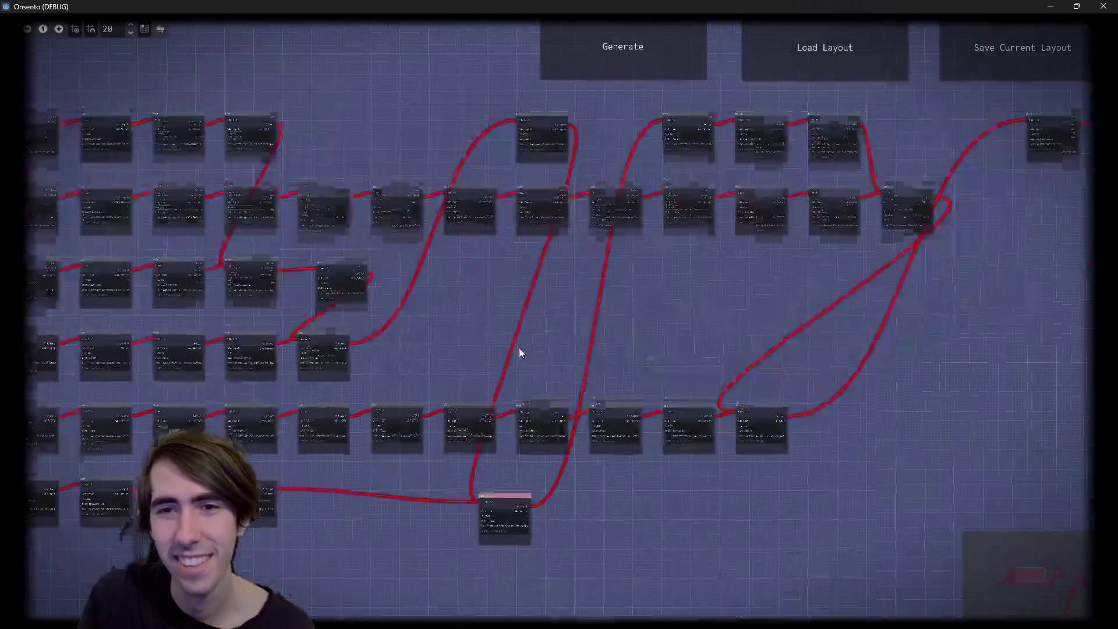
drag(546, 138, 423, 361)
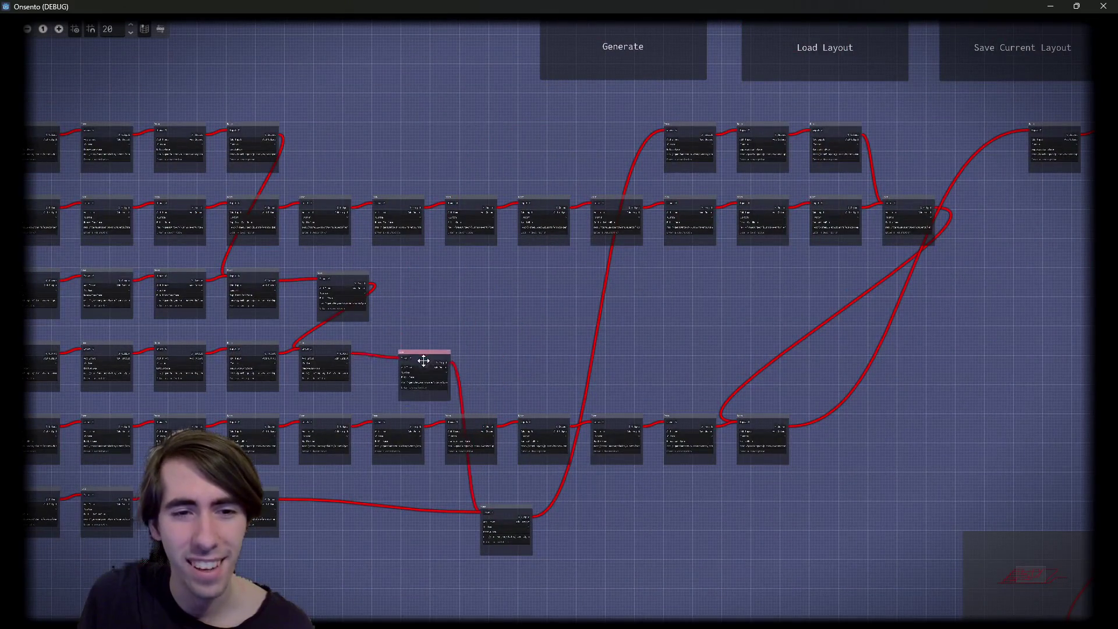
key(Left)
key(Left)
key(Down)
drag(667, 449, 713, 287)
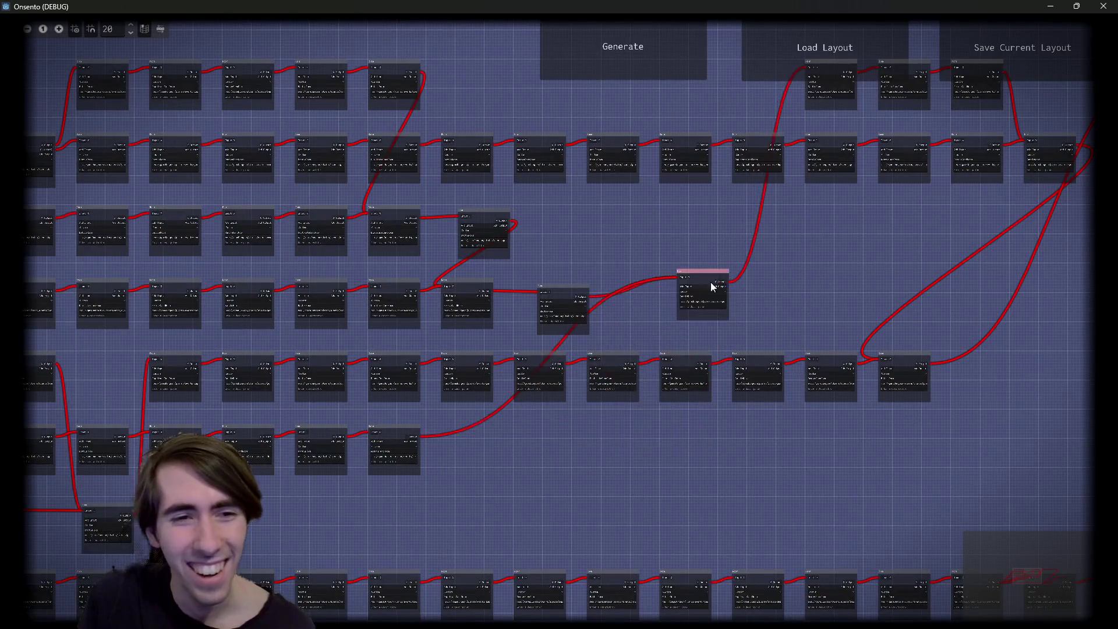
key(Left)
key(Left)
key(Down)
Box-select the rooms along the fifth row and the four rooms in the short row
drag(353, 303, 1032, 367)
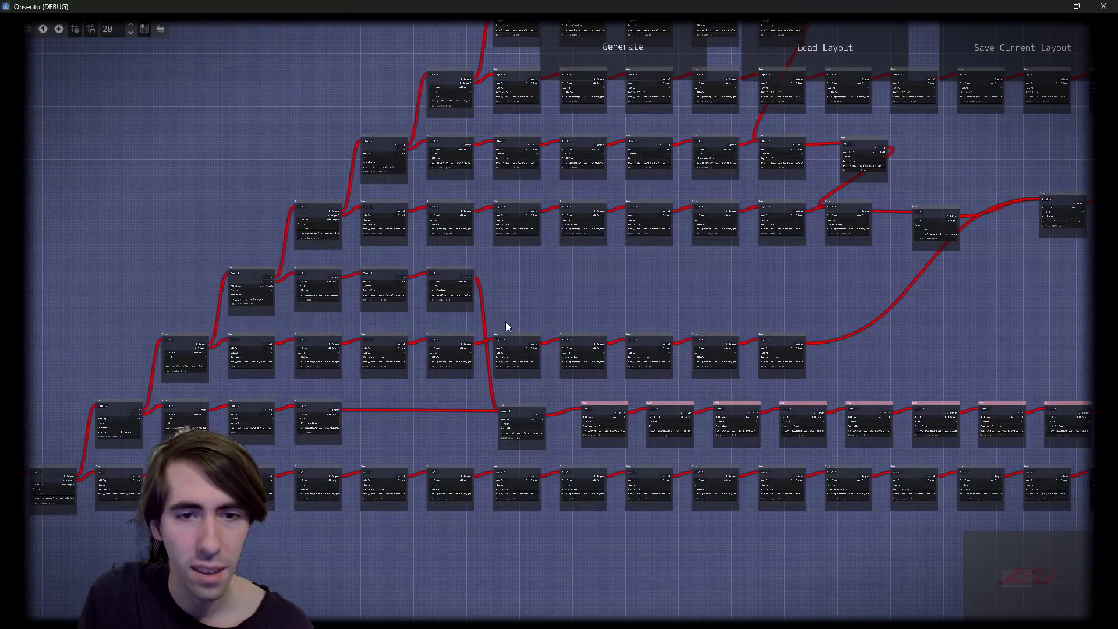
drag(537, 288, 267, 281)
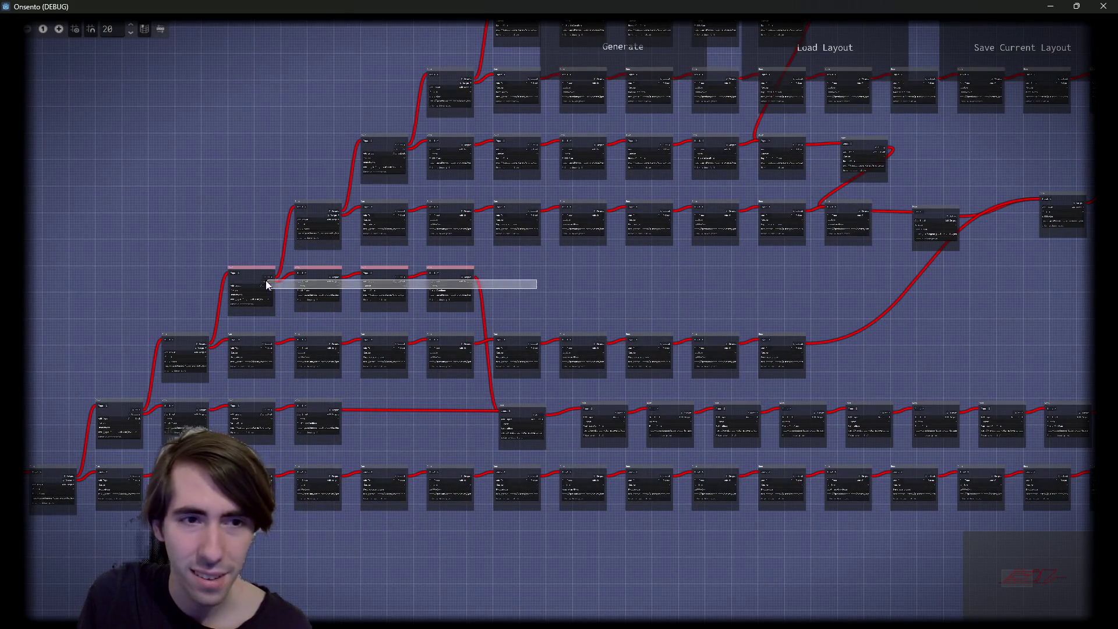
scroll(478, 399, up, 5)
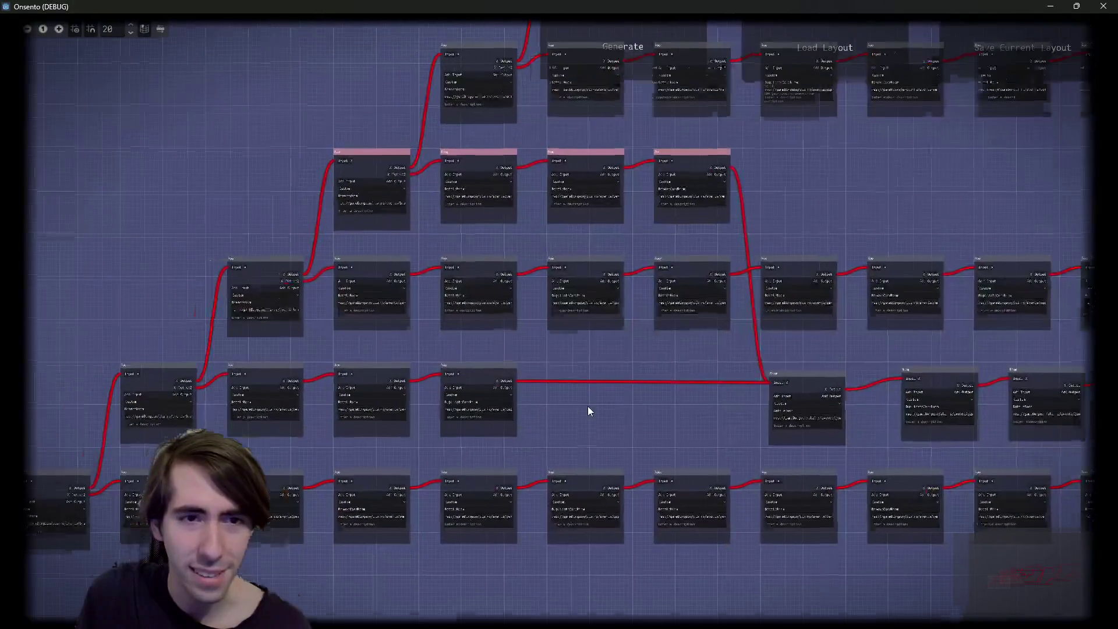
scroll(623, 170, up, 2)
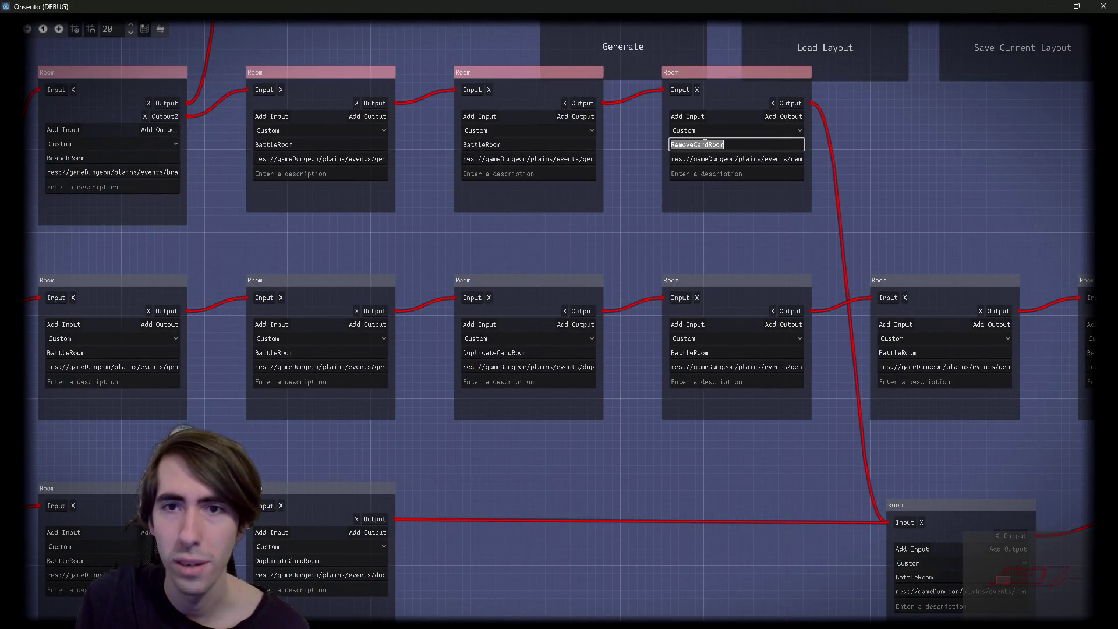
drag(541, 448, 919, 293)
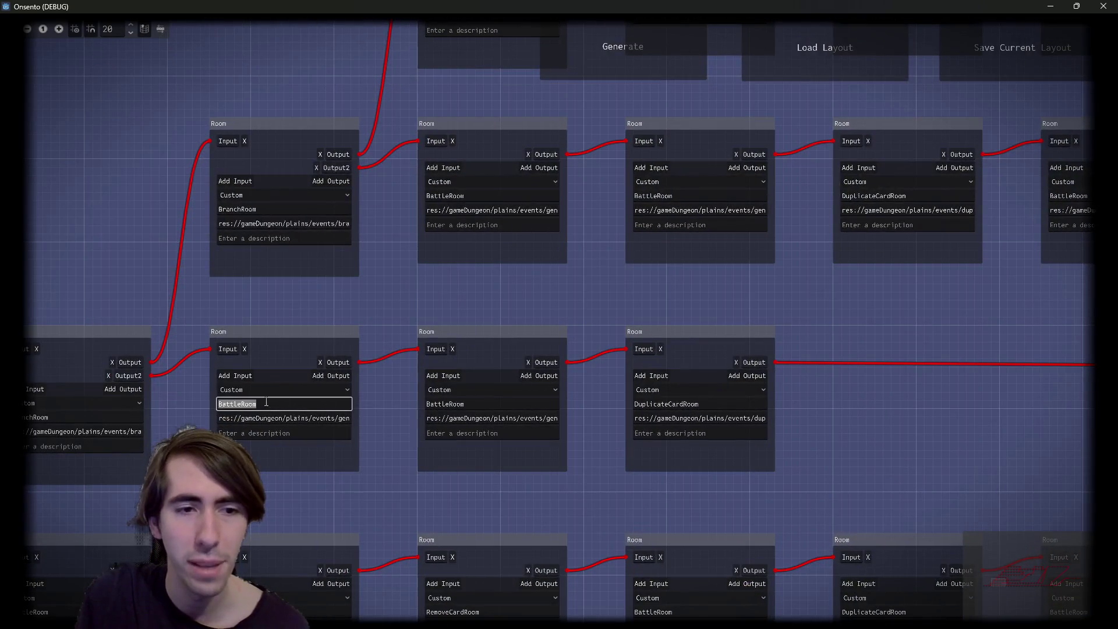
click(436, 406)
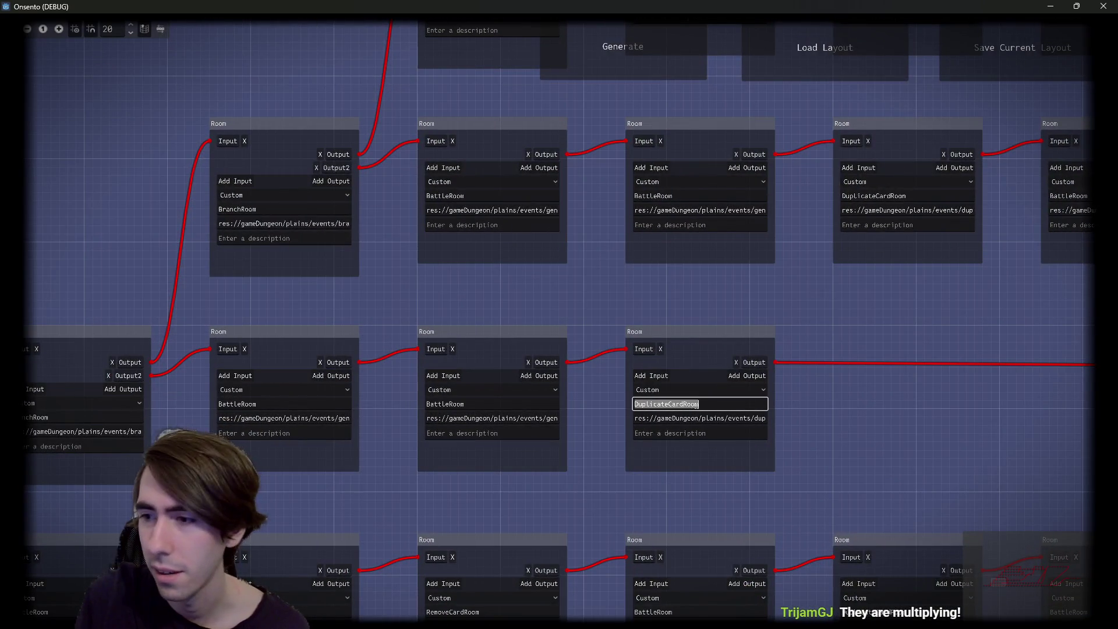
scroll(784, 363, down, 3)
click(828, 396)
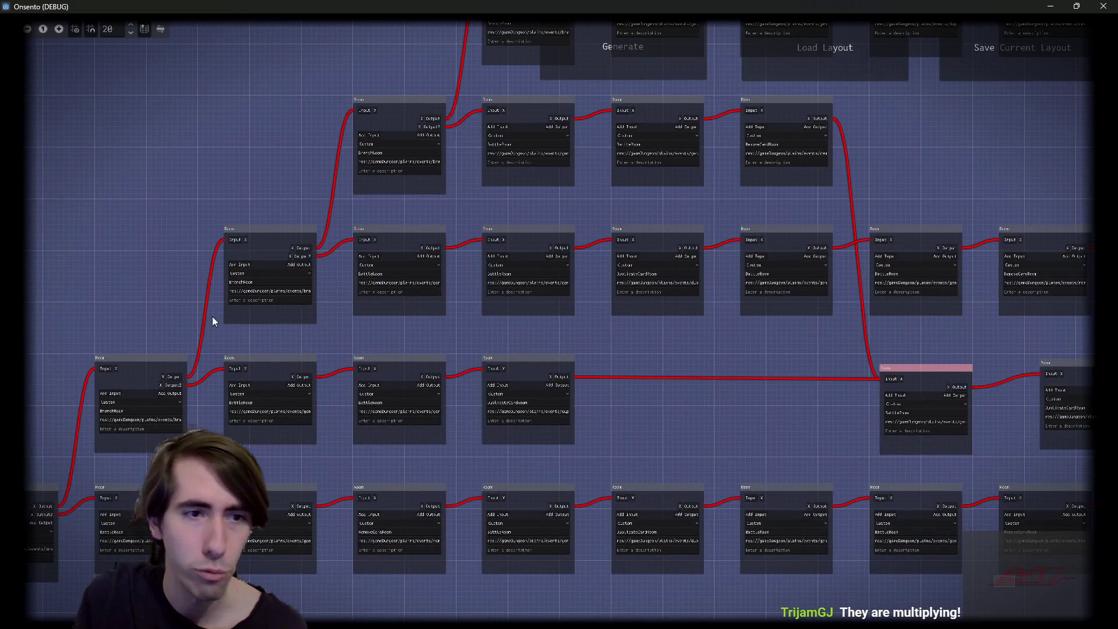
scroll(214, 319, up, 2)
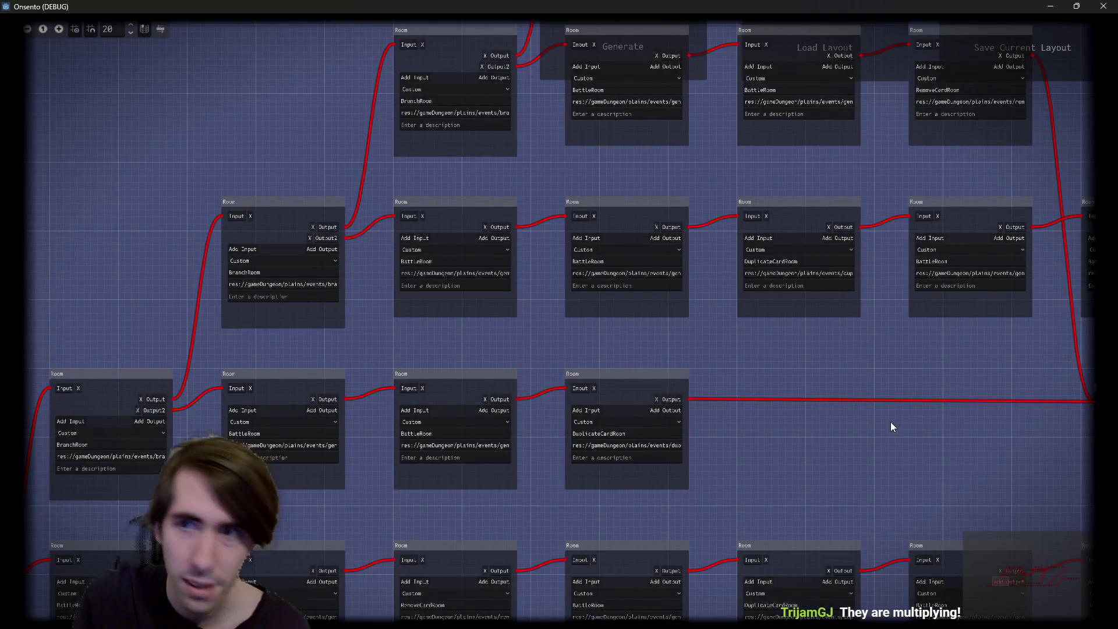
scroll(893, 427, right, 5)
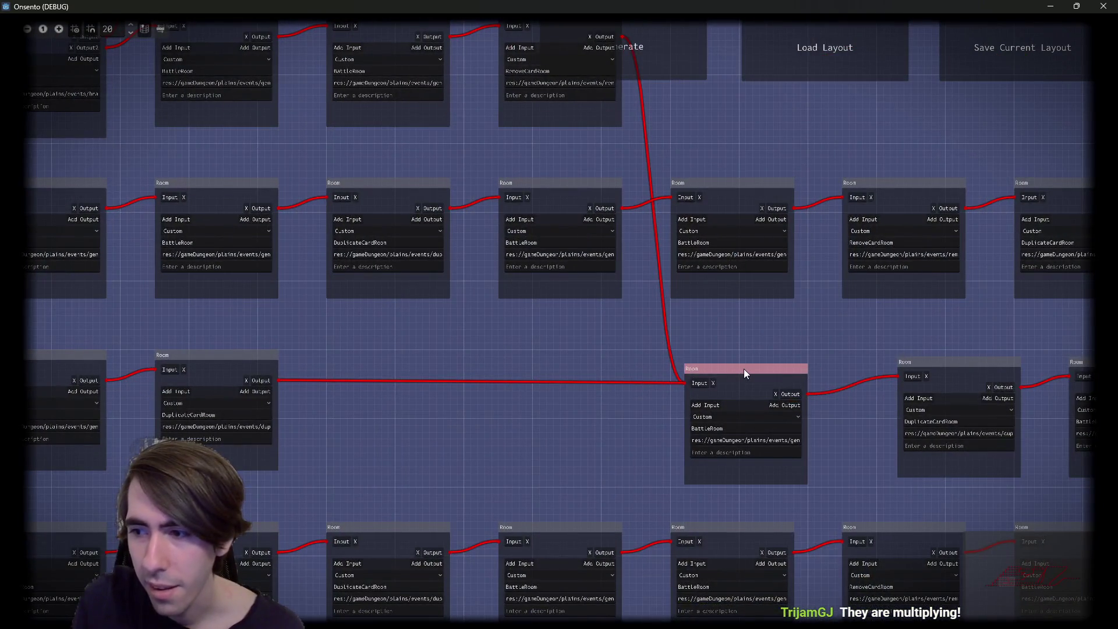
scroll(593, 367, down, 5)
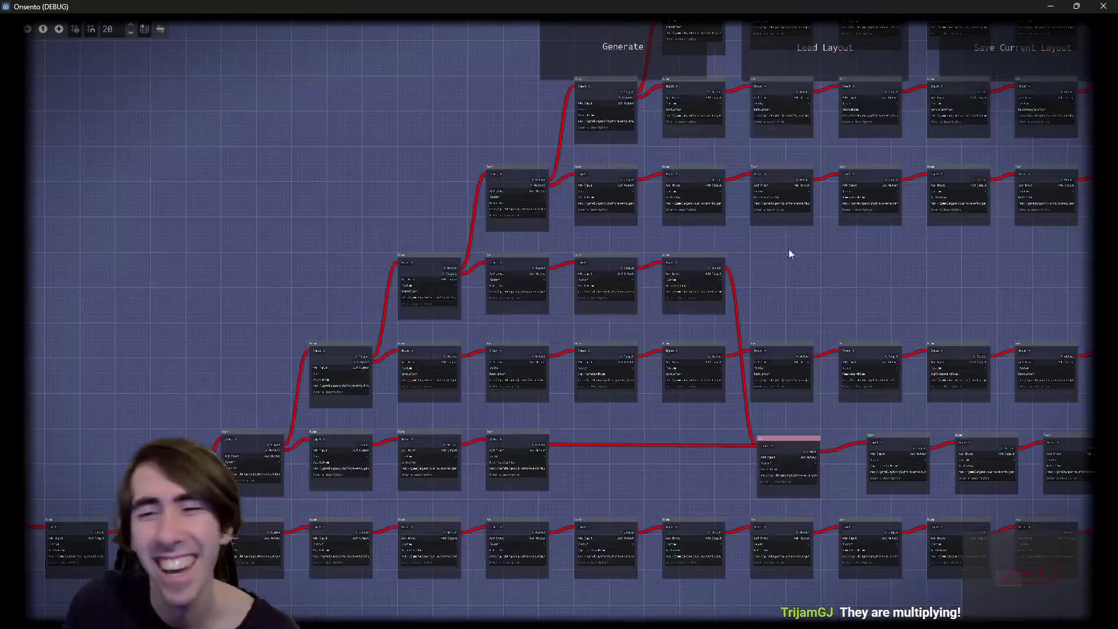
scroll(722, 269, up, 3)
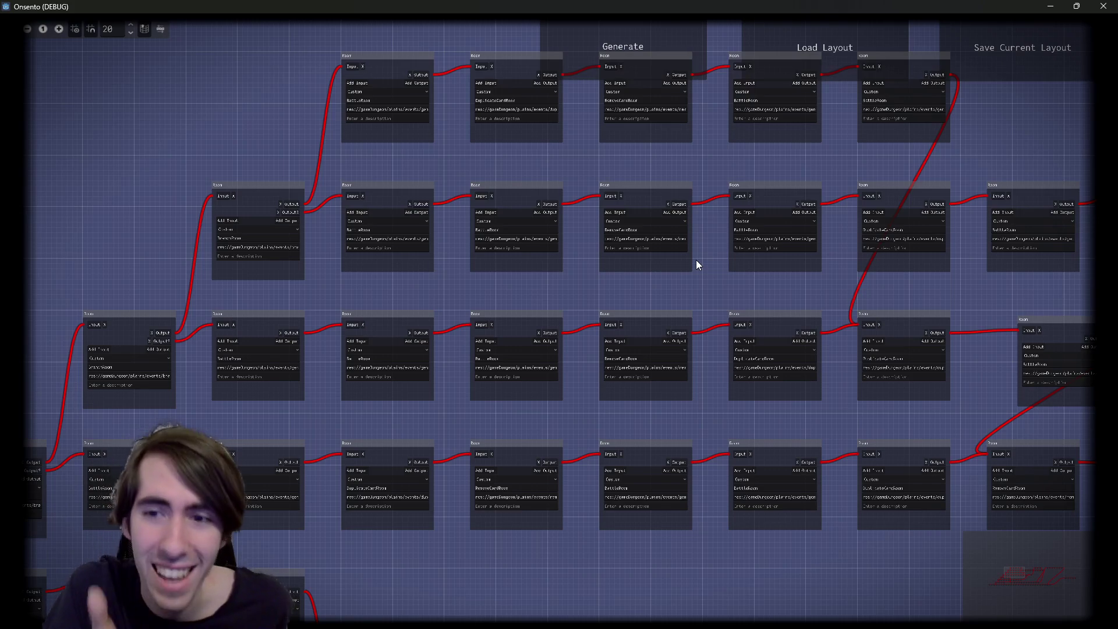
Generate a new dungeon layout and zoom out to see all its rooms
click(623, 32)
scroll(691, 348, down, 5)
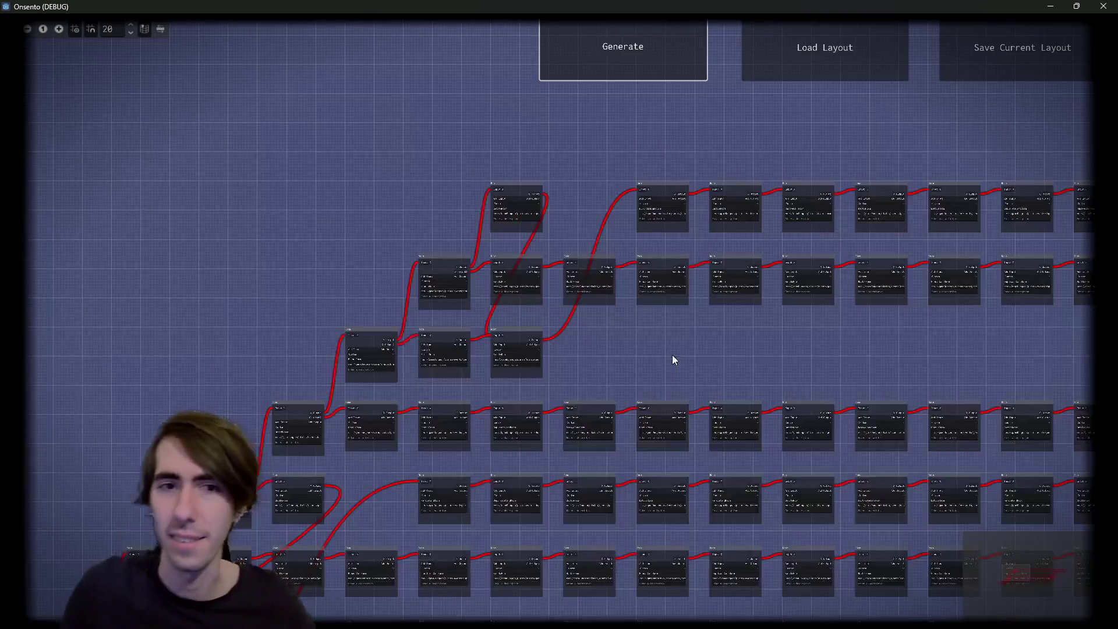
drag(672, 355, 430, 285)
scroll(599, 304, down, 1)
drag(599, 305, 615, 226)
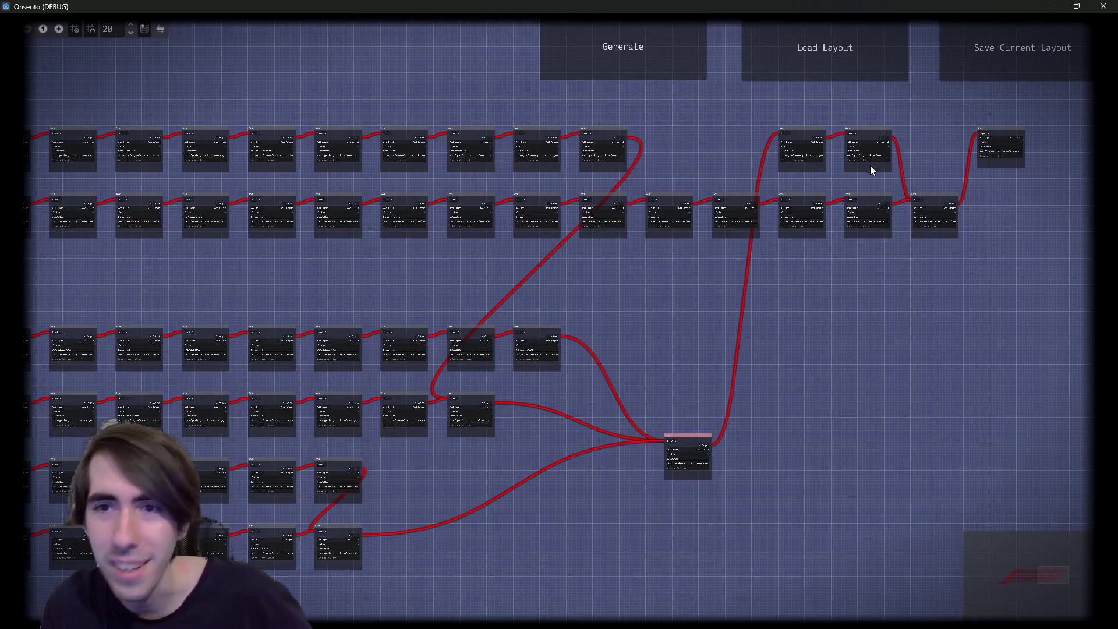
Move the two top-row rooms down, select second-row rooms, and nudge the merging room right
drag(868, 130, 857, 361)
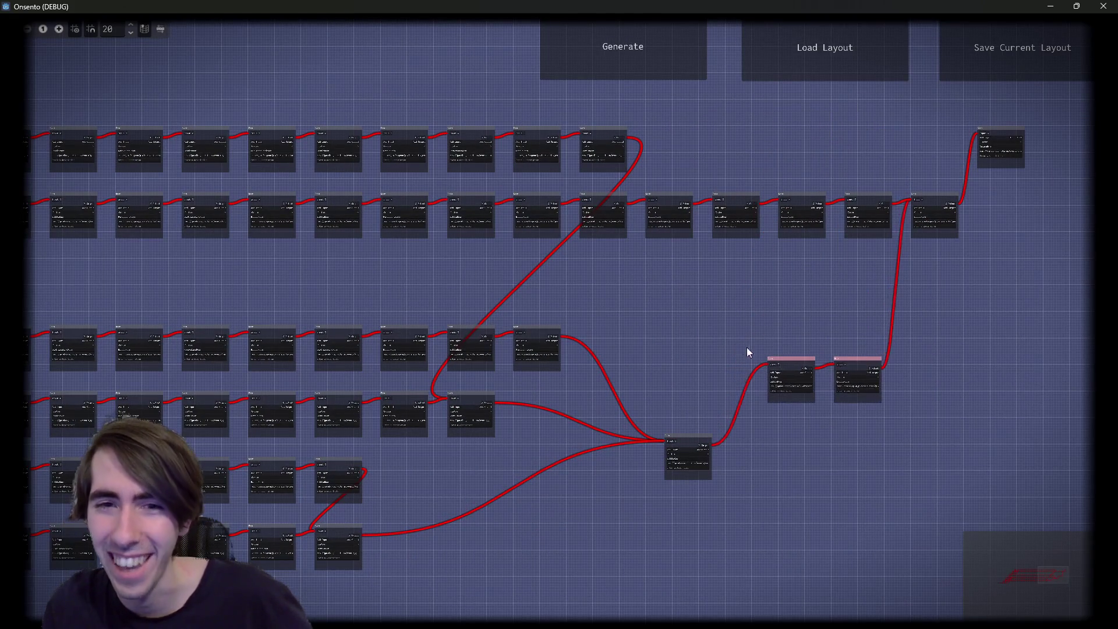
mouse_move(689, 438)
mouse_down()
mouse_move(719, 382)
mouse_move(695, 432)
mouse_up()
mouse_move(903, 429)
mouse_down()
mouse_move(678, 158)
mouse_move(809, 262)
mouse_up()
drag(875, 166, 676, 406)
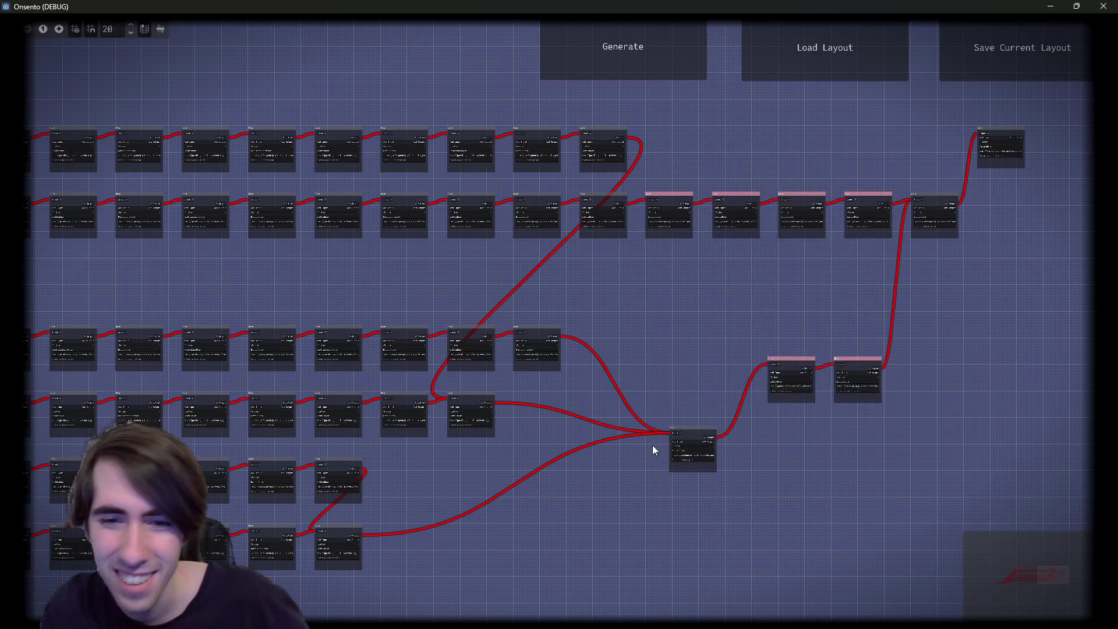
drag(542, 329, 573, 323)
Bring the left-side rooms into view and box-select the second and third rows
drag(426, 332, 811, 324)
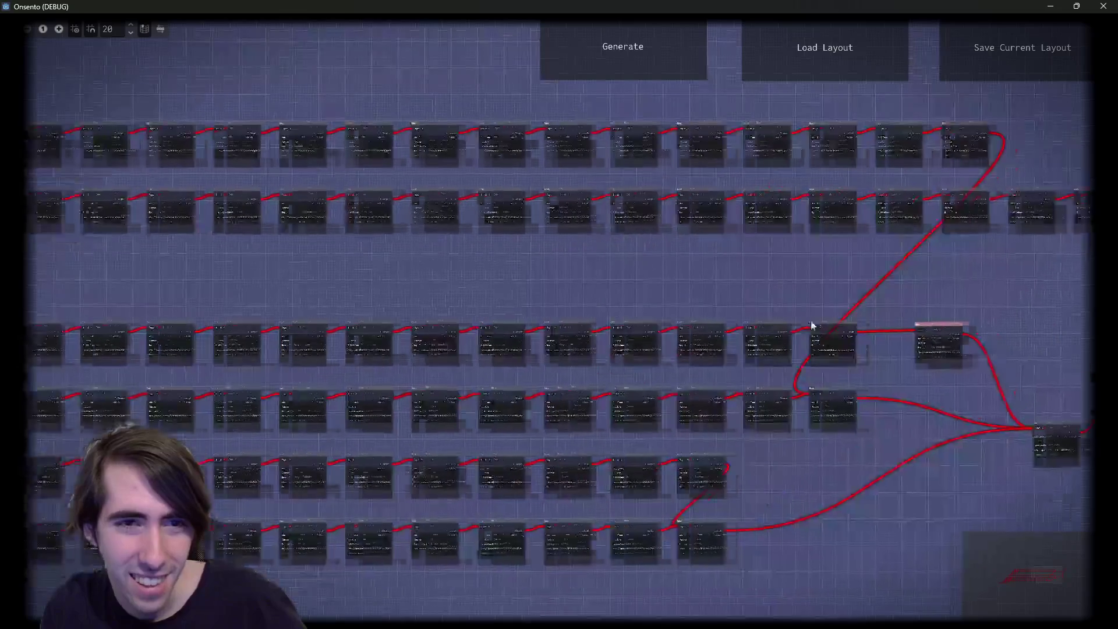
mouse_move(473, 317)
mouse_down()
mouse_move(392, 317)
mouse_move(367, 336)
mouse_move(771, 337)
mouse_move(421, 330)
mouse_move(239, 277)
mouse_move(1083, 240)
mouse_up()
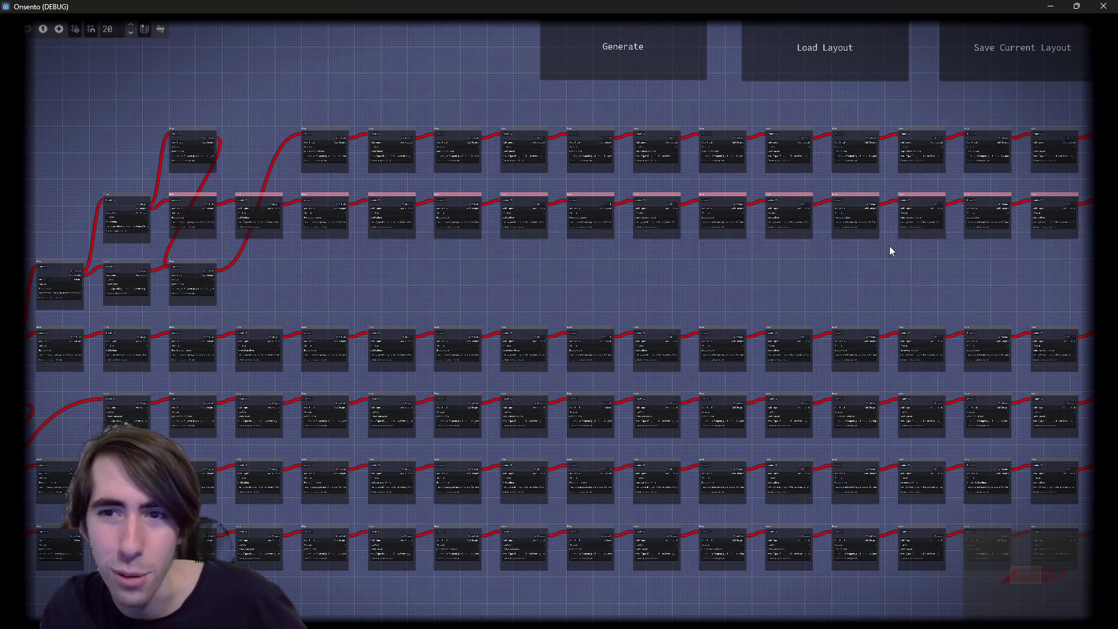
drag(890, 245, 222, 265)
mouse_move(932, 311)
mouse_down()
mouse_move(339, 379)
mouse_move(24, 358)
mouse_up()
drag(632, 329, 764, 239)
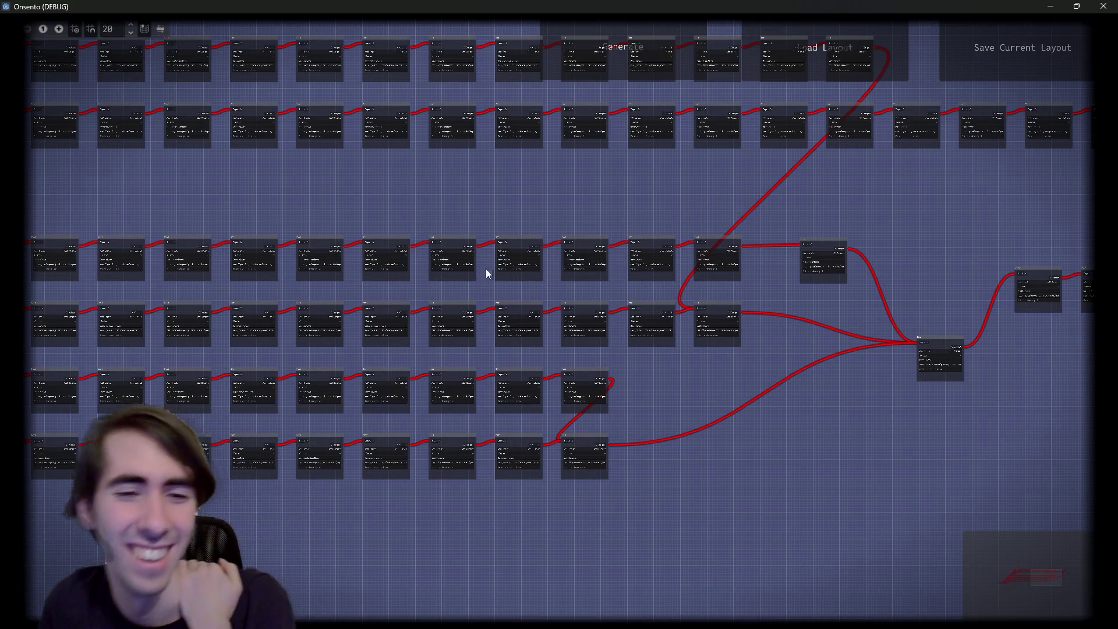
drag(228, 504, 648, 467)
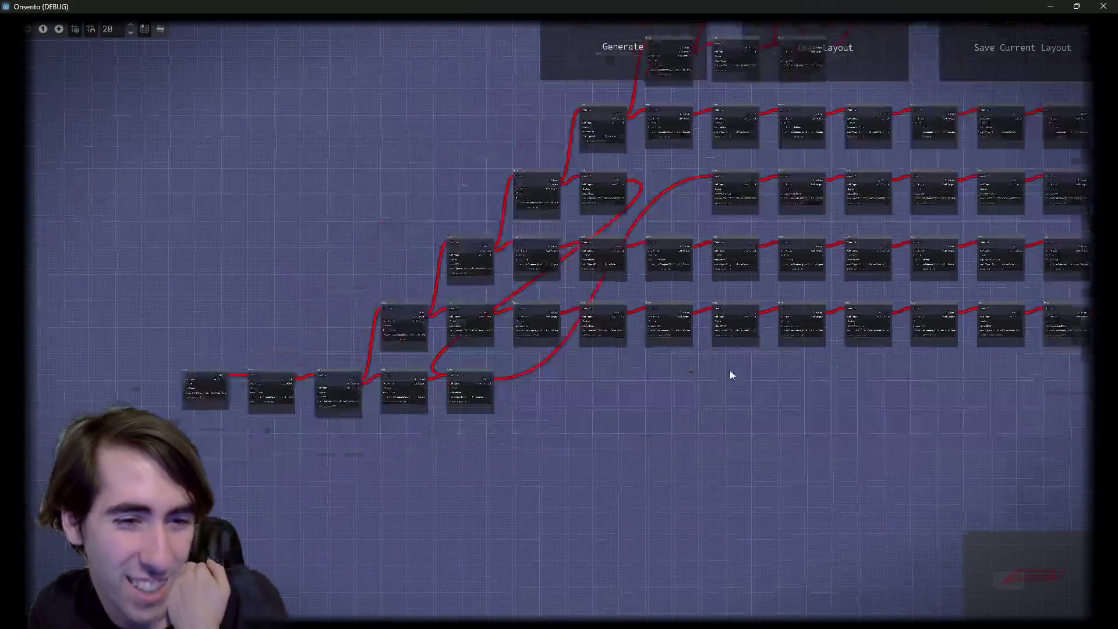
Move two bottom-row rooms into the gaps, look over the graph, and close the game with Alt+F4
mouse_move(497, 371)
mouse_down()
mouse_move(732, 367)
mouse_move(706, 182)
mouse_up()
mouse_move(431, 369)
mouse_down()
mouse_move(582, 387)
mouse_move(613, 379)
mouse_move(438, 427)
mouse_up()
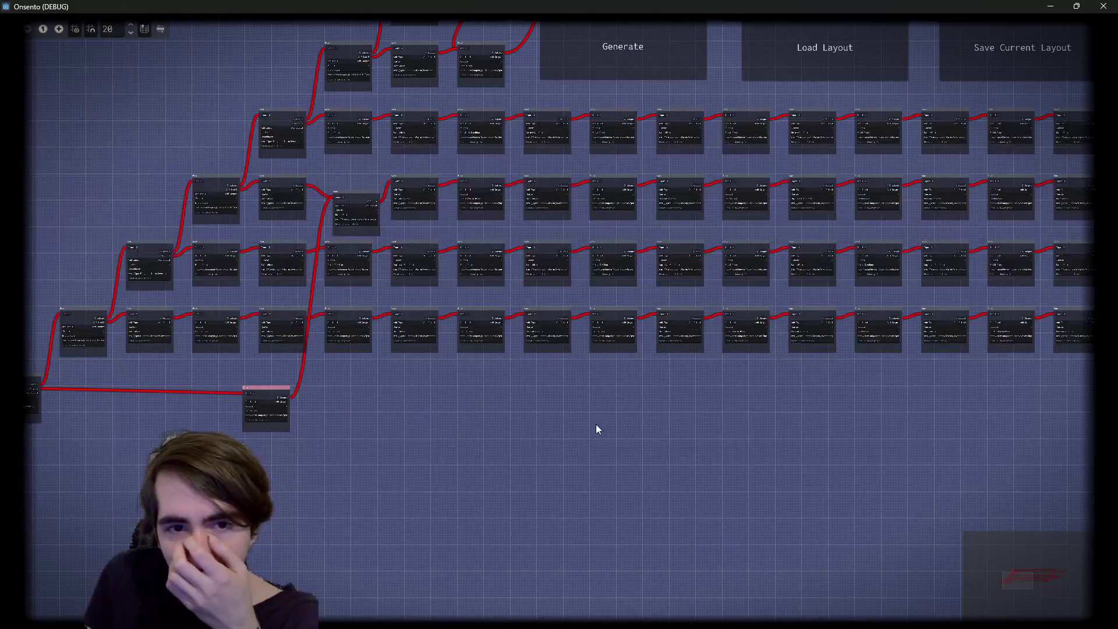
drag(596, 424, 463, 430)
mouse_move(534, 427)
mouse_down()
mouse_move(404, 509)
mouse_move(519, 277)
mouse_move(282, 376)
mouse_move(458, 271)
mouse_up()
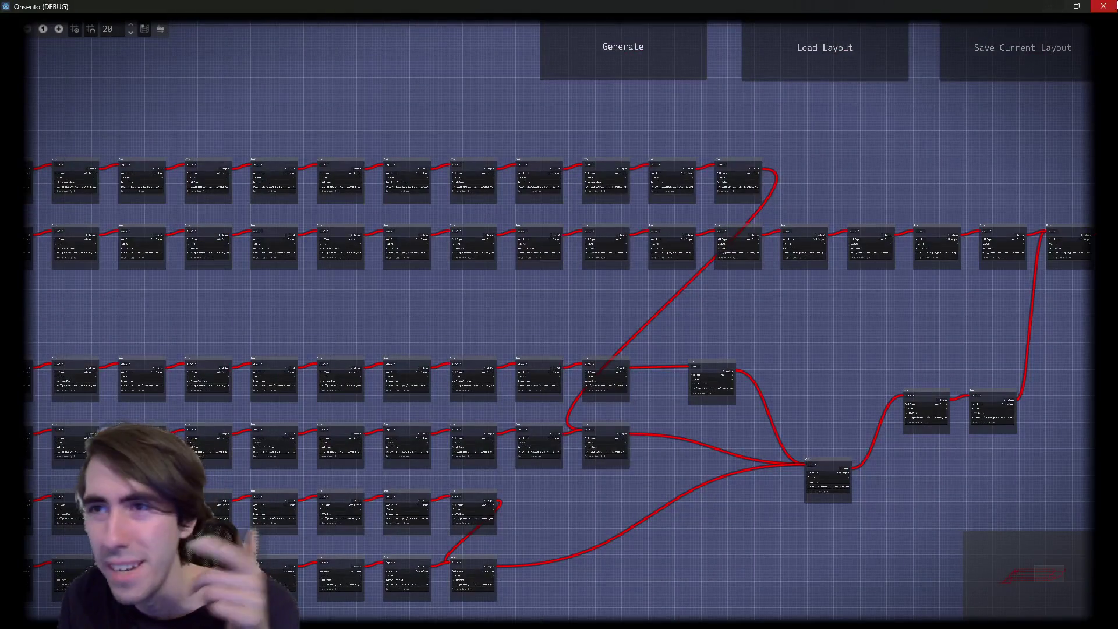
key(alt+F4)
Undo the score edits so targetBattleScore is 5 and targetEventScore is 2
key(BackSpace)
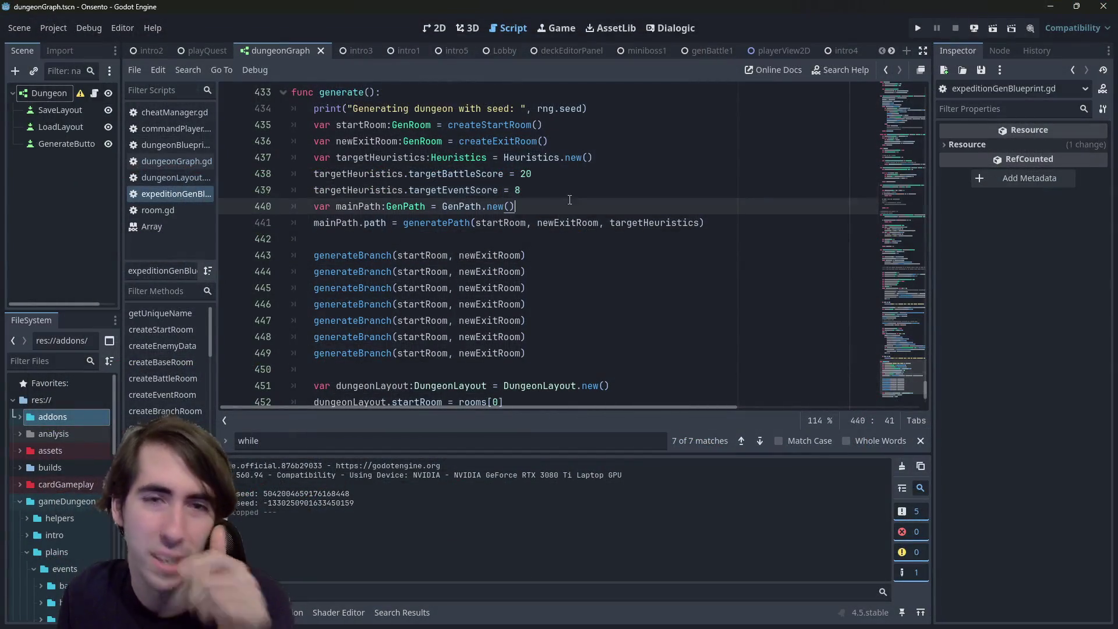
text(4)
key(ctrl+z)
key(ctrl+z)
key(ctrl+z)
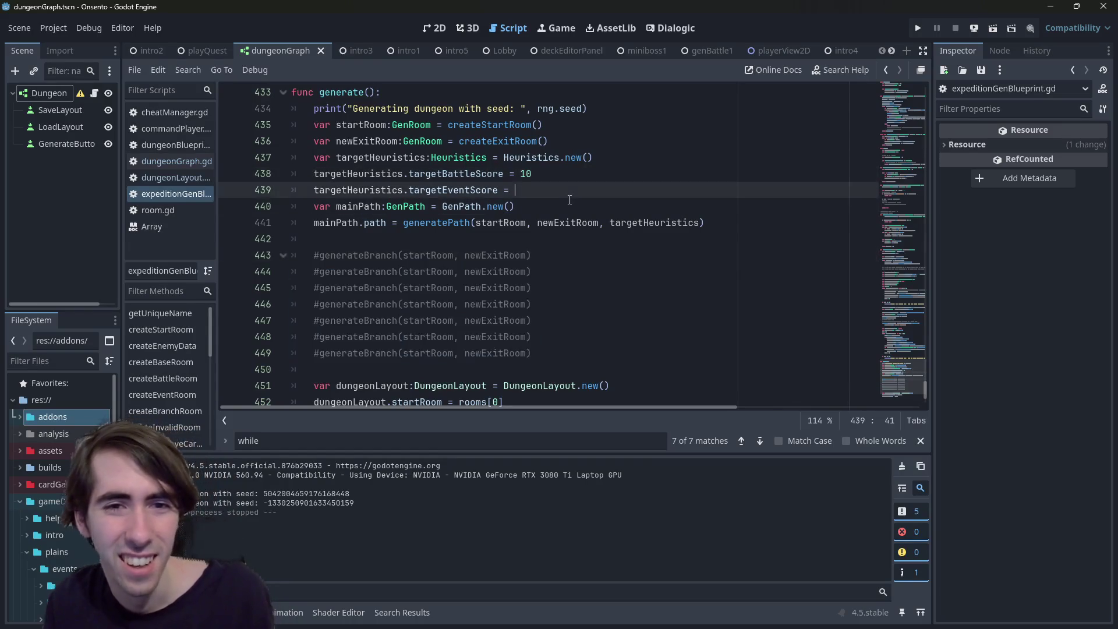
key(ctrl+z)
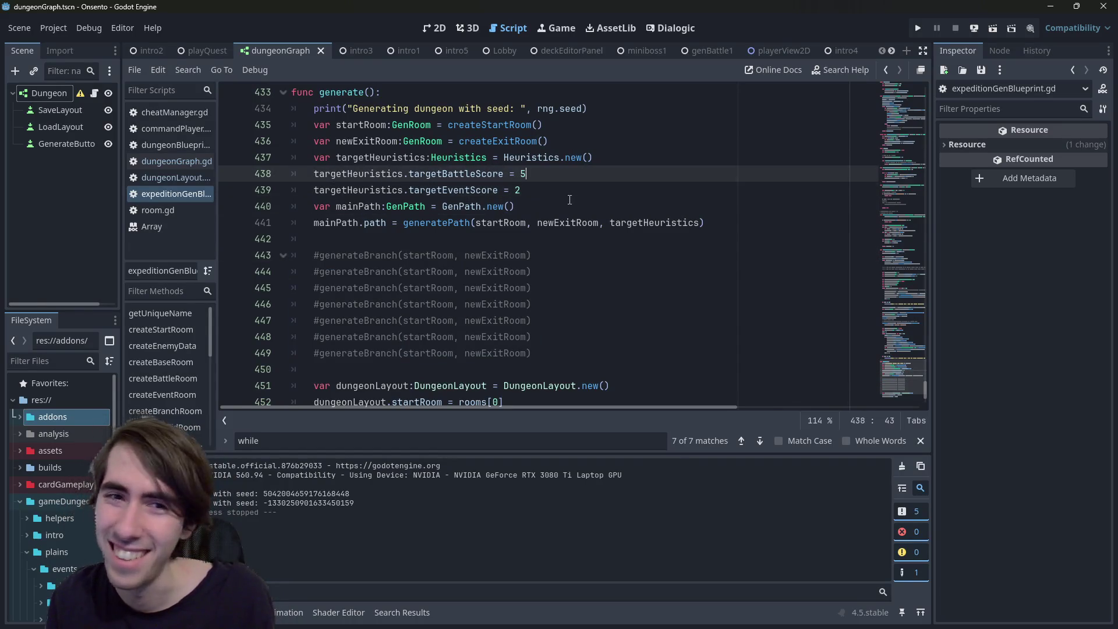
Re-enable the first generateBranch call, save the script, and run the game
click(559, 258)
key(ctrl+k)
key(ctrl+s)
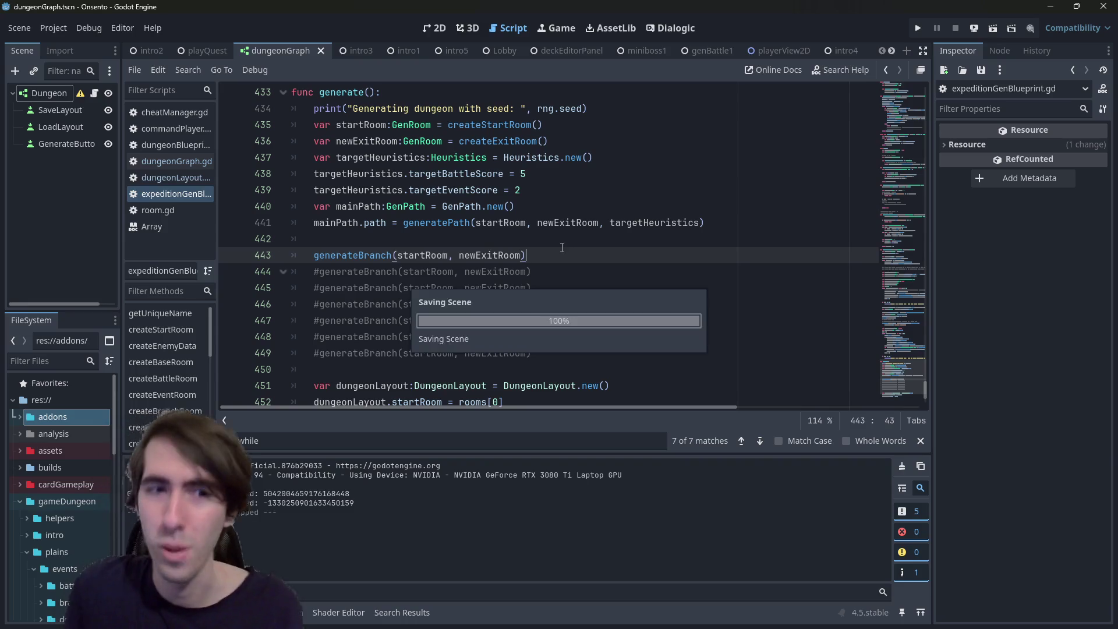
click(993, 27)
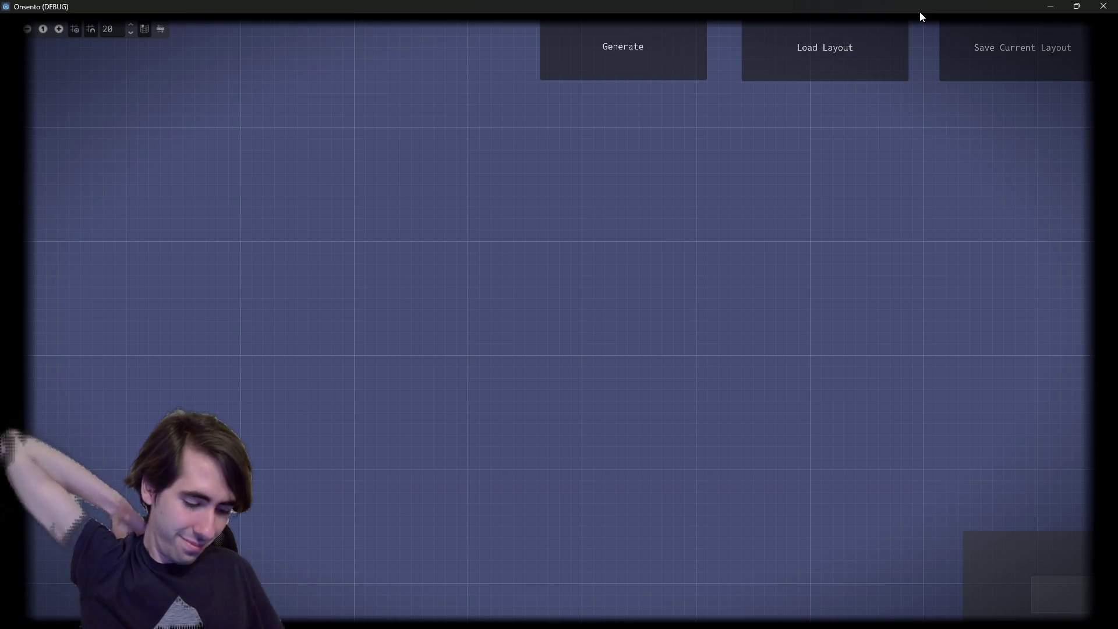
Generate a single-branch dungeon layout, zoom into the graph, then close the game window
click(654, 61)
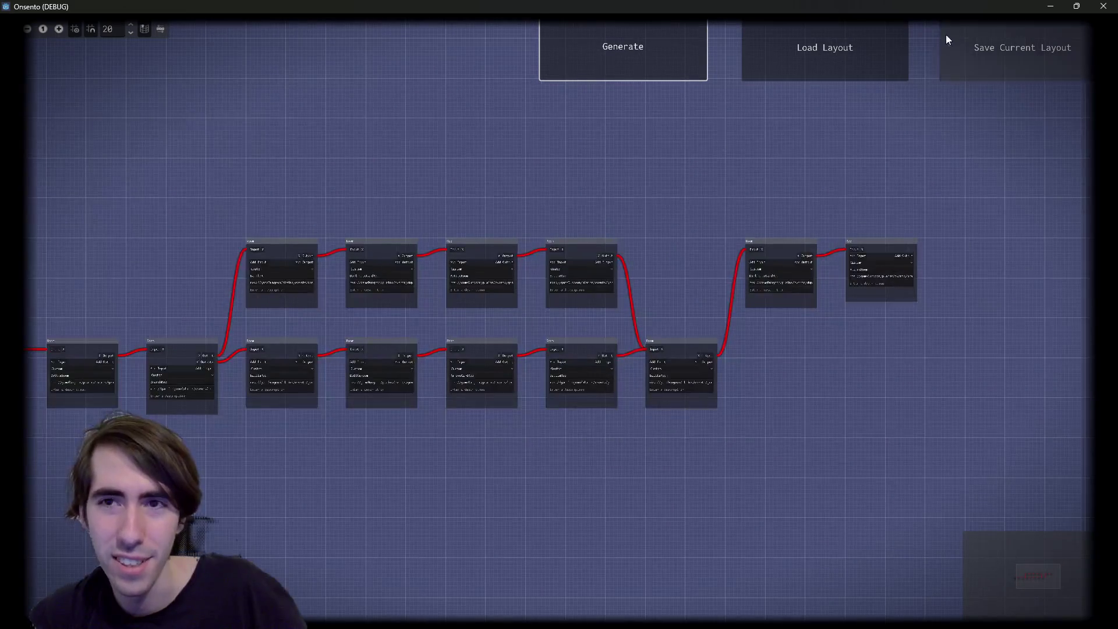
scroll(378, 338, up, 3)
click(1101, 5)
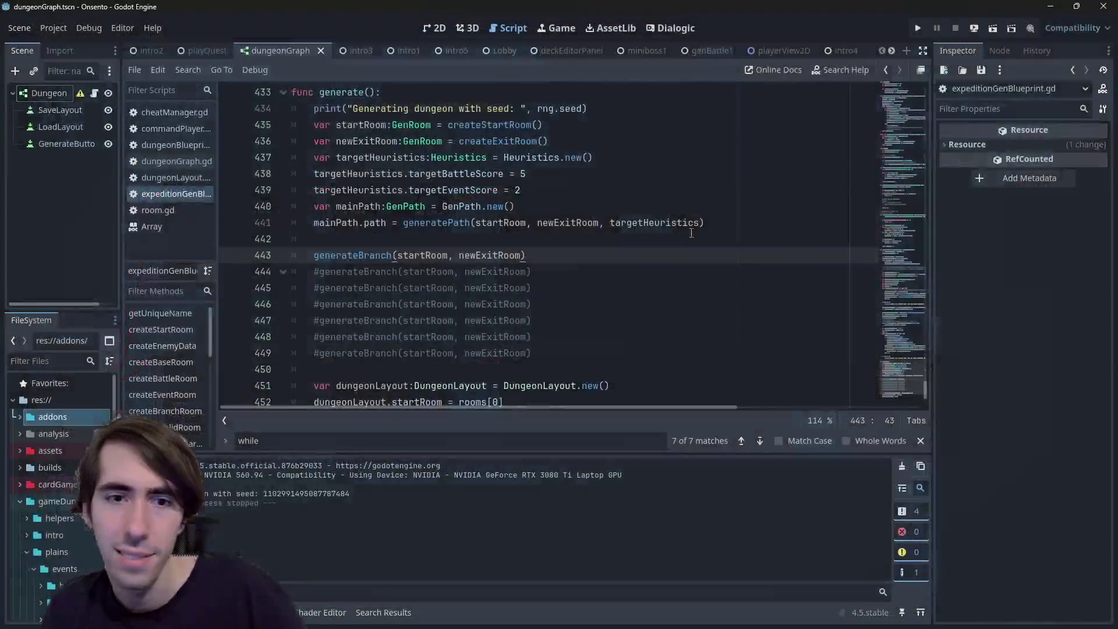
Uncomment the second generateBranch call and save the script
click(530, 191)
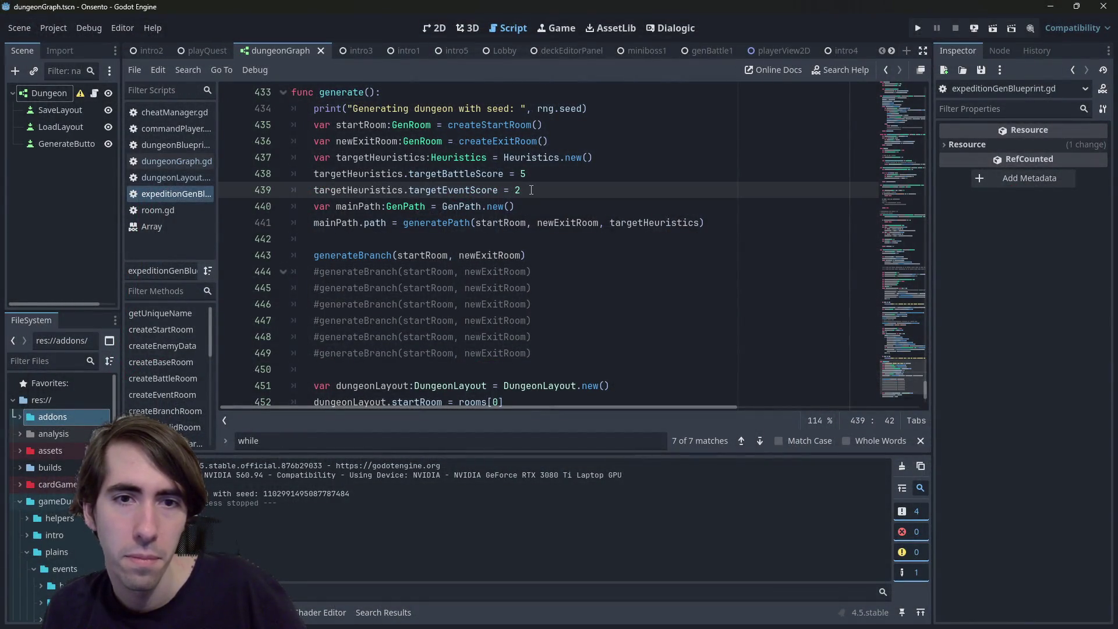
click(551, 272)
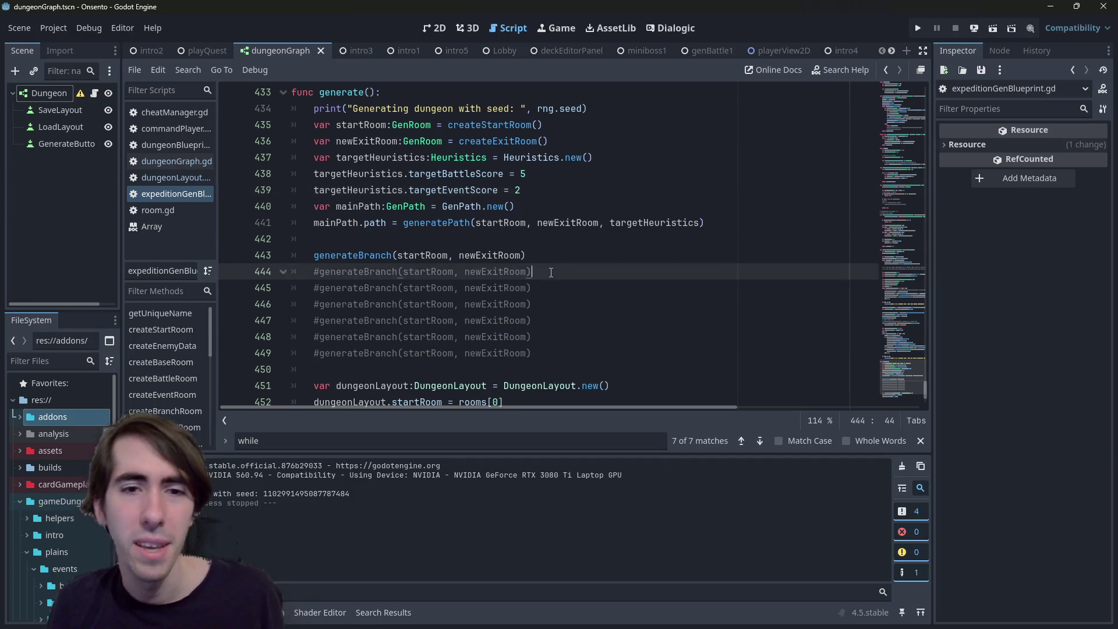
key(ctrl+k)
key(ctrl+s)
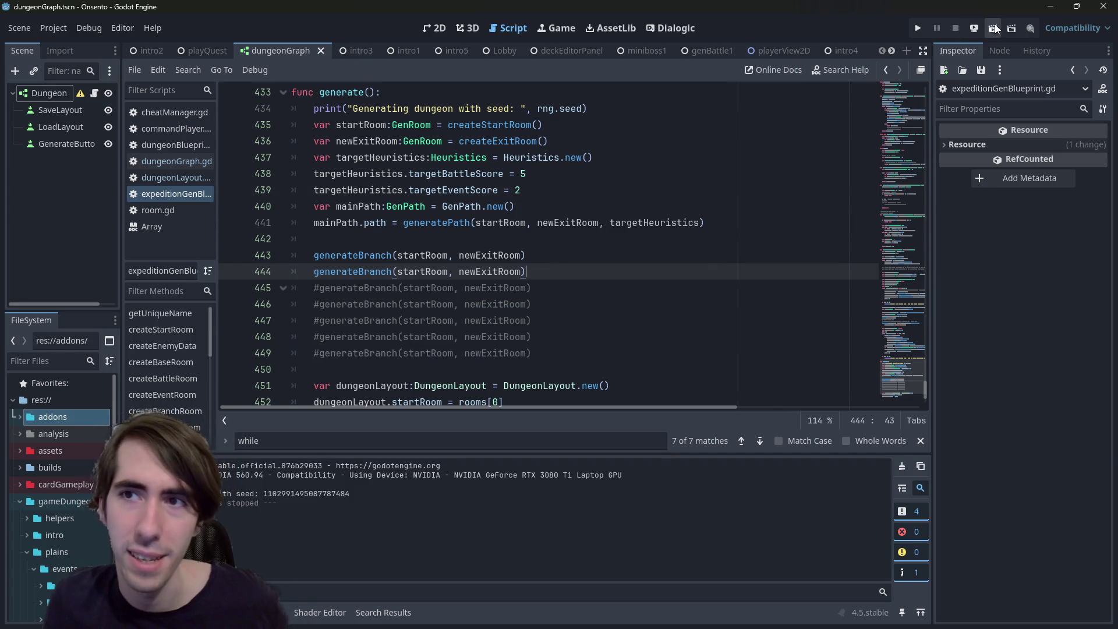
Set targetBattleScore back to 5, save, and launch the game
key(Up)
key(Up)
key(Up)
key(Down)
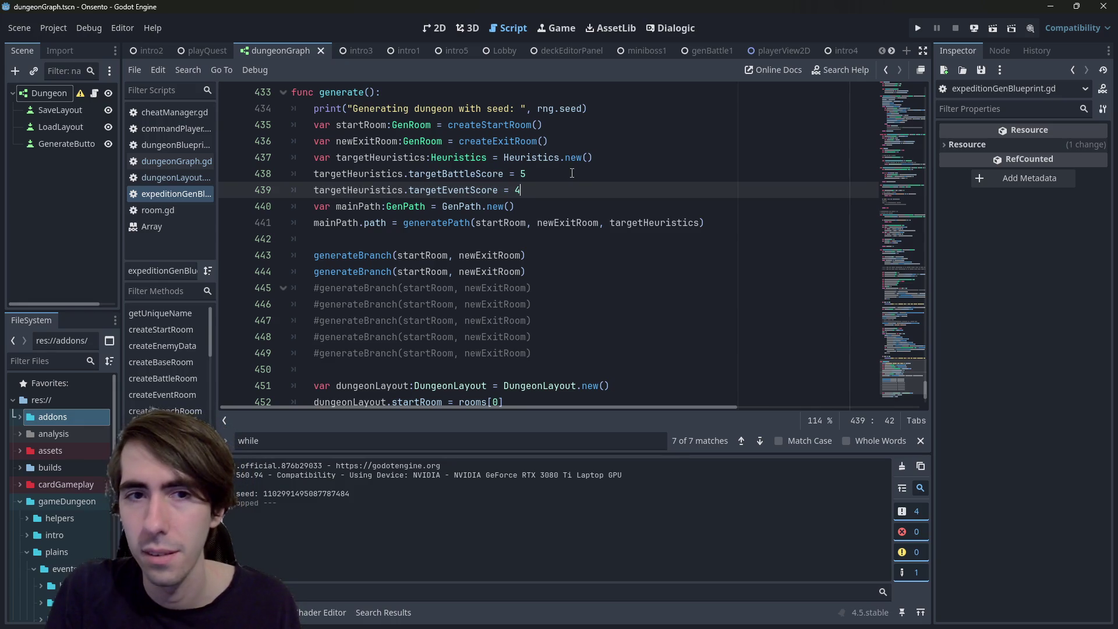
key(ctrl+s)
key(Up)
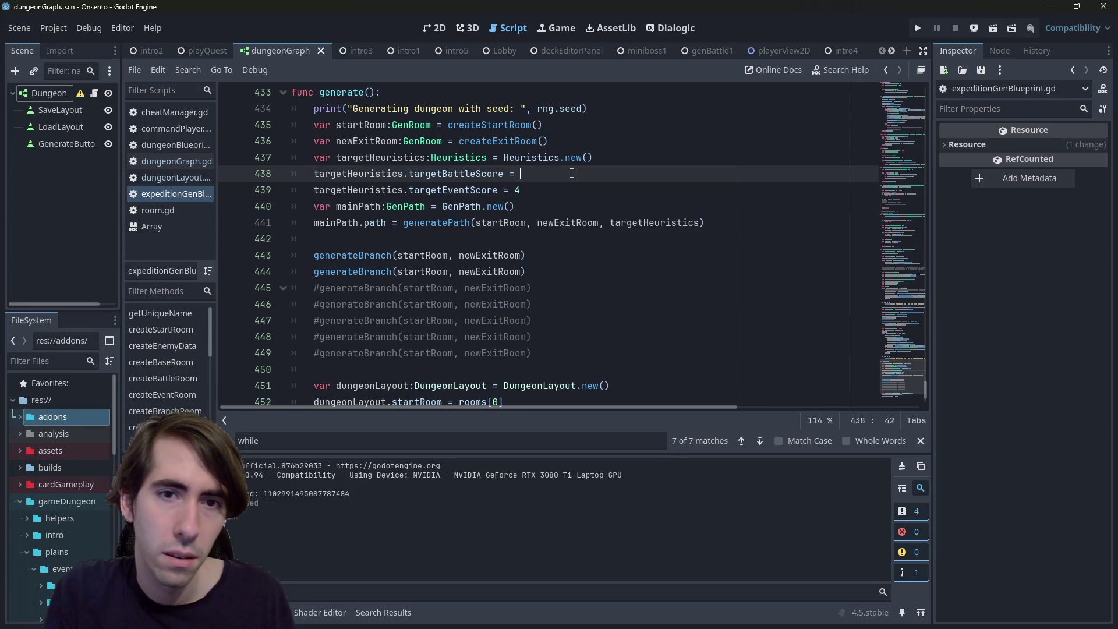
text(5)
key(ctrl+s)
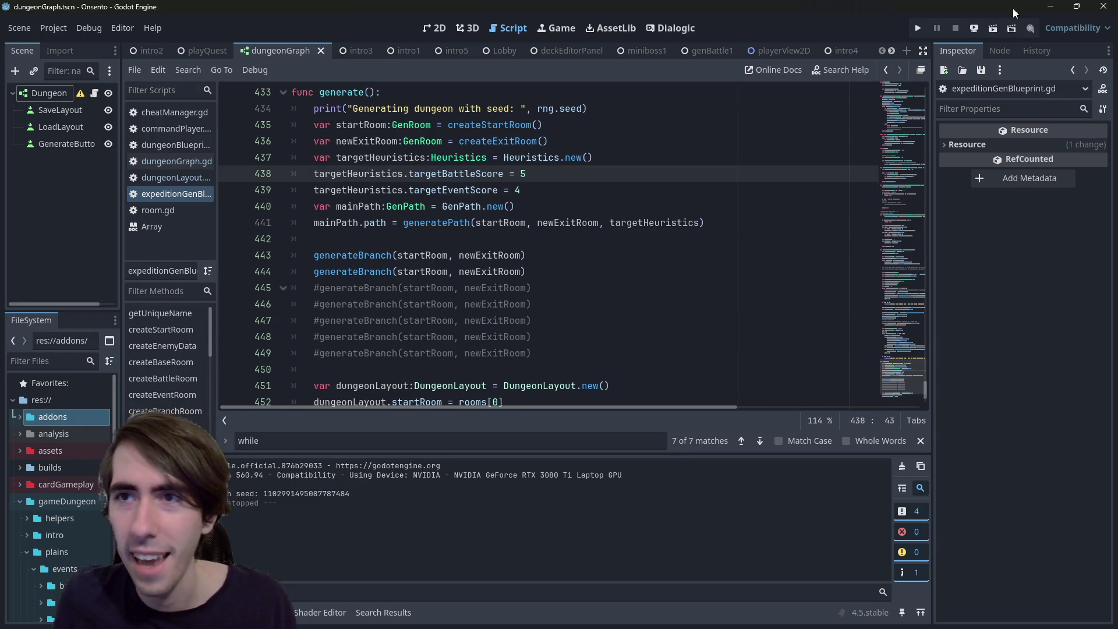
click(989, 29)
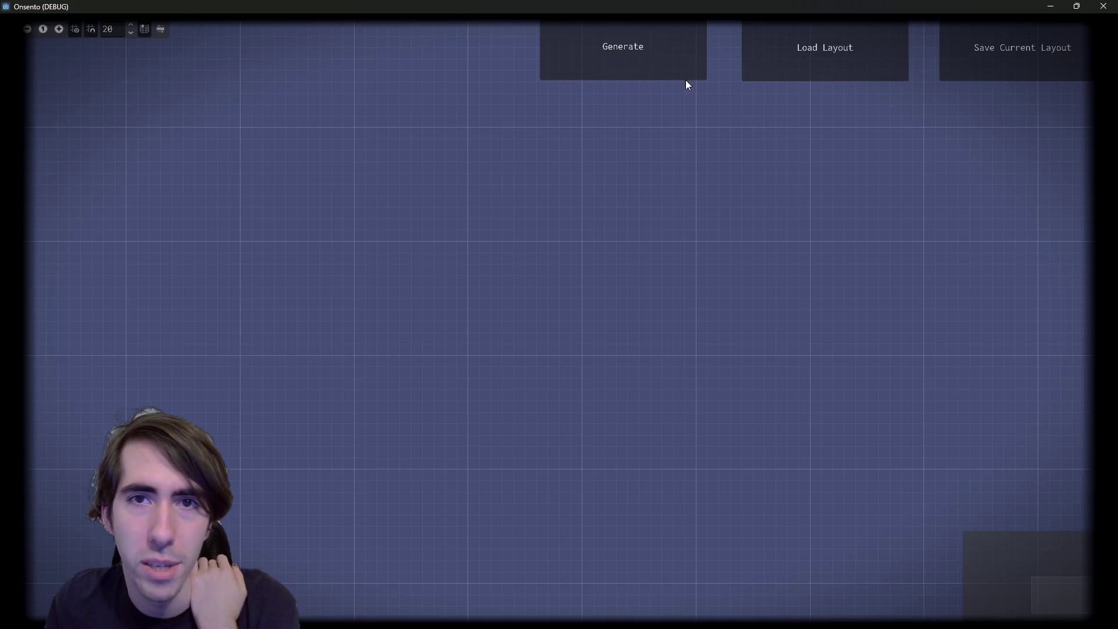
Generate a new dungeon layout and pan across the graph to view its Room nodes
click(687, 76)
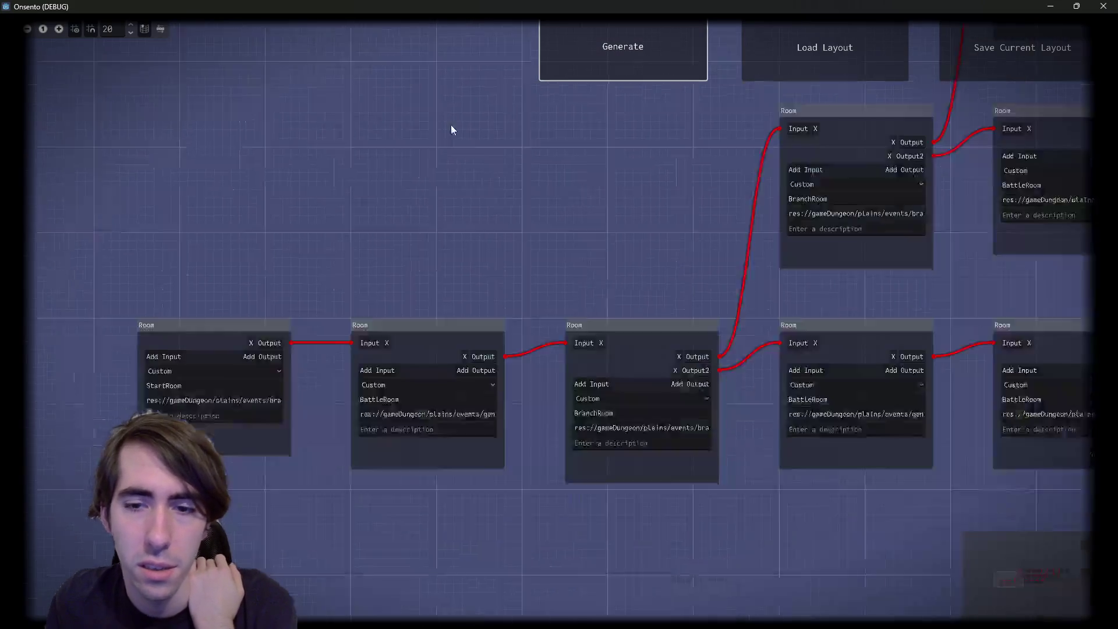
scroll(627, 220, down, 2)
mouse_move(626, 220)
mouse_down()
mouse_move(464, 223)
mouse_move(574, 226)
mouse_up()
scroll(518, 248, up, 2)
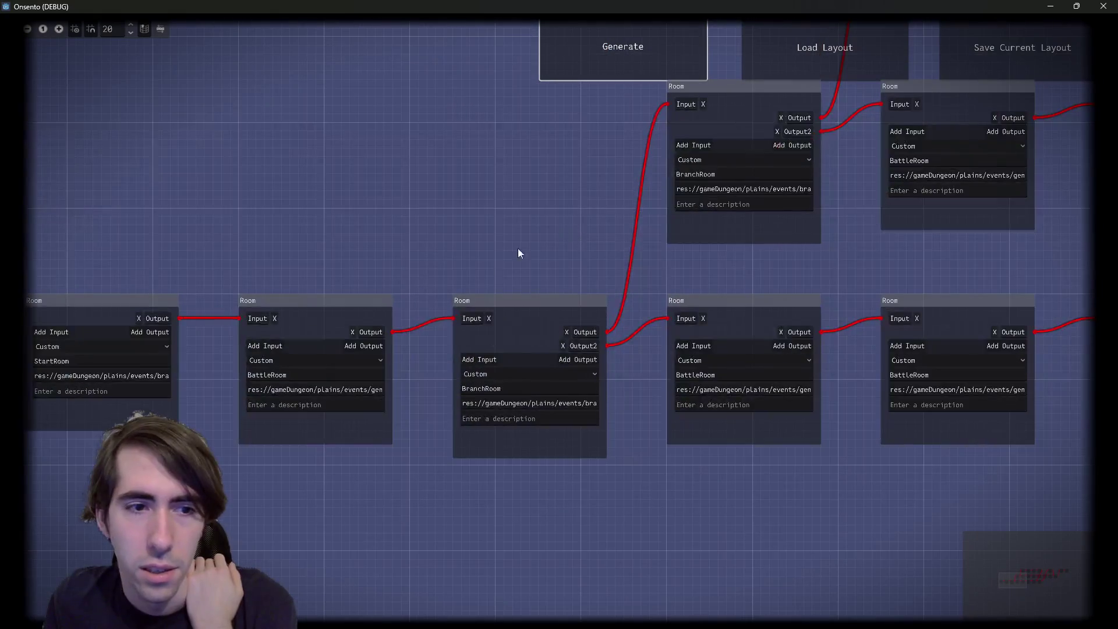
drag(553, 281, 253, 303)
scroll(387, 348, down, 3)
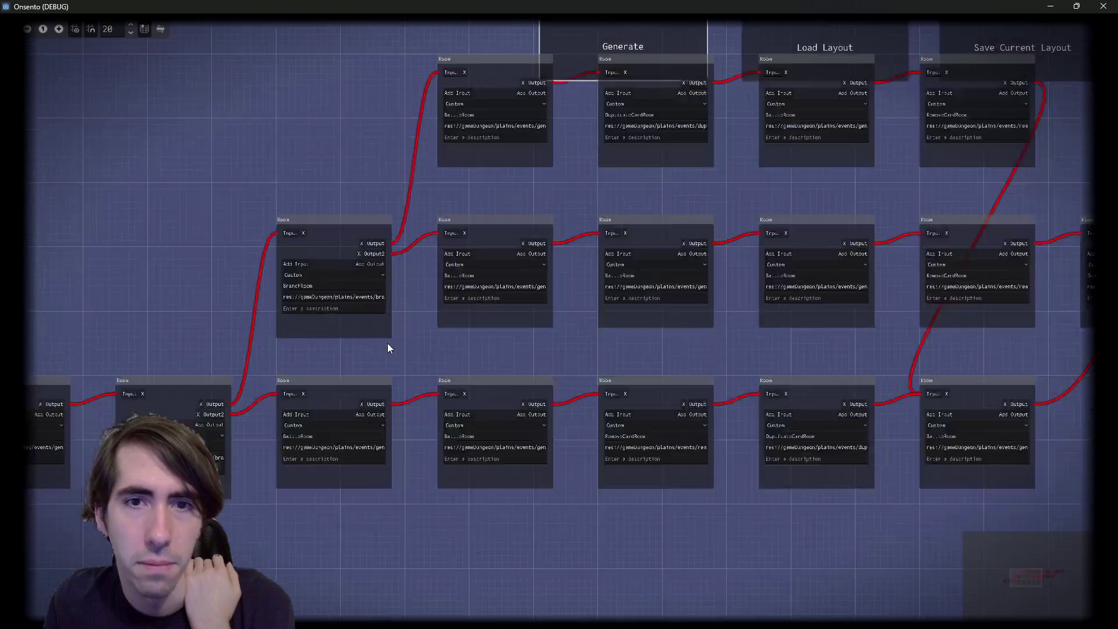
drag(508, 345, 445, 339)
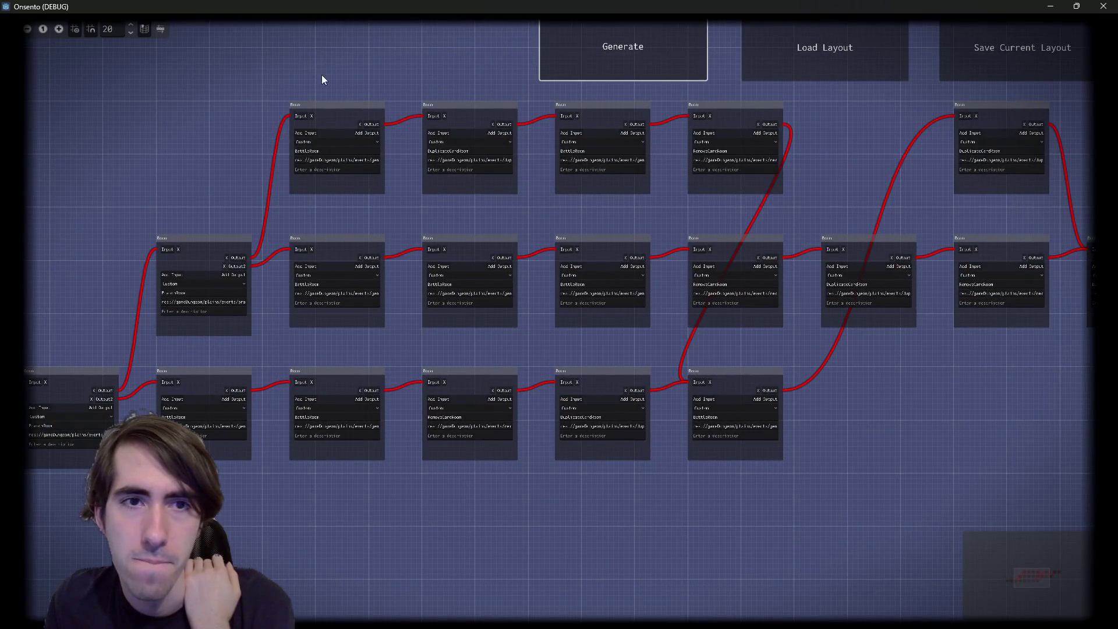
Select the top-row nodes, shift two top-right nodes right, and move a middle-row node to the bottom row
drag(323, 79, 772, 157)
drag(832, 217, 466, 254)
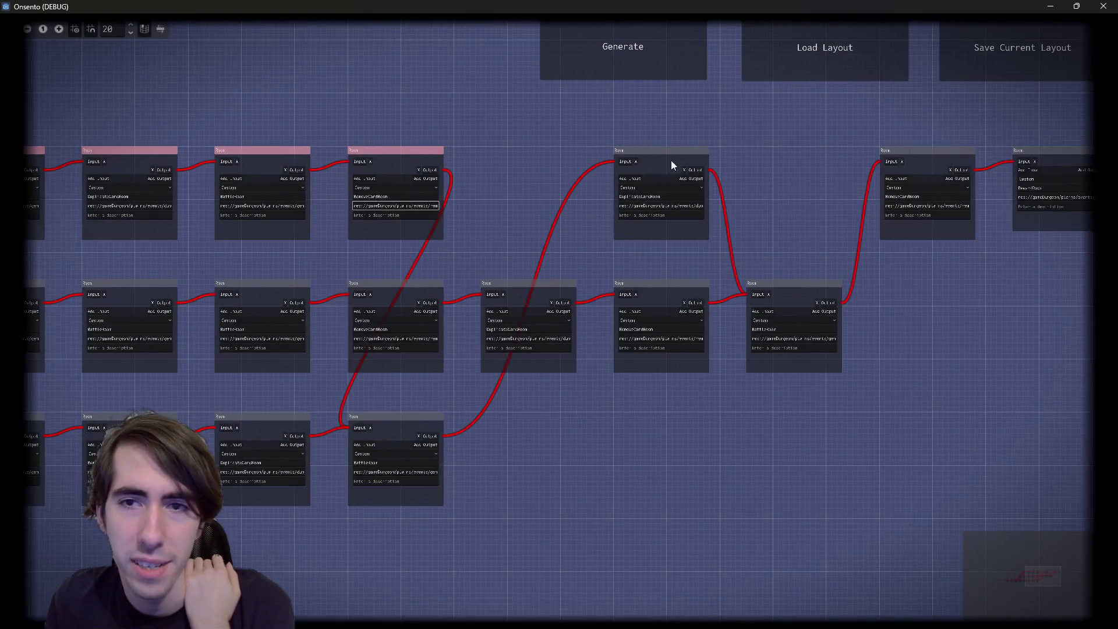
drag(671, 159, 466, 274)
scroll(466, 274, down, 2)
mouse_move(557, 189)
mouse_down()
mouse_move(764, 177)
mouse_move(798, 203)
mouse_up()
click(516, 332)
mouse_move(582, 347)
mouse_down()
mouse_move(242, 220)
mouse_move(226, 317)
mouse_move(263, 322)
mouse_move(239, 322)
mouse_up()
click(334, 172)
mouse_move(335, 173)
mouse_down()
mouse_move(302, 404)
mouse_move(665, 410)
mouse_up()
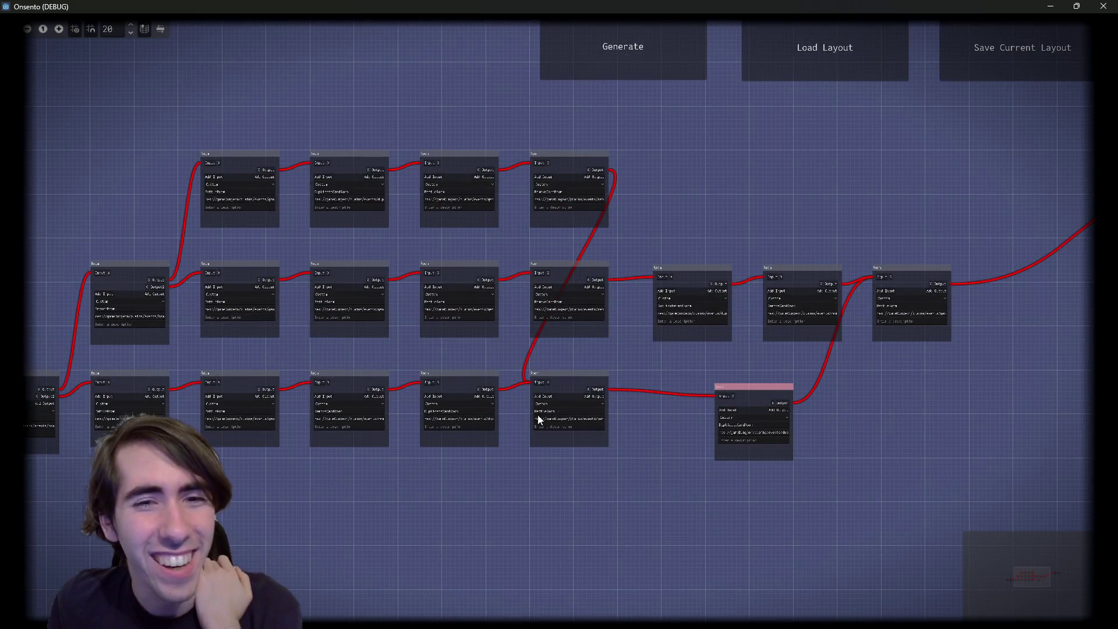
mouse_move(725, 338)
mouse_down()
mouse_move(669, 330)
mouse_move(696, 333)
mouse_up()
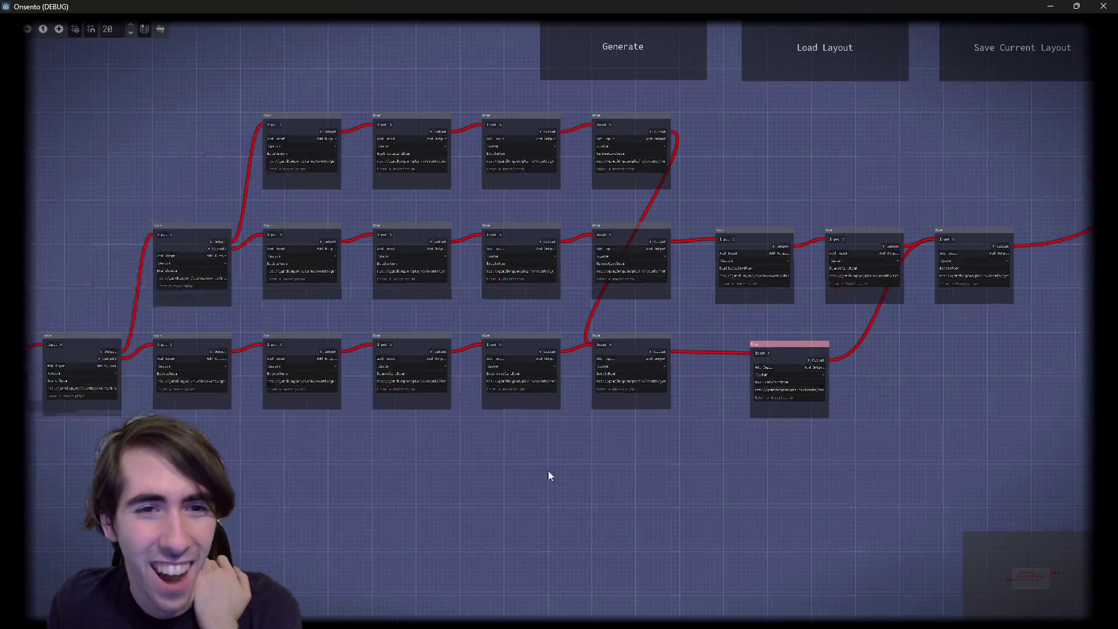
Pan to the BranchRoom node and select the bottom-row BattleRoom node
scroll(501, 468, up, 3)
scroll(501, 274, up, 2)
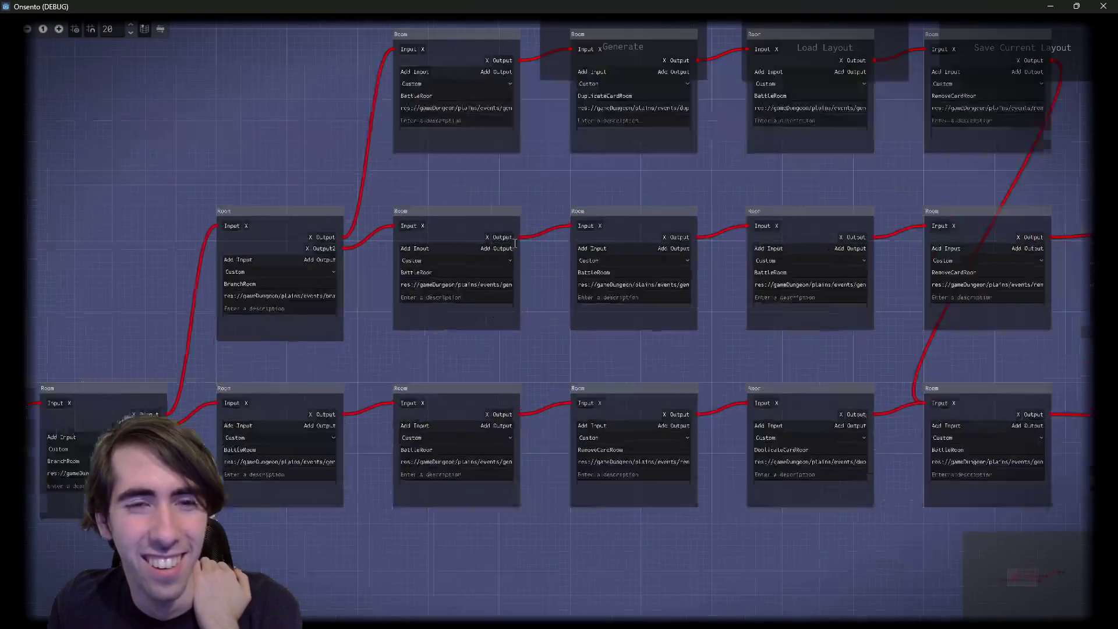
mouse_move(504, 174)
mouse_down()
mouse_move(344, 200)
mouse_move(576, 213)
mouse_up()
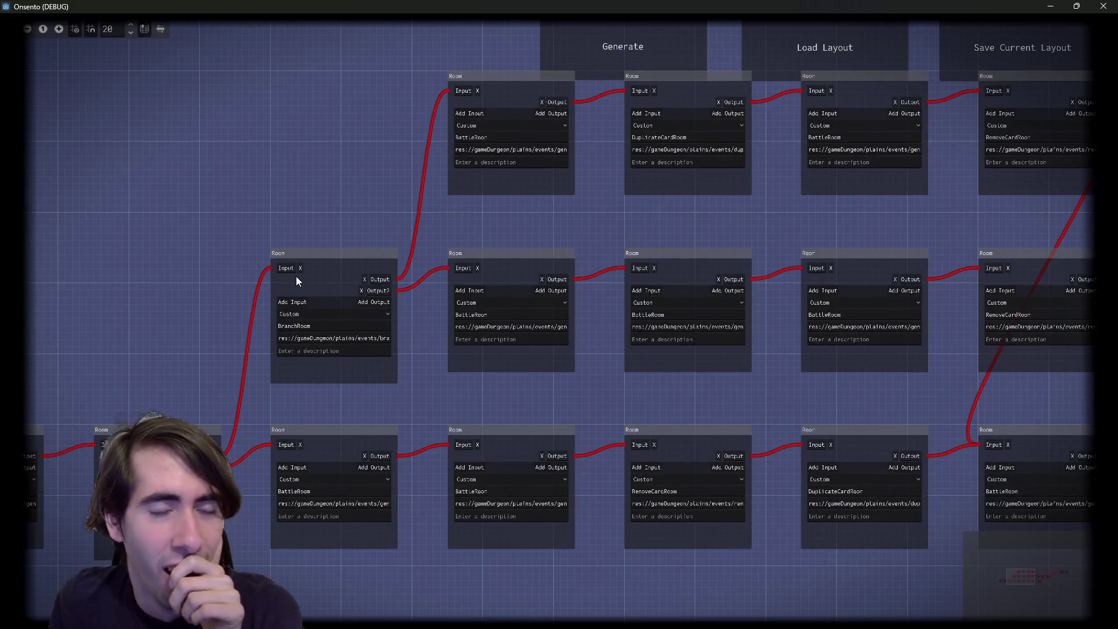
mouse_move(444, 245)
mouse_down()
mouse_move(292, 219)
mouse_move(202, 230)
mouse_up()
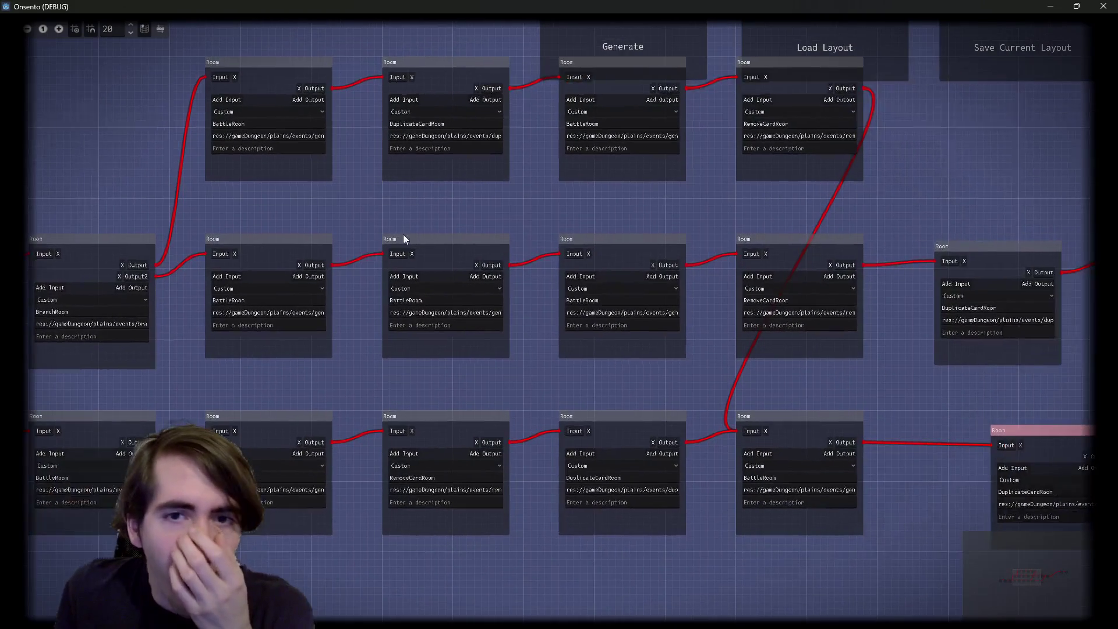
drag(721, 307, 532, 292)
scroll(532, 290, down, 1)
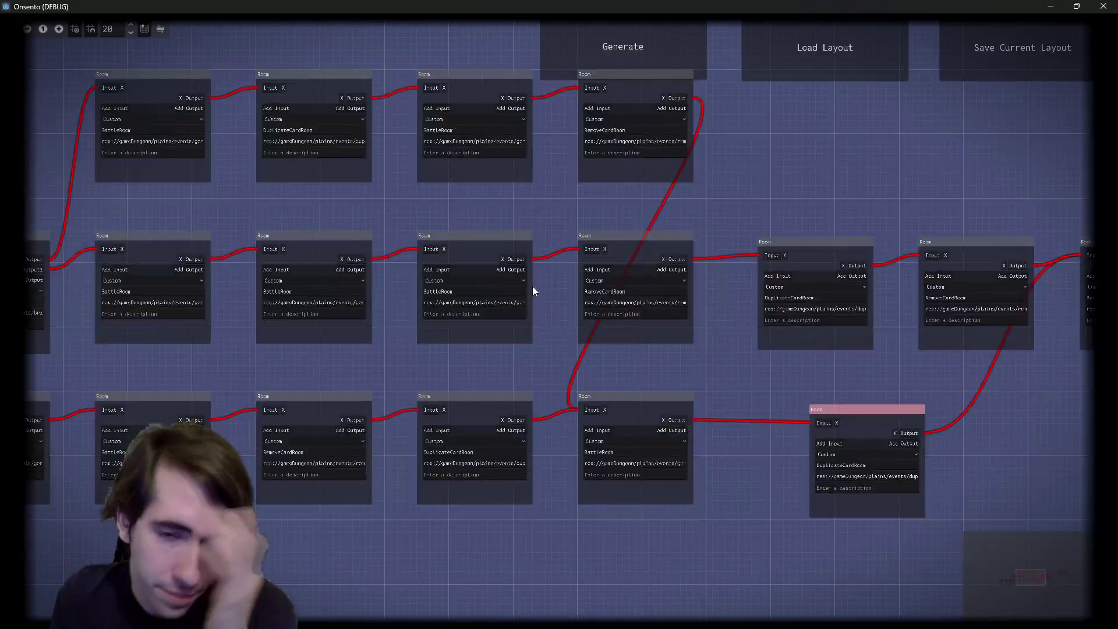
mouse_move(623, 364)
mouse_down()
mouse_move(680, 375)
mouse_move(872, 463)
mouse_up()
drag(616, 544, 529, 518)
scroll(582, 522, down, 2)
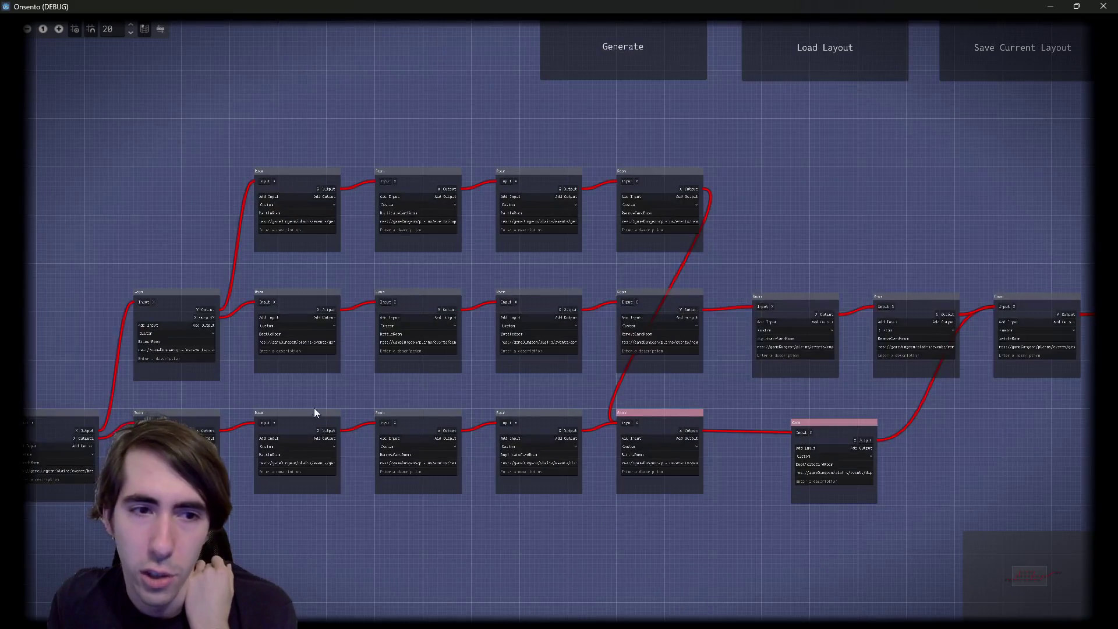
Select the middle and top rows, then reposition the four top-row nodes above the top row
drag(306, 392, 954, 323)
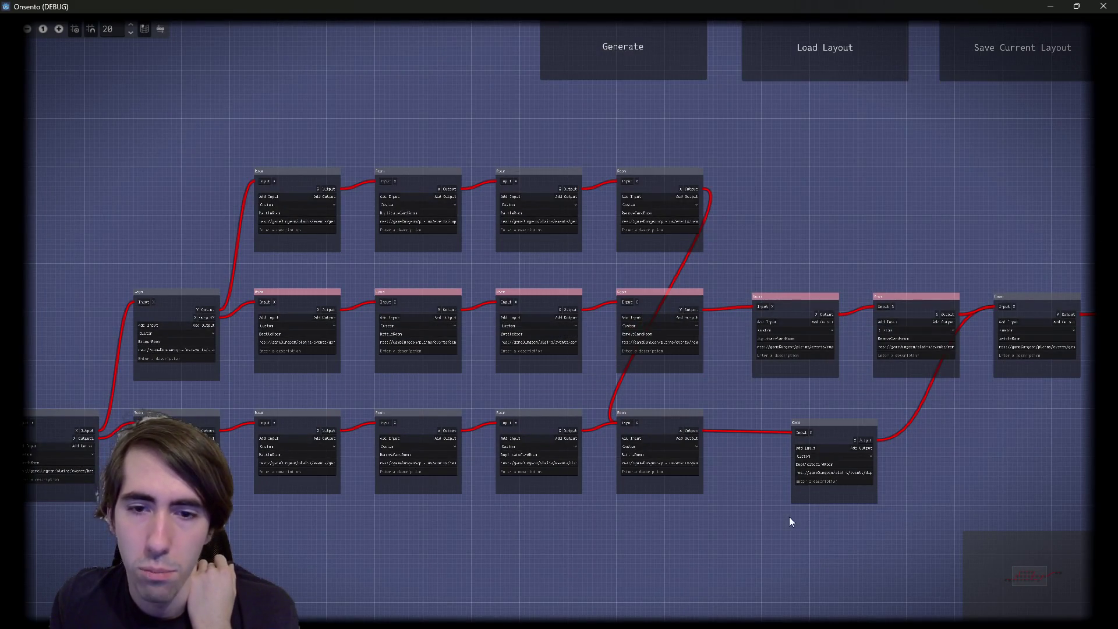
drag(287, 127, 731, 251)
mouse_move(662, 187)
mouse_down()
mouse_move(629, 470)
mouse_move(637, 569)
mouse_up()
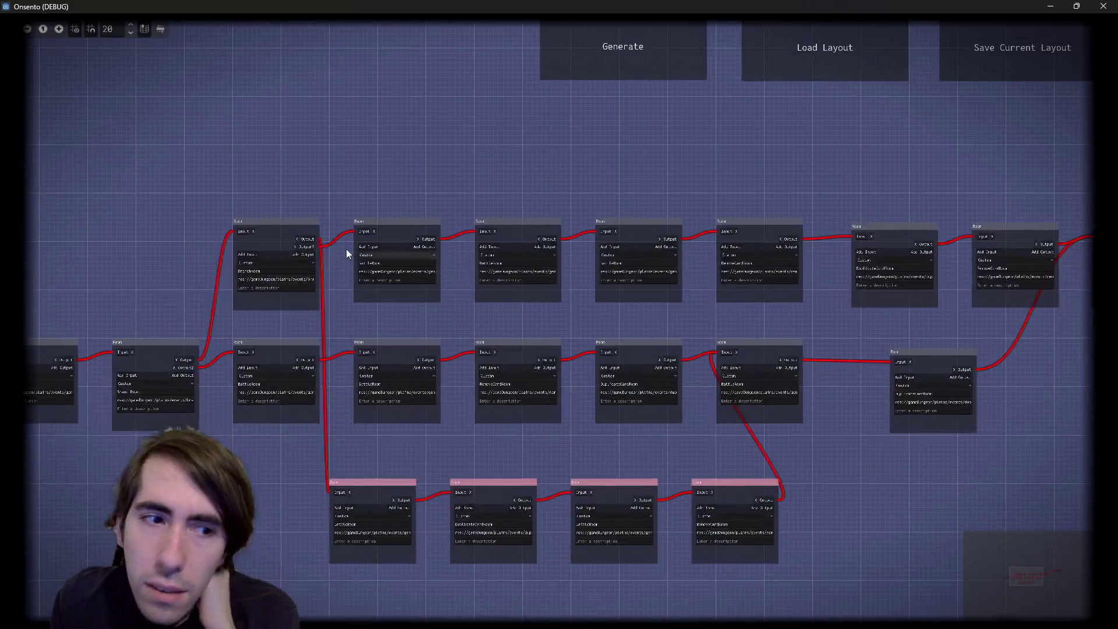
mouse_move(294, 249)
mouse_down()
mouse_move(258, 452)
mouse_move(277, 498)
mouse_move(295, 258)
mouse_move(308, 229)
mouse_up()
mouse_move(331, 442)
mouse_down()
mouse_move(783, 515)
mouse_move(749, 140)
mouse_up()
mouse_move(286, 139)
mouse_down()
mouse_move(320, 250)
mouse_move(766, 279)
mouse_move(744, 285)
mouse_up()
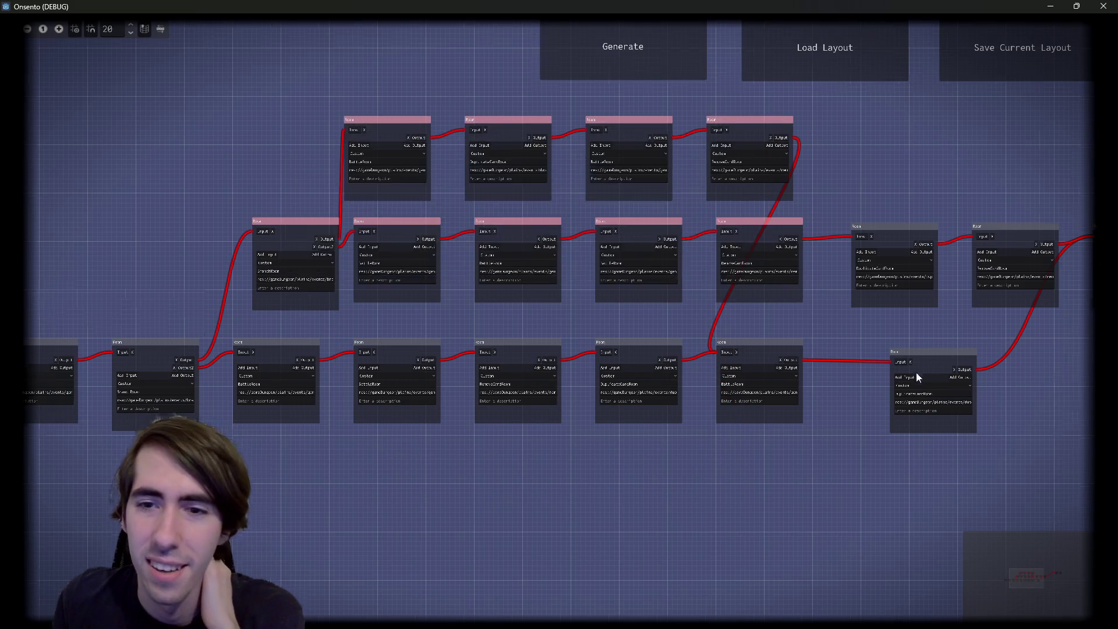
Box-select the bottom-row nodes, narrowing to the last two, then regenerate the layout
drag(478, 472, 416, 476)
mouse_move(268, 448)
mouse_down()
mouse_move(714, 338)
mouse_move(842, 324)
mouse_up()
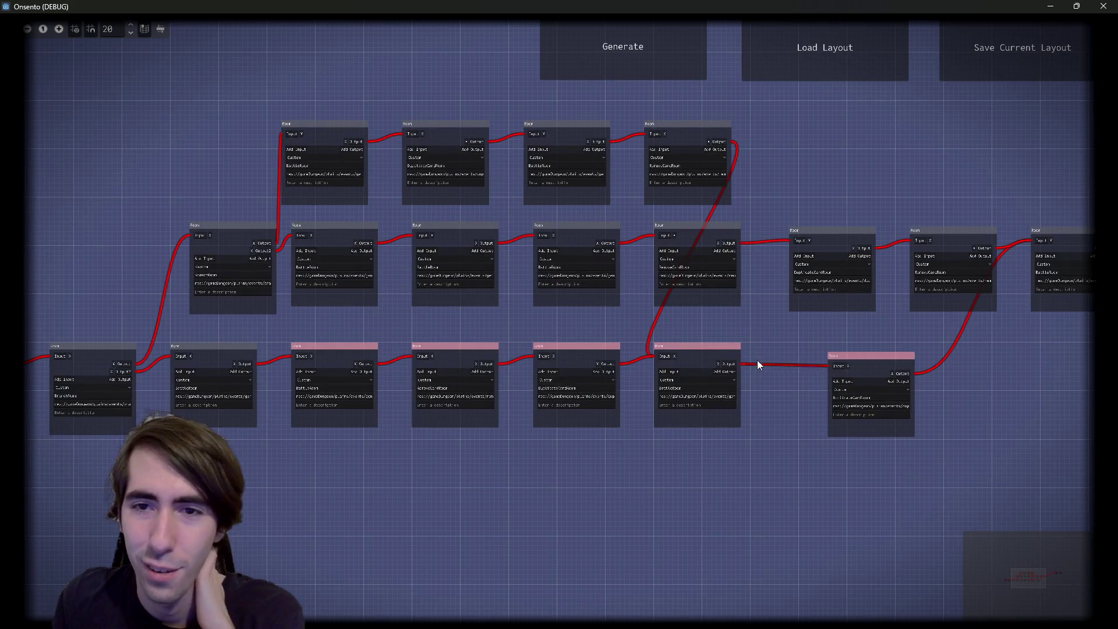
mouse_move(889, 387)
mouse_down()
mouse_move(859, 474)
mouse_move(821, 475)
mouse_up()
drag(687, 333, 938, 460)
click(643, 65)
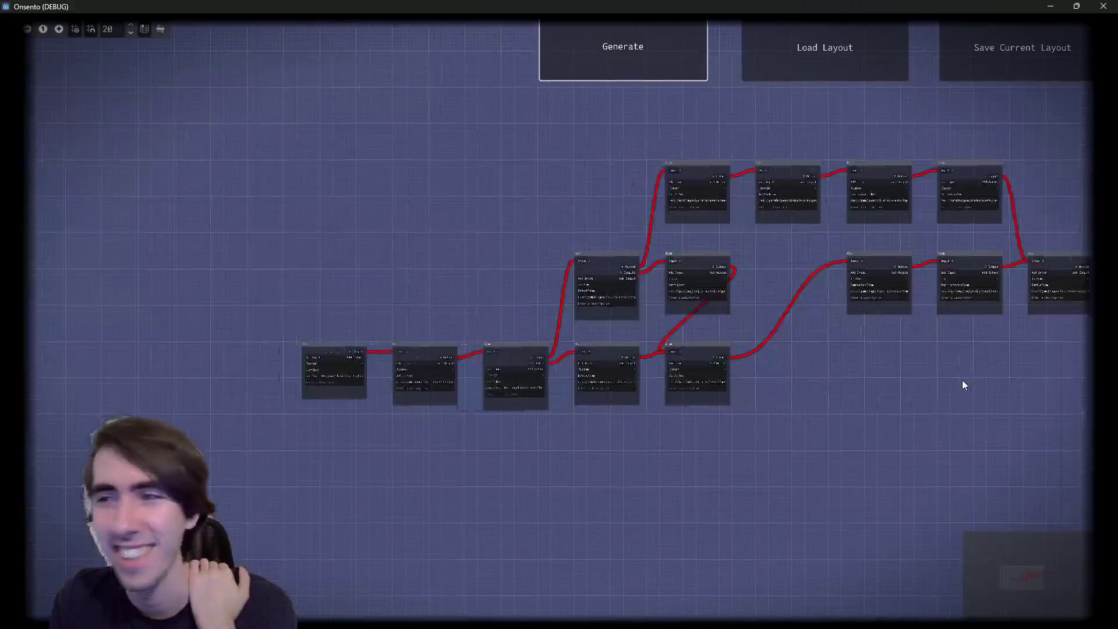
Select a few Room nodes and move one down into the bottom row
scroll(769, 324, up, 4)
scroll(527, 315, down, 2)
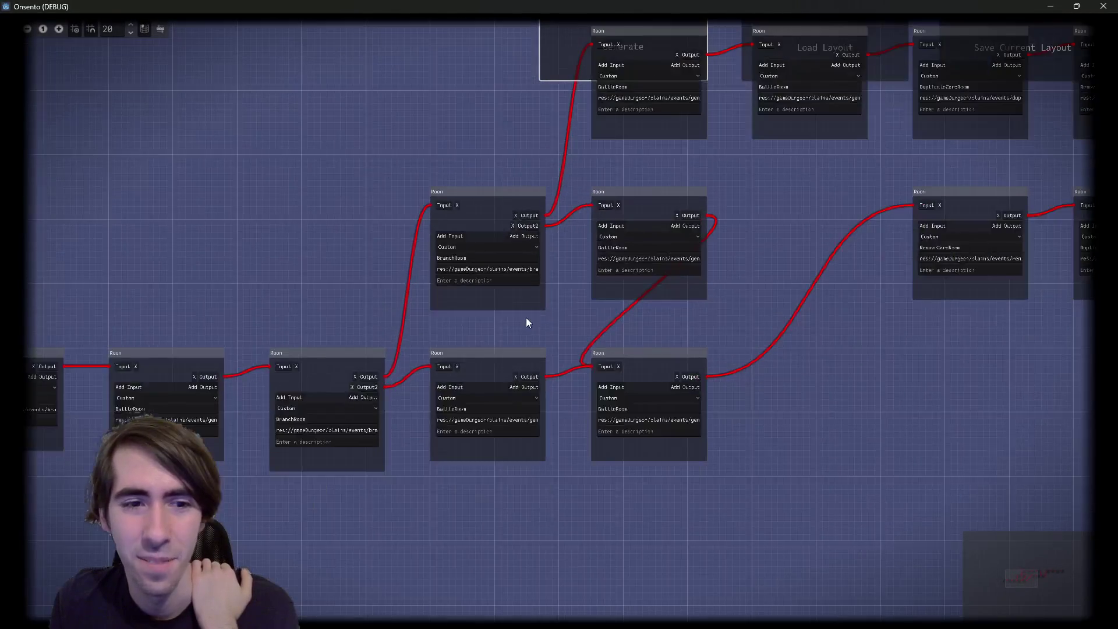
drag(395, 206, 672, 279)
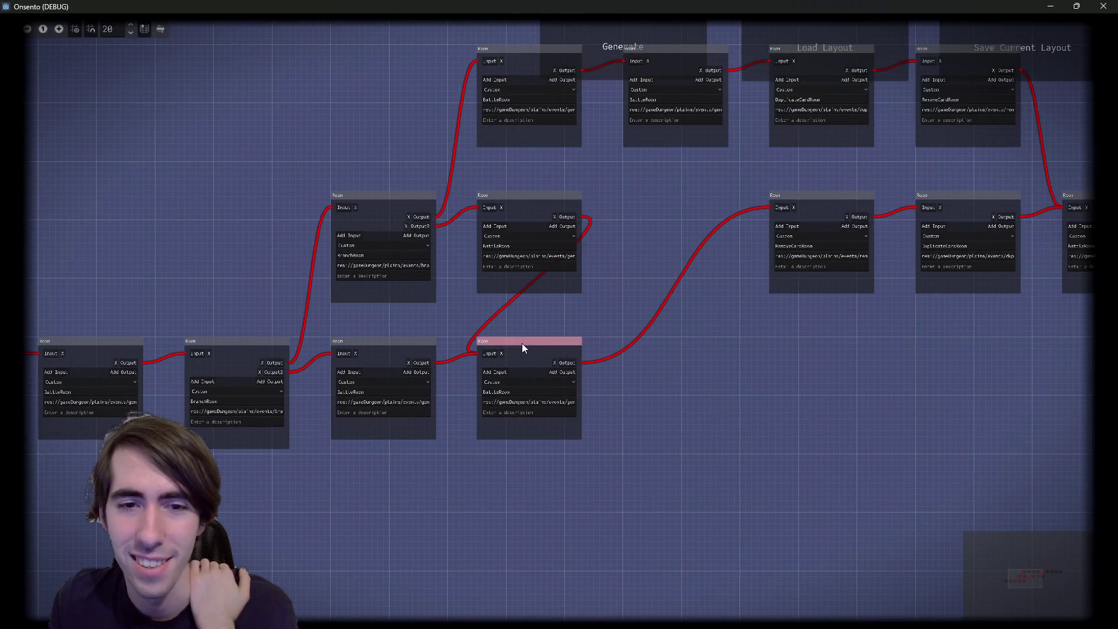
drag(417, 356, 469, 358)
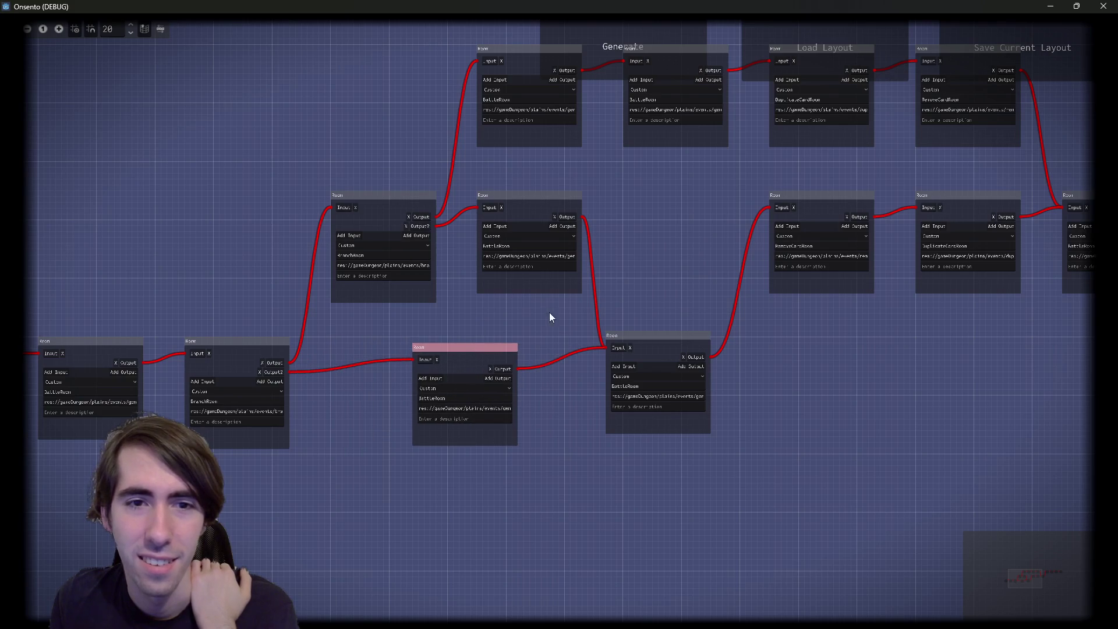
scroll(556, 318, up, 2)
mouse_move(524, 244)
mouse_down()
mouse_move(504, 159)
mouse_move(424, 466)
mouse_up()
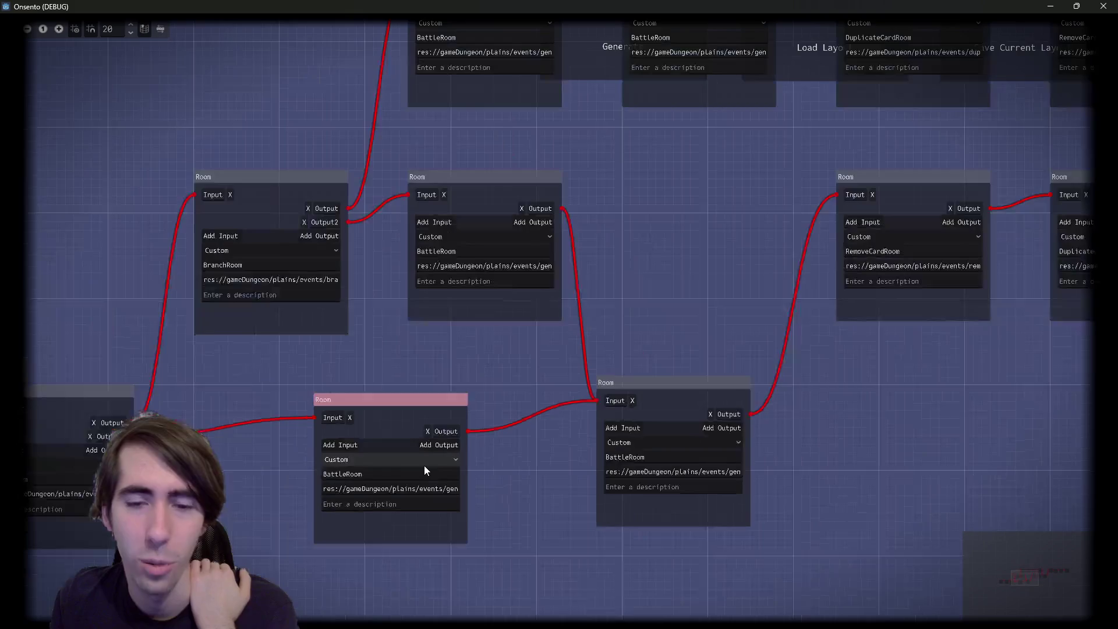
scroll(441, 448, down, 4)
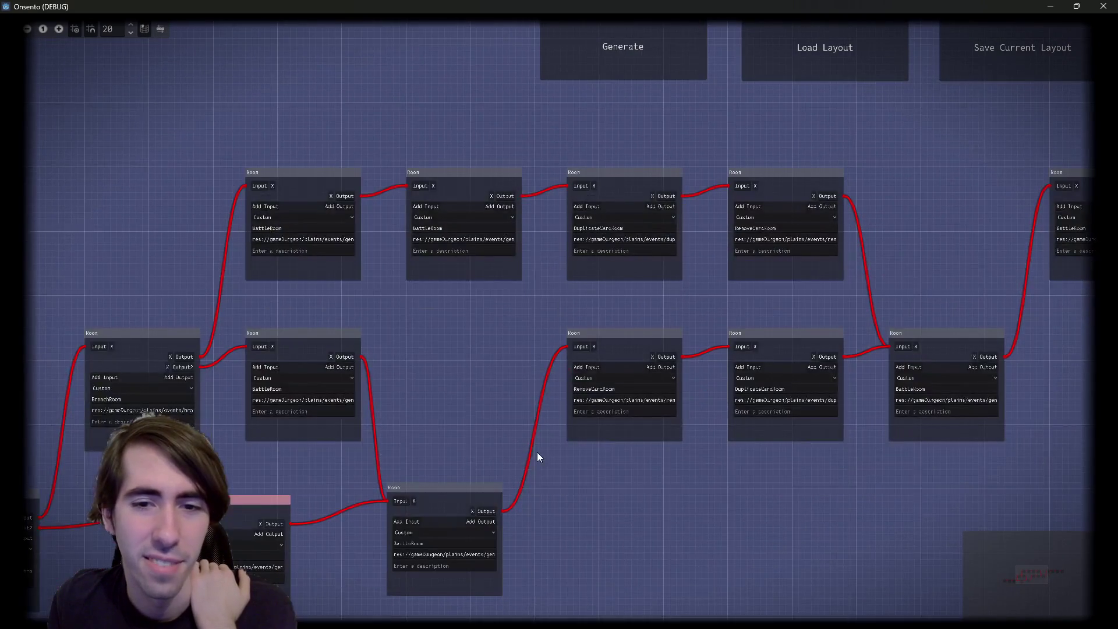
drag(537, 453, 430, 448)
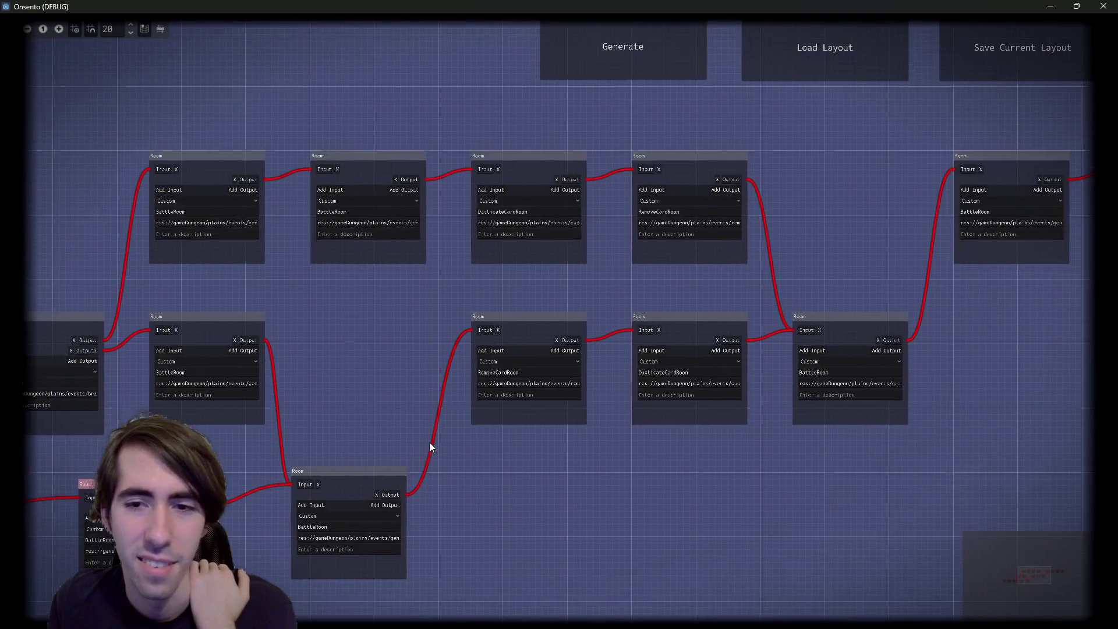
Regenerate the dungeon twice and drag a room node right to untangle its links
click(573, 42)
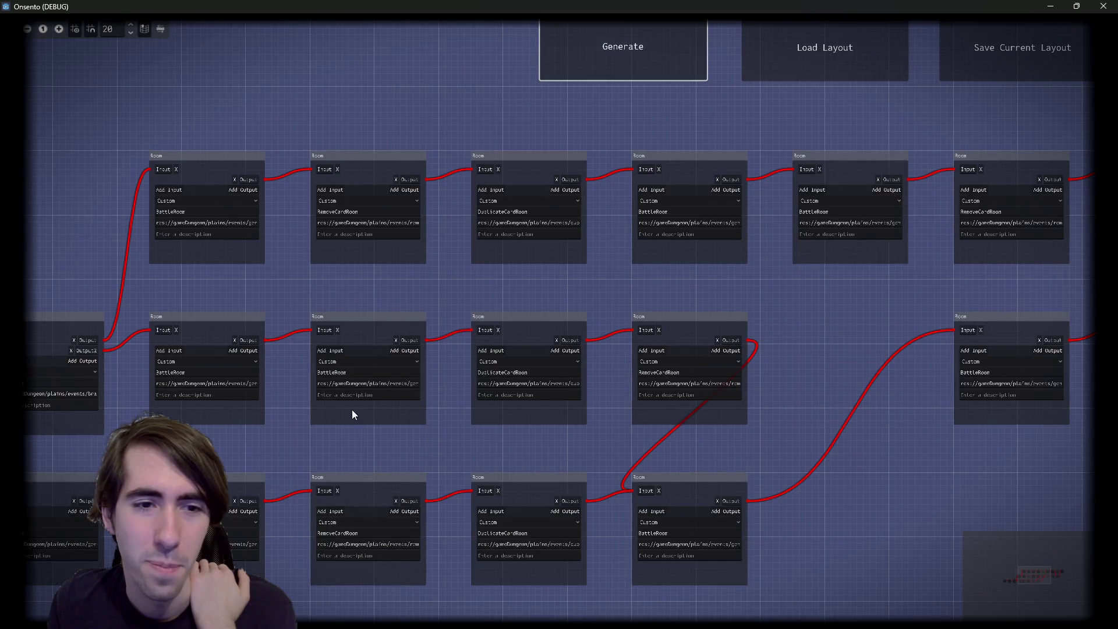
scroll(428, 265, down, 4)
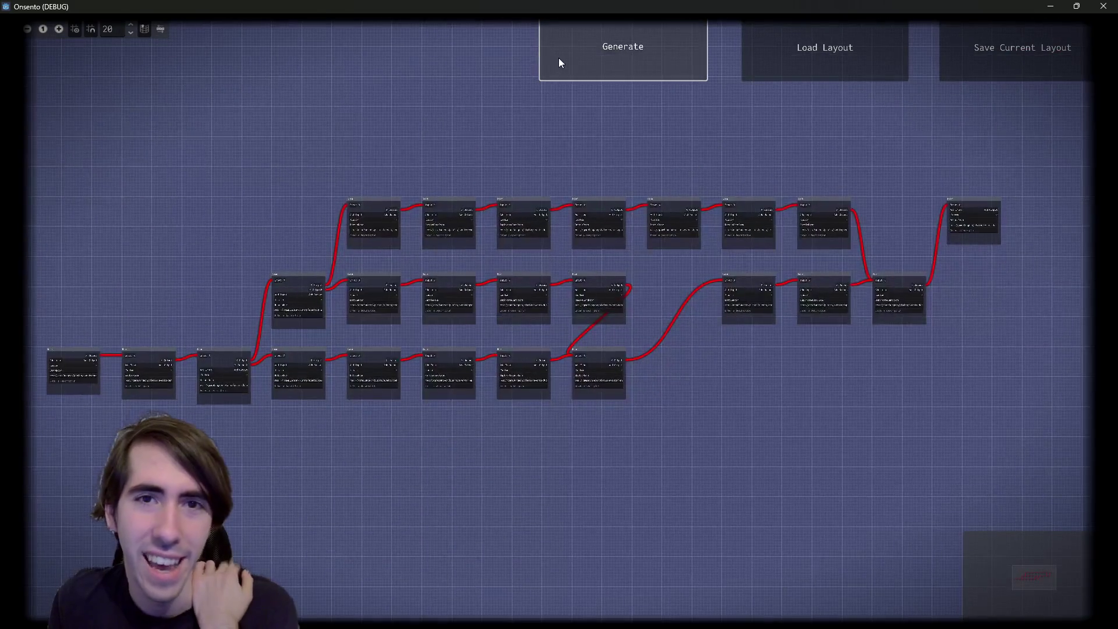
click(558, 59)
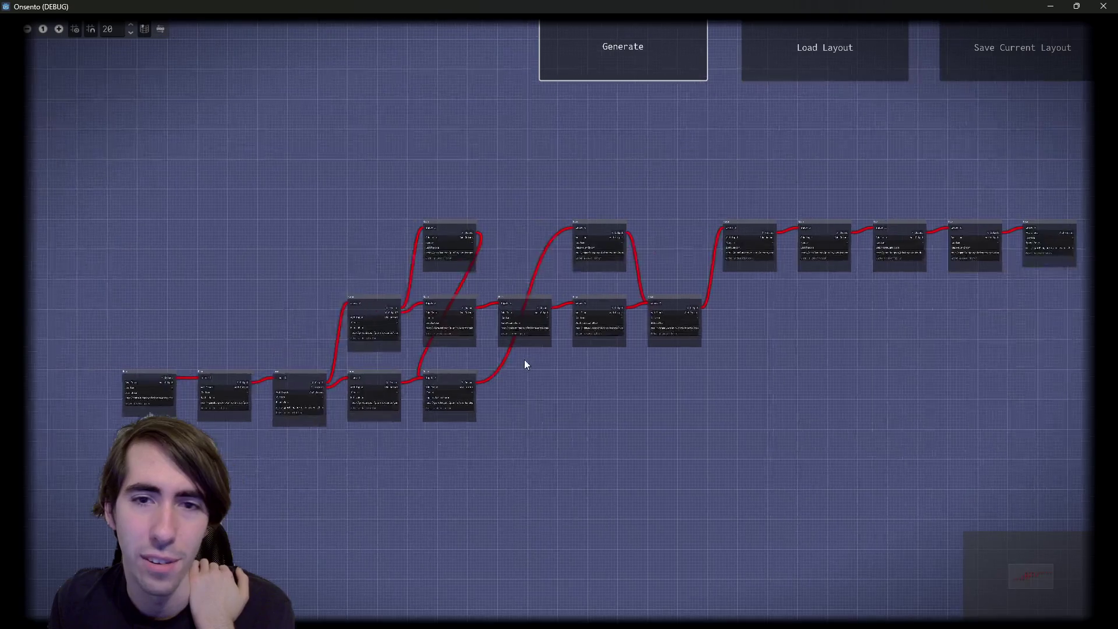
scroll(518, 389, up, 4)
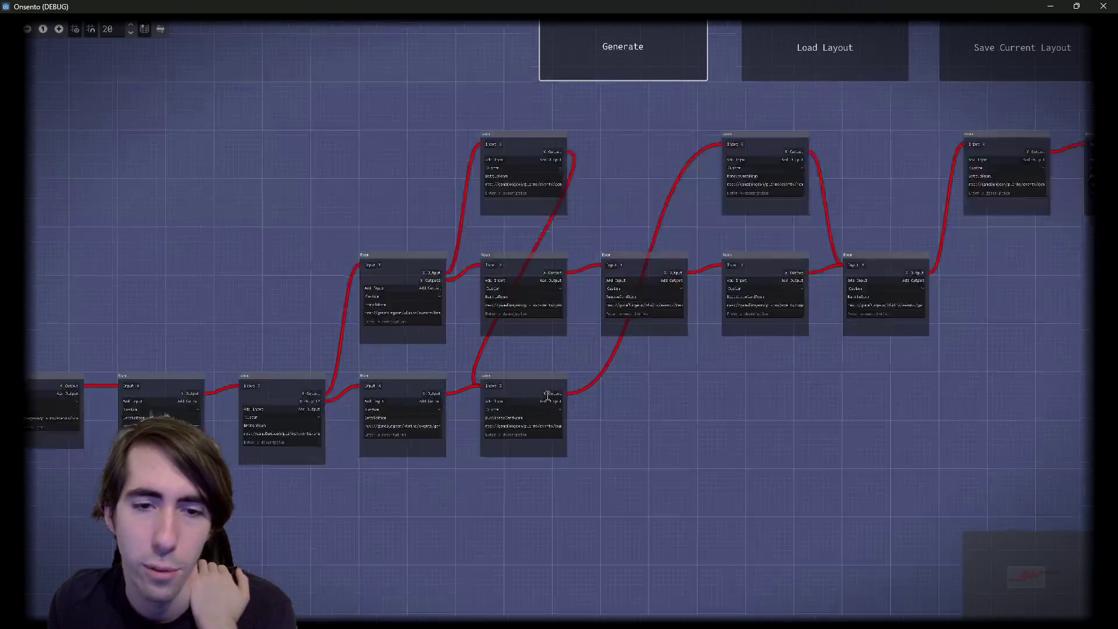
drag(528, 392, 683, 386)
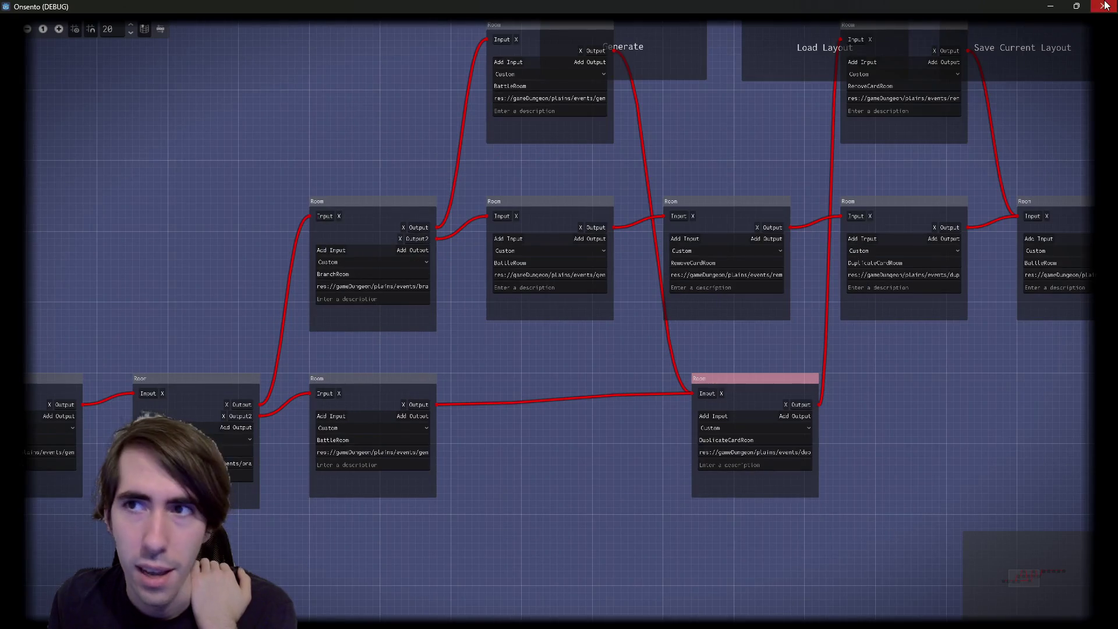
Stop the running game and review the only-battles check comparing roomTypeToAmount to branchLength
key(F8)
scroll(454, 245, down, 2)
scroll(443, 251, up, 3)
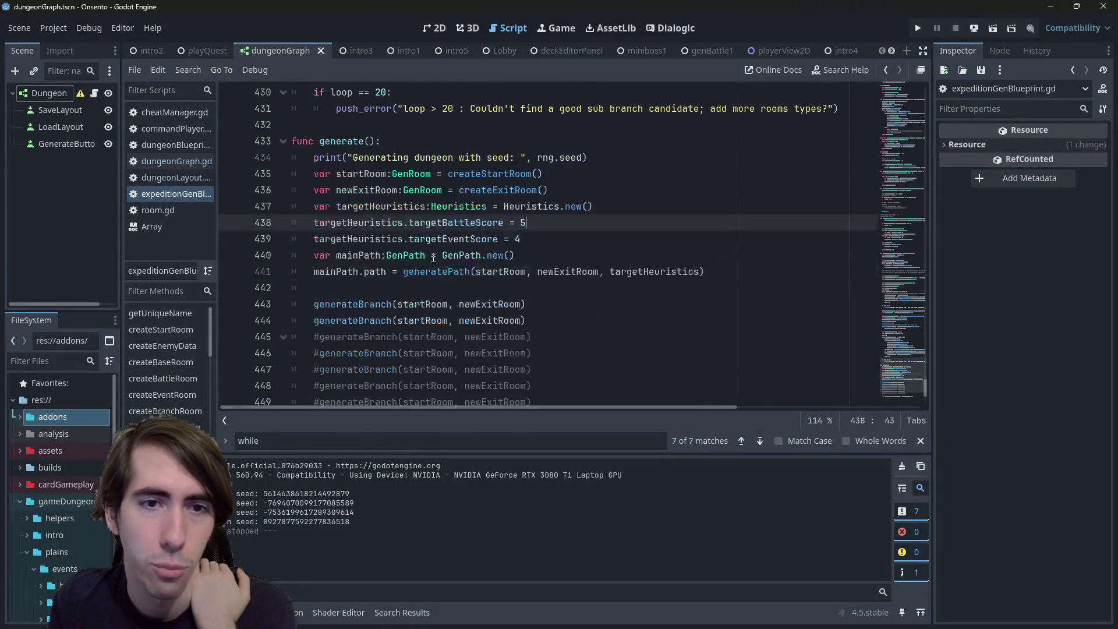
click(472, 271)
scroll(472, 271, up, 13)
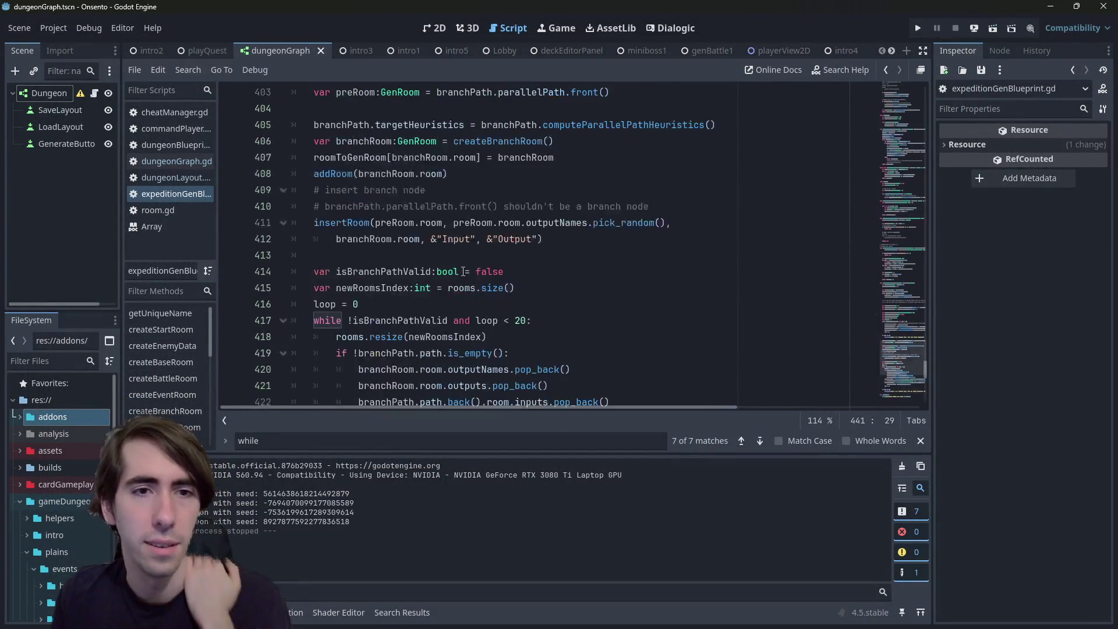
scroll(471, 271, up, 19)
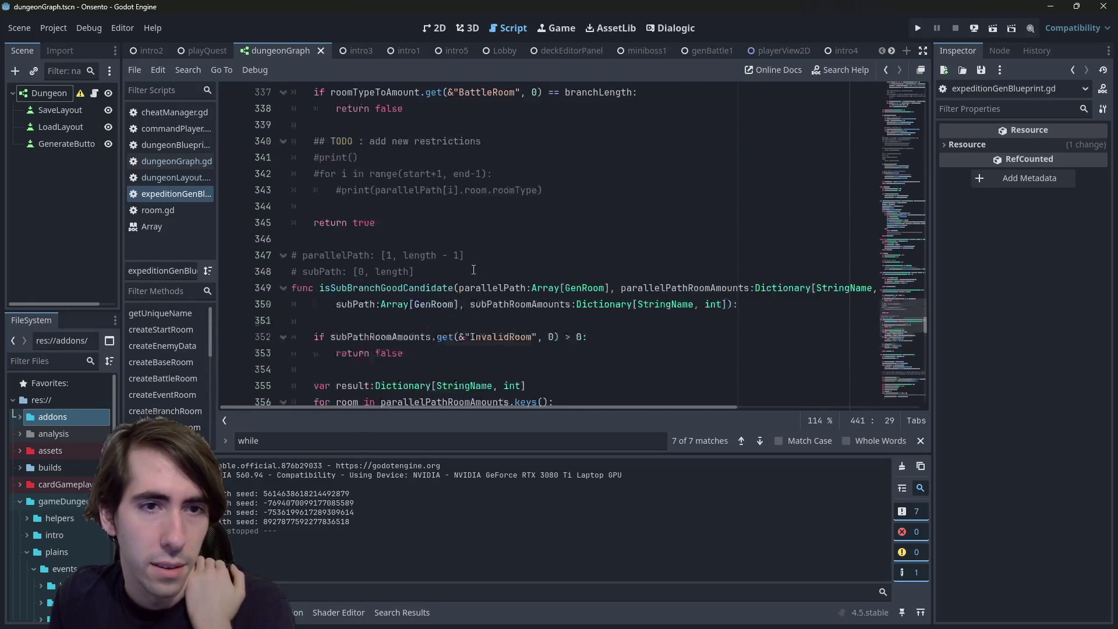
scroll(472, 268, down, 1)
double_click(385, 287)
scroll(384, 288, up, 3)
double_click(600, 239)
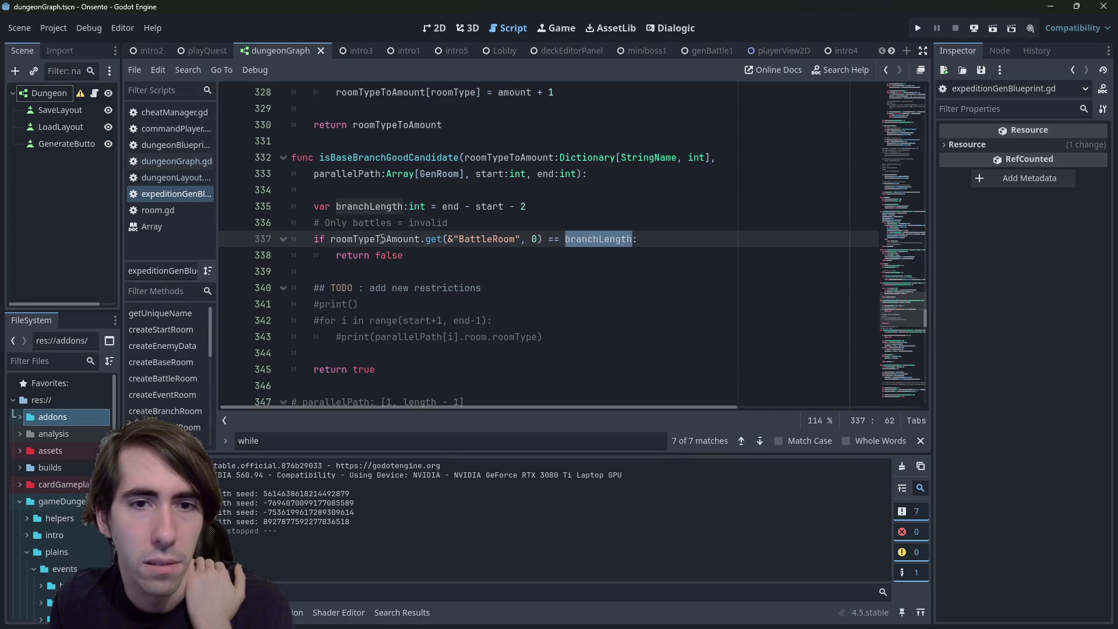
double_click(353, 239)
double_click(584, 238)
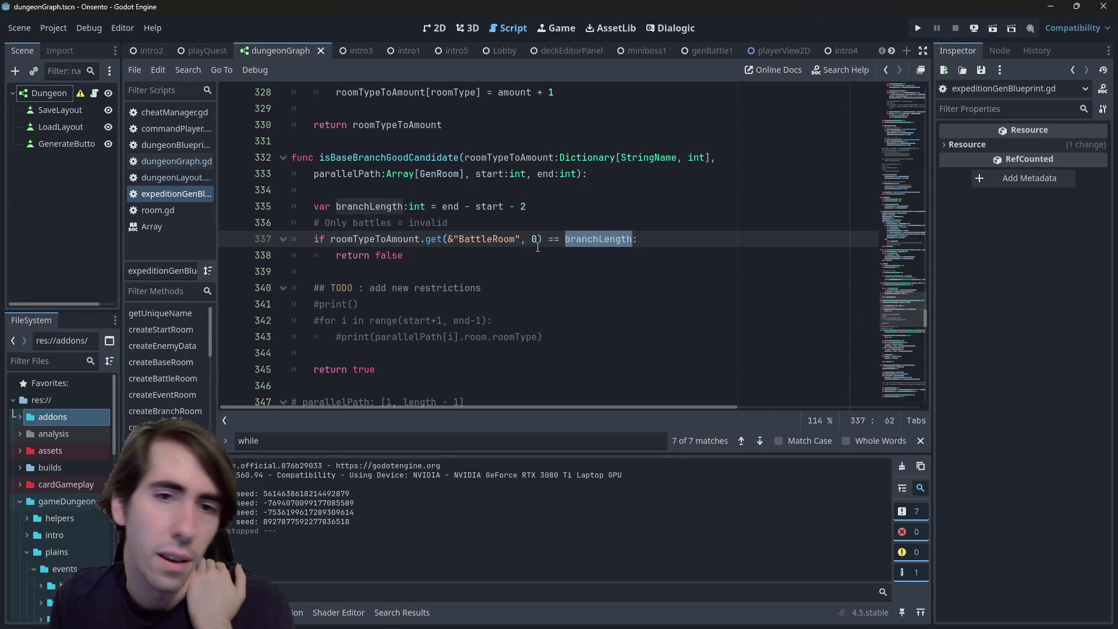
click(548, 240)
drag(548, 241, 330, 239)
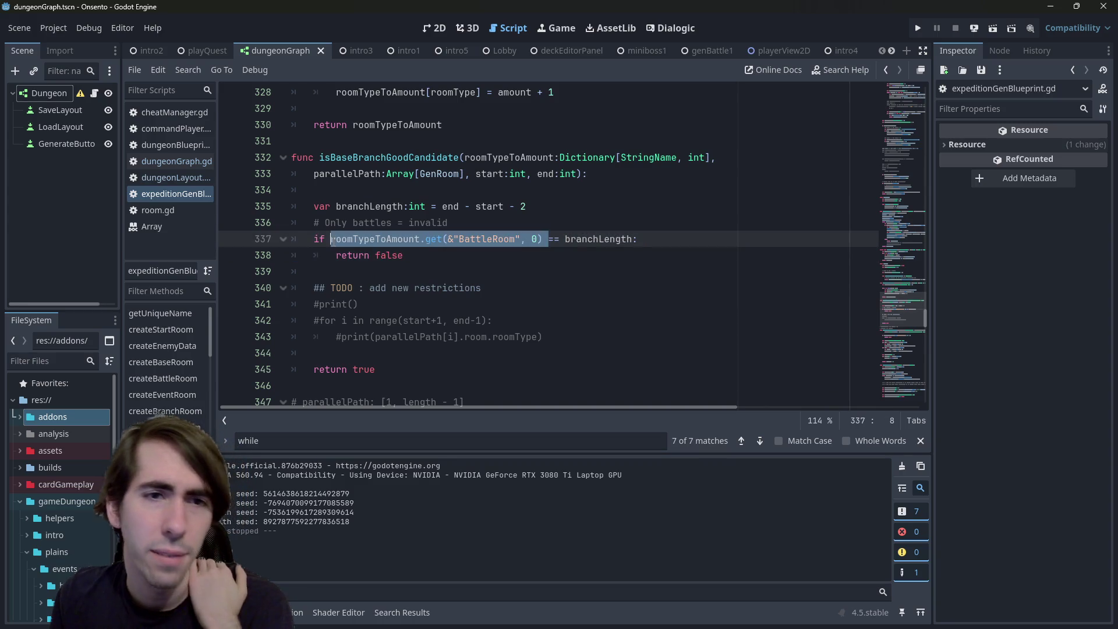
Add a new line 'var nbBranches:int =' holding a copy of the BattleRoom count expression
click(575, 208)
key(Return)
key(Return)
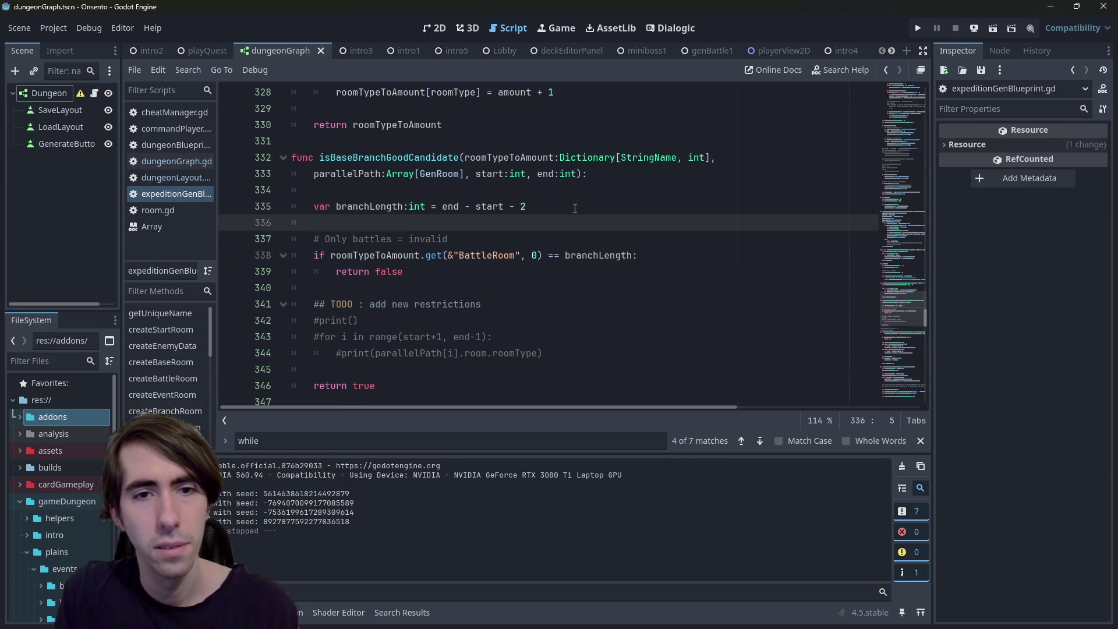
click(330, 271)
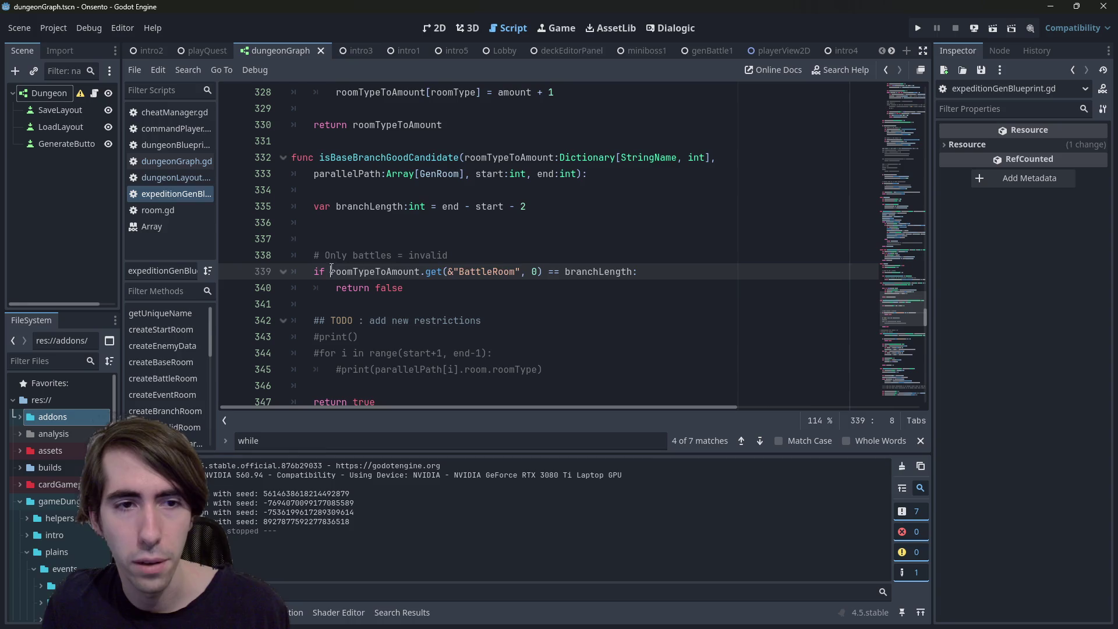
drag(330, 272, 543, 271)
key(ctrl+c)
click(514, 224)
text(var)
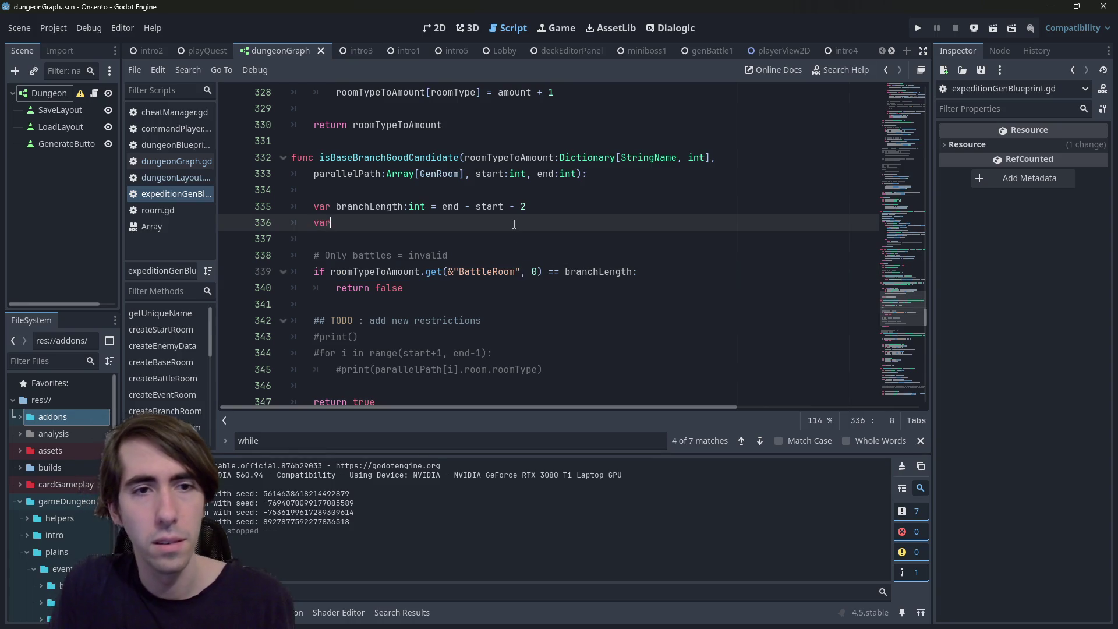
text( nbBranches)
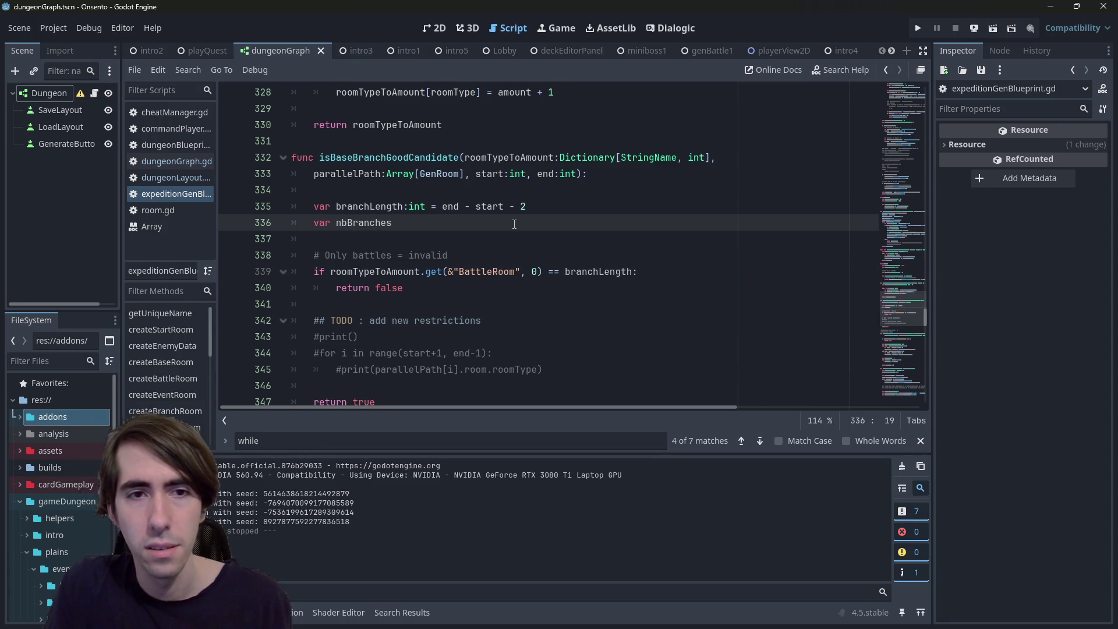
text( =)
key(ctrl+v)
key(ctrl+Left)
key(ctrl+Left)
key(ctrl+Left)
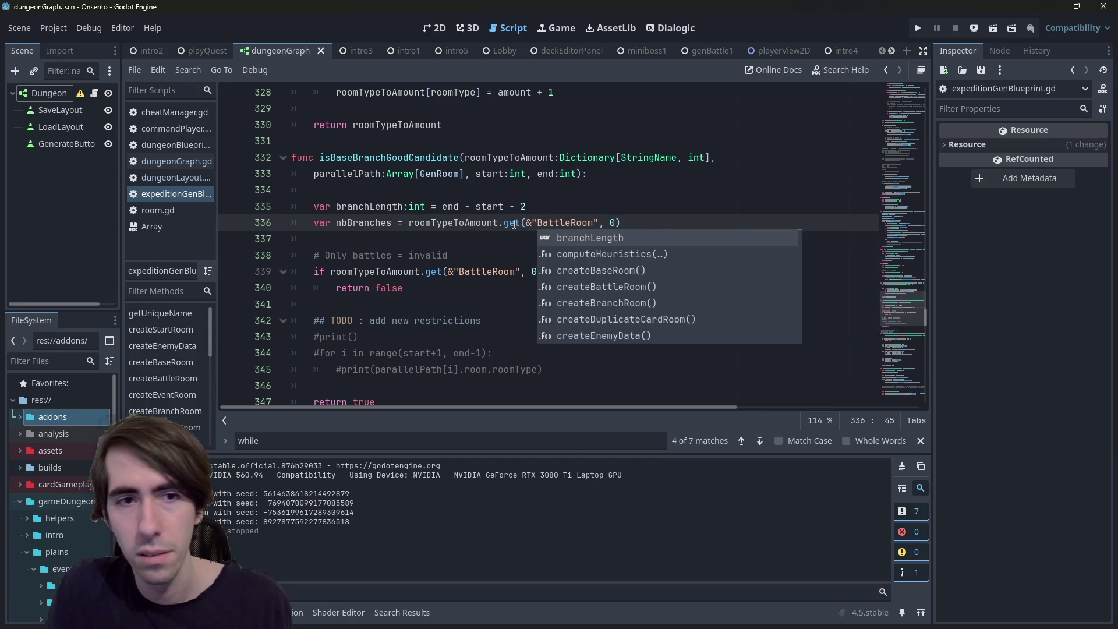
key(Escape)
key(ctrl+Right)
text(:int)
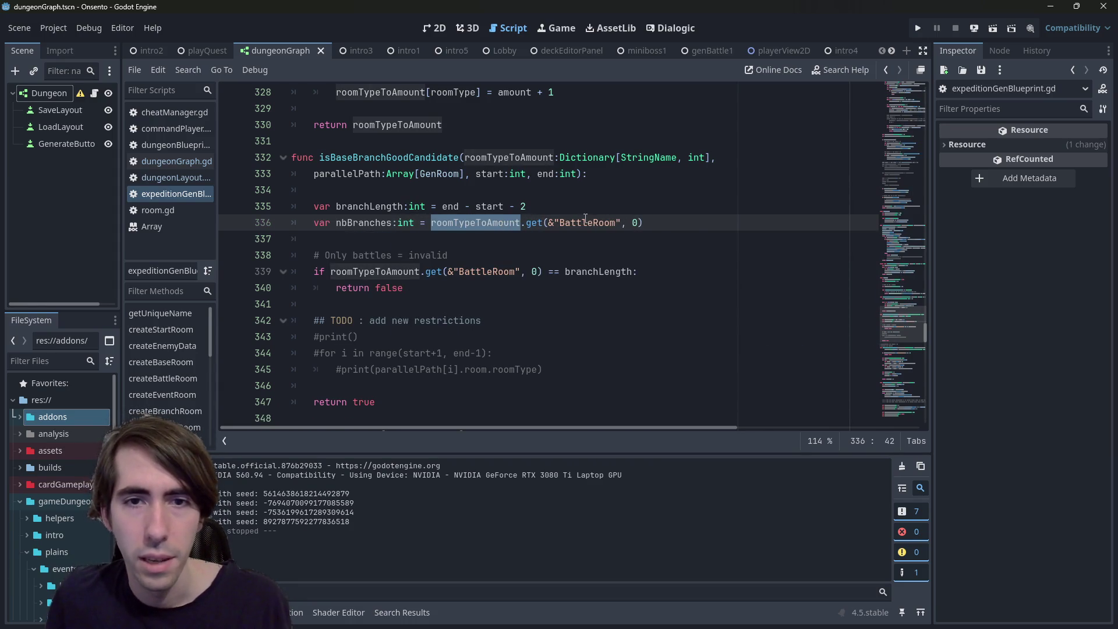
Make the nbBranches lookup use BranchRoom instead of BattleRoom, checking other BranchRoom uses in the script
click(586, 220)
key(ctrl+f)
double_click(585, 220)
text(Bran)
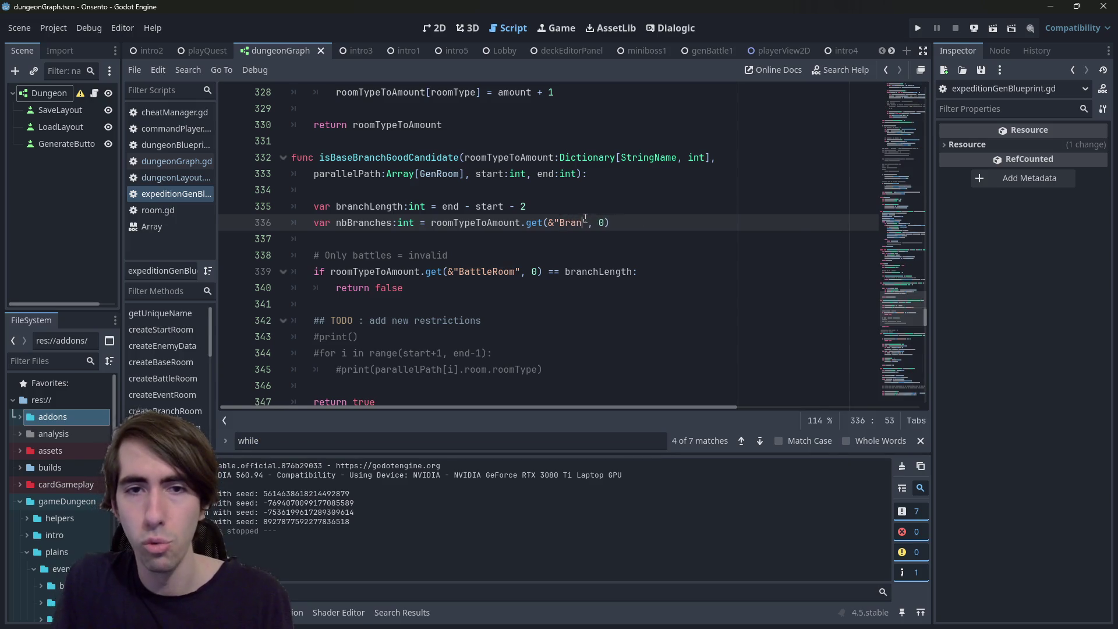
text(chRoom)
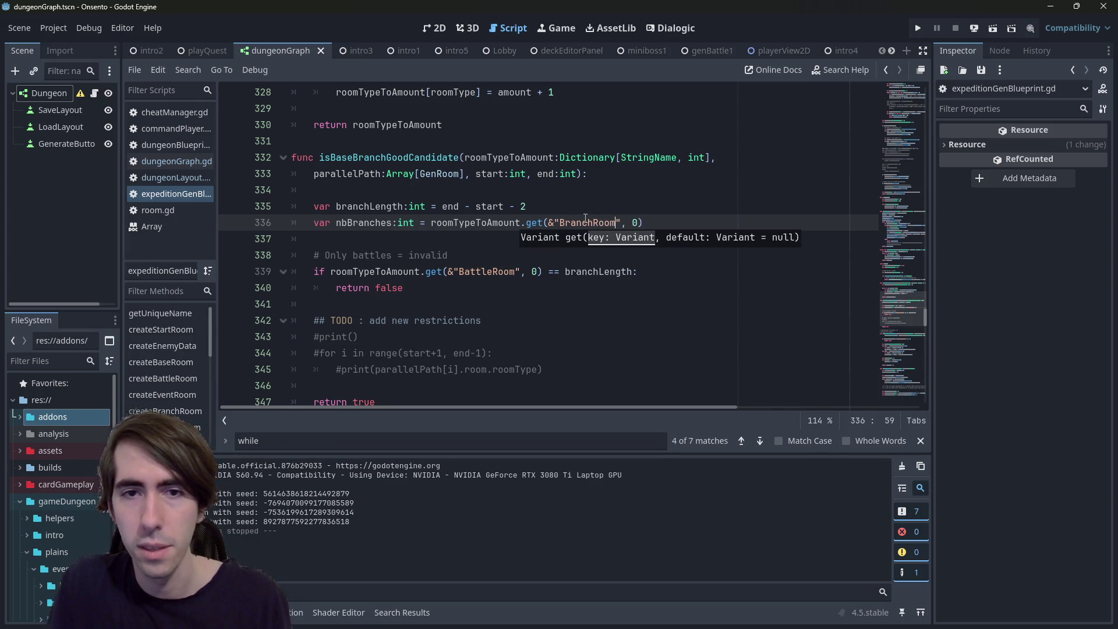
double_click(586, 220)
key(ctrl+f)
key(Return)
key(Return)
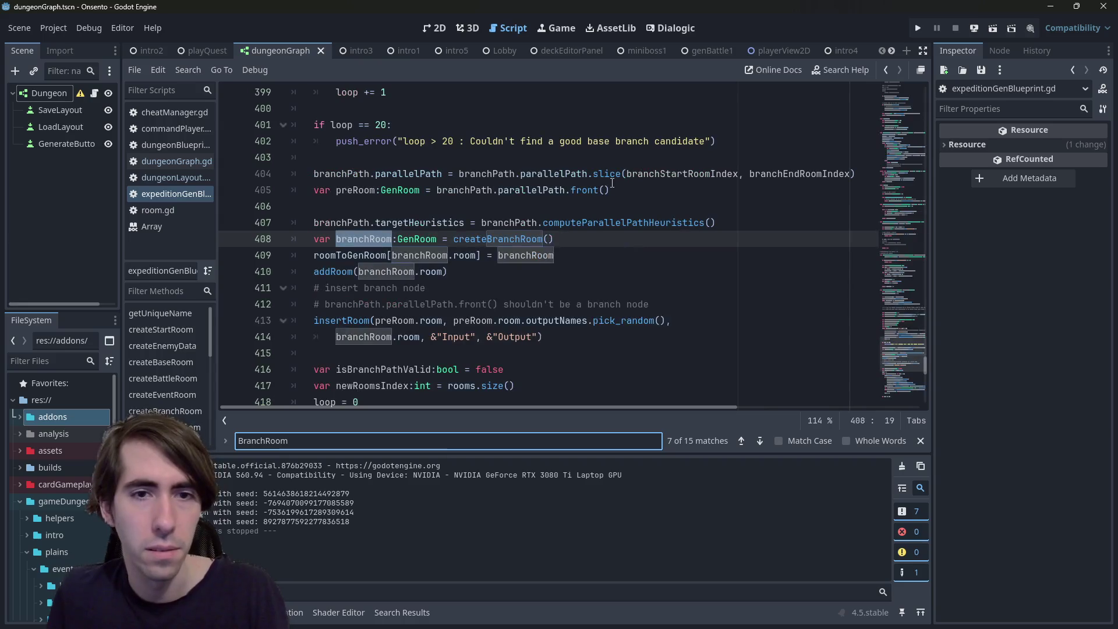
key(Return)
key(Return)
key(Return)
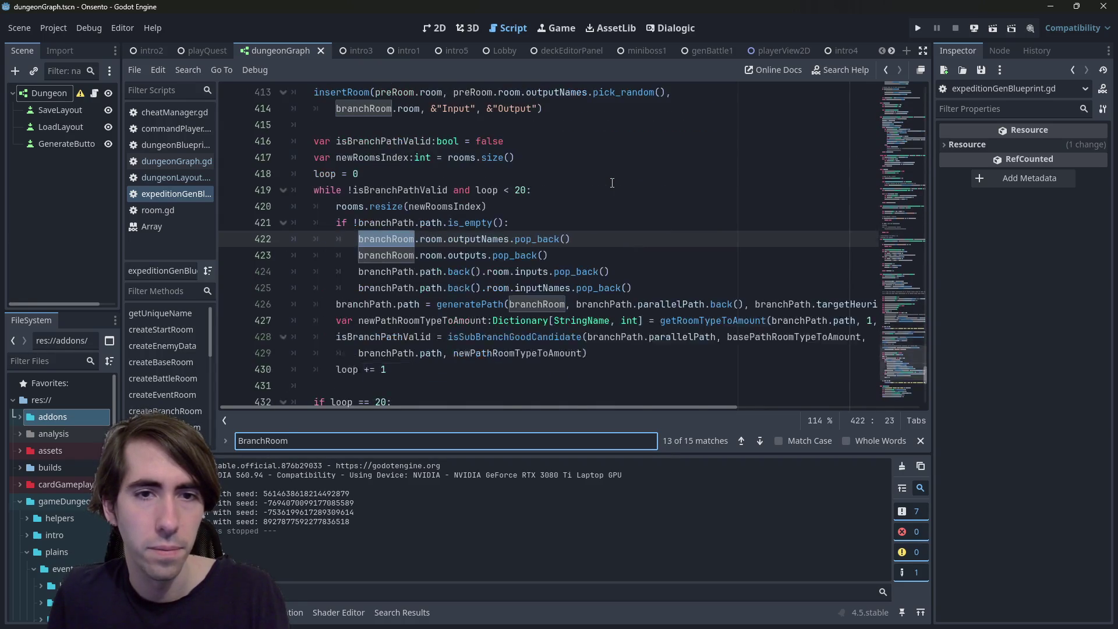
key(Return)
double_click(494, 238)
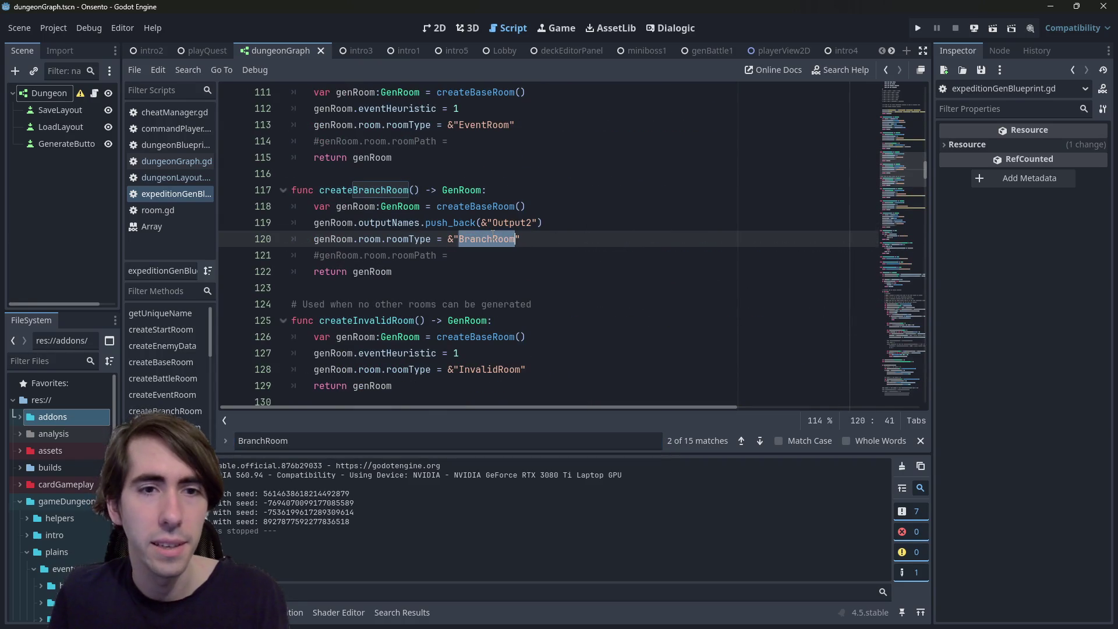
key(ctrl+z)
key(ctrl+z)
key(ctrl+z)
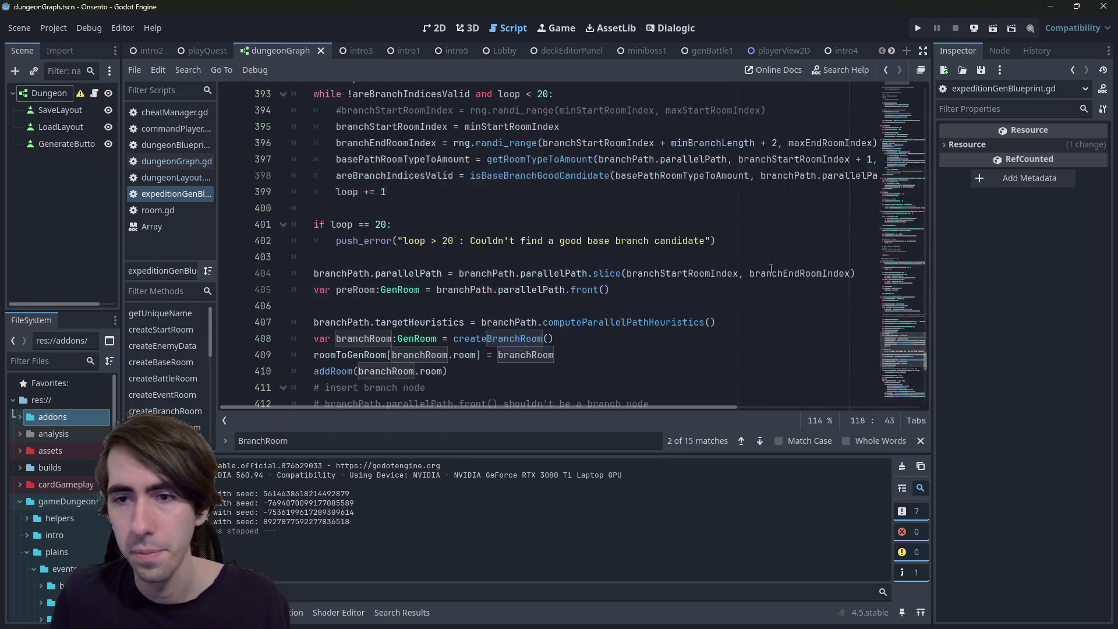
key(ctrl+z)
Append '- nbBranches' to the branchLength comparison on line 339 and save the script
scroll(663, 237, up, 3)
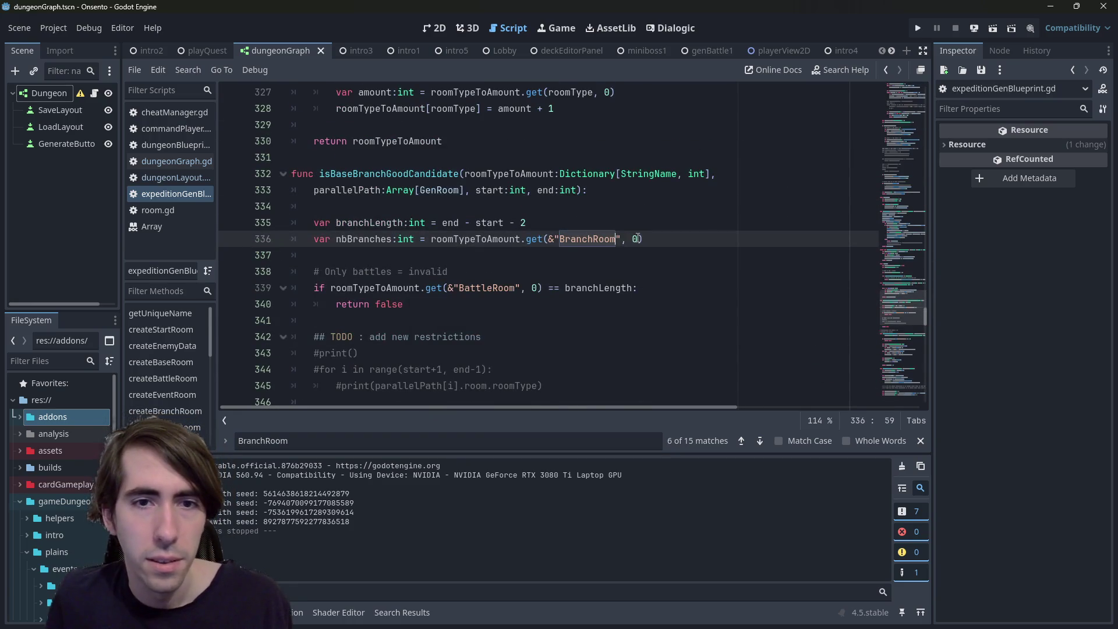
double_click(356, 239)
key(ctrl+c)
click(648, 283)
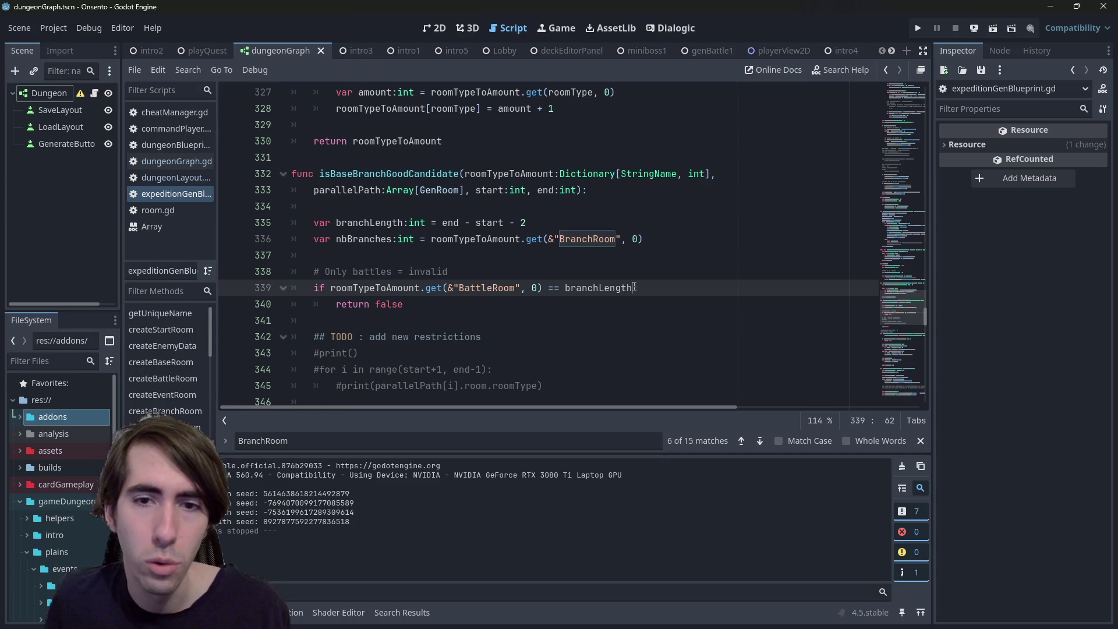
key(Left)
text(-)
key(ctrl+v)
key(ctrl+s)
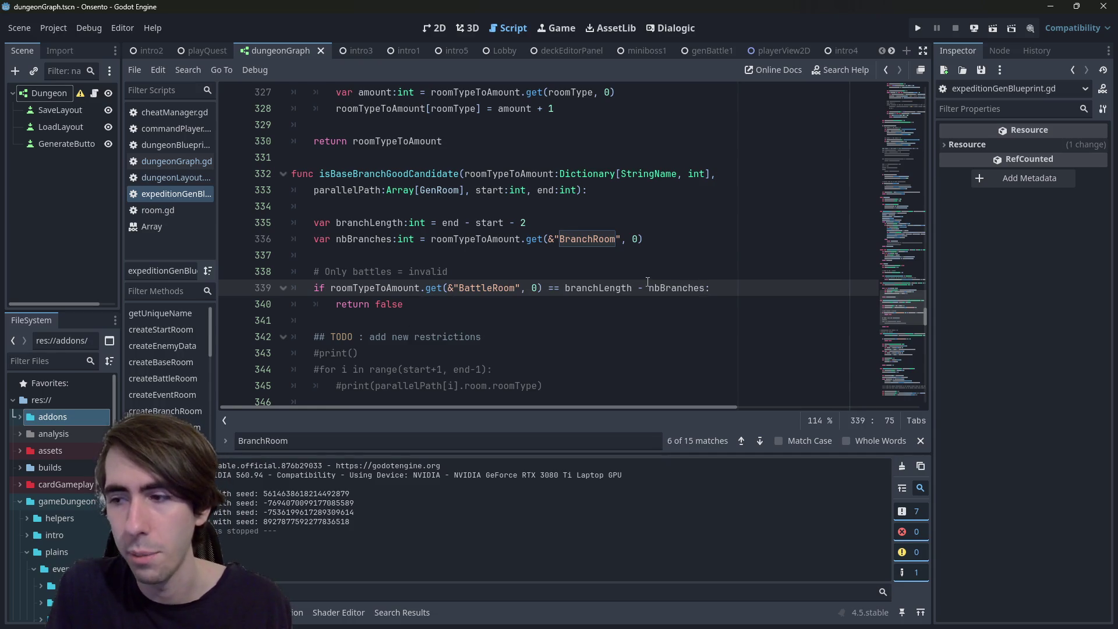
key(ctrl+shift+Left)
key(BackSpace)
key(BackSpace)
key(BackSpace)
key(BackSpace)
key(ctrl+s)
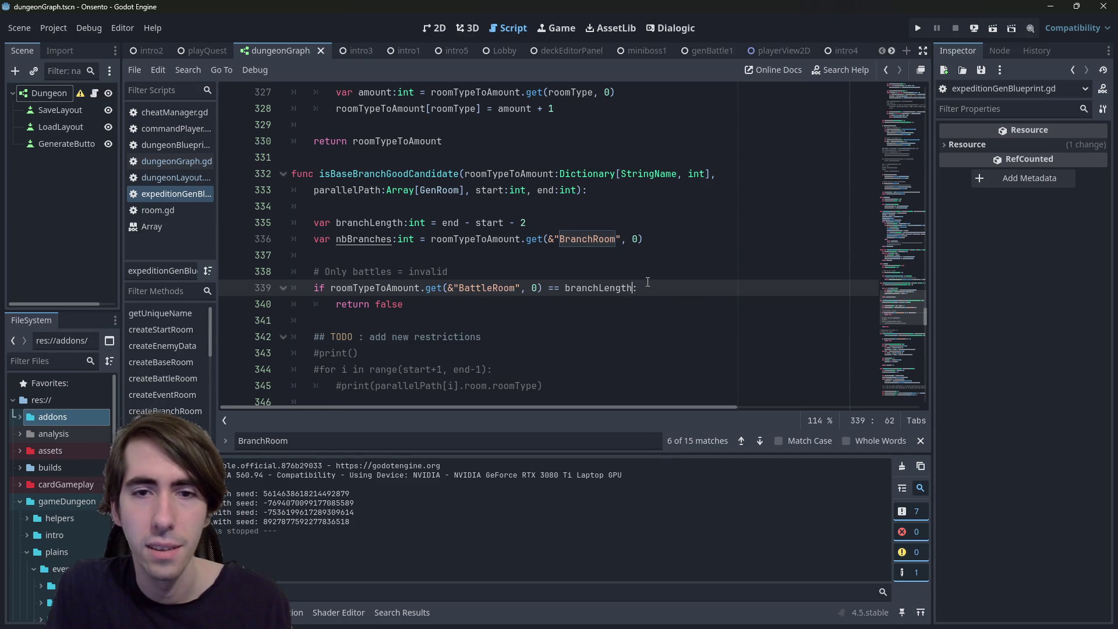
key(ctrl+z)
key(ctrl+s)
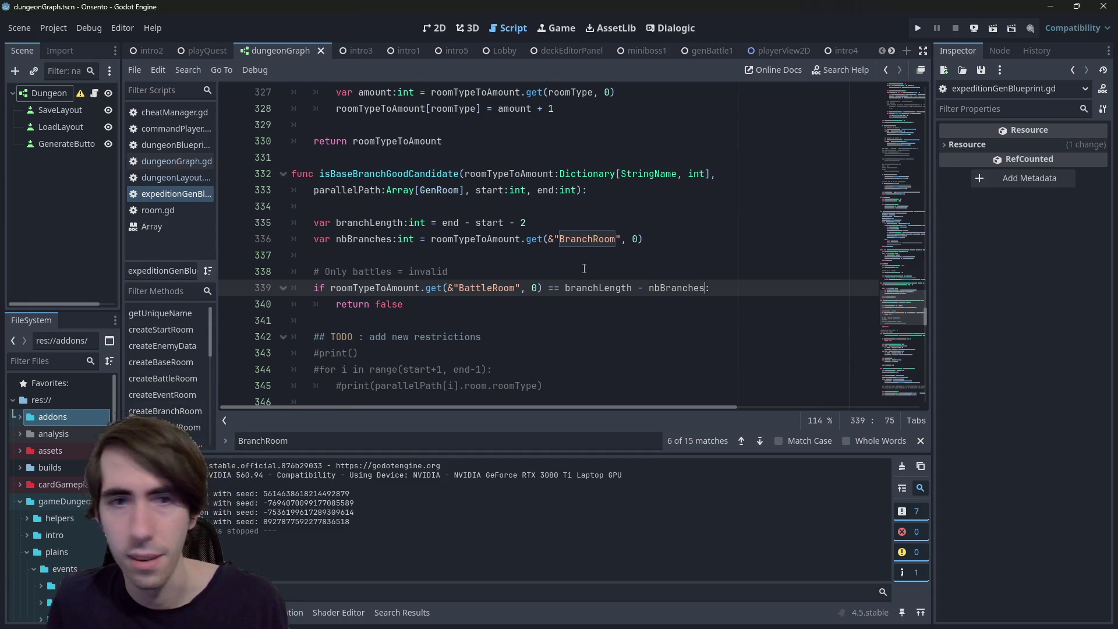
scroll(584, 268, up, 1)
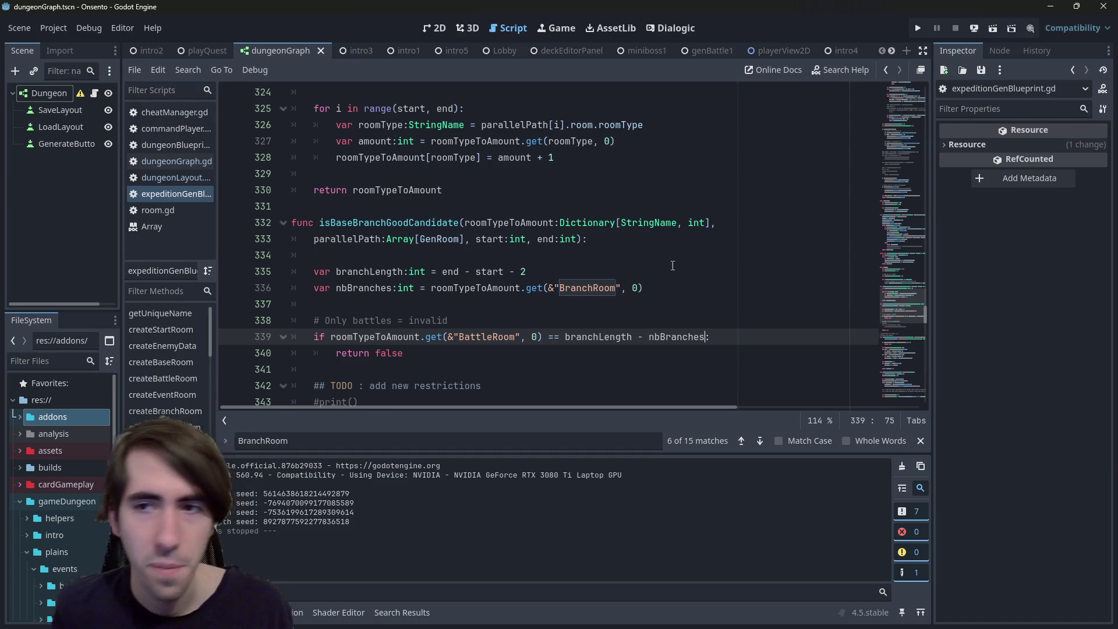
scroll(508, 251, down, 9)
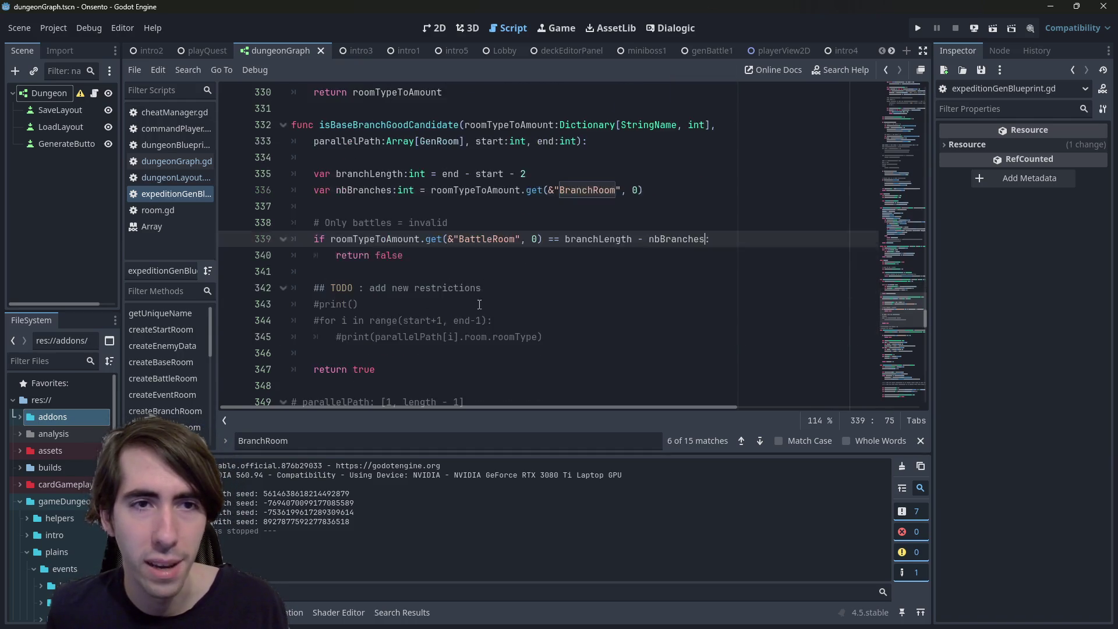
click(378, 141)
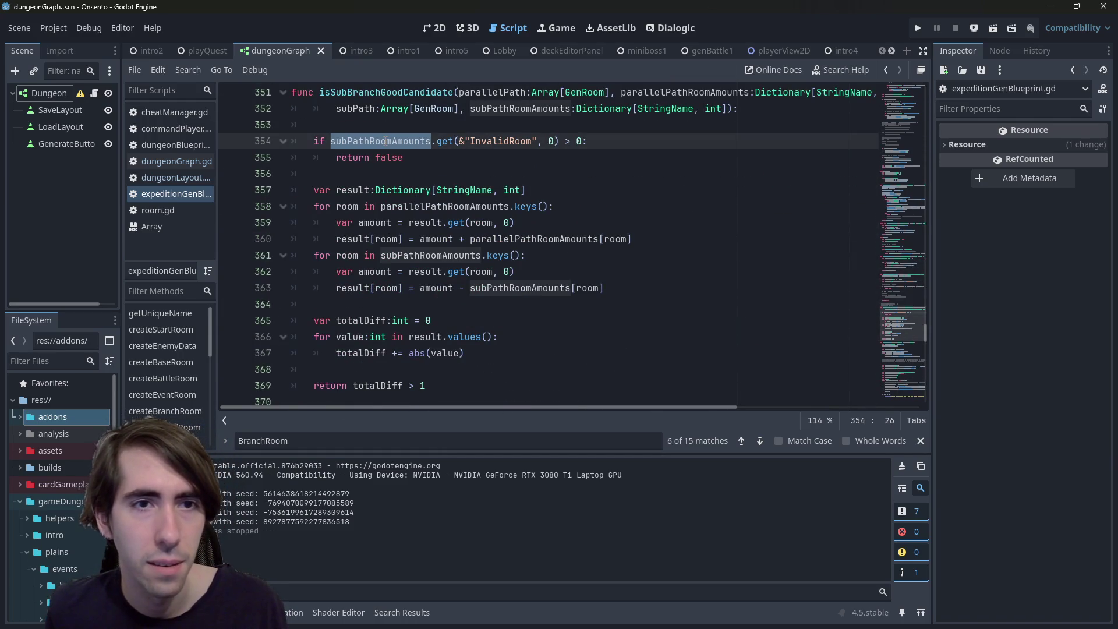
scroll(373, 175, down, 1)
click(366, 287)
double_click(356, 275)
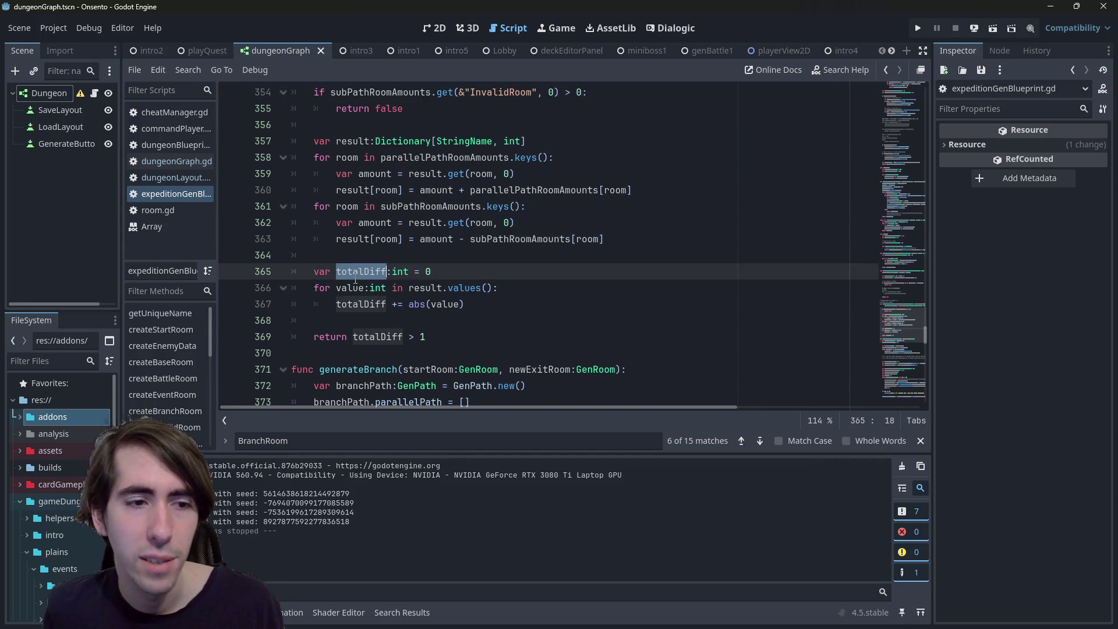
scroll(353, 281, up, 1)
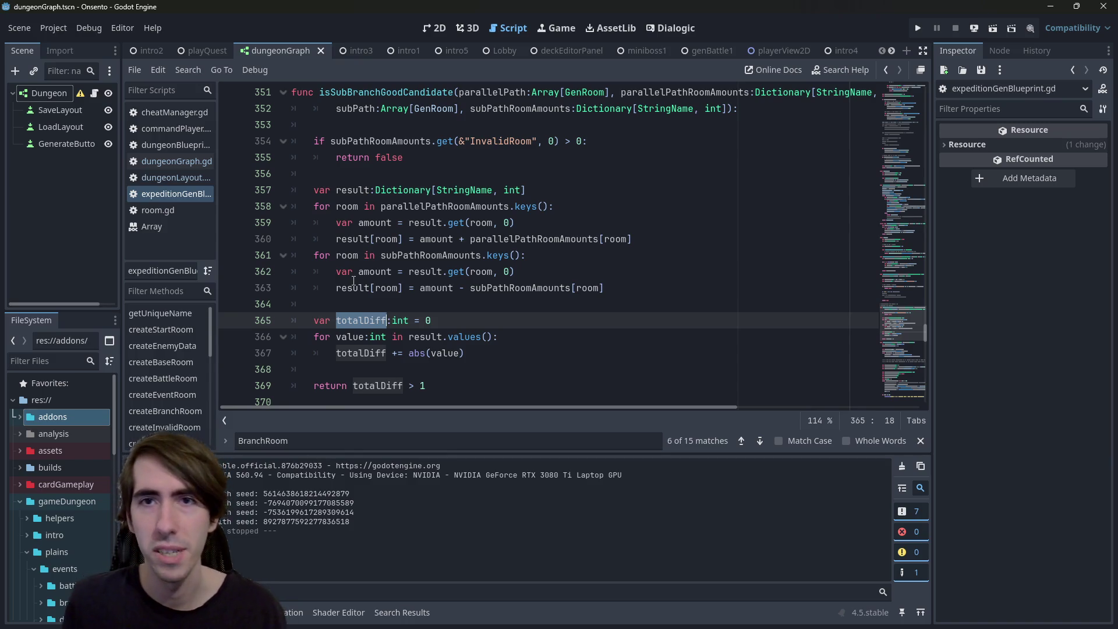
click(473, 319)
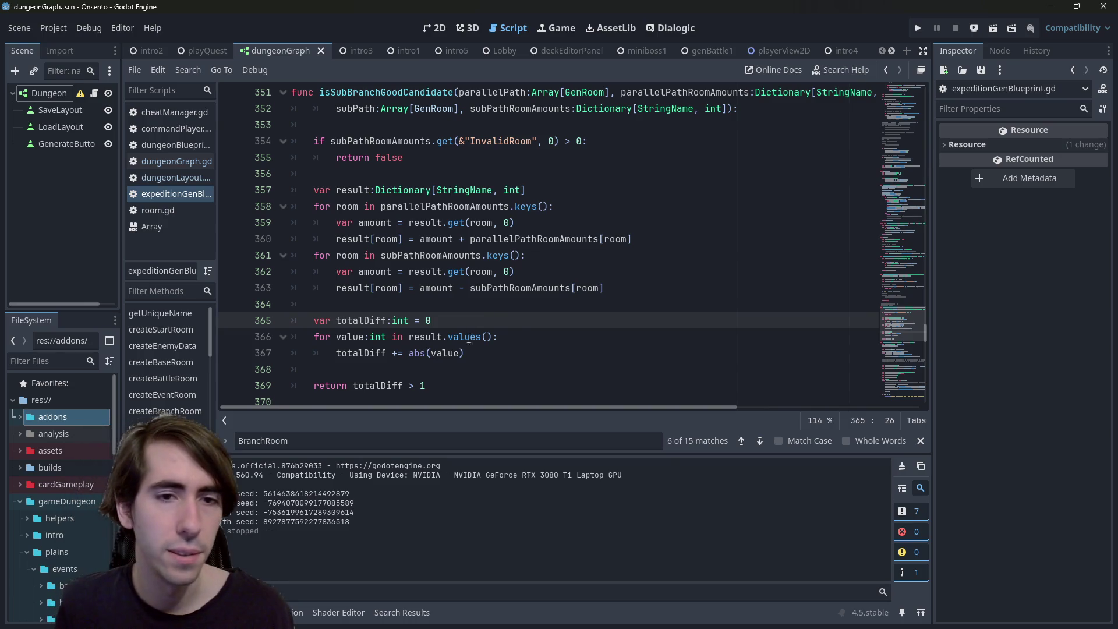
Loop over result.keys() as key, summing abs(result[key]) instead of abs(value)
double_click(350, 337)
text(key)
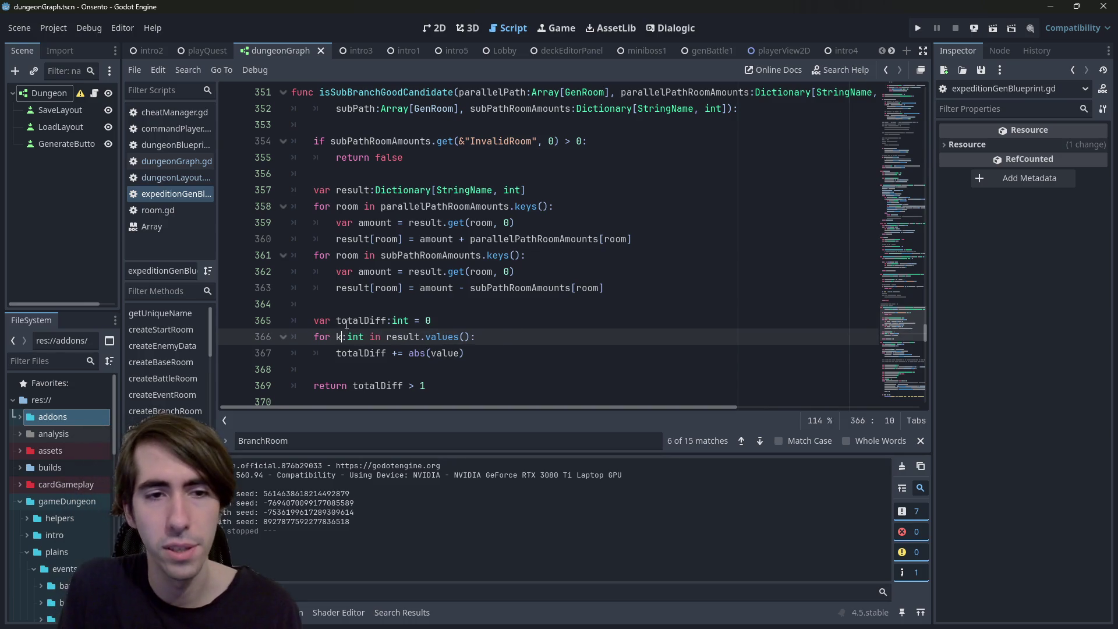
key(ctrl+Right)
key(ctrl+Right)
key(ctrl+Right)
key(Right)
key(ctrl+shift+Right)
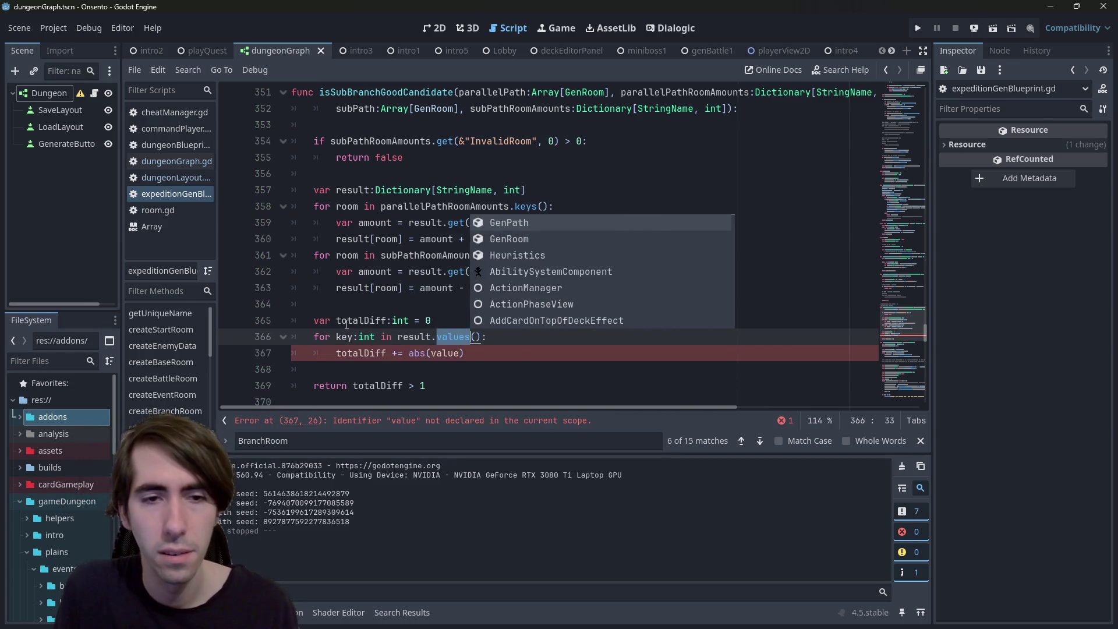
text(keys)
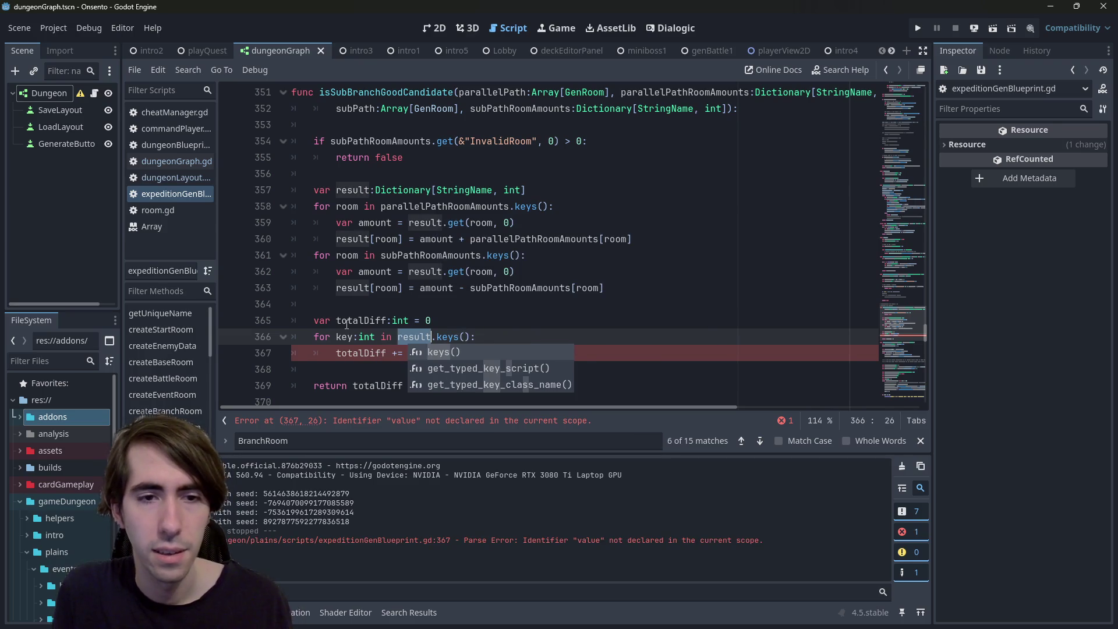
key(Escape)
key(Down)
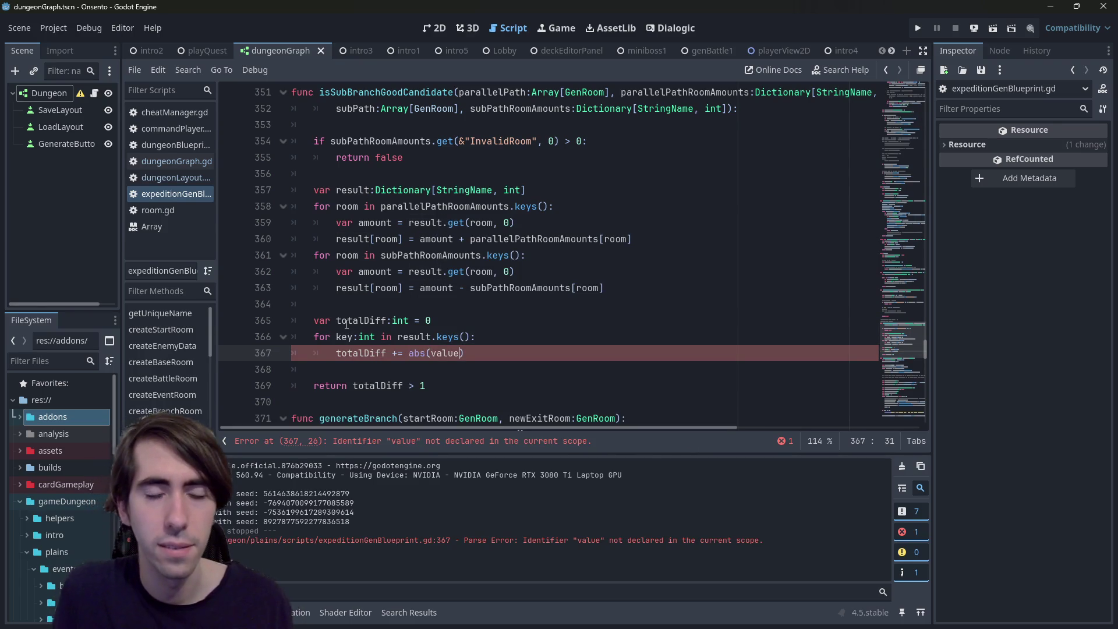
key(ctrl+shift+Right)
text(result)
text([key)
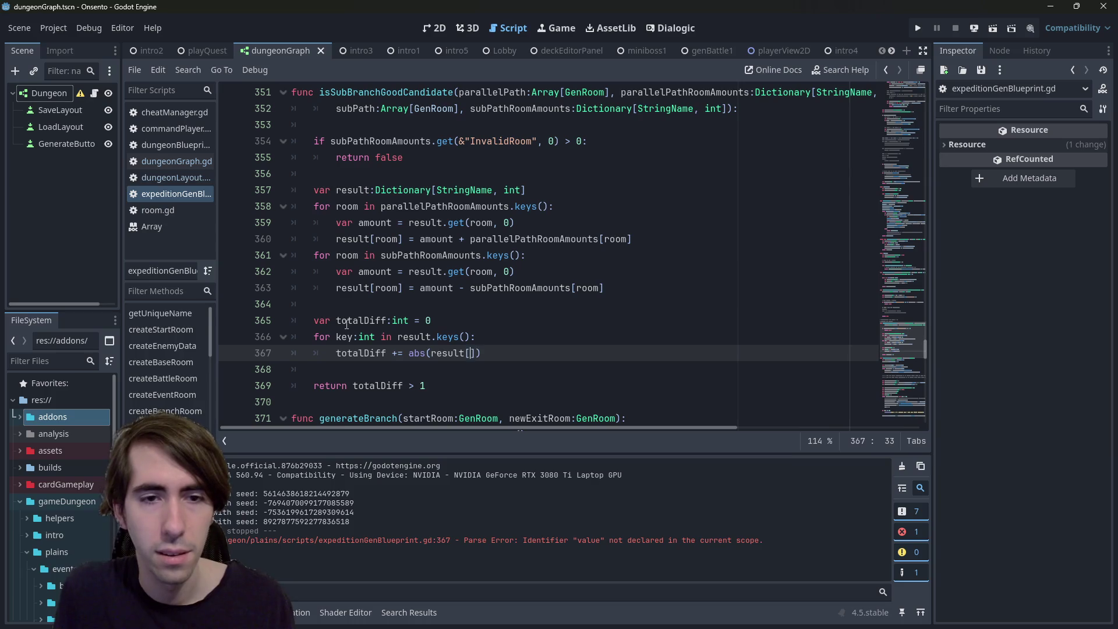
key(Escape)
Start an if line above the sum and retype the loop variable as StringName
key(Up)
key(Return)
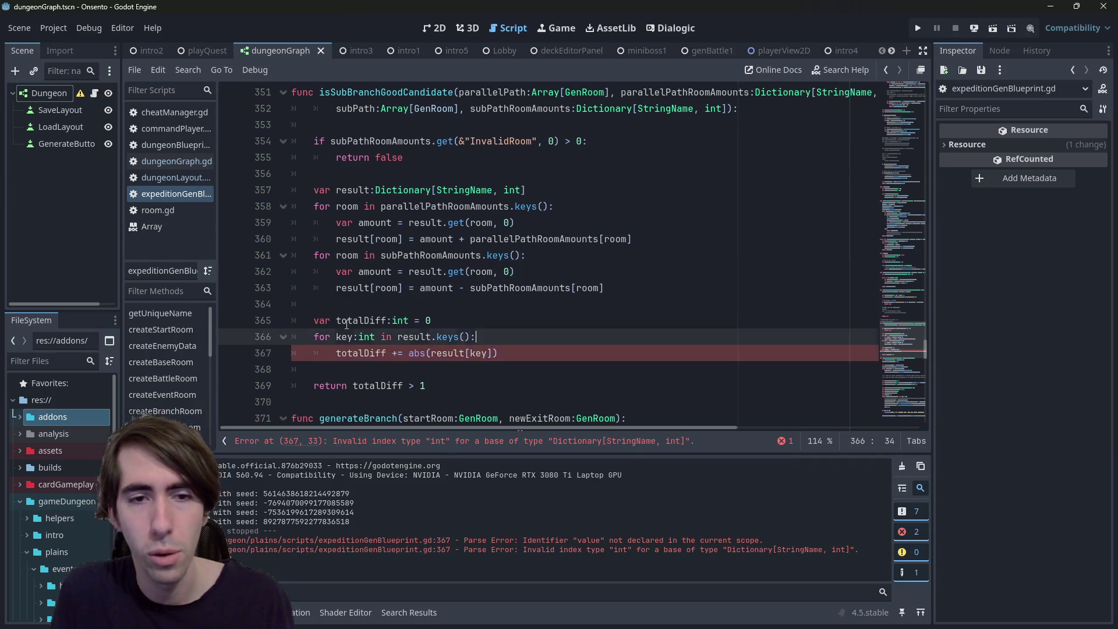
text(if k)
key(Escape)
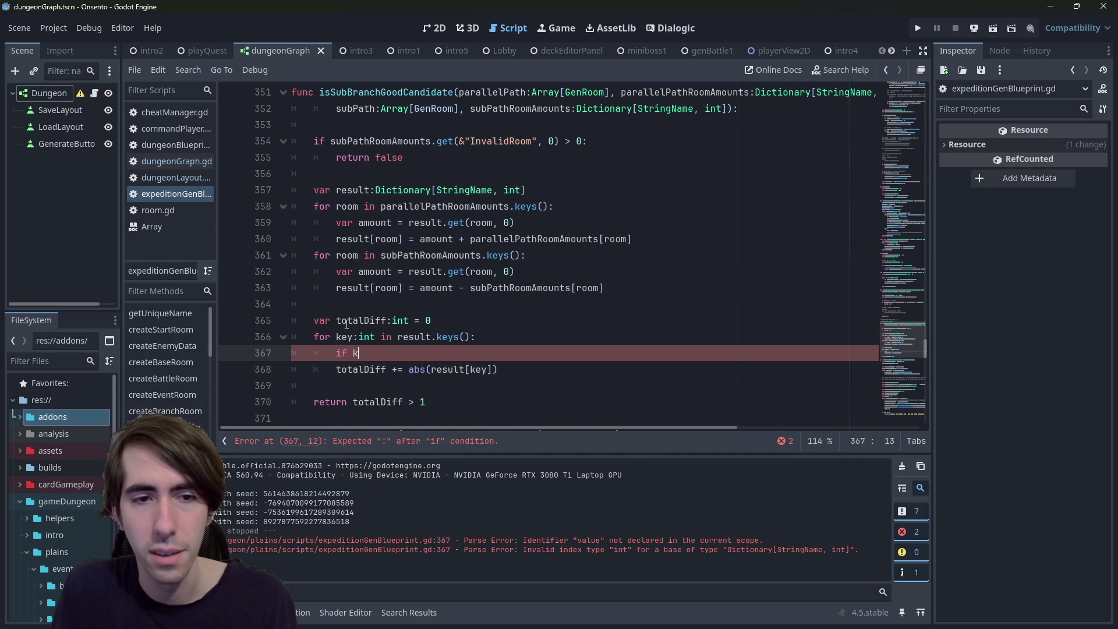
key(Up)
key(ctrl+shift+Left)
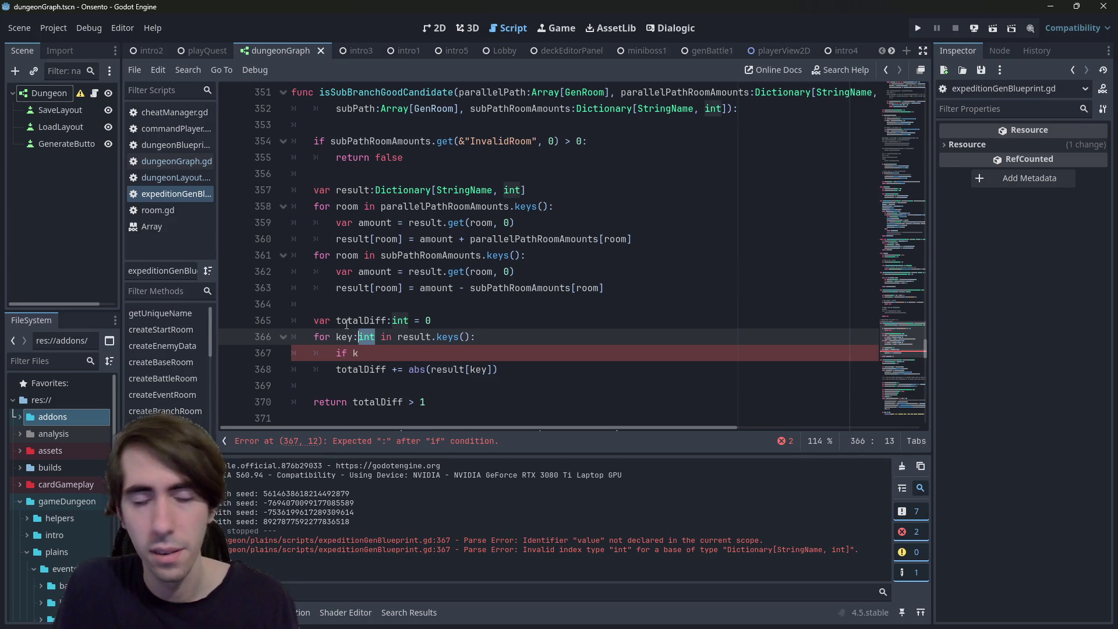
text(StringName)
key(Right)
Complete the condition 'if key != &"BranchRoom"', indent the sum under it, and save
key(Down)
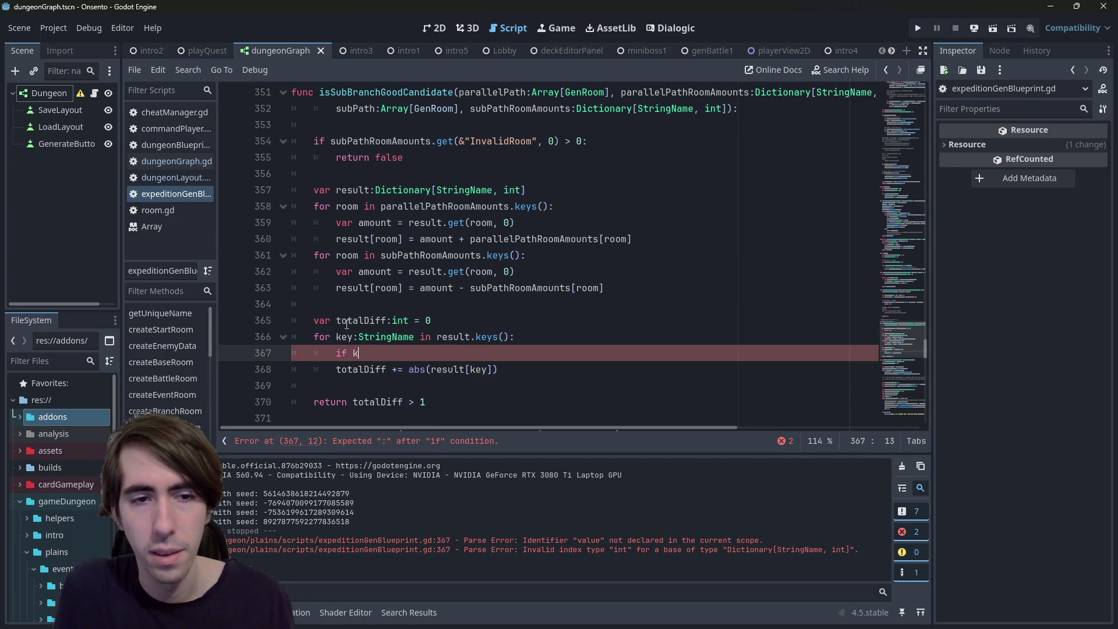
text(ey !=)
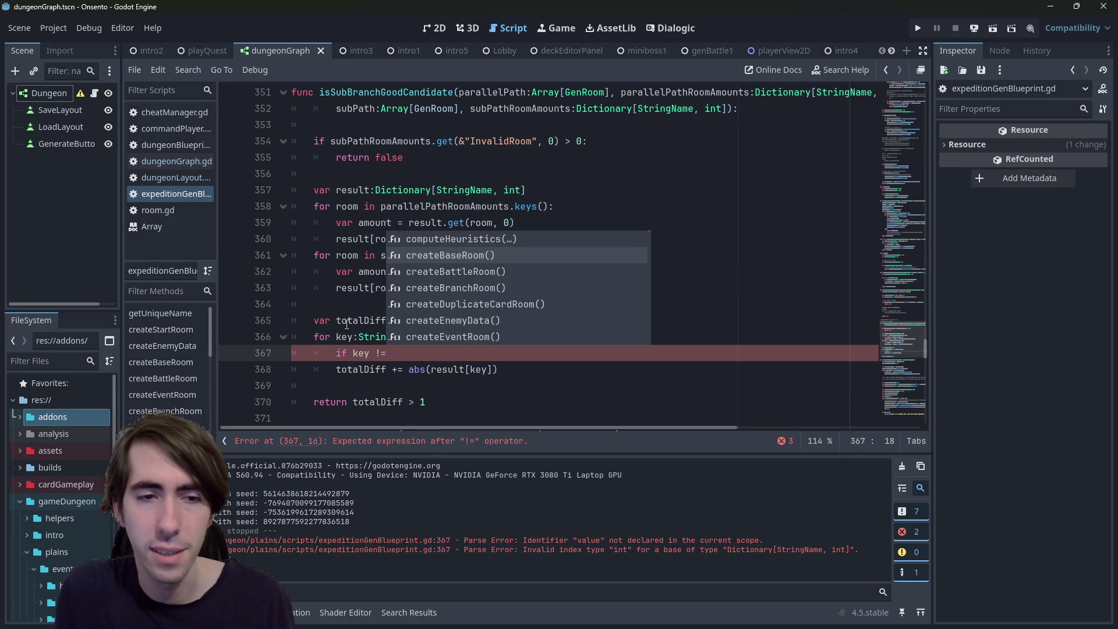
key(Escape)
key(Down)
key(Home)
key(Tab)
key(Up)
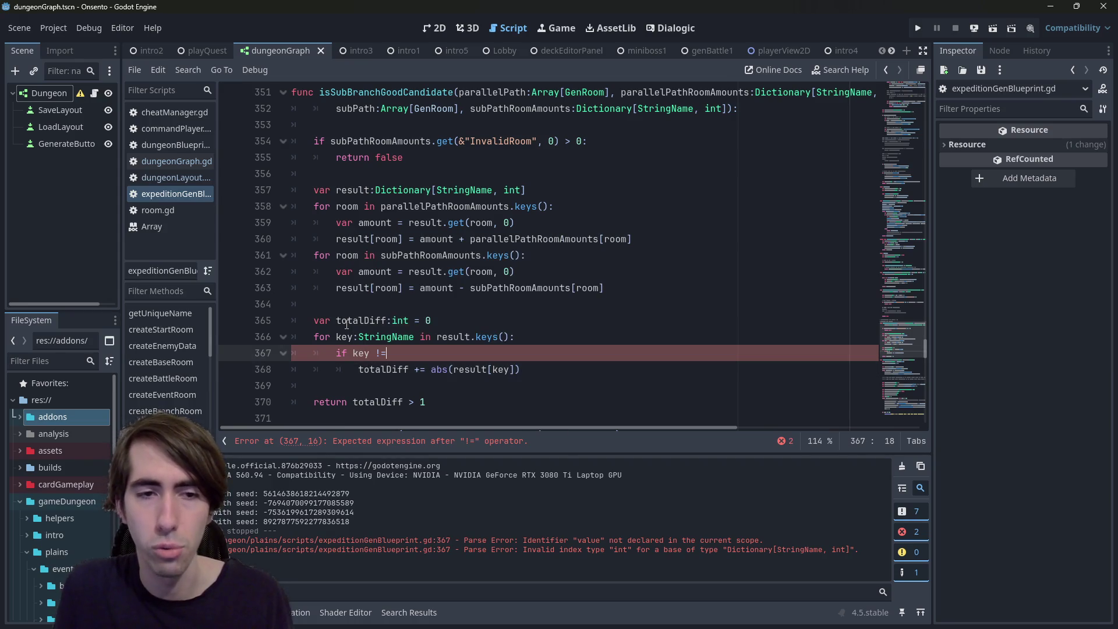
text( &")
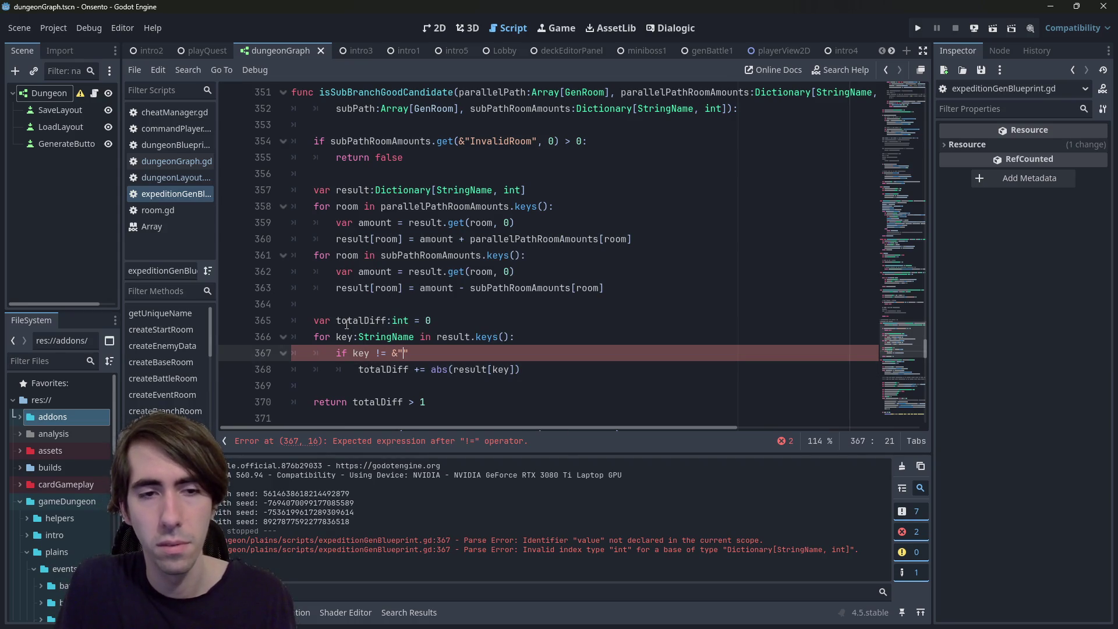
text(BranchRoom)
key(ctrl+s)
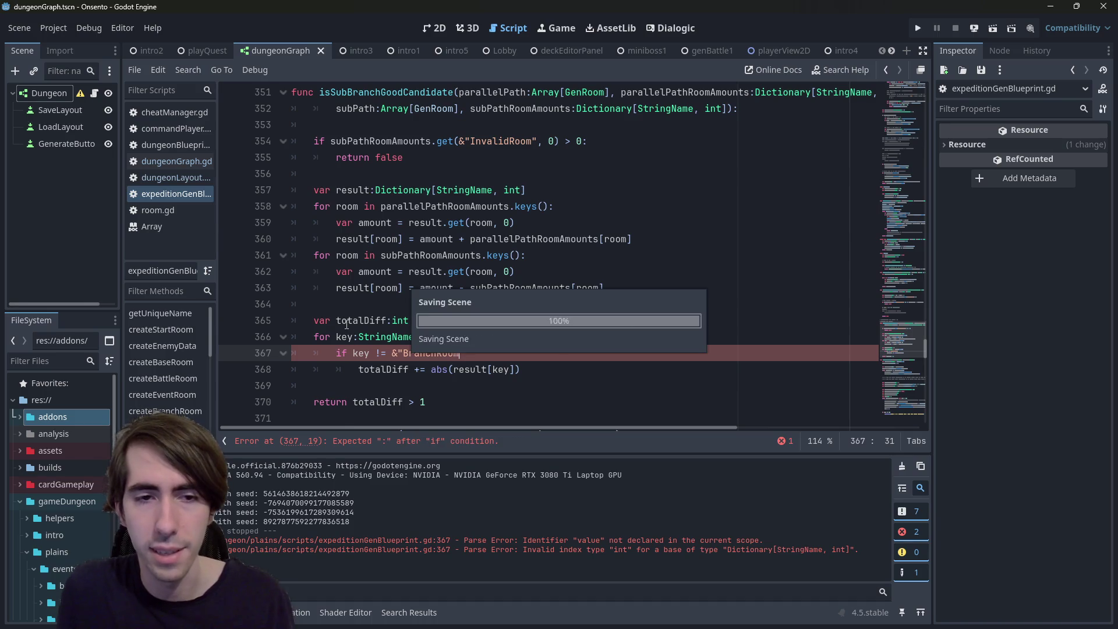
Look up where BranchRoom is defined, return to line 367, and run the current scene
key(ctrl+f)
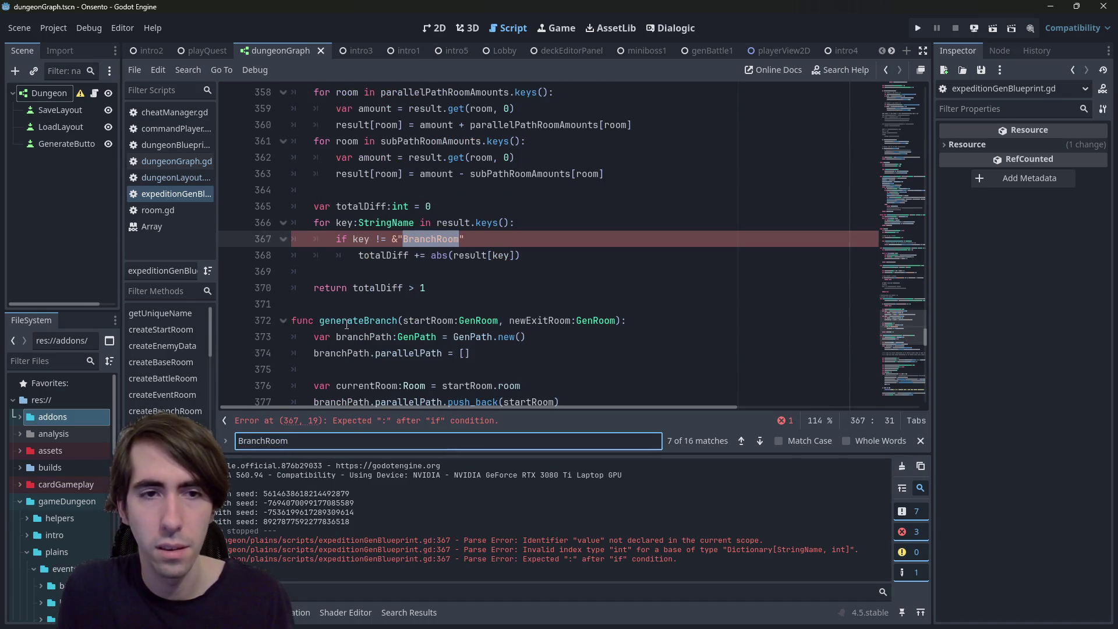
key(Escape)
key(Left)
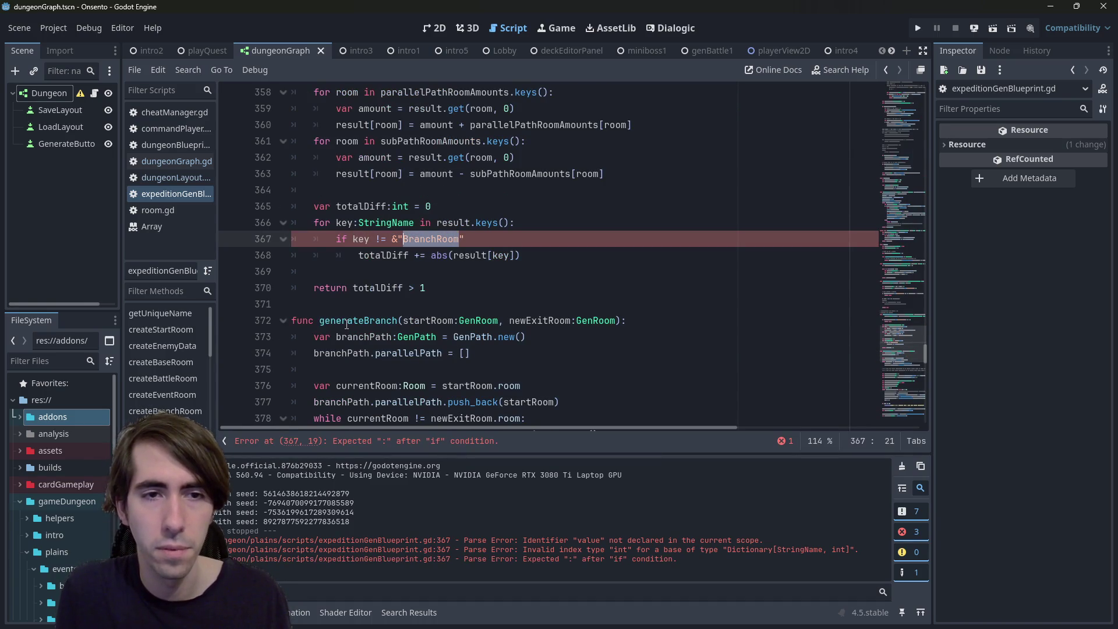
key(Left)
key(Left)
key(ctrl+shift+Right)
key(shift+Right)
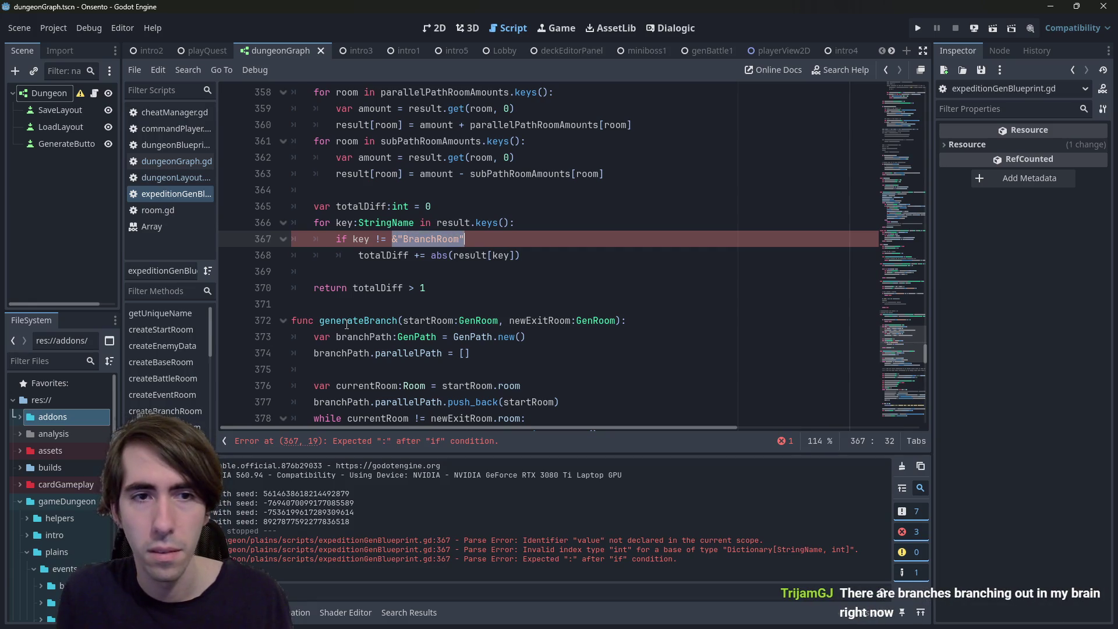
key(ctrl+f)
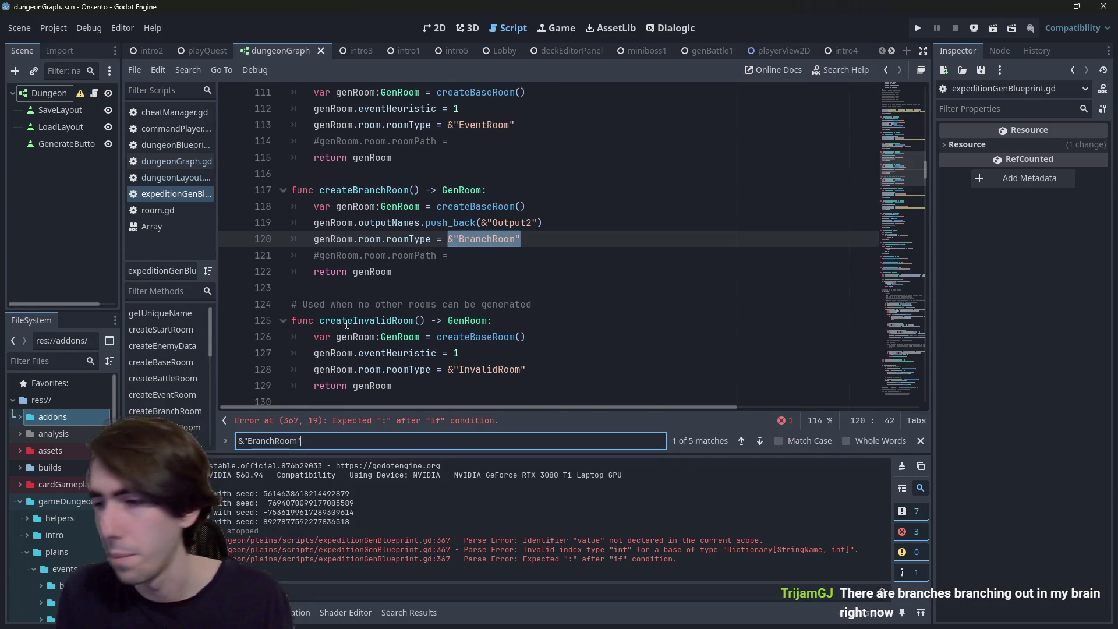
key(Escape)
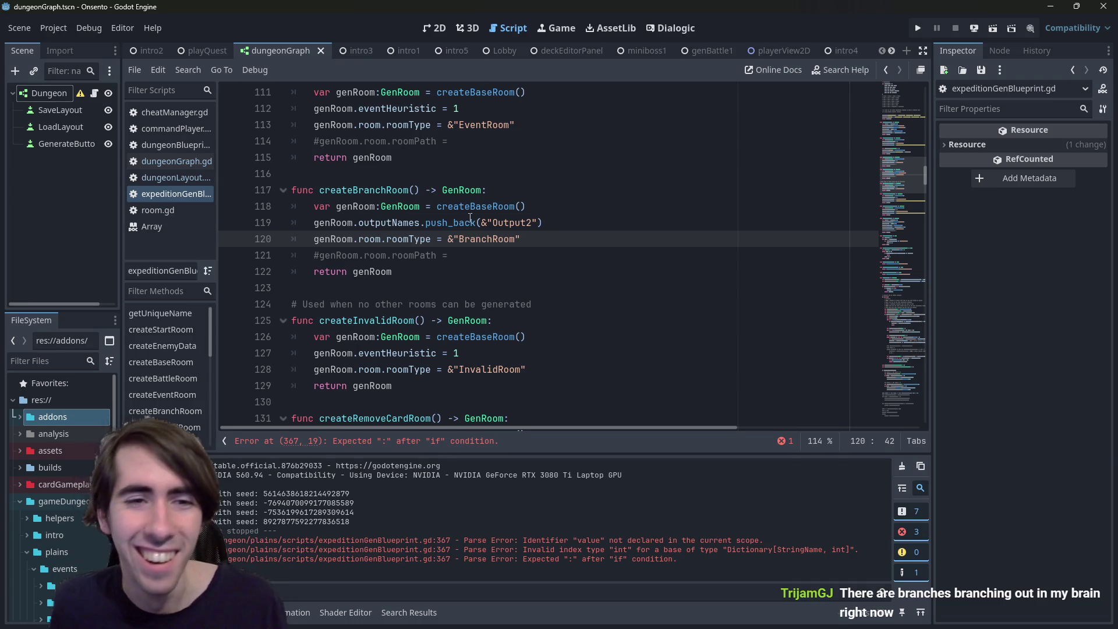
key(alt+Left)
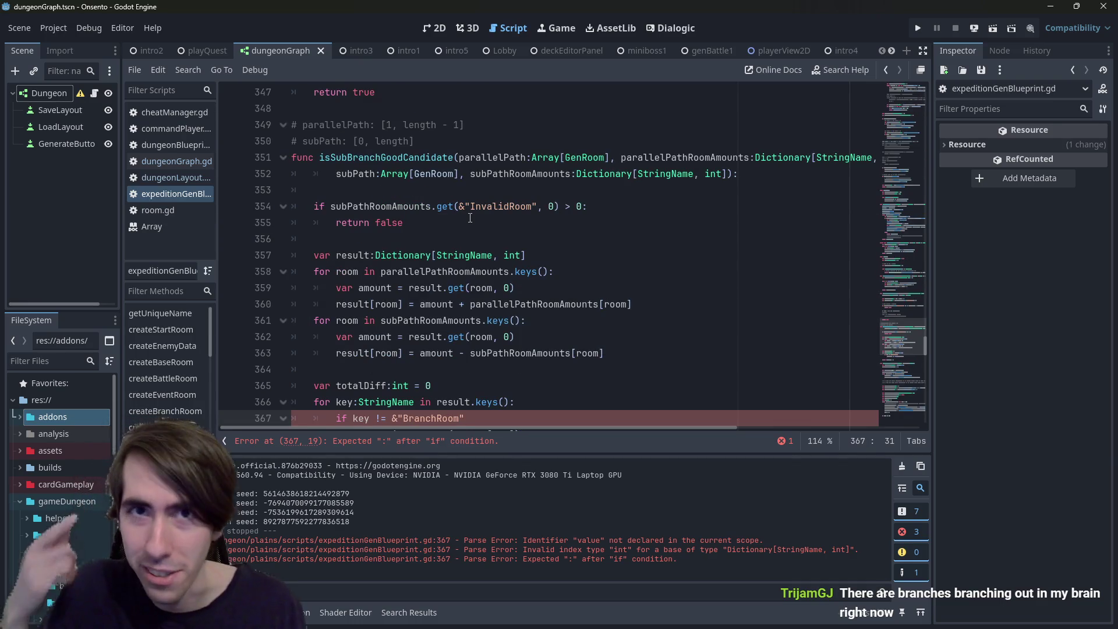
scroll(522, 258, down, 2)
text(:)
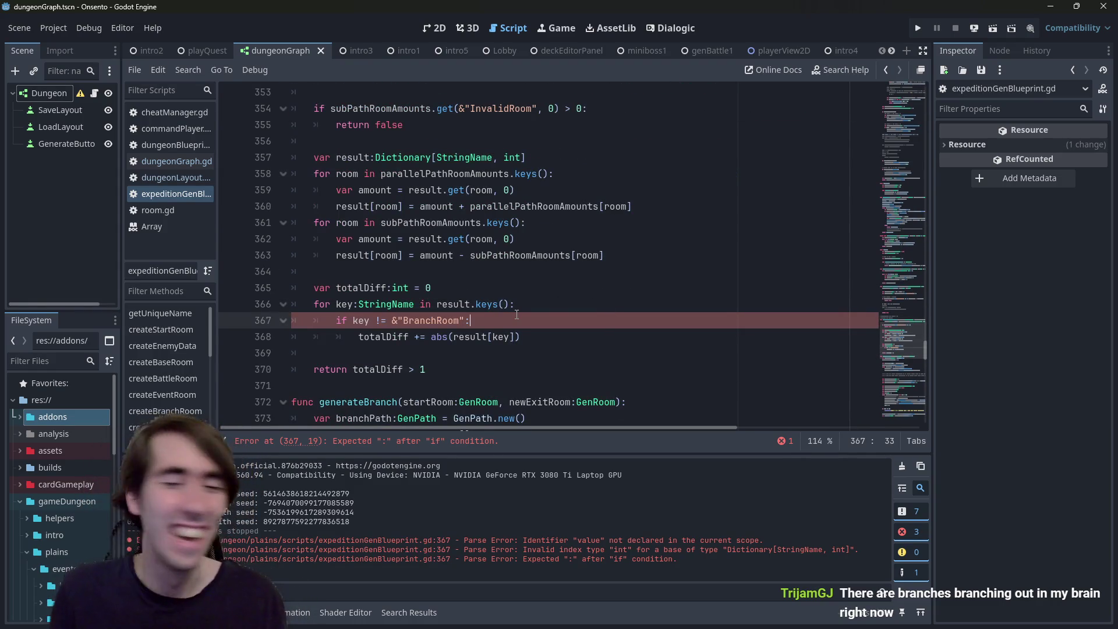
click(993, 28)
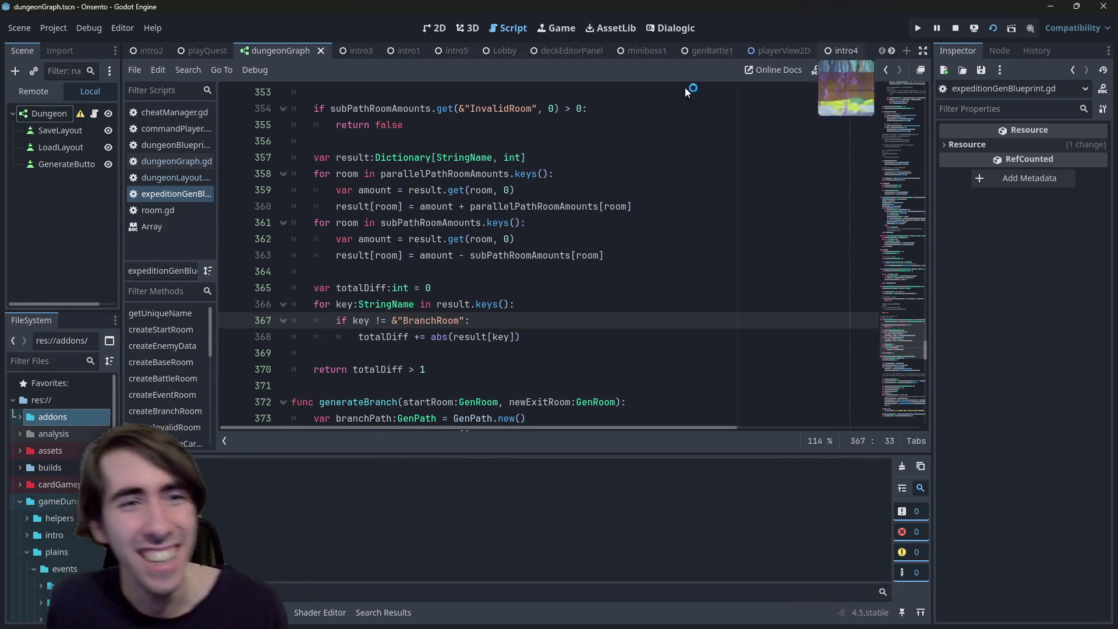
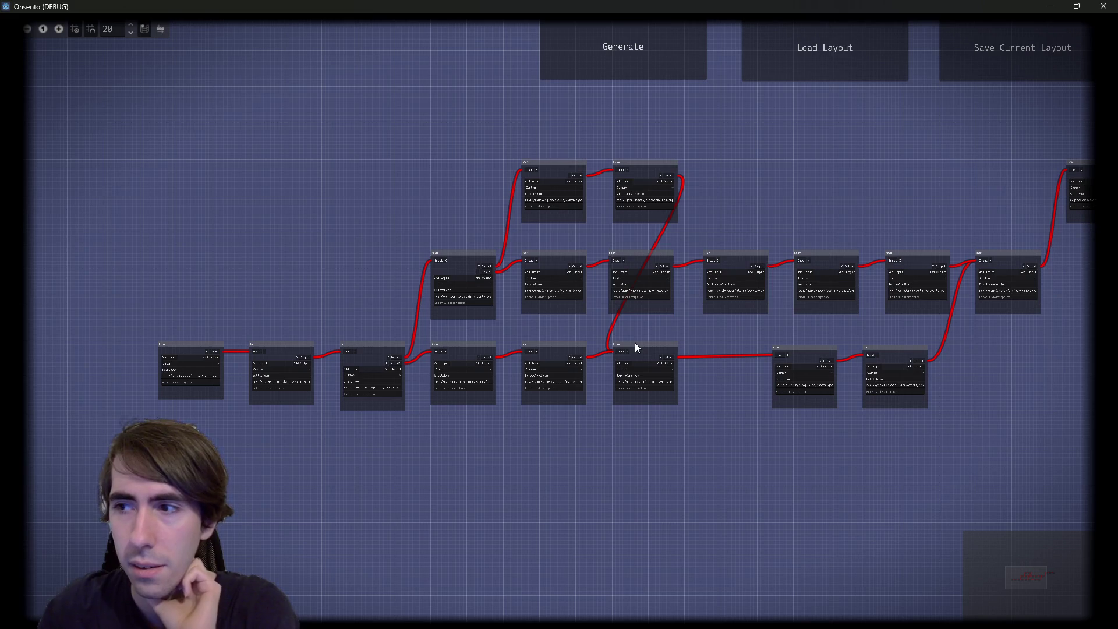
Generate four fresh dungeon room layouts in the Onsento debug window
drag(738, 211, 658, 190)
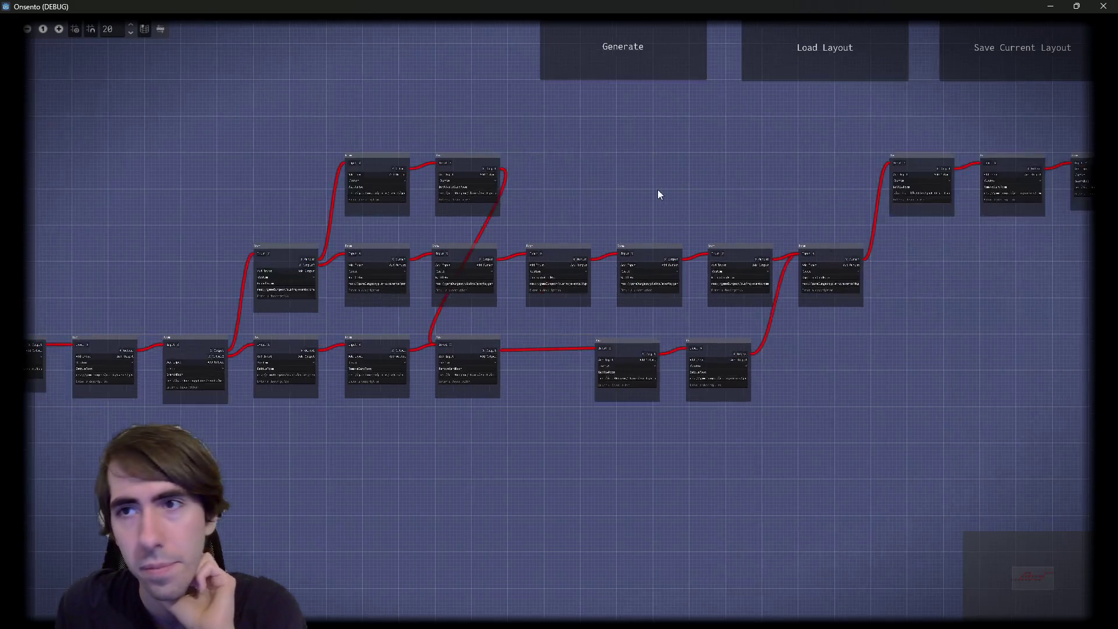
click(624, 50)
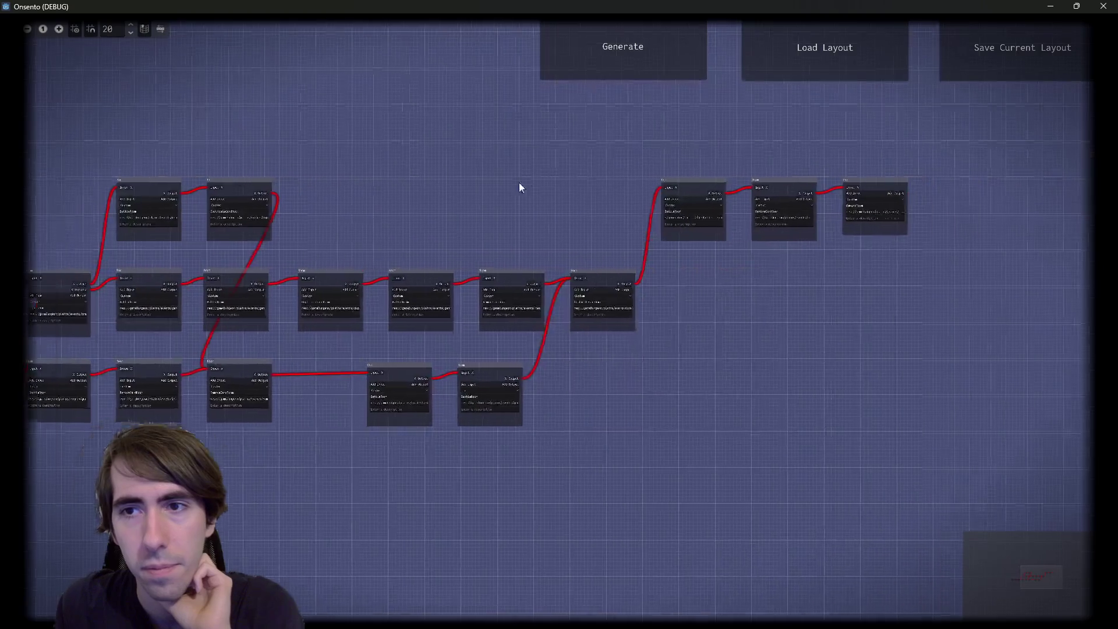
click(669, 47)
click(699, 47)
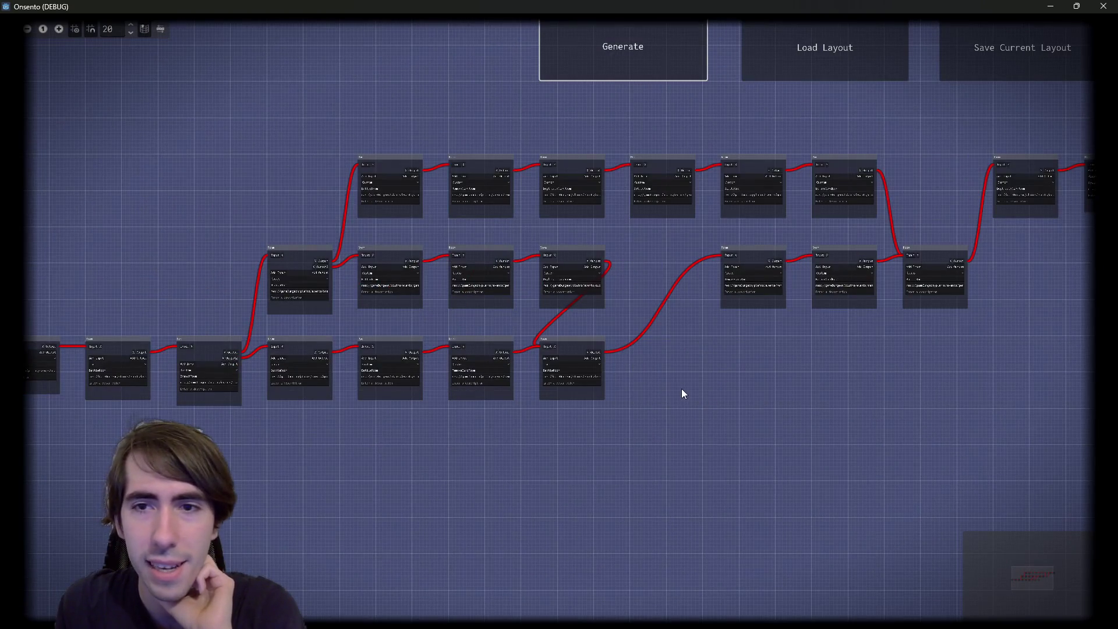
click(637, 55)
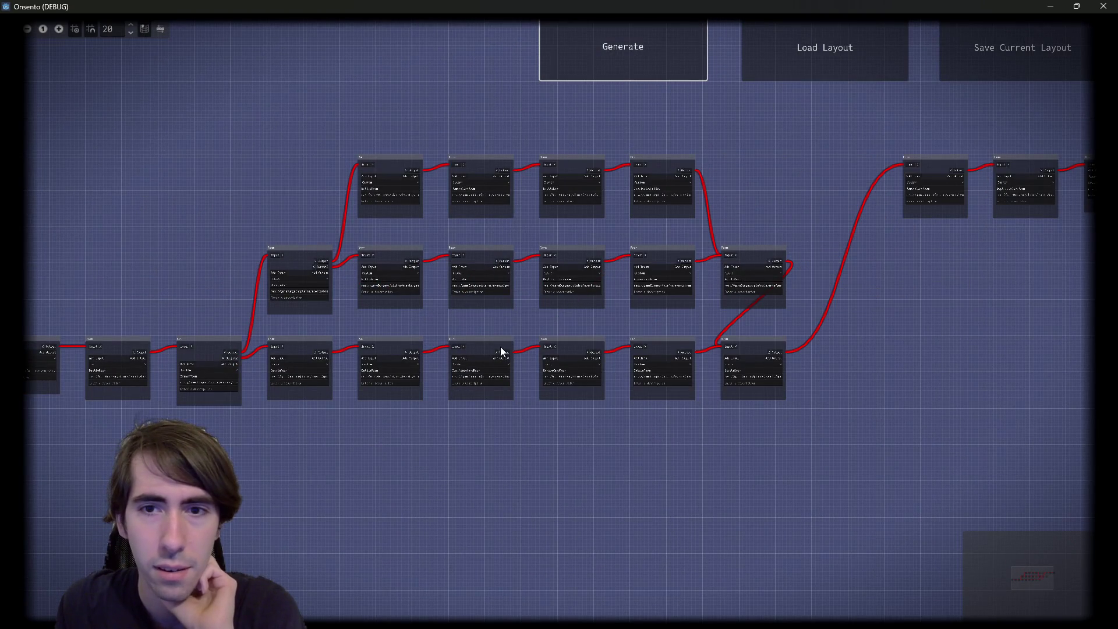
Box-select the central block of room nodes and zoom in to inspect them
drag(246, 145, 789, 407)
mouse_move(254, 166)
mouse_down()
mouse_move(788, 425)
mouse_move(809, 481)
mouse_up()
drag(158, 116, 635, 430)
scroll(327, 414, up, 5)
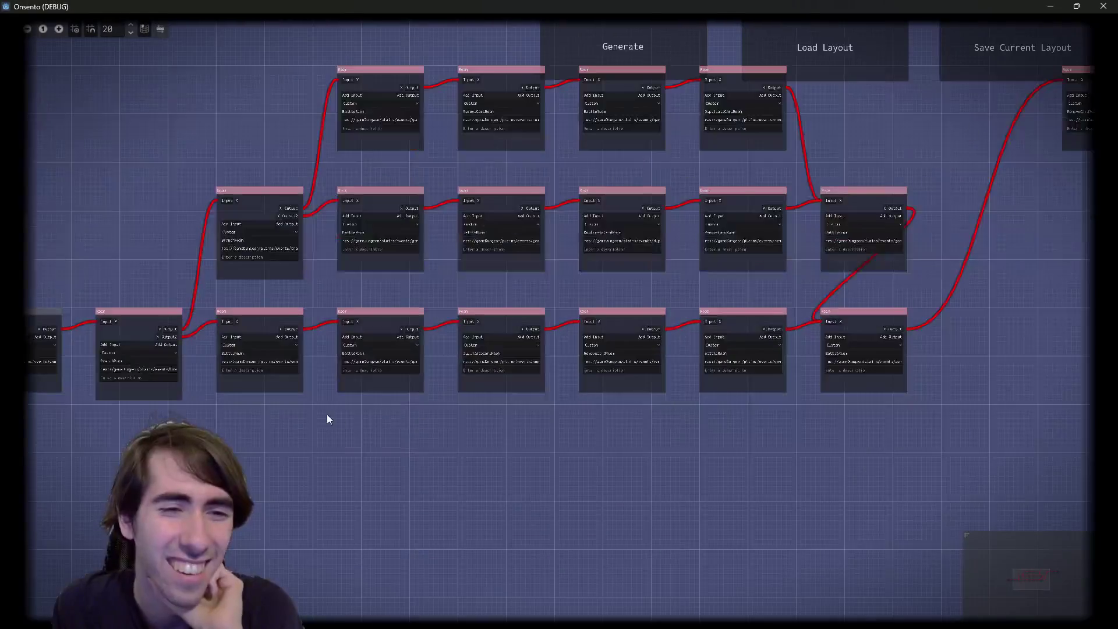
scroll(572, 530, down, 3)
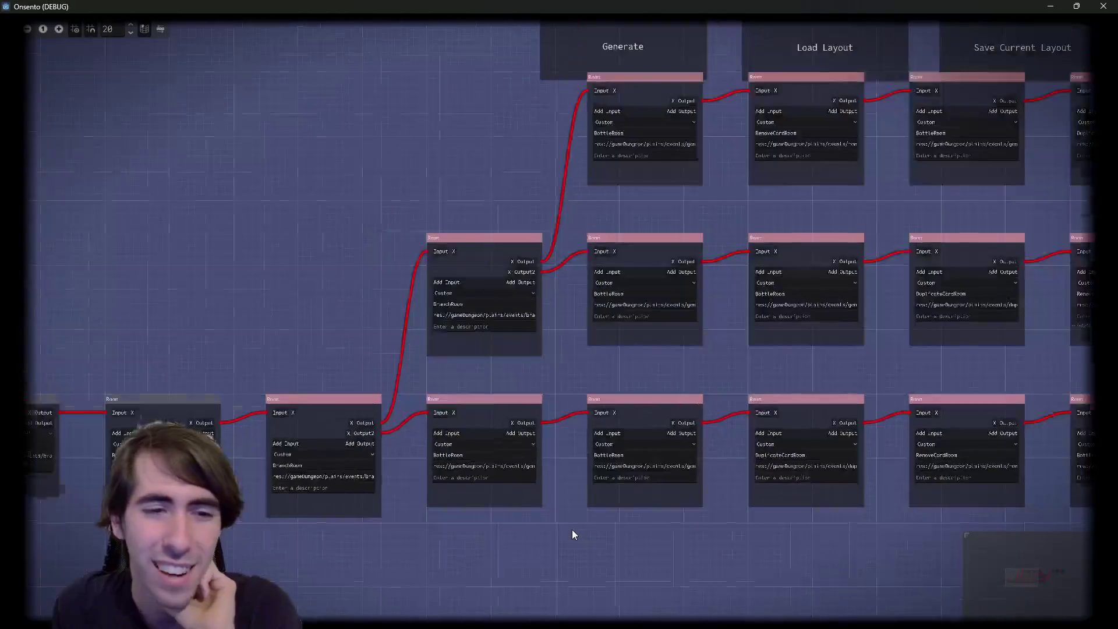
scroll(428, 311, up, 3)
scroll(417, 322, down, 2)
scroll(375, 342, up, 2)
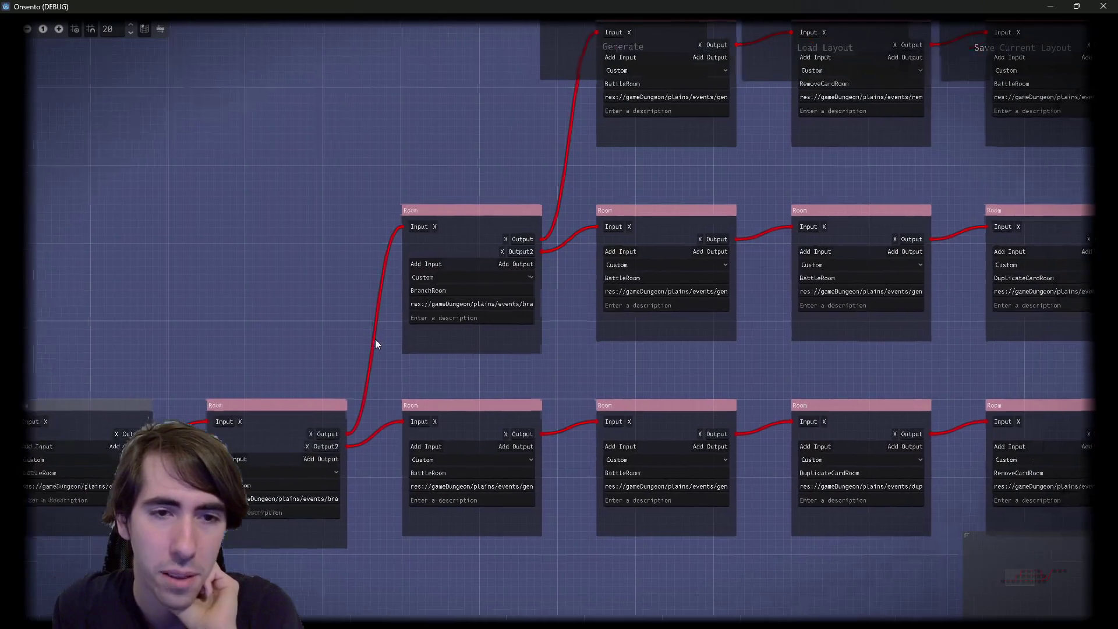
mouse_move(589, 136)
mouse_down()
mouse_move(435, 192)
mouse_move(474, 207)
mouse_move(875, 145)
mouse_move(416, 134)
mouse_up()
scroll(416, 139, down, 3)
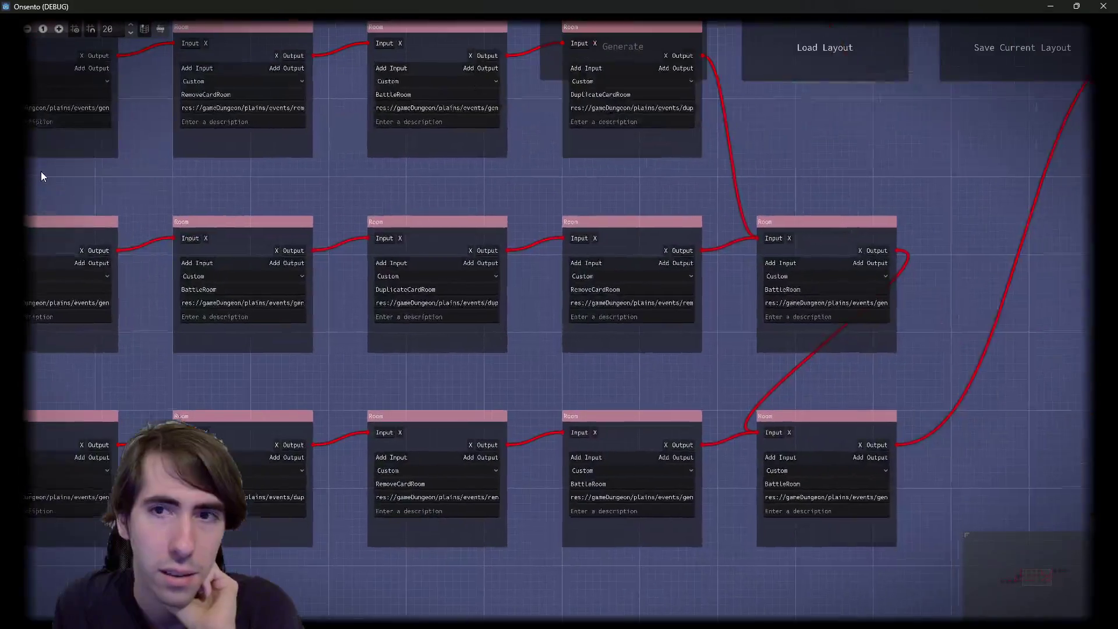
scroll(460, 164, up, 4)
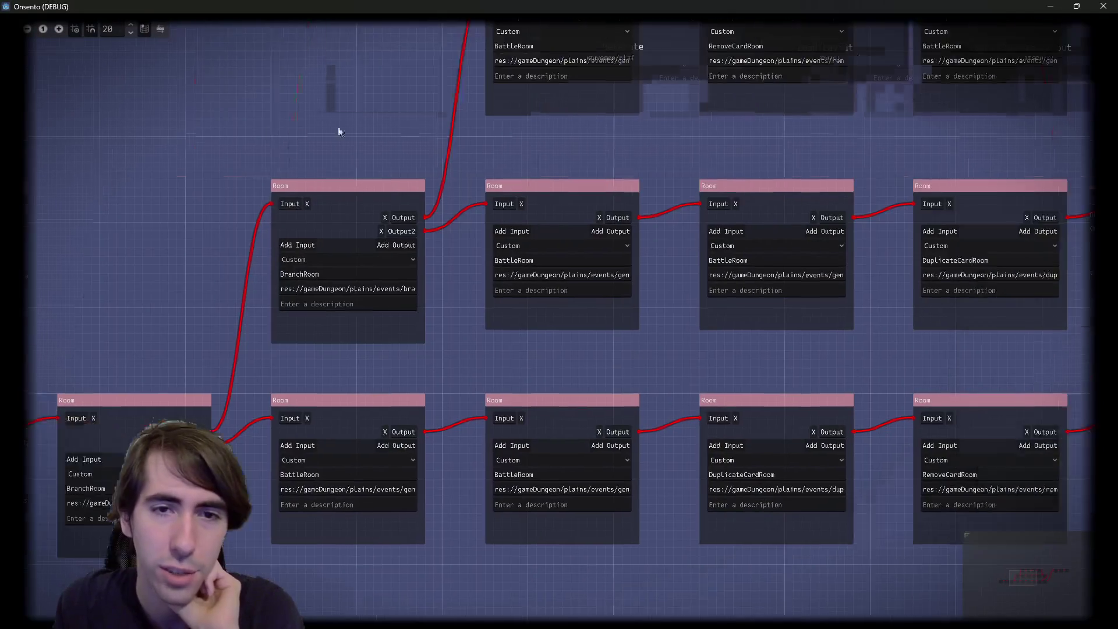
scroll(710, 194, down, 3)
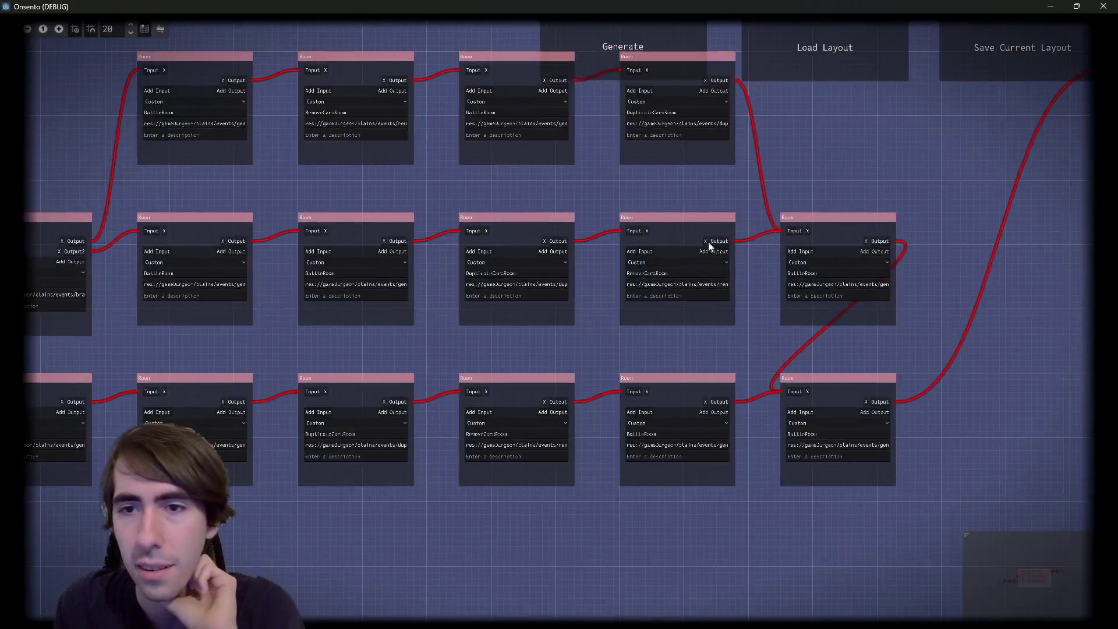
scroll(711, 242, up, 4)
Inspect a BattleRoom node and the left-hand rooms, then close the game window
click(701, 232)
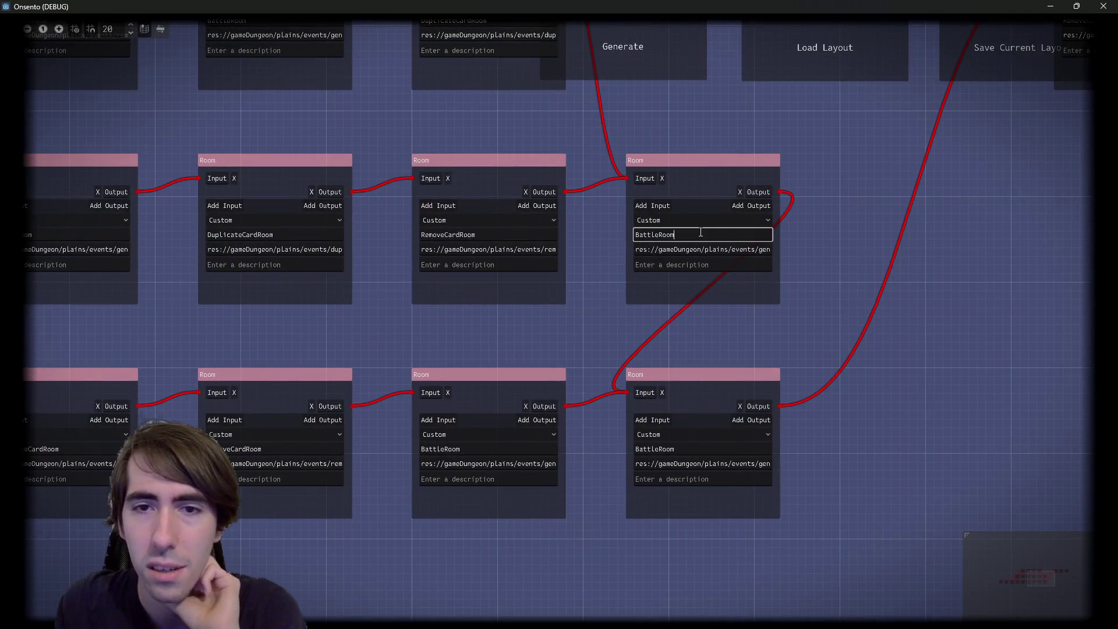
scroll(516, 373, down, 3)
drag(516, 372, 871, 348)
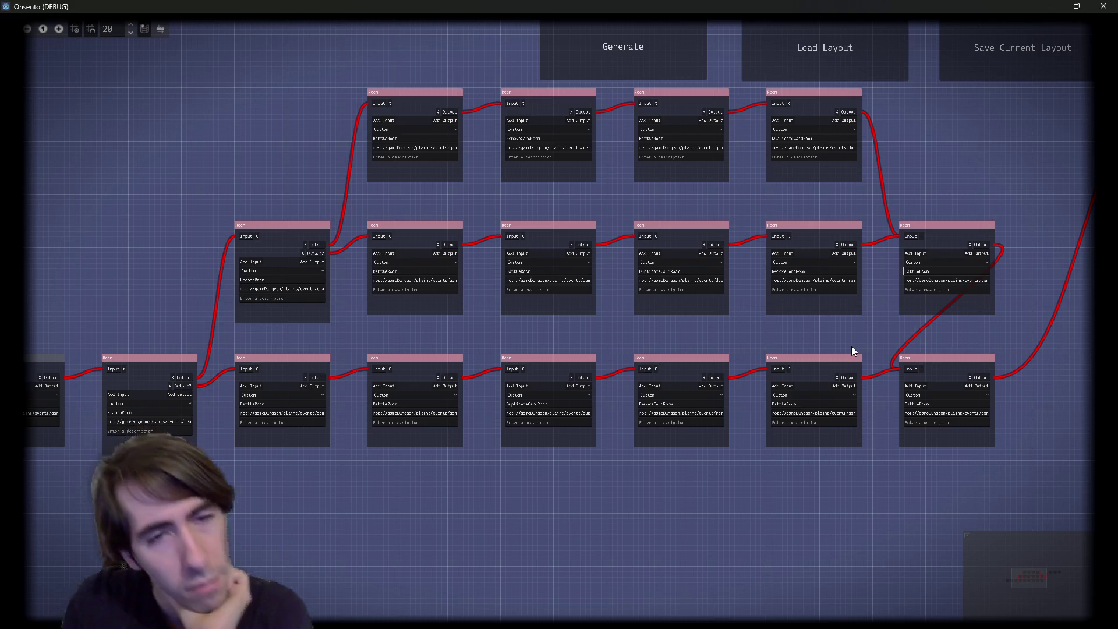
drag(448, 494, 576, 489)
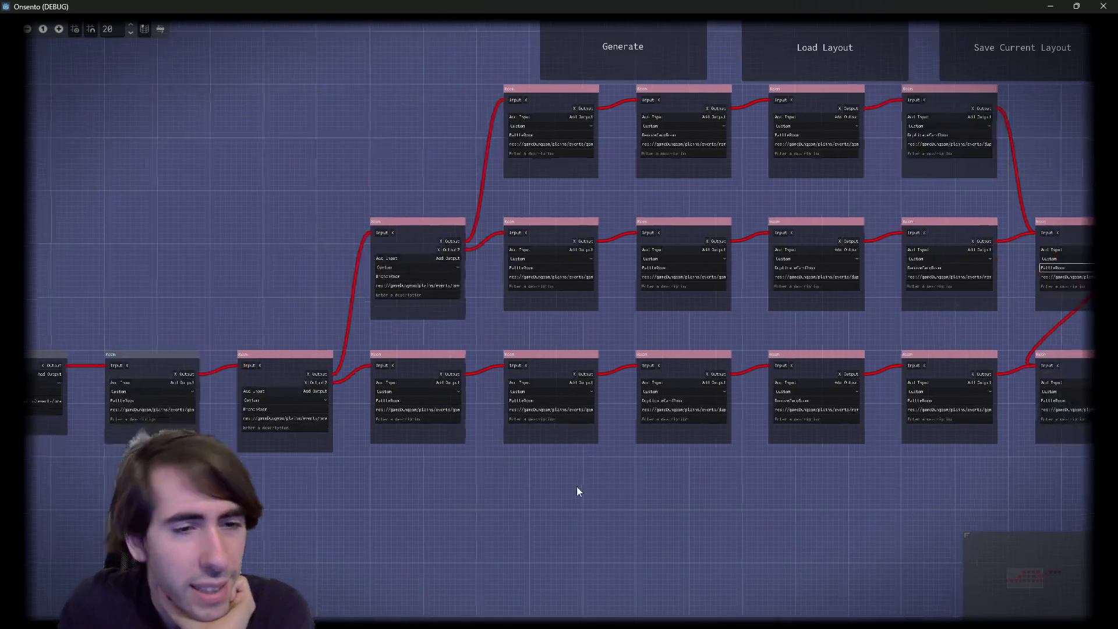
drag(309, 59, 558, 488)
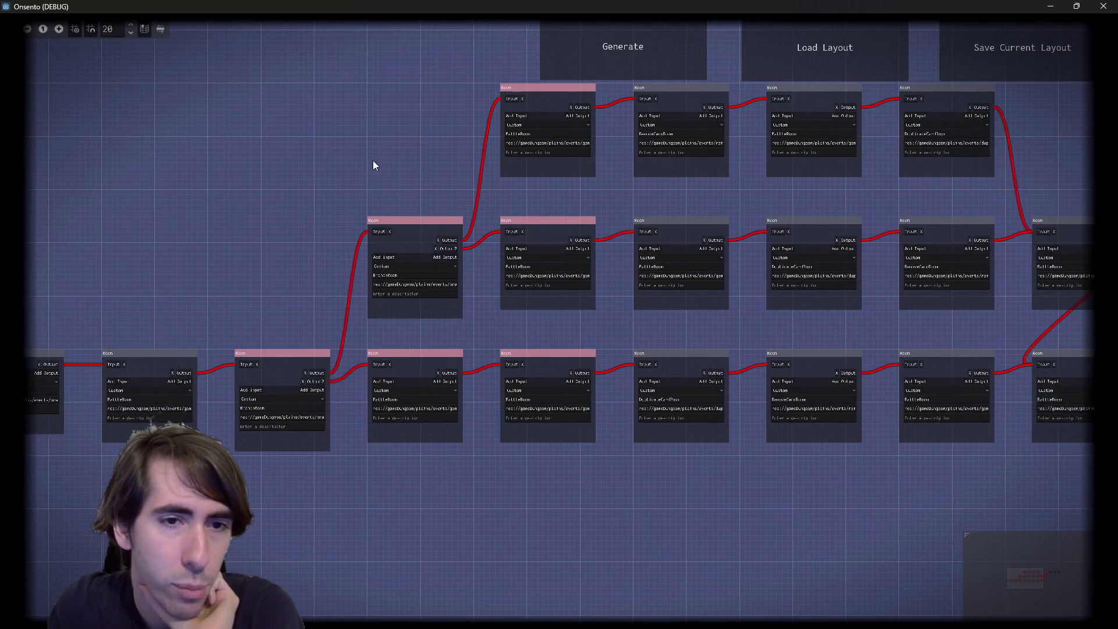
scroll(373, 165, up, 2)
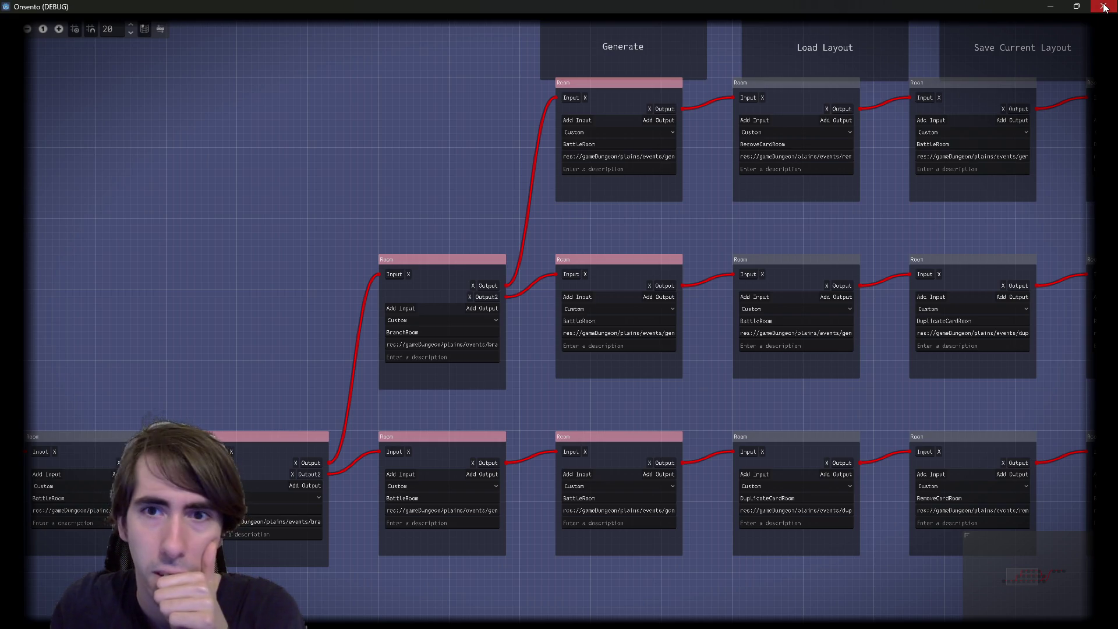
click(1105, 8)
Find the isBaseBranchGoodCandidate function and review its start parameter
scroll(455, 286, down, 2)
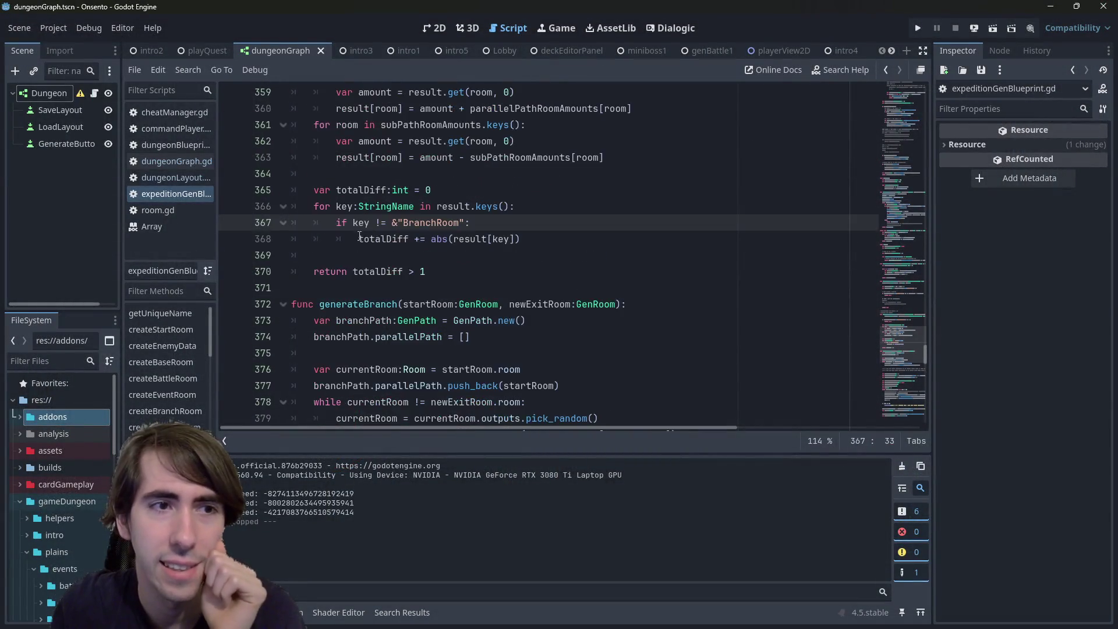
scroll(453, 280, up, 3)
scroll(452, 272, down, 5)
scroll(449, 266, down, 5)
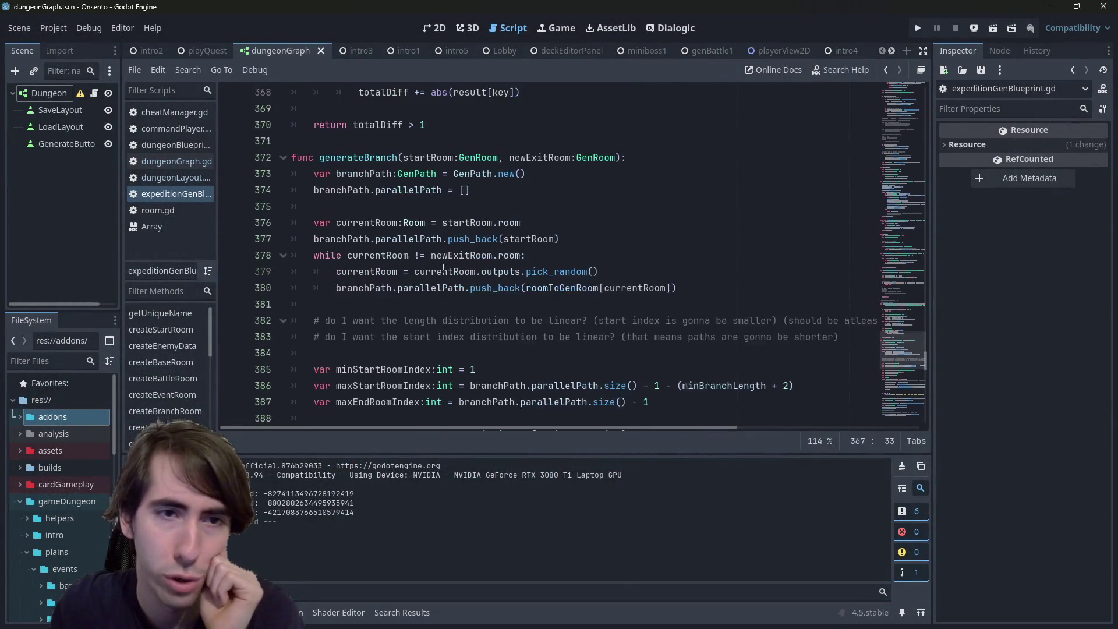
scroll(440, 264, up, 10)
scroll(436, 261, up, 6)
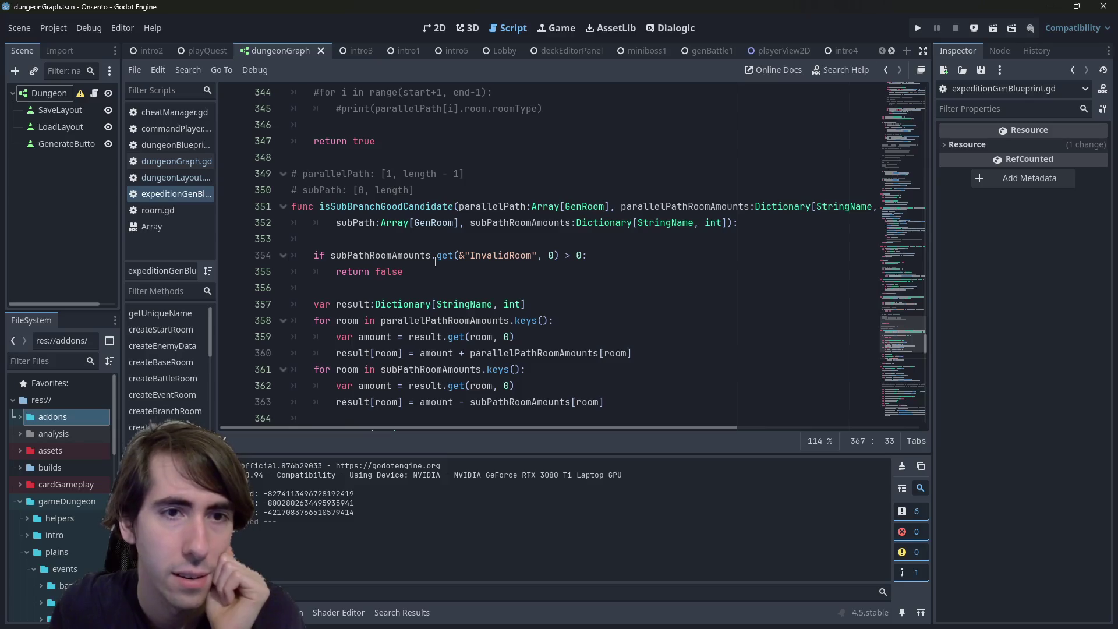
click(388, 191)
double_click(390, 191)
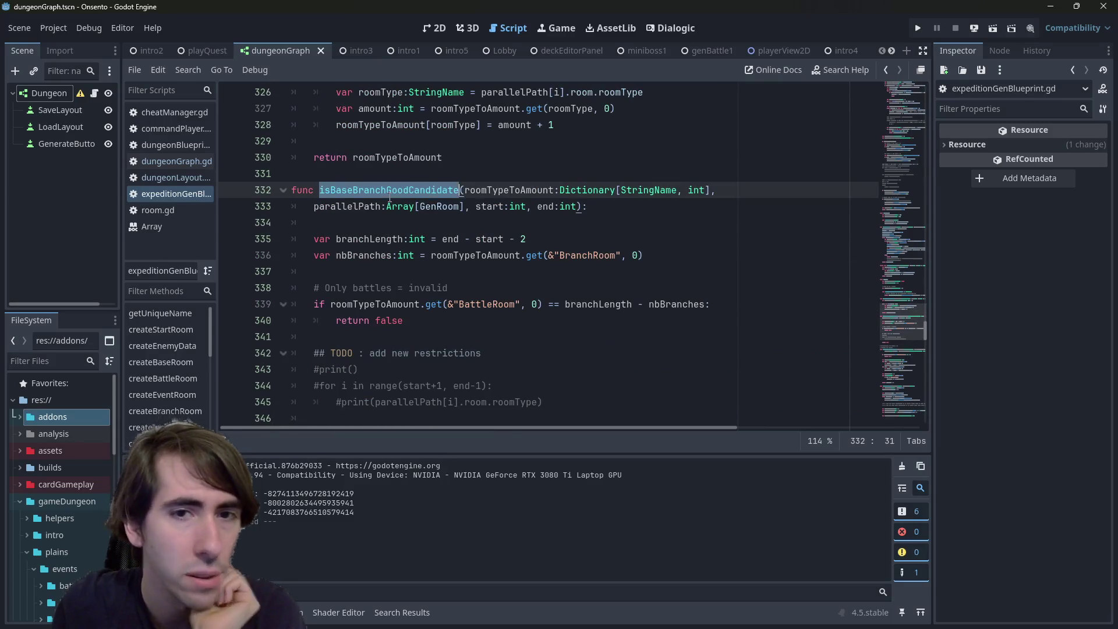
double_click(494, 206)
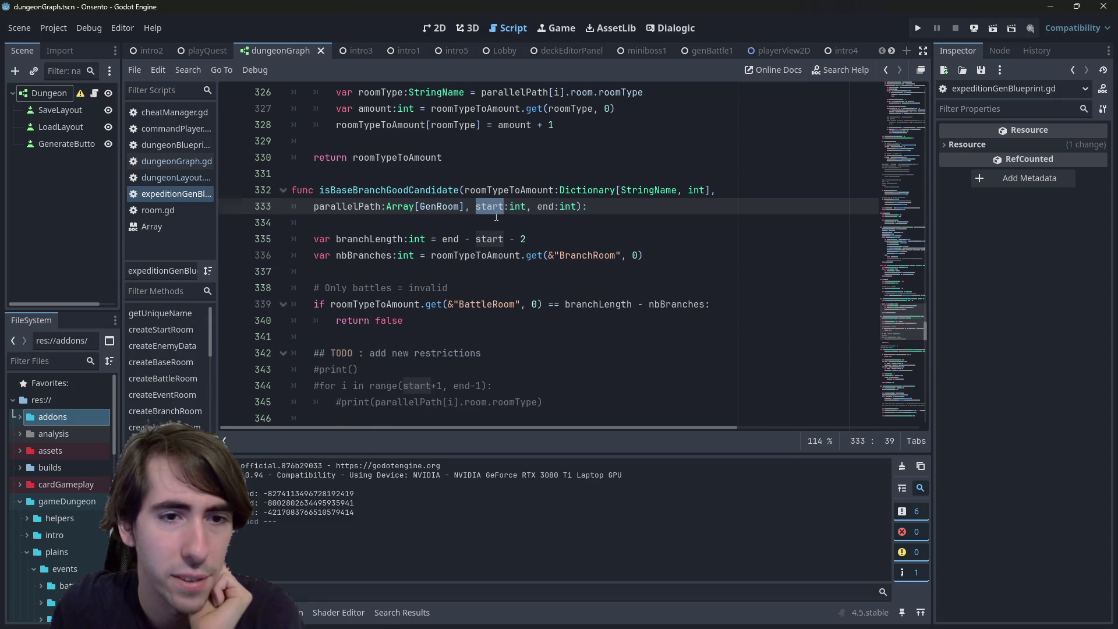
Add a new line 342 reading 'if parallelPath[start] =='
scroll(496, 217, down, 1)
click(466, 272)
click(465, 283)
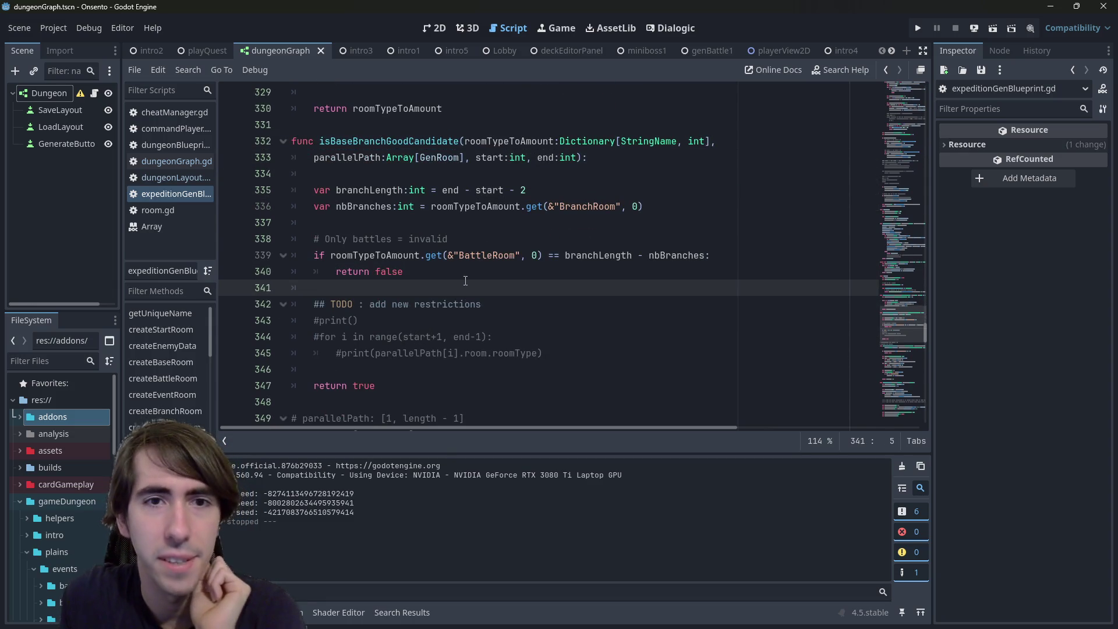
key(Return)
text(if)
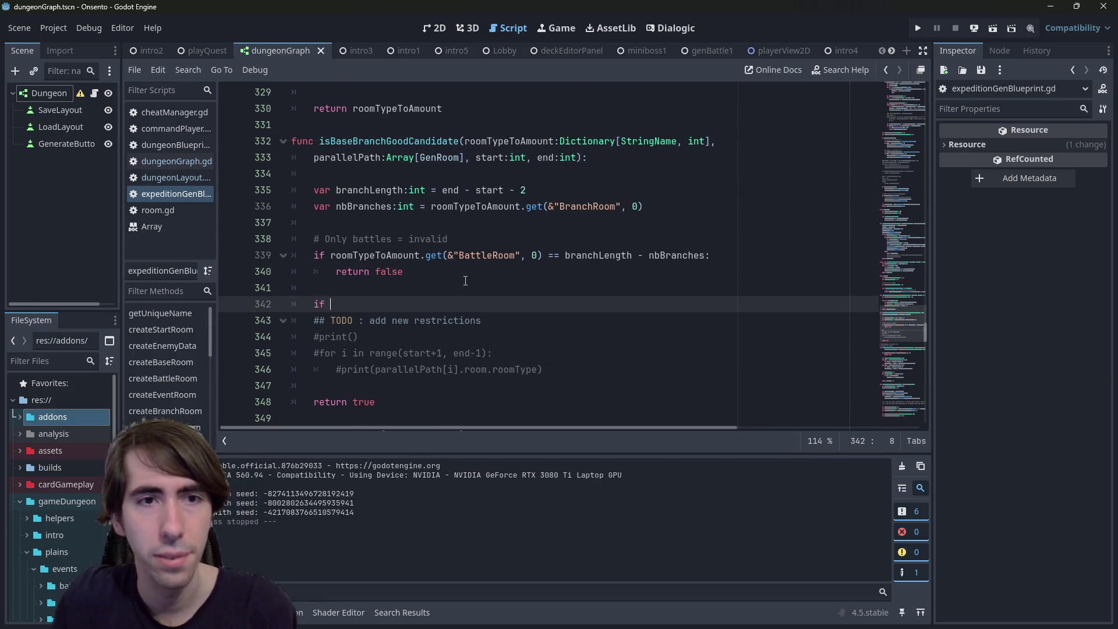
double_click(361, 157)
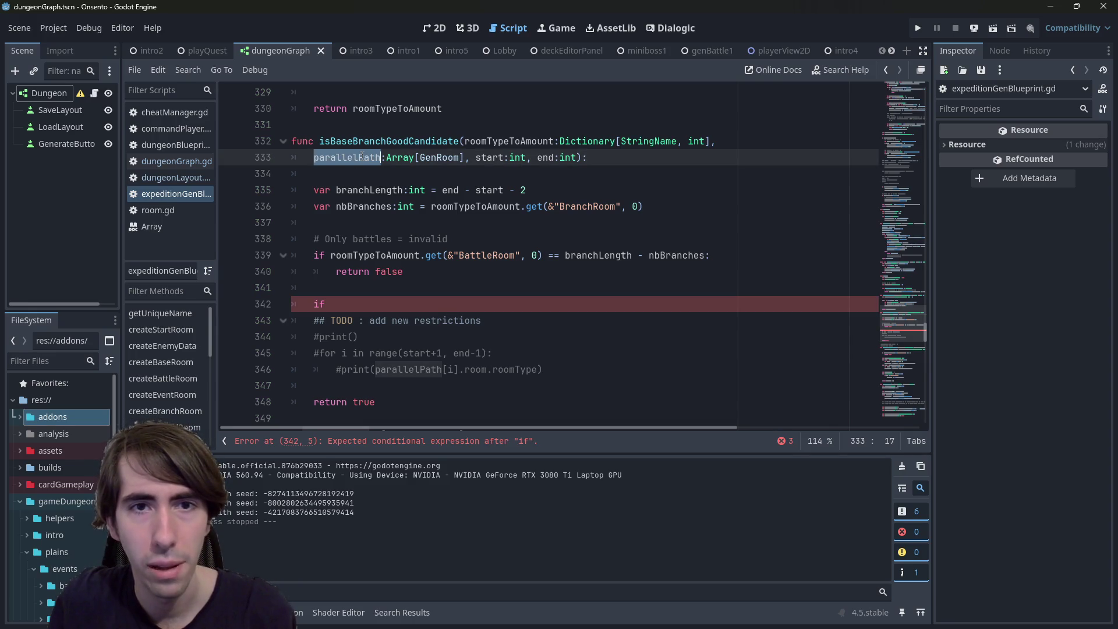
key(ctrl+c)
click(370, 304)
key(ctrl+v)
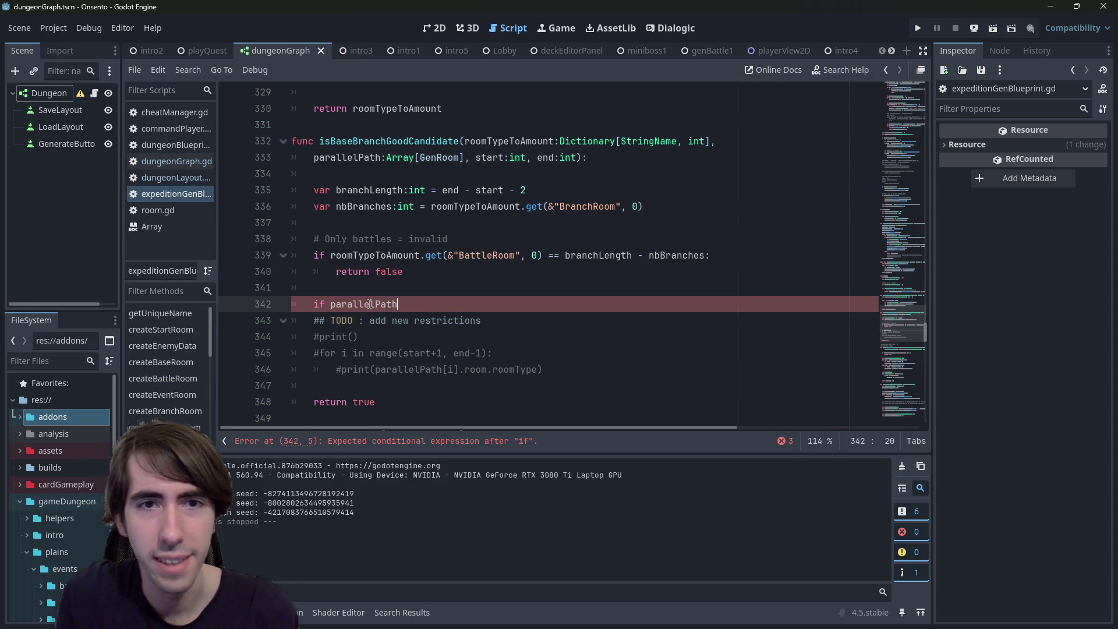
text([start)
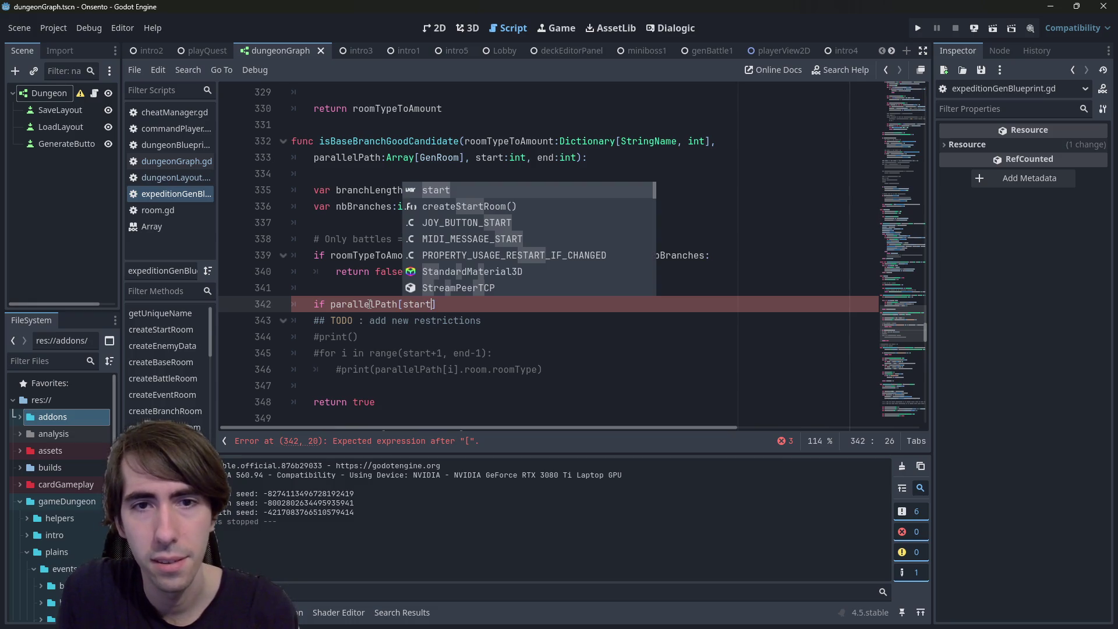
text(])
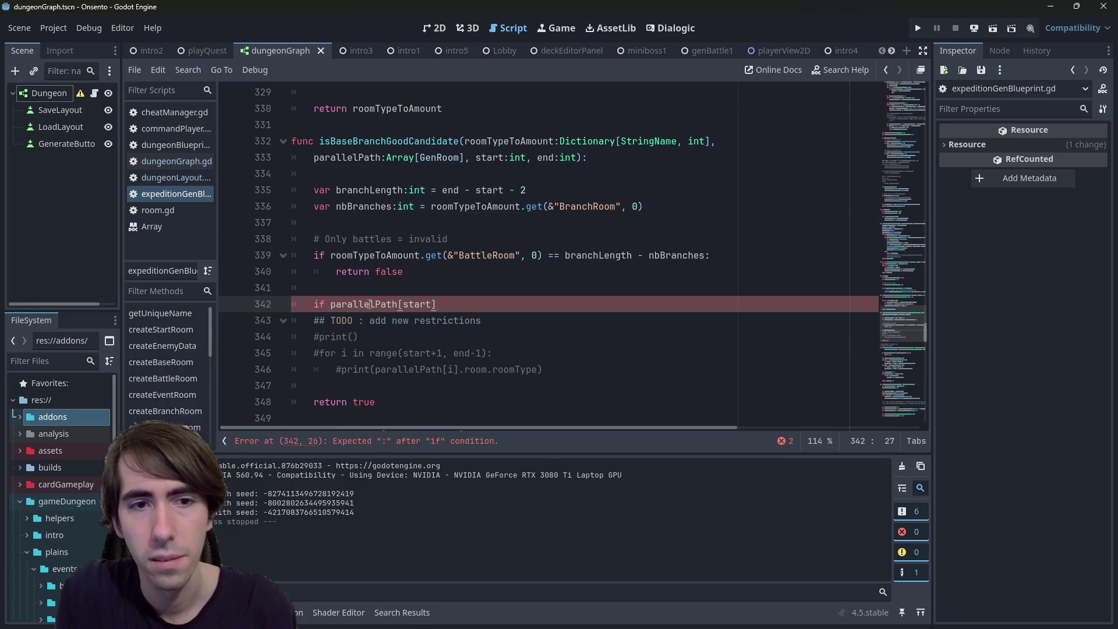
text( ==)
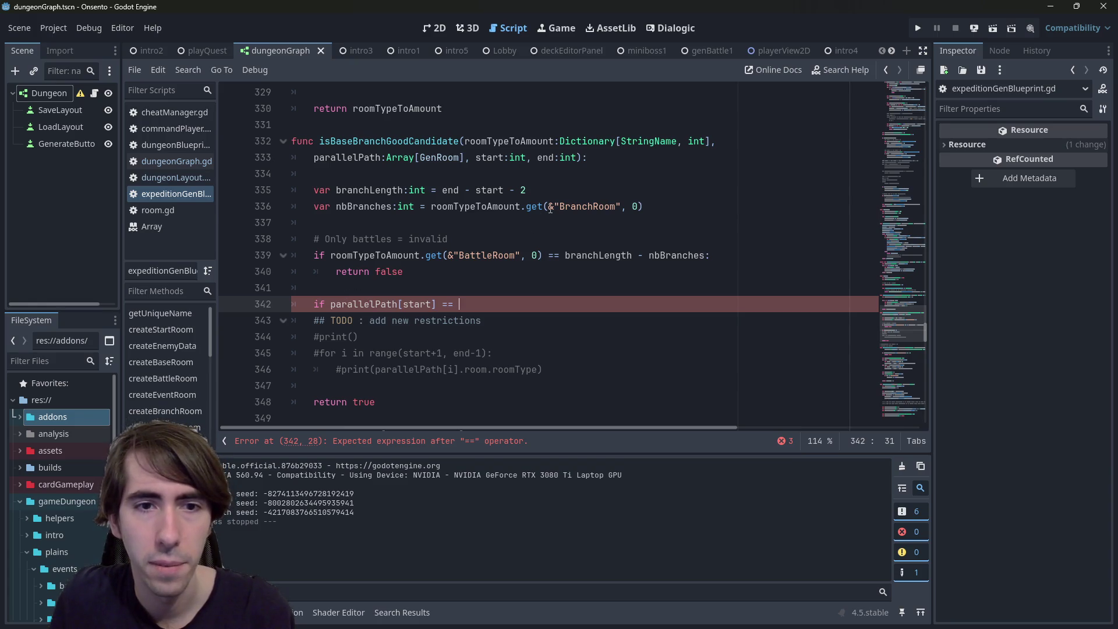
Insert .roomType after parallelPath[start] in the new condition
click(551, 209)
click(438, 304)
text(.)
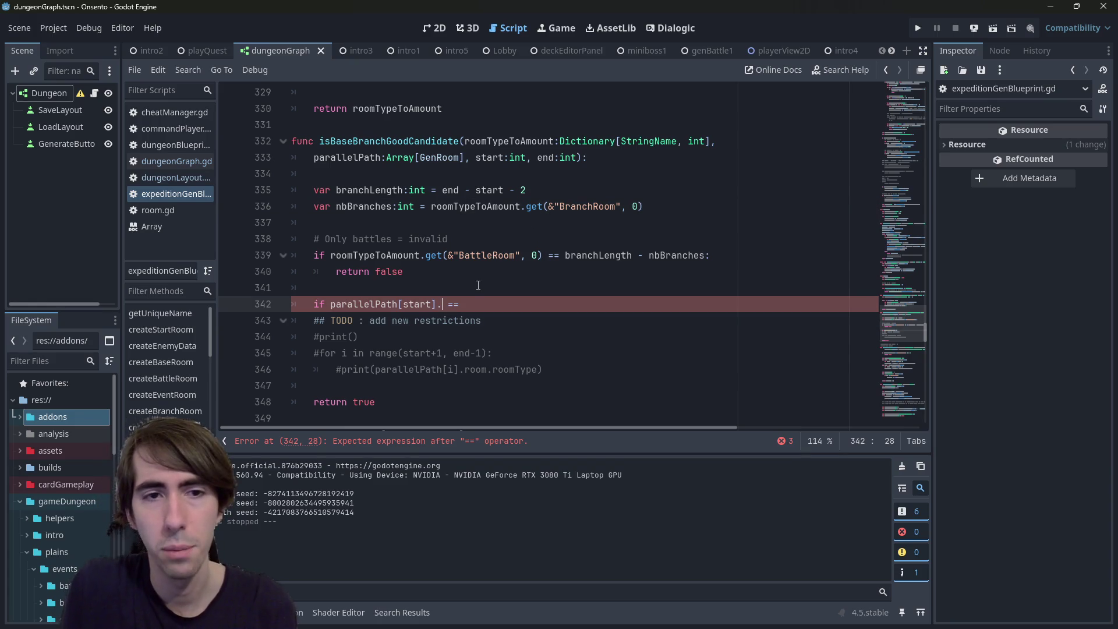
text(roomt)
key(BackSpace)
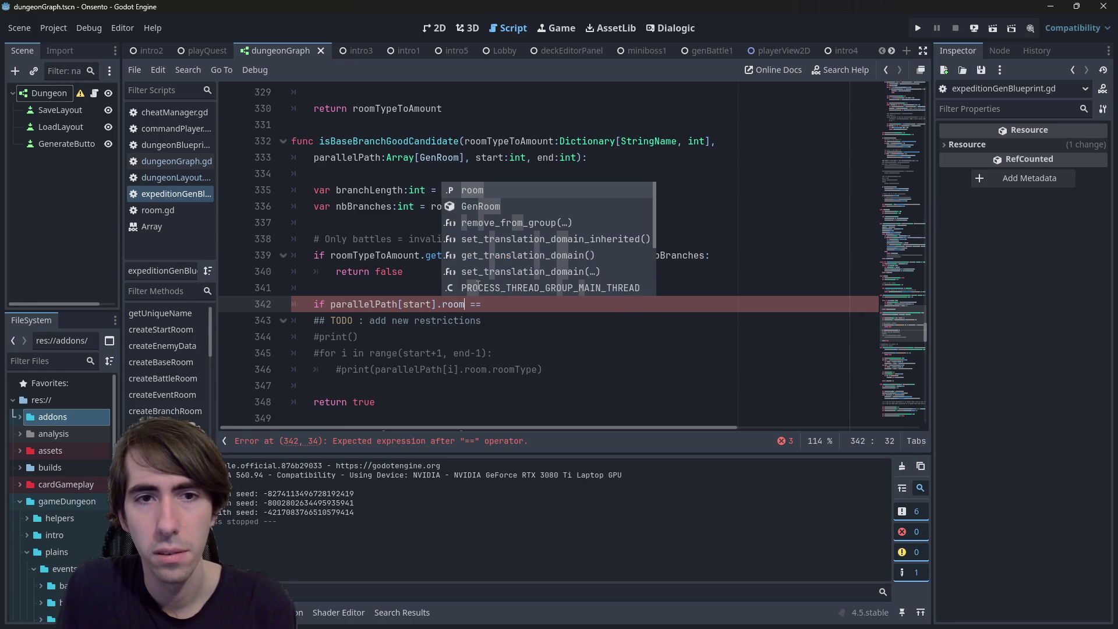
text(.roomType)
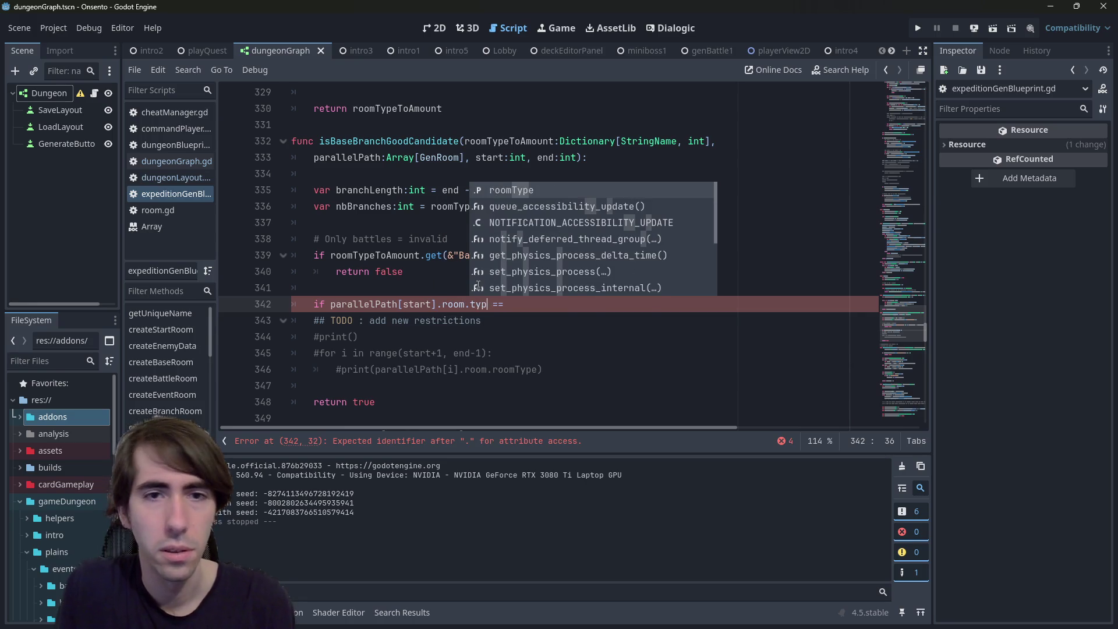
Complete the comparison with &"BranchRoom" copied from line 336
key(Down)
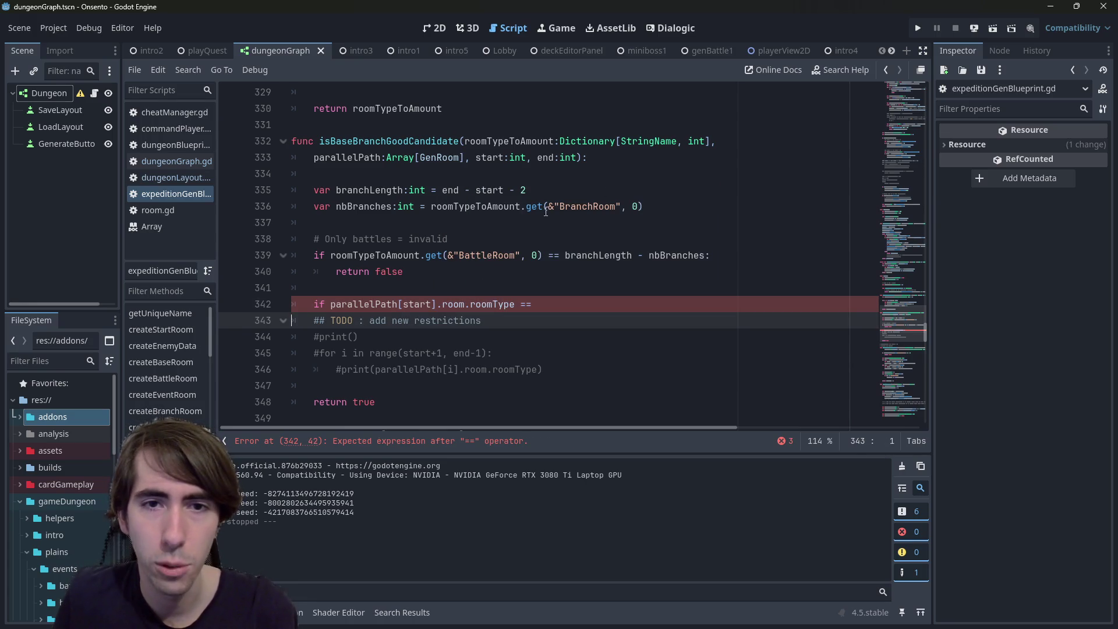
drag(548, 206, 623, 206)
key(ctrl+c)
click(536, 314)
key(ctrl+v)
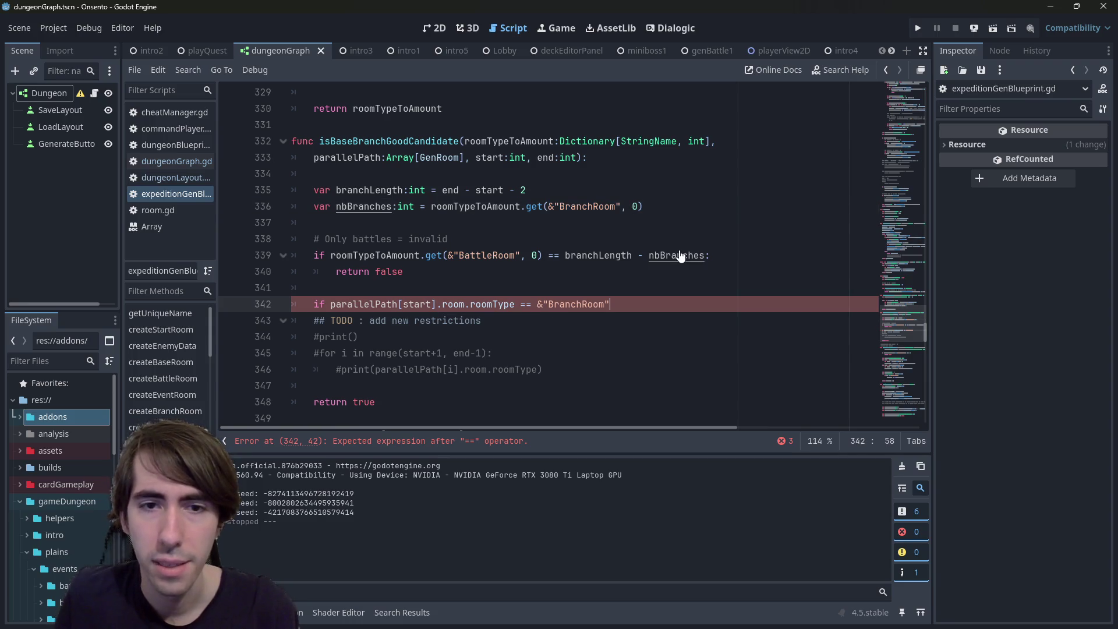
key(Return)
key(Return)
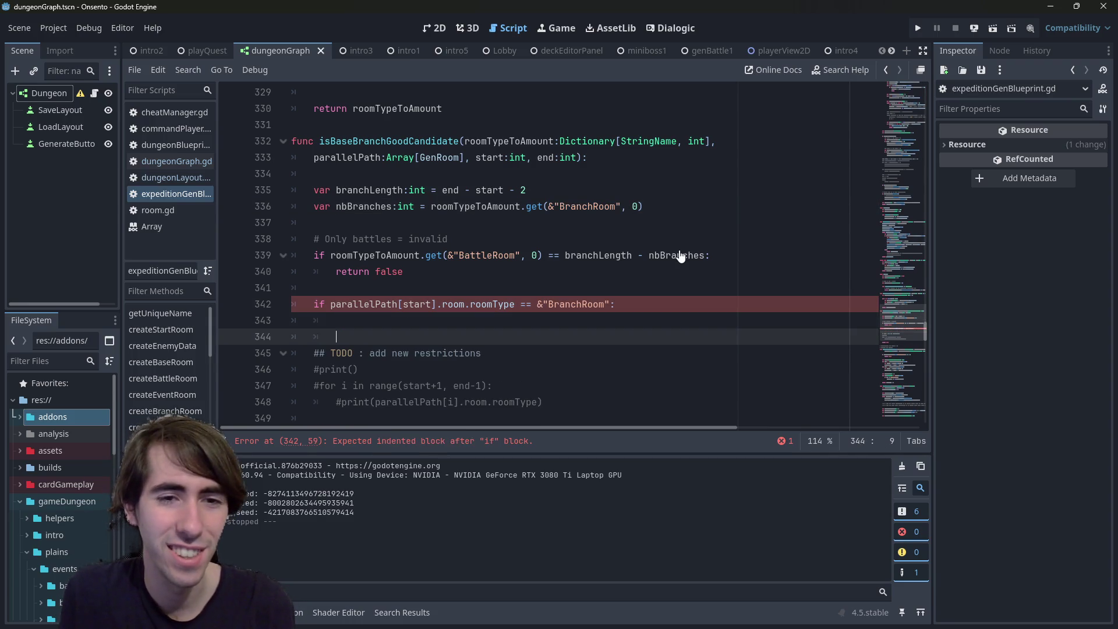
Add 'return false' inside the if block and run the current scene
key(Up)
text(return false)
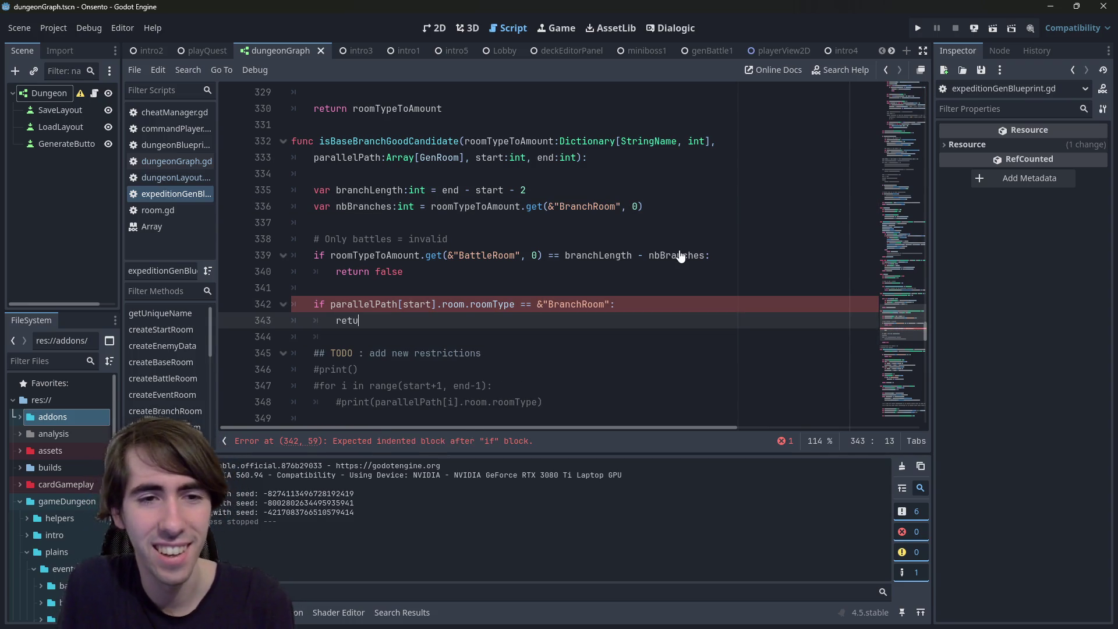
key(Down)
key(BackSpace)
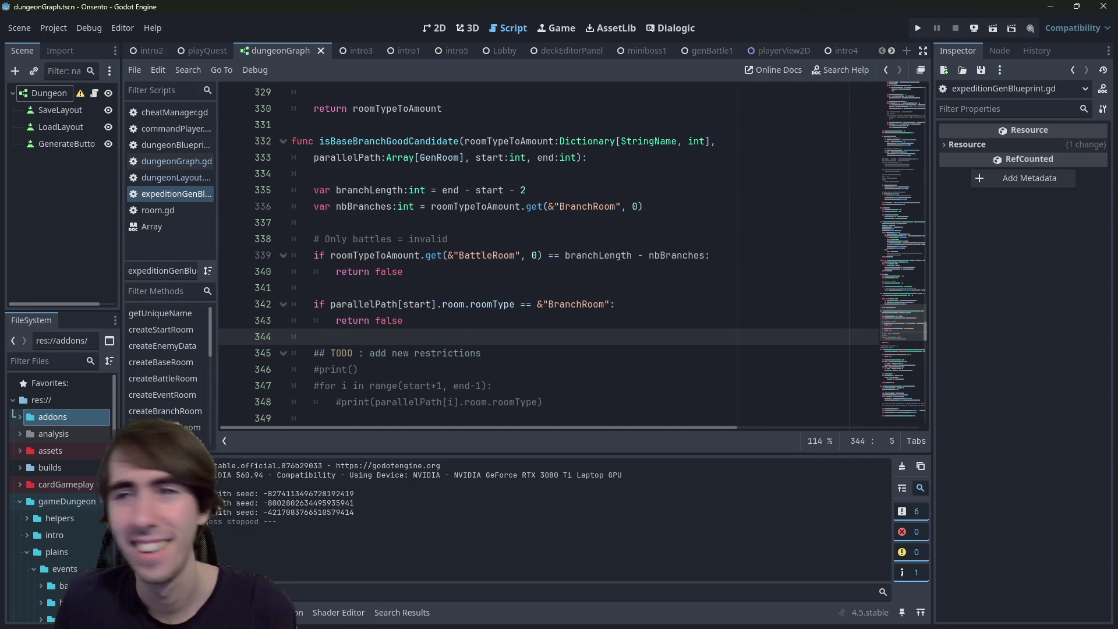
click(992, 28)
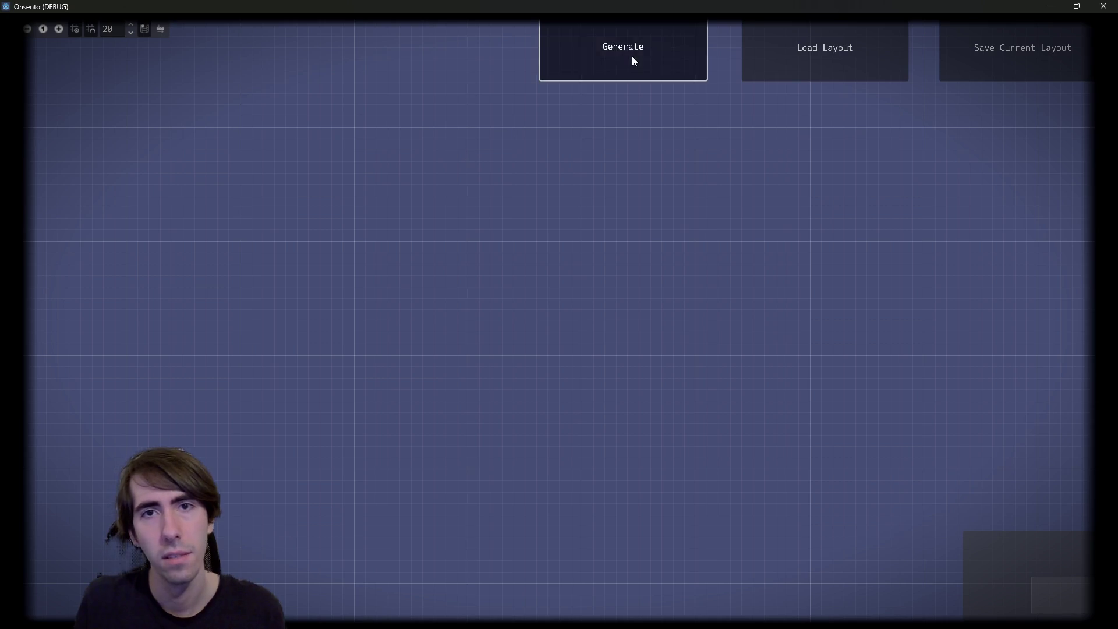
Generate a room graph, pan across its branches, and close the game
click(632, 56)
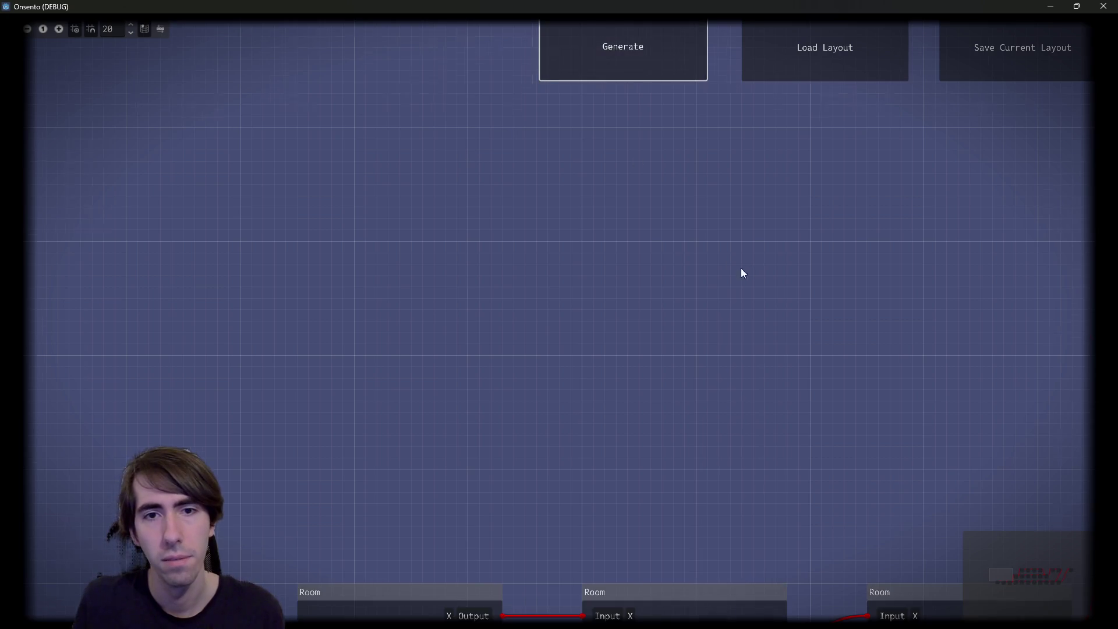
mouse_move(493, 236)
mouse_down()
mouse_move(597, 149)
mouse_move(489, 205)
mouse_move(599, 193)
mouse_move(501, 181)
mouse_move(335, 237)
mouse_move(320, 299)
mouse_up()
scroll(349, 286, down, 2)
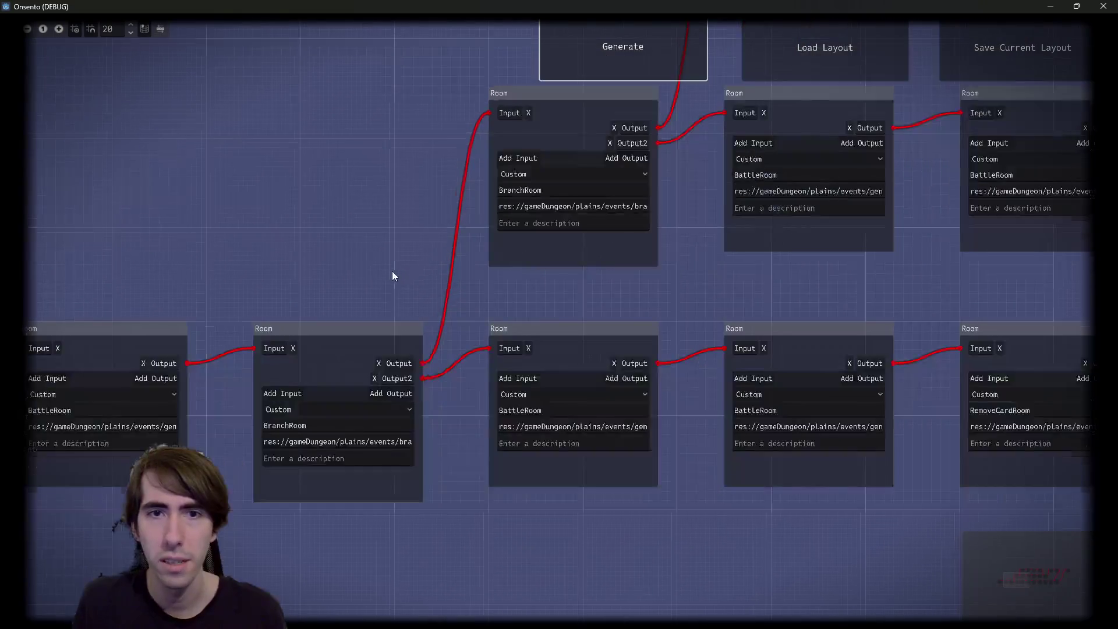
drag(393, 275, 537, 231)
mouse_move(798, 140)
mouse_down()
mouse_move(624, 219)
mouse_move(741, 137)
mouse_up()
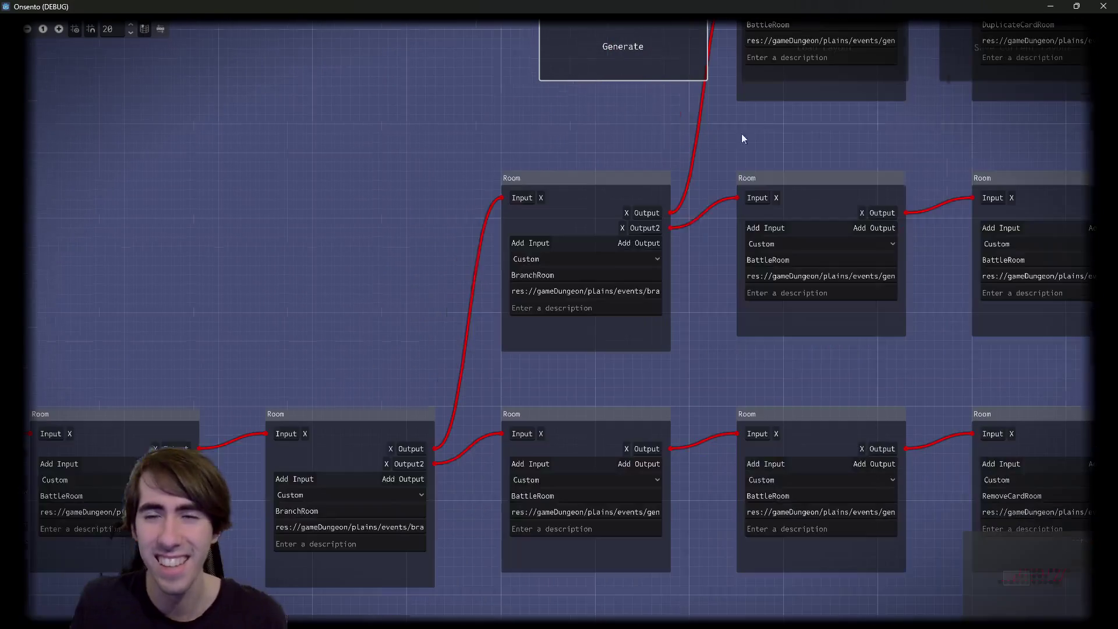
click(1104, 6)
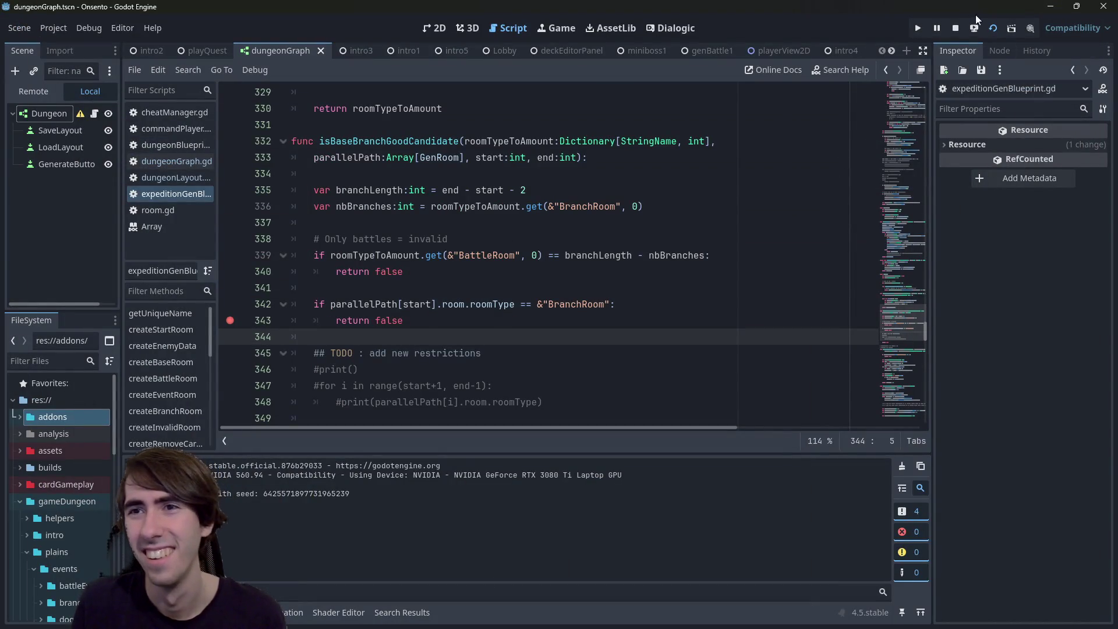
Rerun the game, generate another room graph, and minimize the window
click(997, 28)
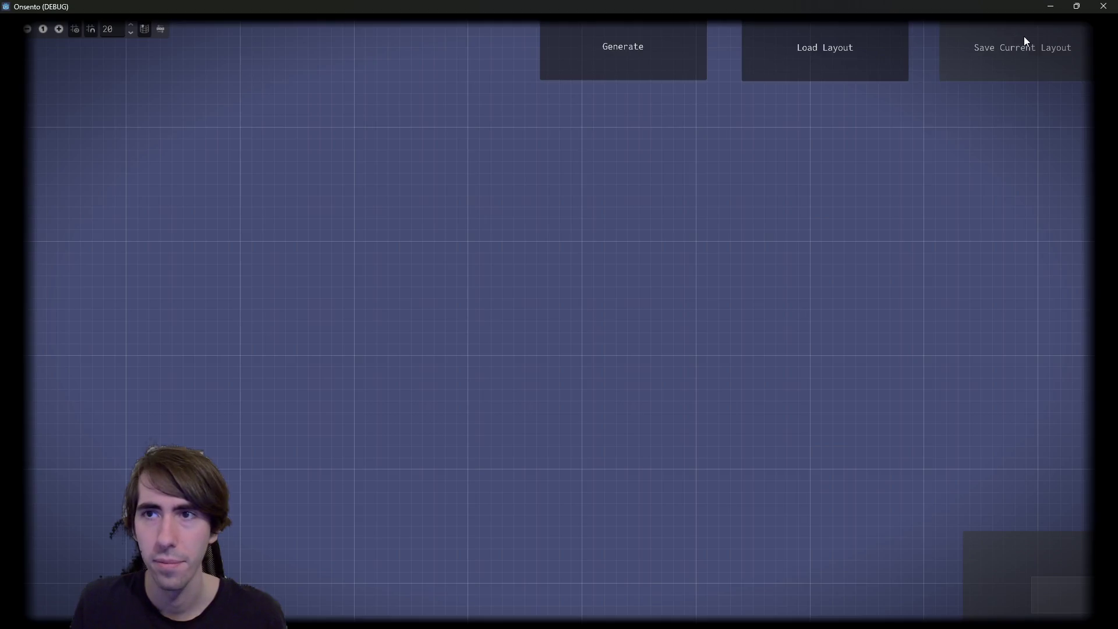
click(617, 57)
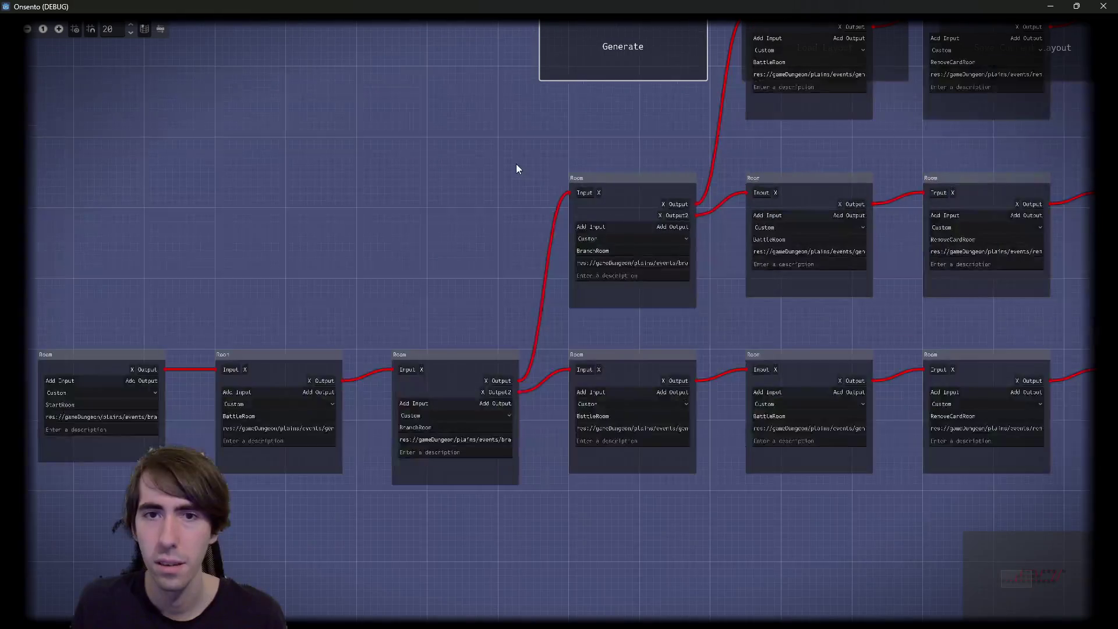
click(1050, 6)
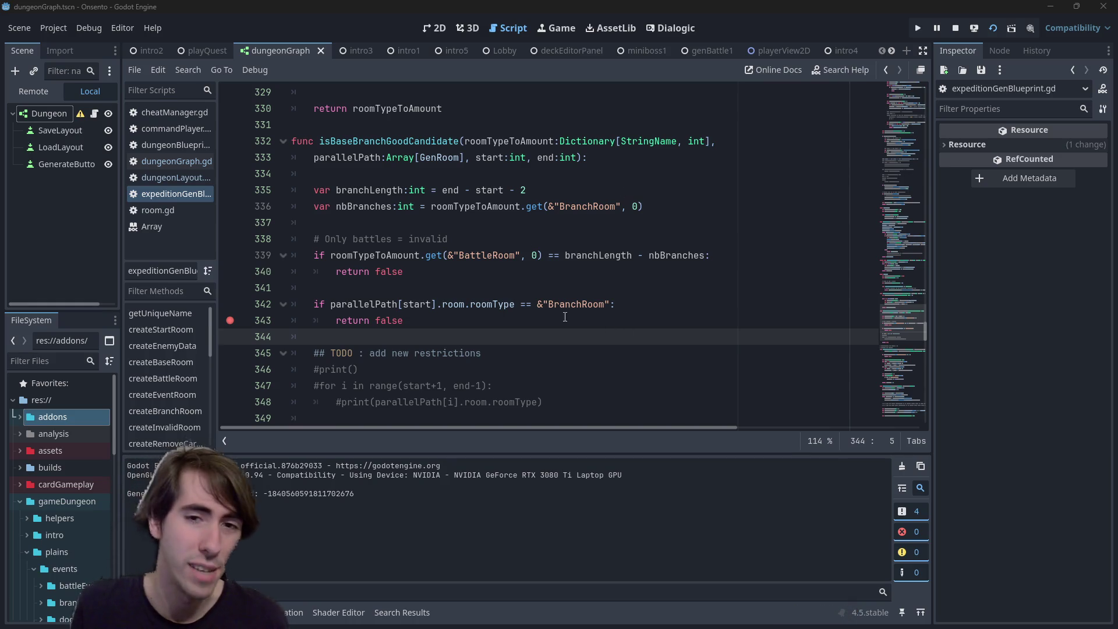
Put a breakpoint on line 342's BranchRoom check and launch the game with F5
key(Up)
key(End)
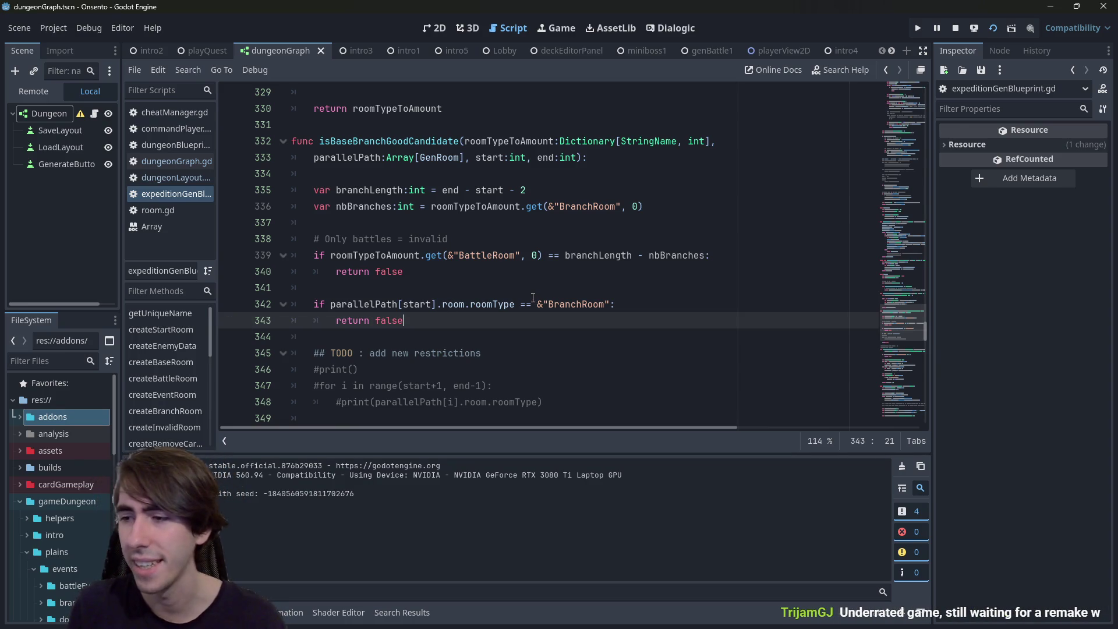
click(230, 304)
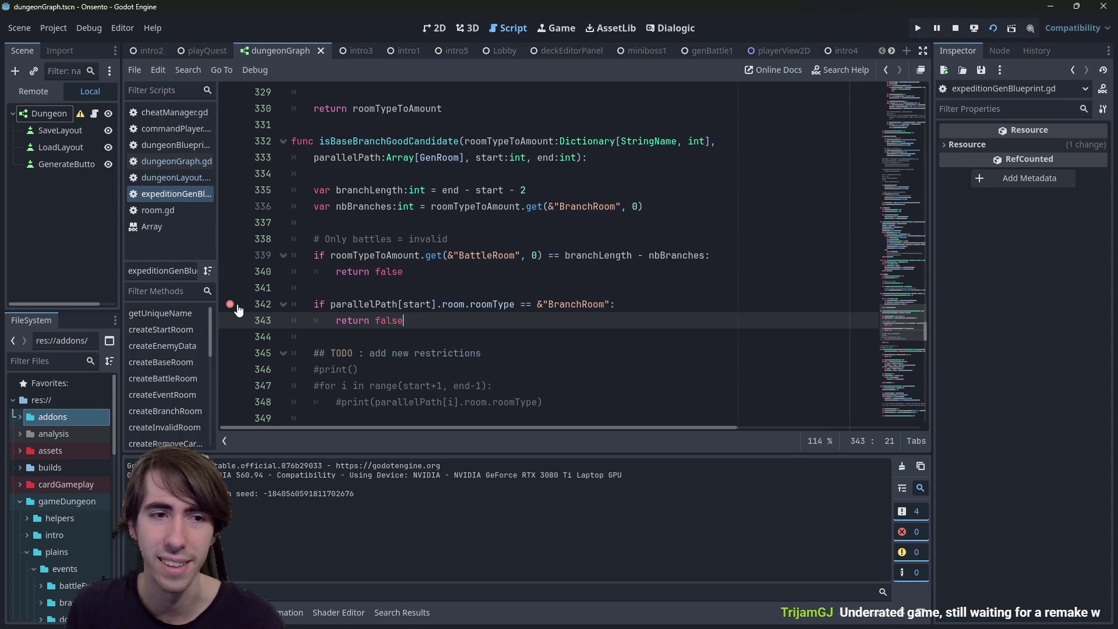
key(F5)
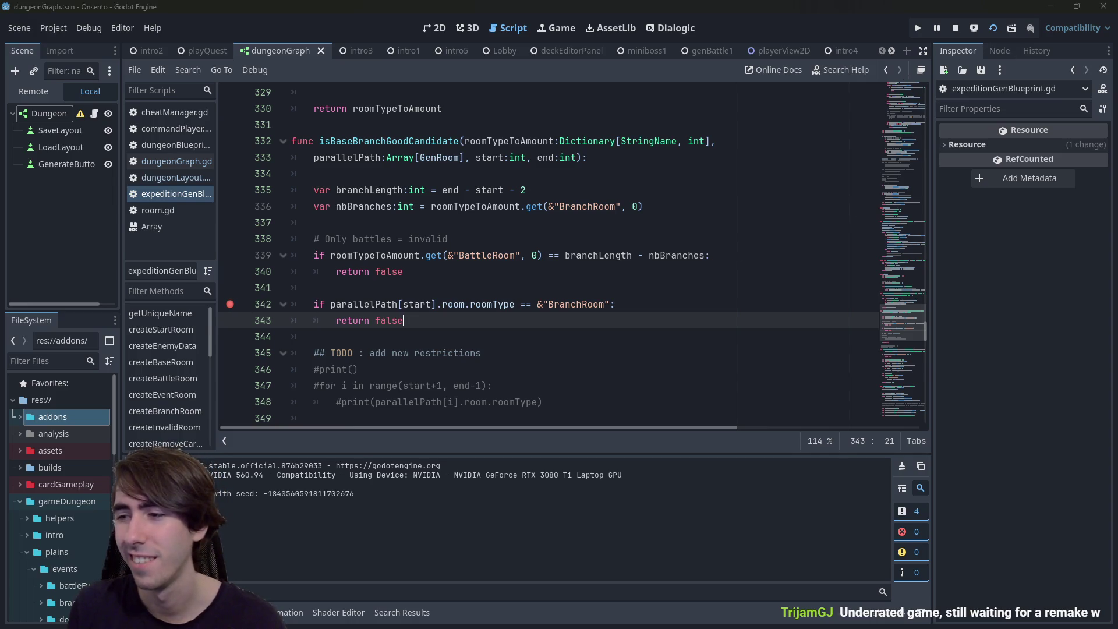
Generate a graph to hit the breakpoint and inspect the first three parallelPath room elements
click(634, 45)
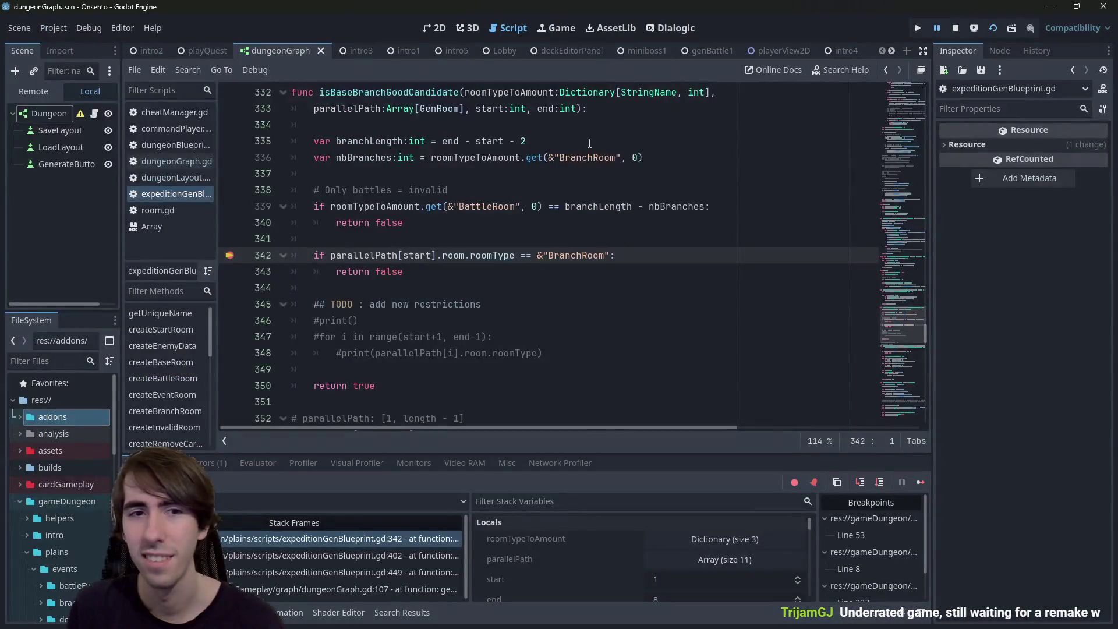
mouse_move(360, 256)
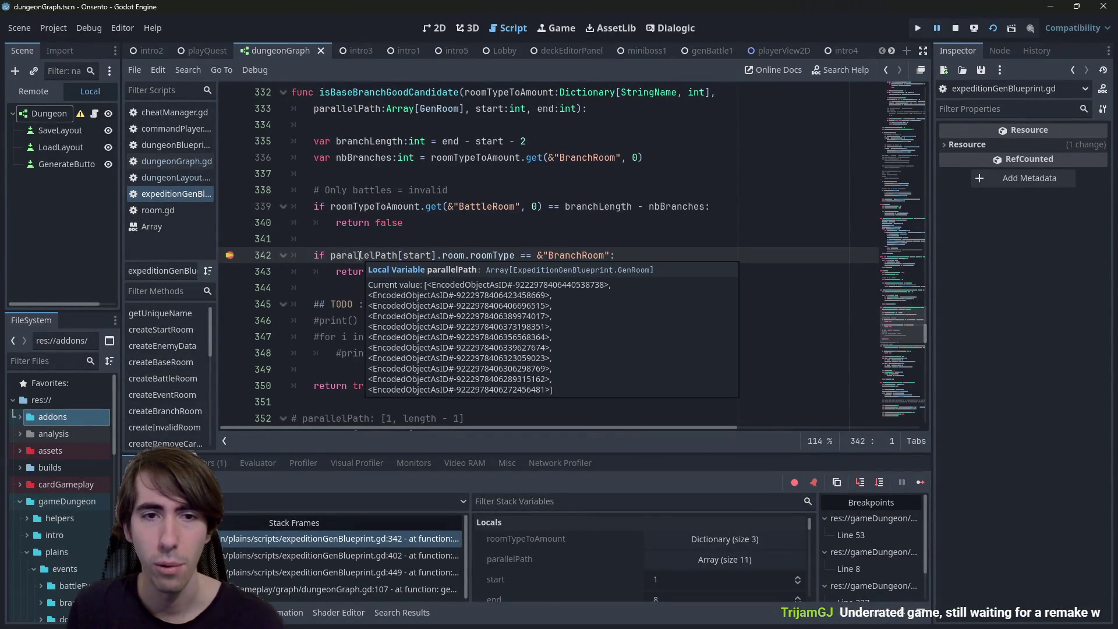
click(644, 558)
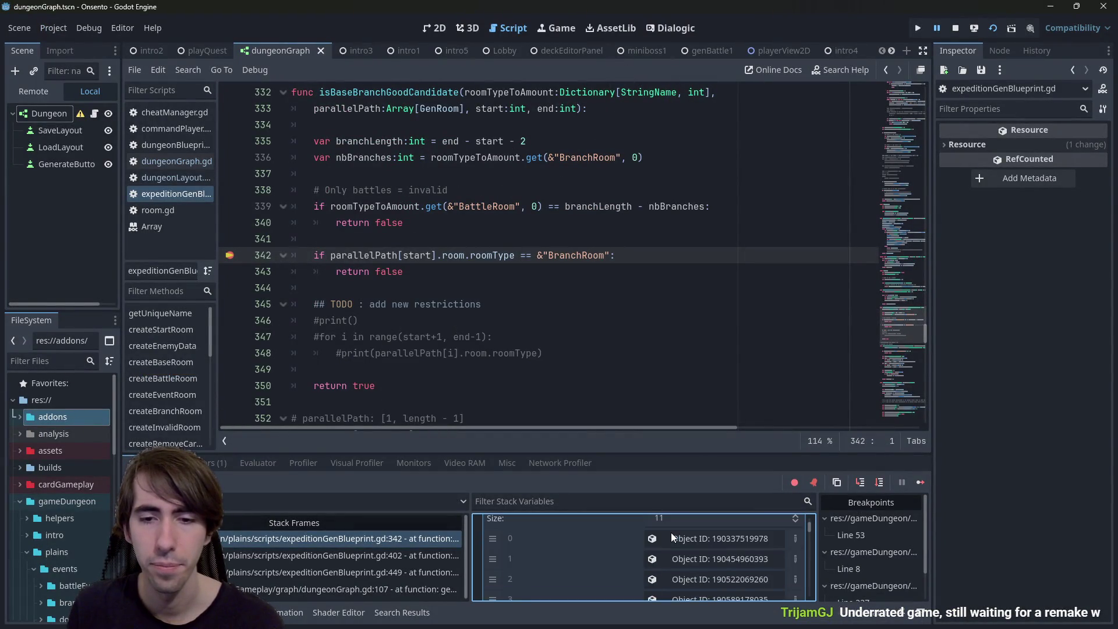
scroll(524, 361, up, 2)
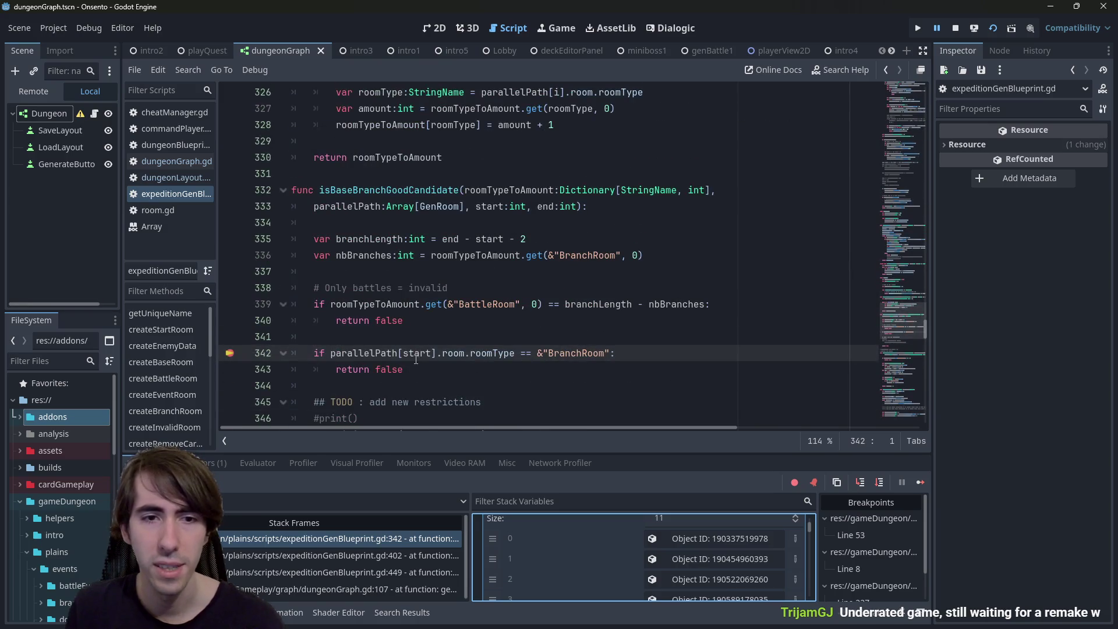
mouse_move(417, 354)
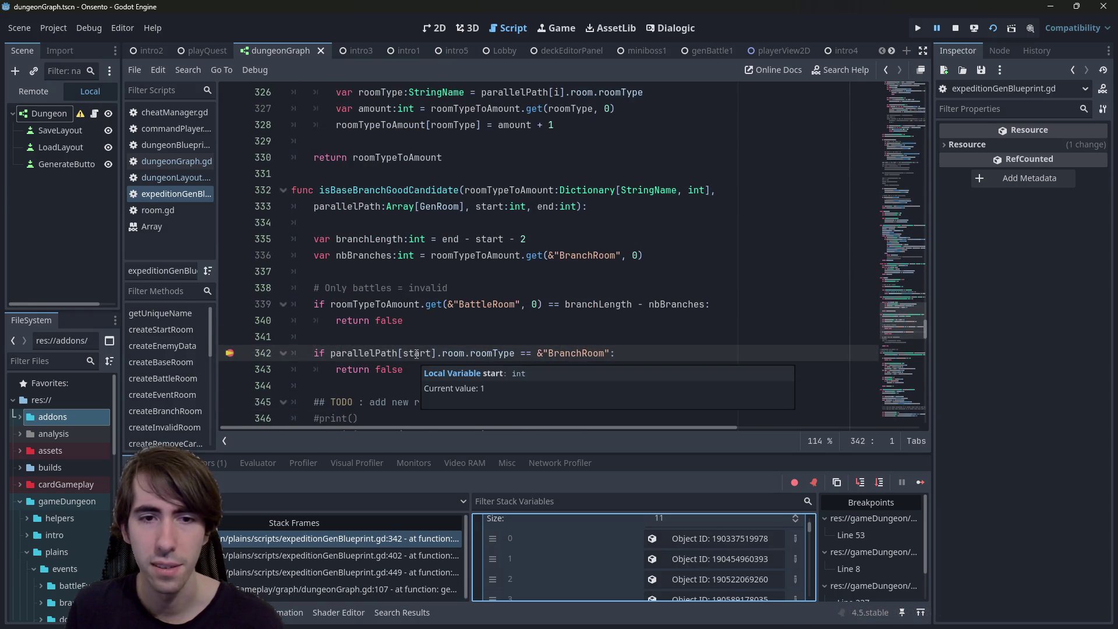
click(693, 557)
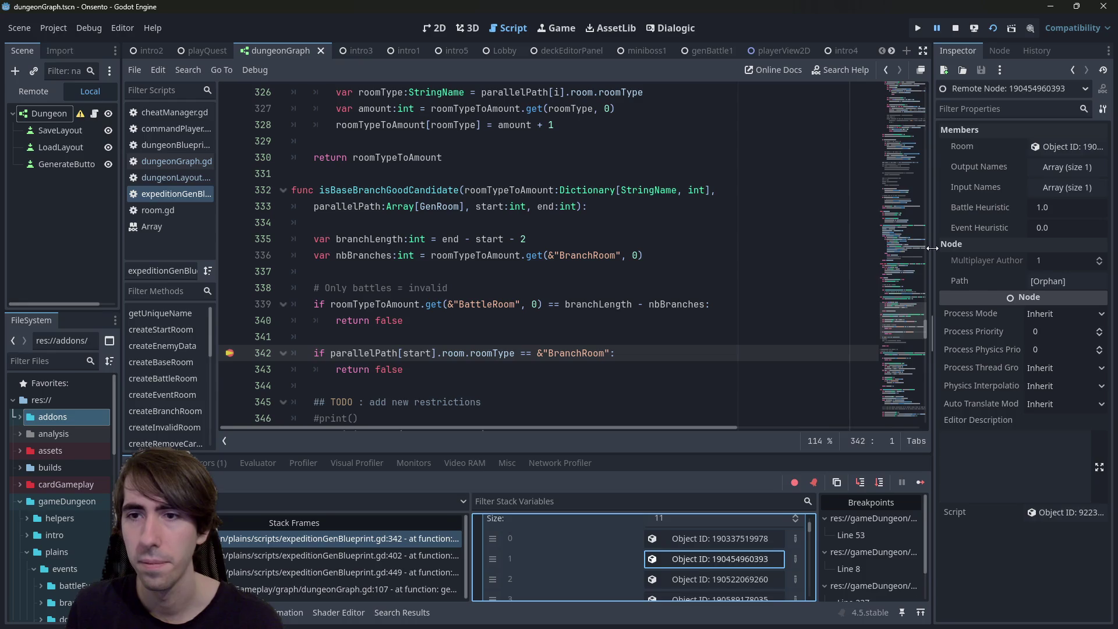
drag(933, 250, 757, 251)
click(1015, 149)
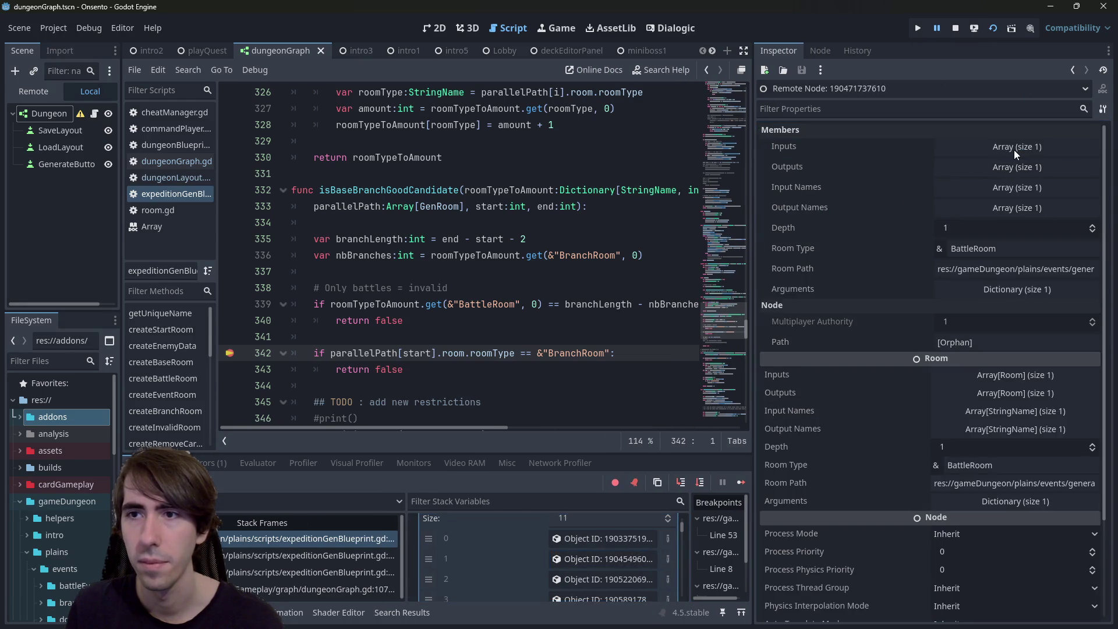
double_click(989, 250)
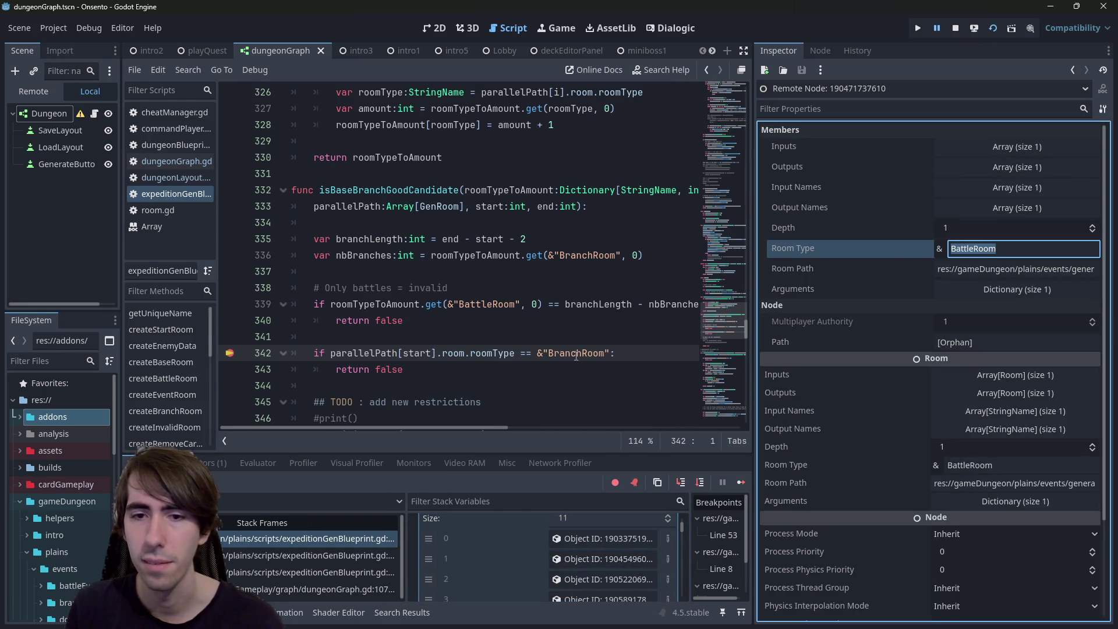
click(593, 582)
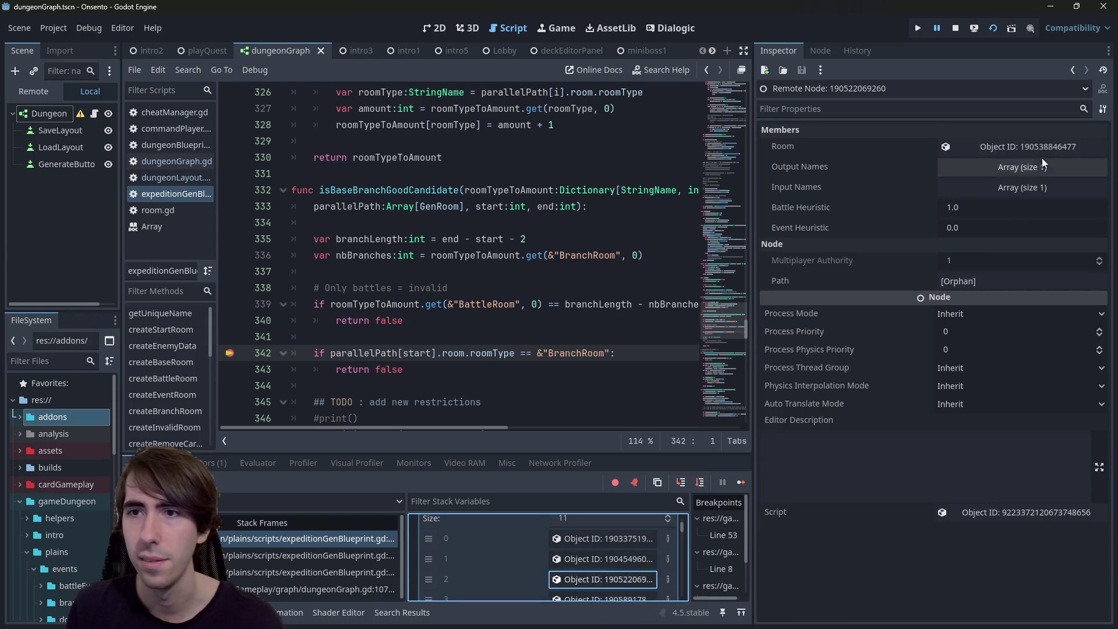
click(1035, 151)
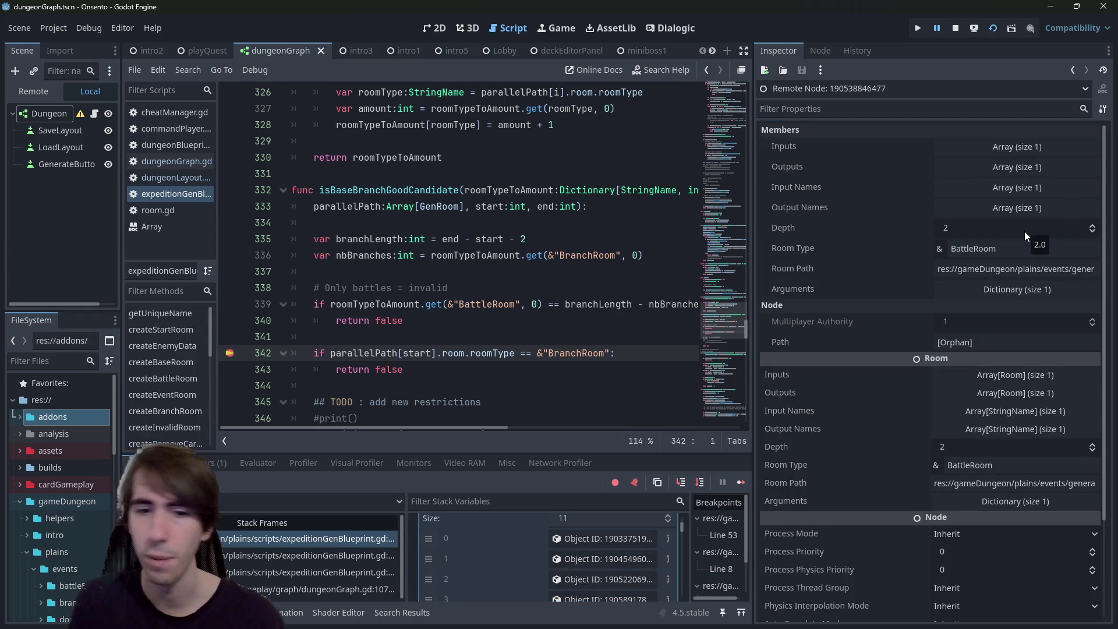
click(610, 536)
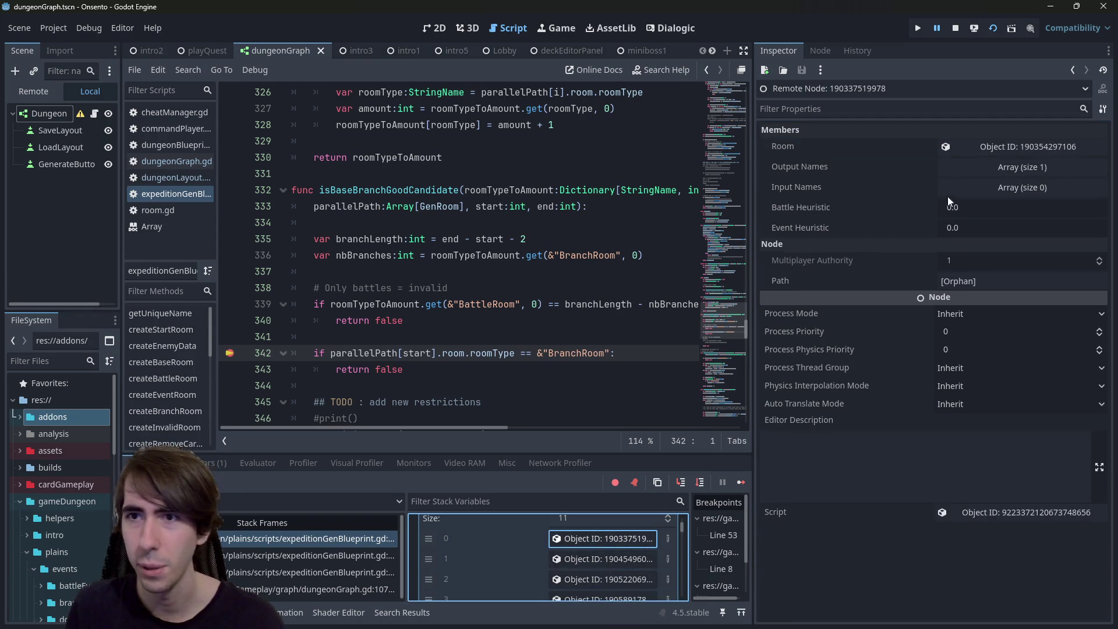
click(991, 143)
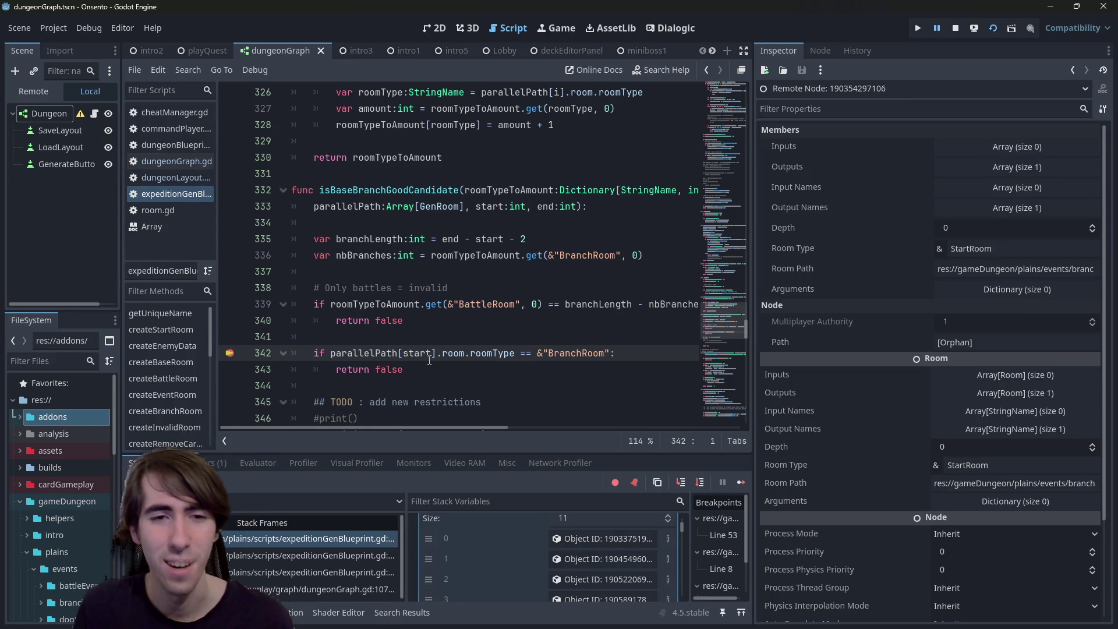
Change the check to parallelPath[start + 1], save, breakpoint line 343, and stop the run
click(457, 351)
text(+ 1)
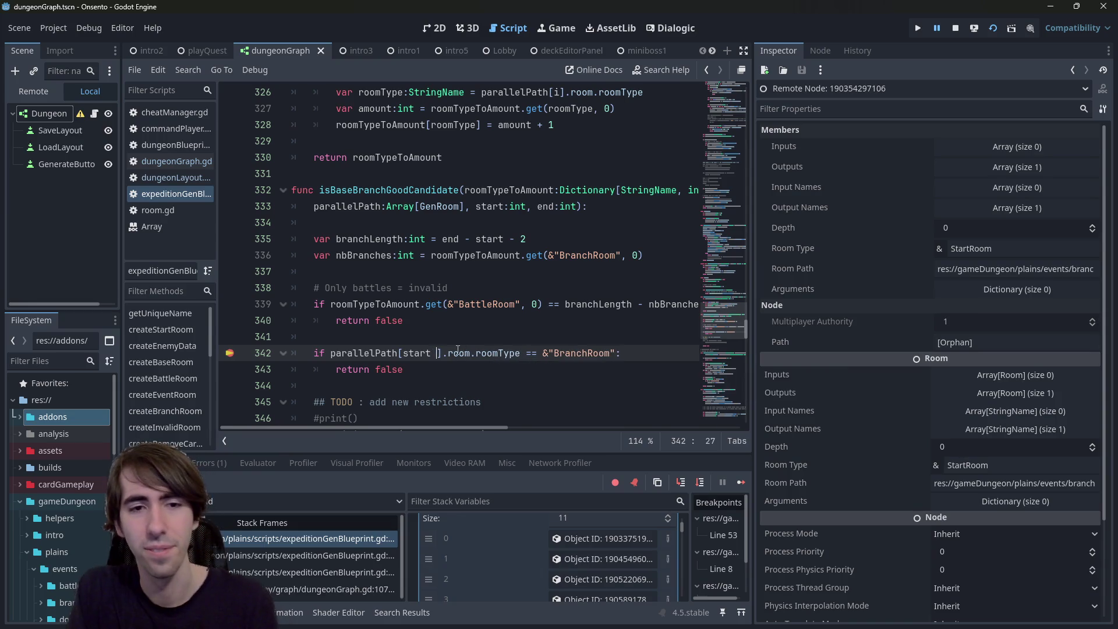
key(ctrl+s)
click(231, 369)
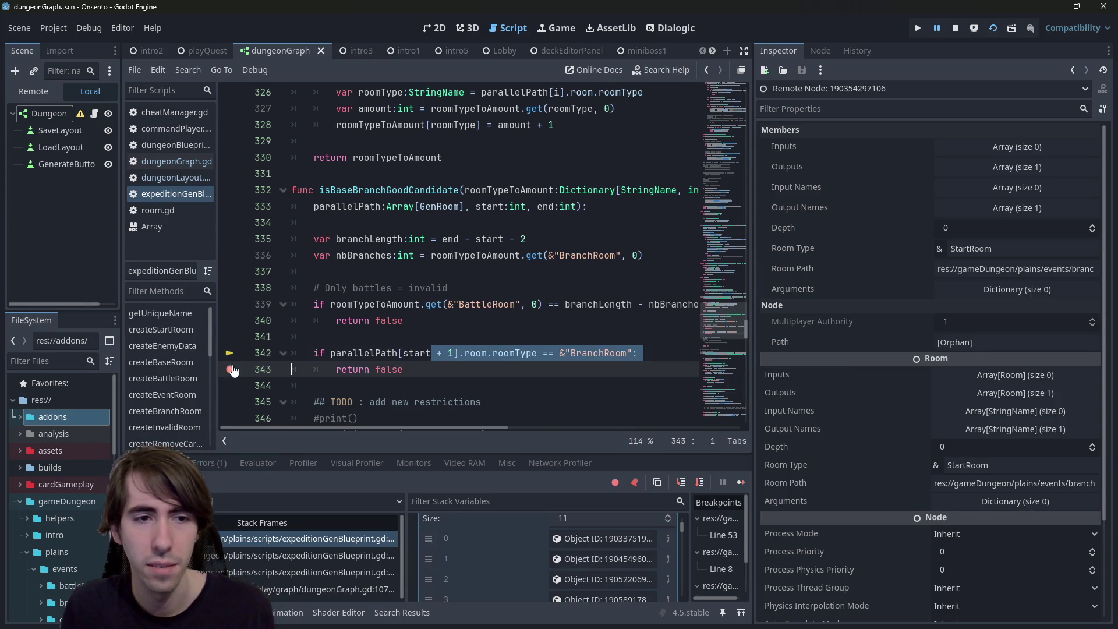
click(336, 320)
click(956, 34)
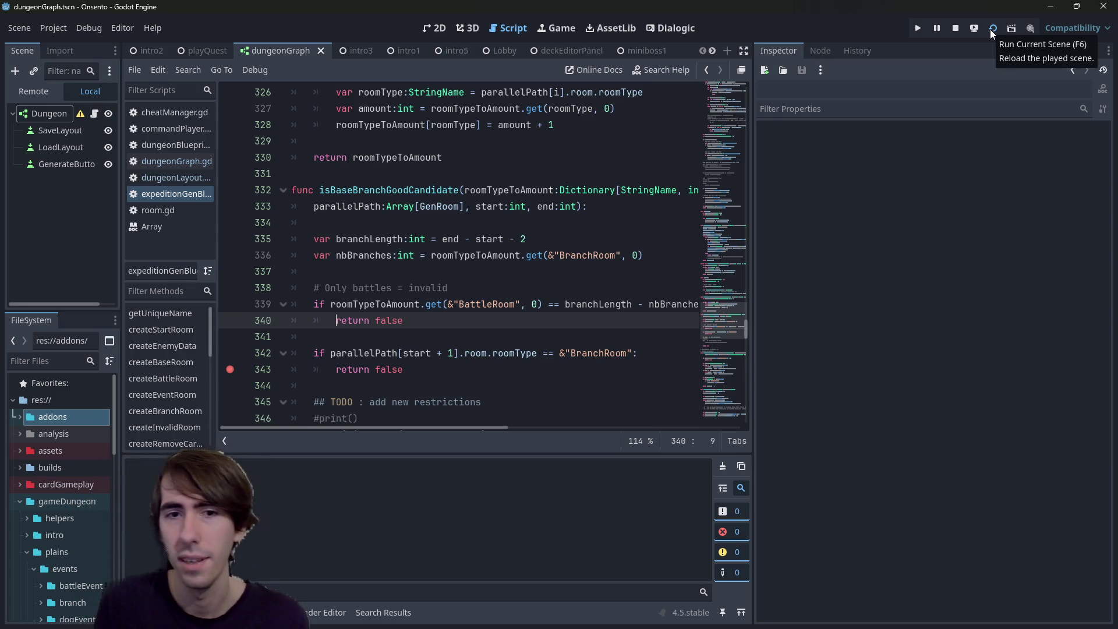
click(993, 34)
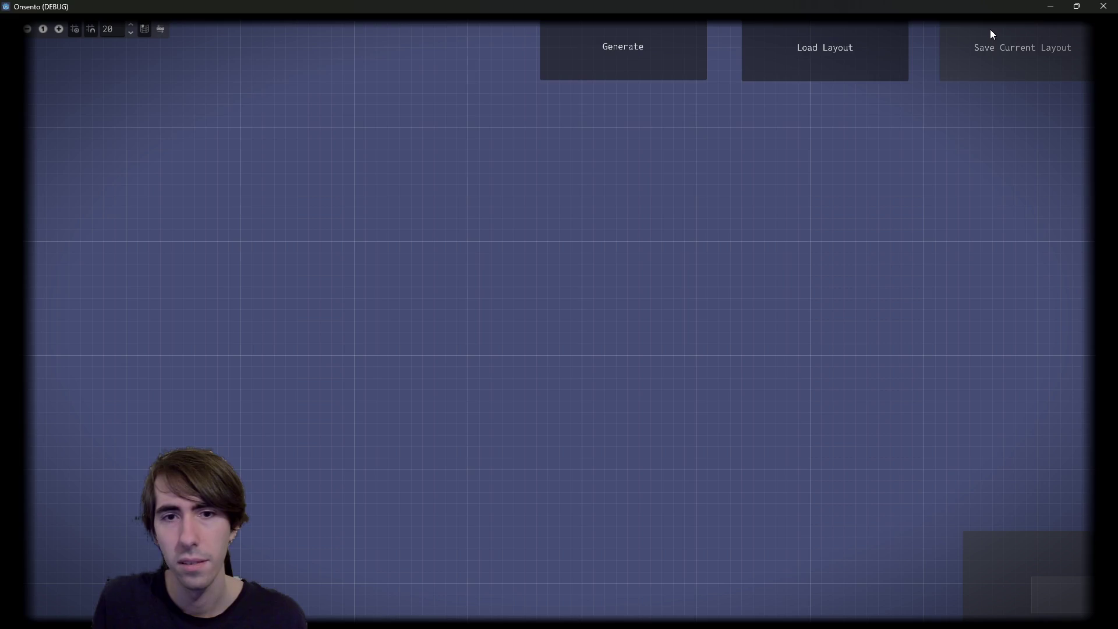
click(622, 55)
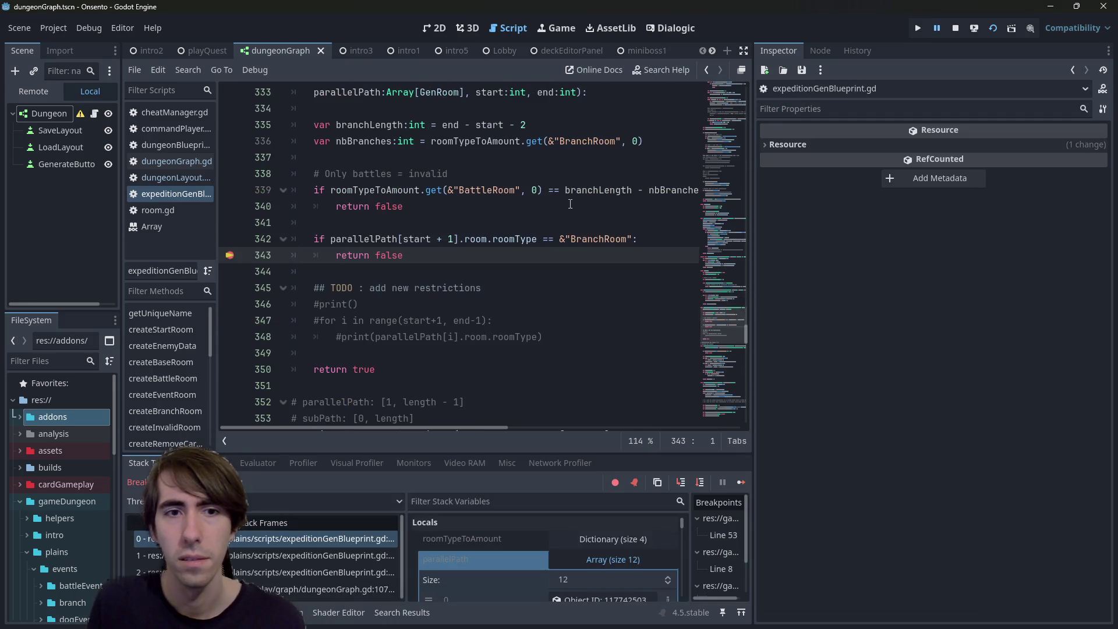
click(742, 482)
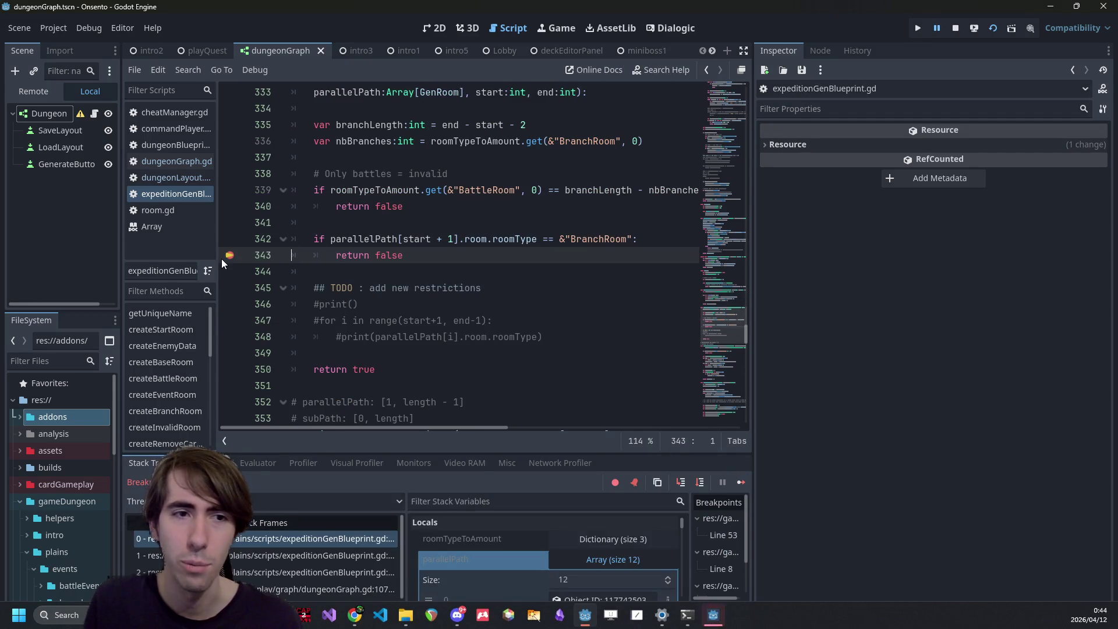
click(742, 483)
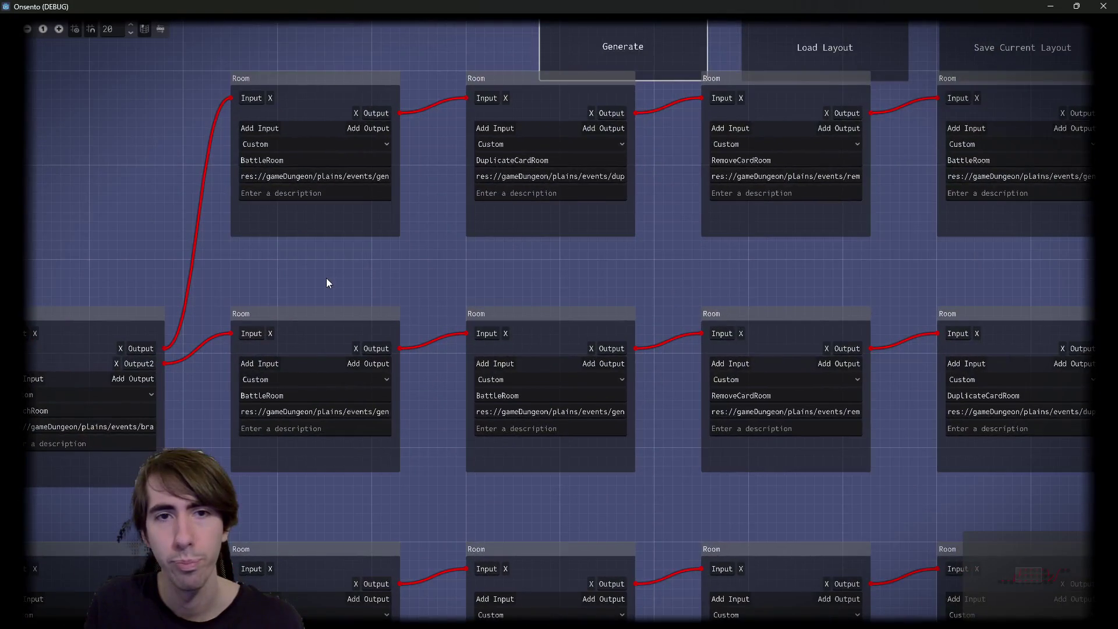
mouse_move(326, 278)
mouse_down()
mouse_move(580, 215)
mouse_move(838, 185)
mouse_up()
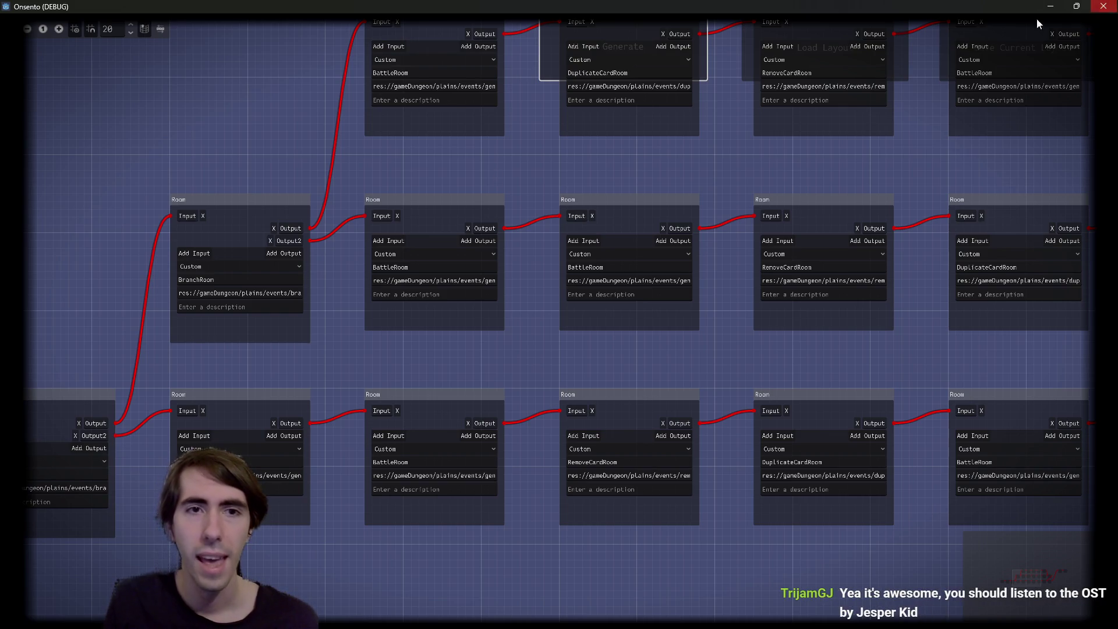
mouse_move(451, 186)
mouse_down()
mouse_move(483, 331)
mouse_move(386, 329)
mouse_up()
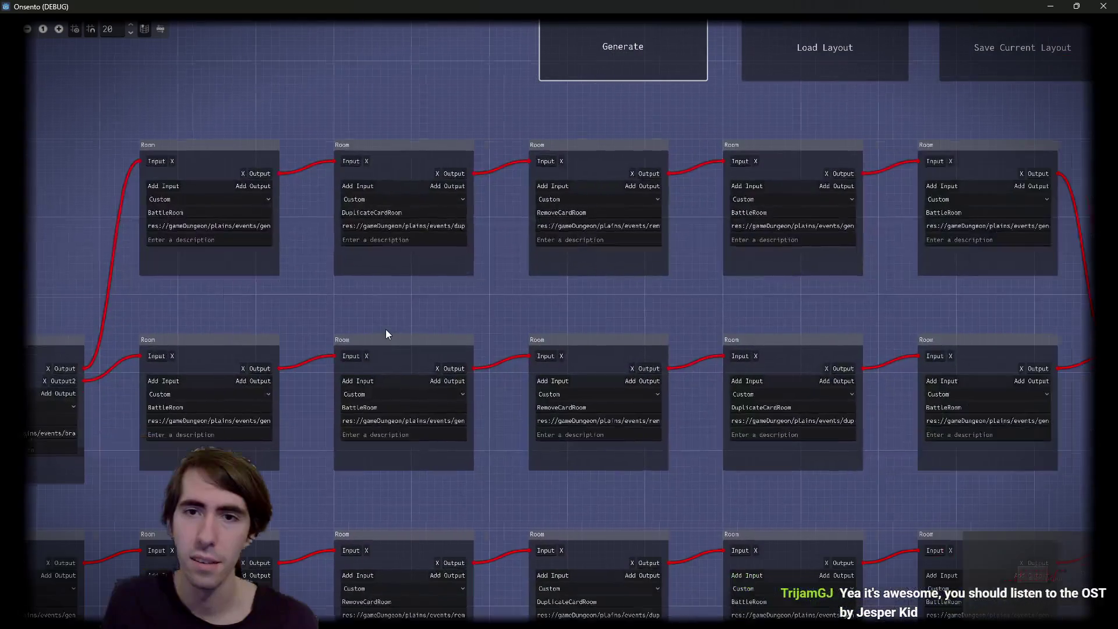
scroll(431, 314, down, 2)
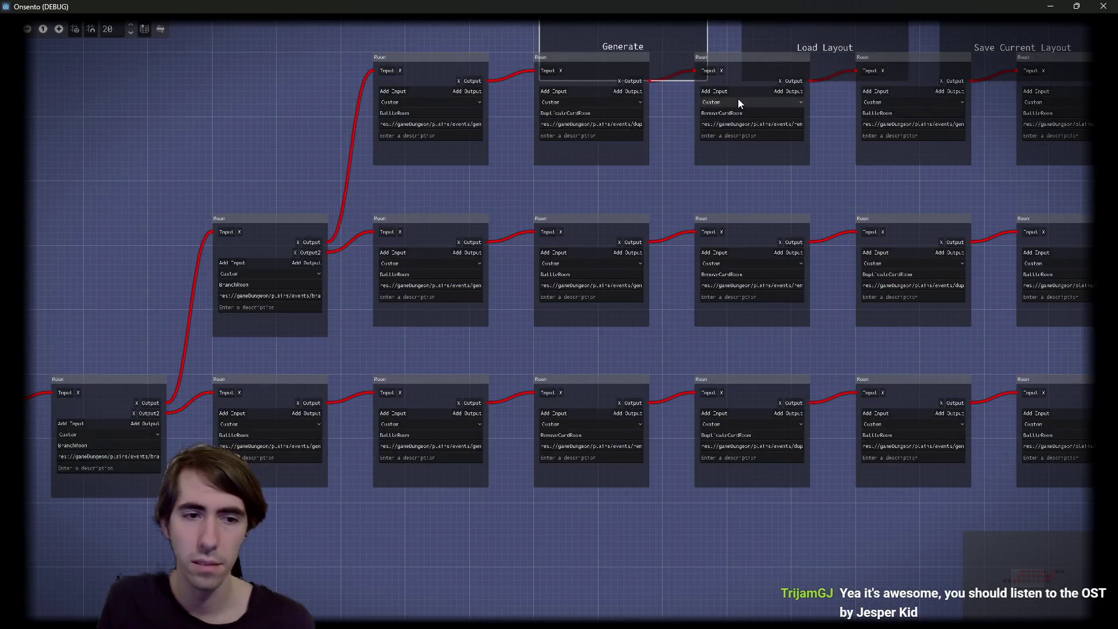
scroll(280, 332, up, 2)
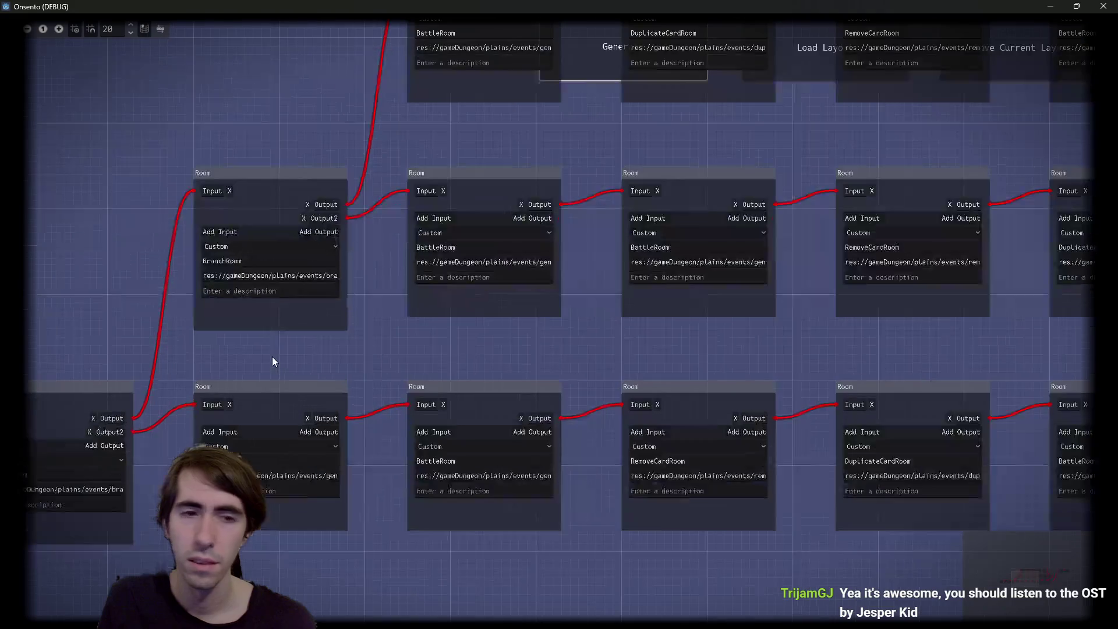
drag(448, 323, 529, 322)
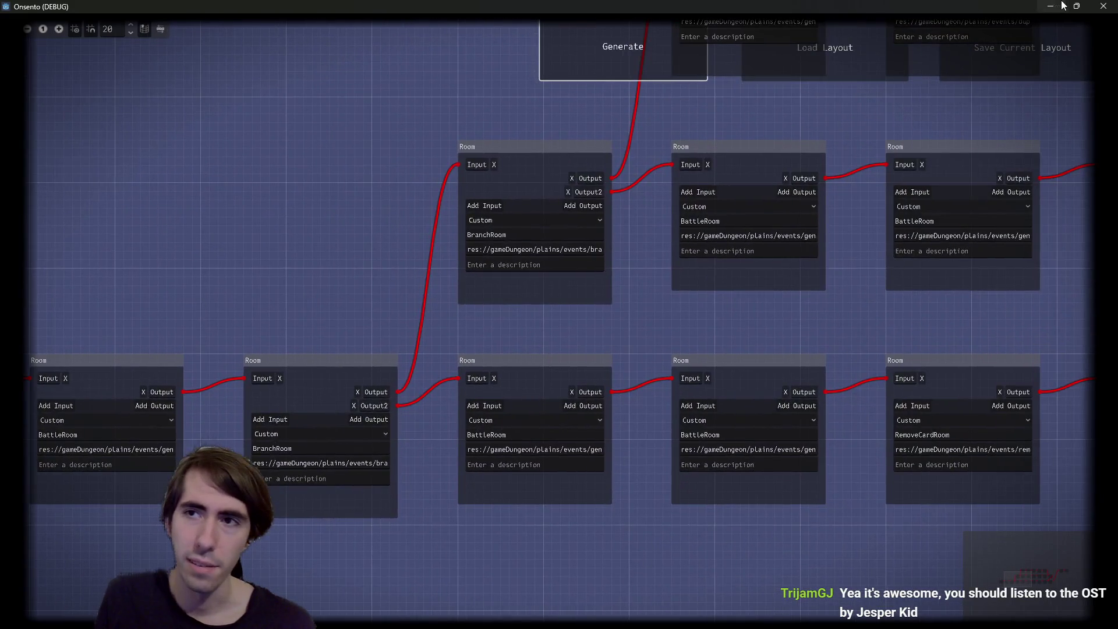
click(1096, 6)
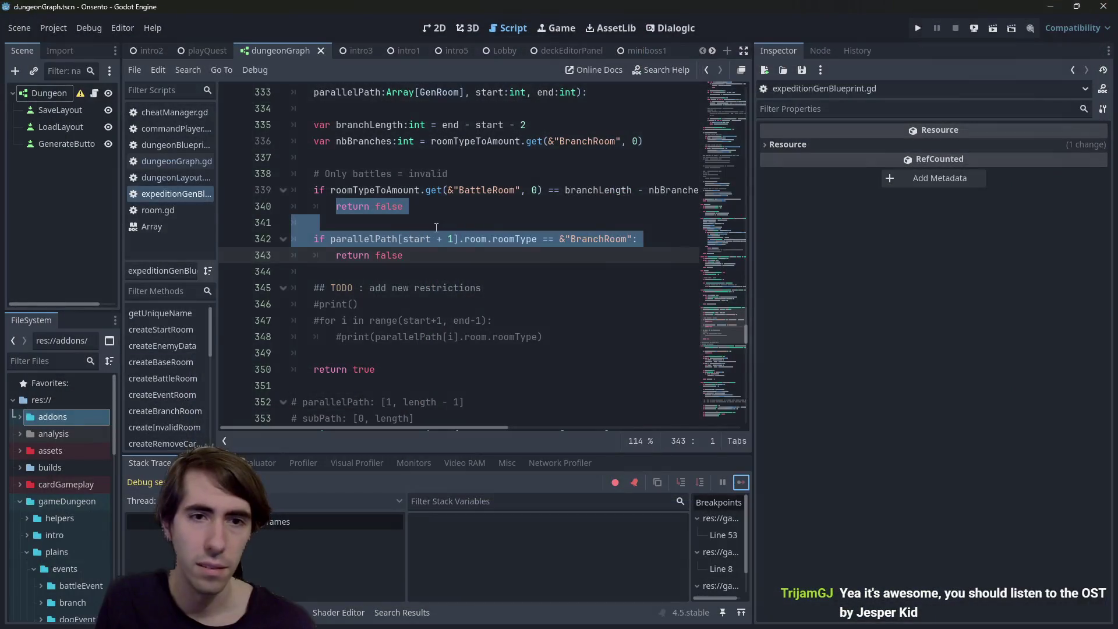
Search the script for isBaseBranchGoodCandidate and jump to its call on line 402
click(450, 241)
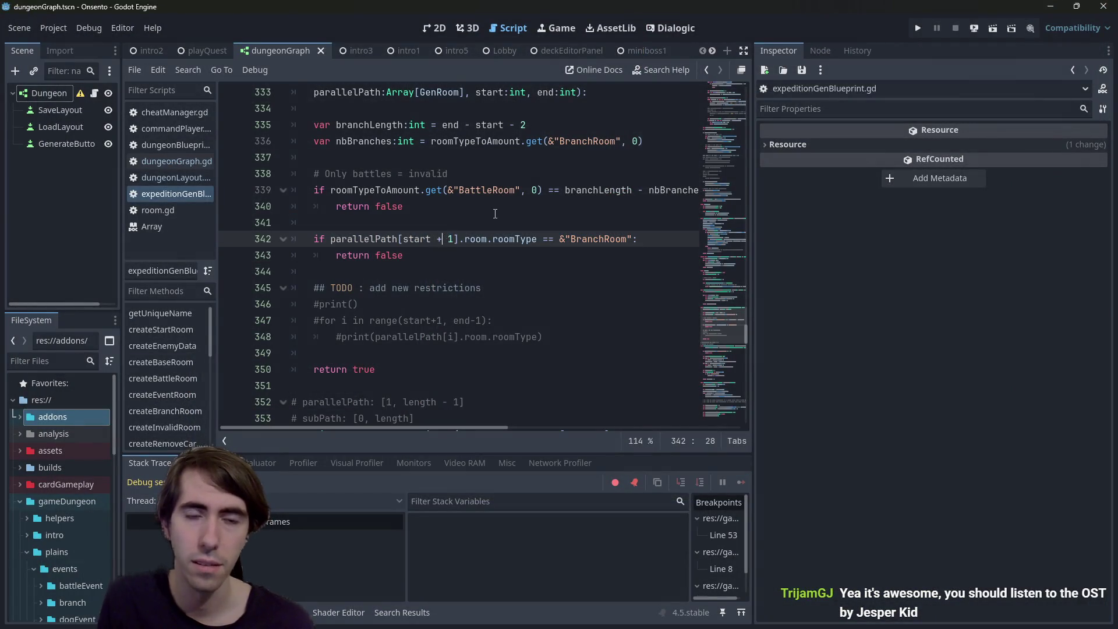
scroll(495, 214, up, 2)
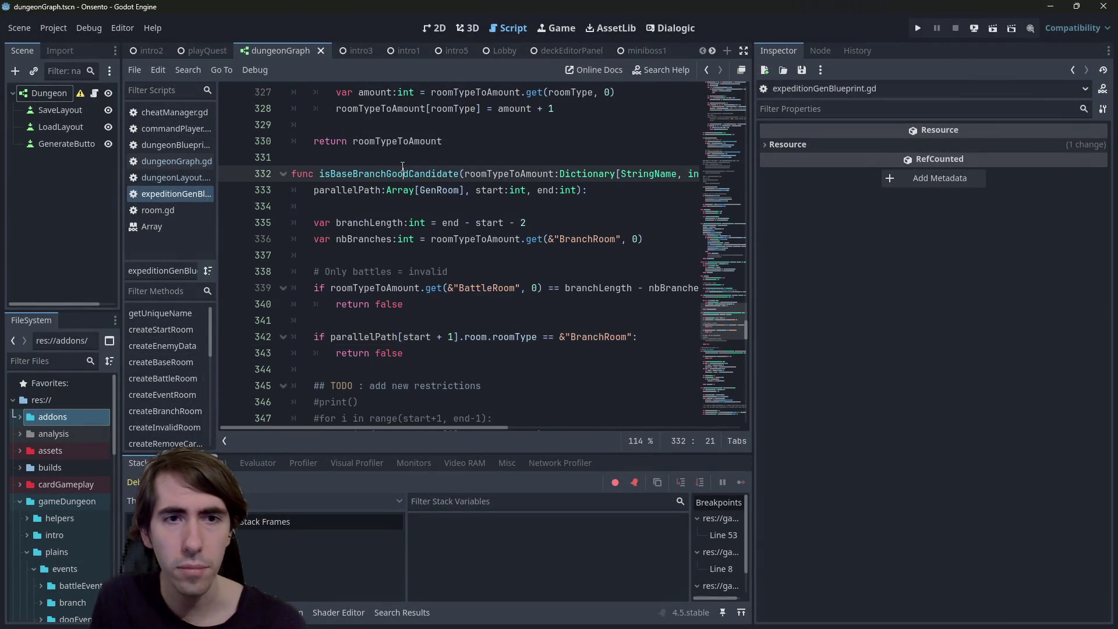
double_click(411, 173)
key(ctrl+shift+f)
key(Escape)
key(ctrl+f)
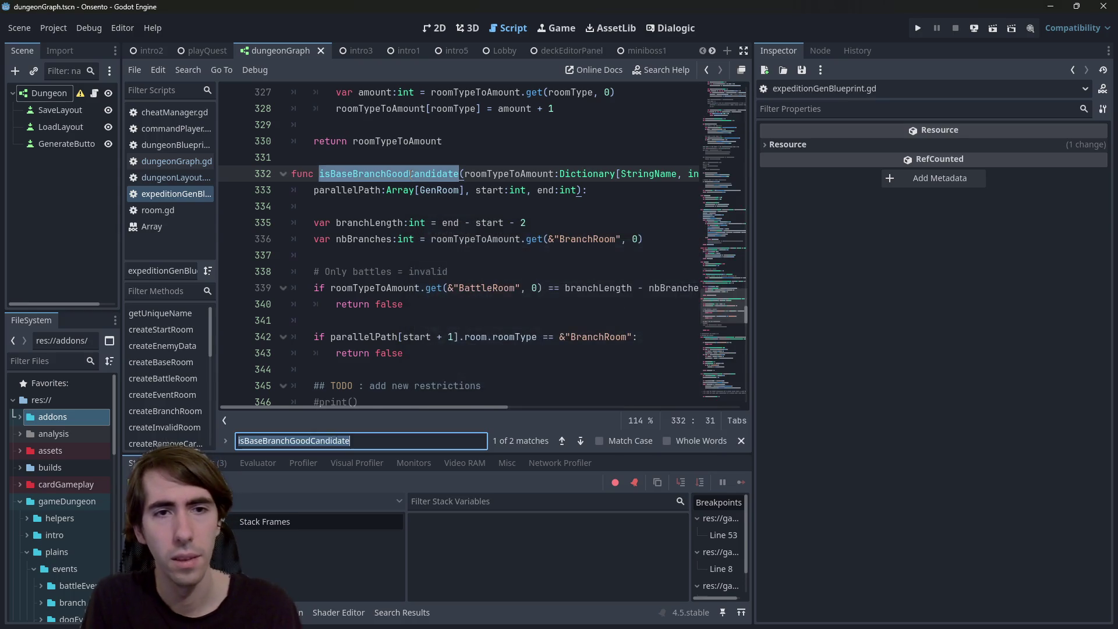
key(Return)
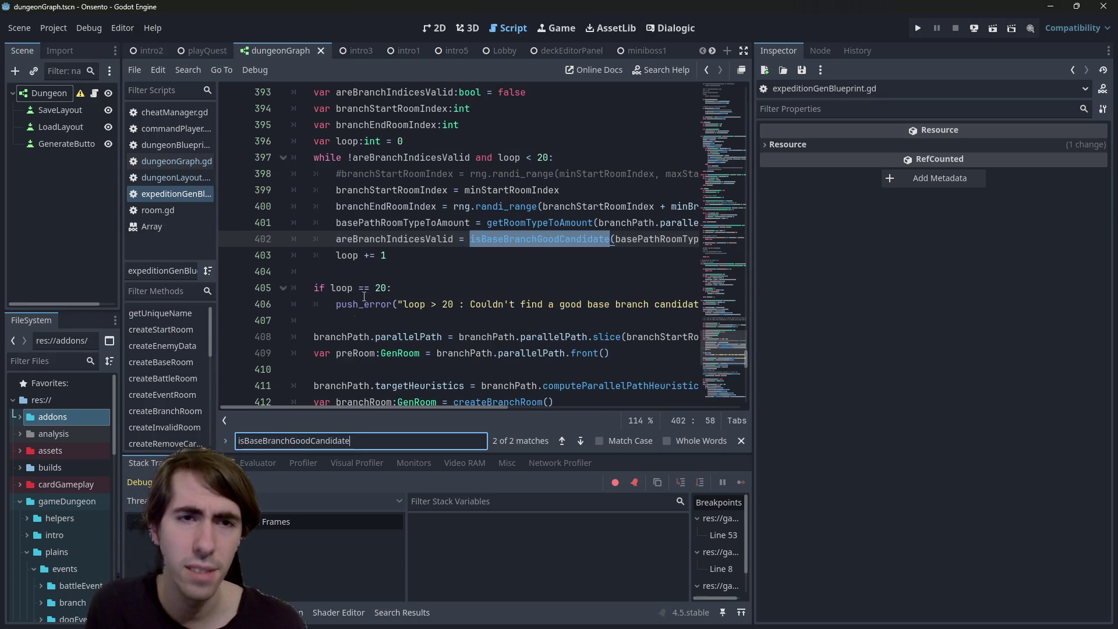
Widen the code editor and jump back to the isBaseBranchGoodCandidate definition
scroll(404, 298, up, 1)
mouse_move(554, 298)
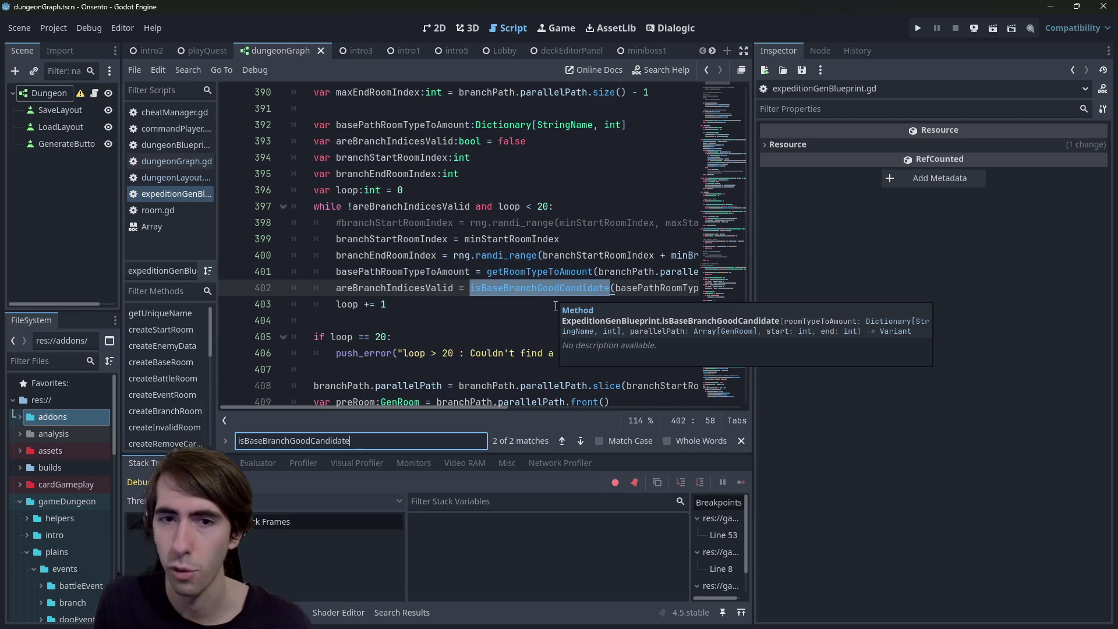
mouse_move(755, 273)
mouse_down()
mouse_move(806, 264)
mouse_move(939, 272)
mouse_up()
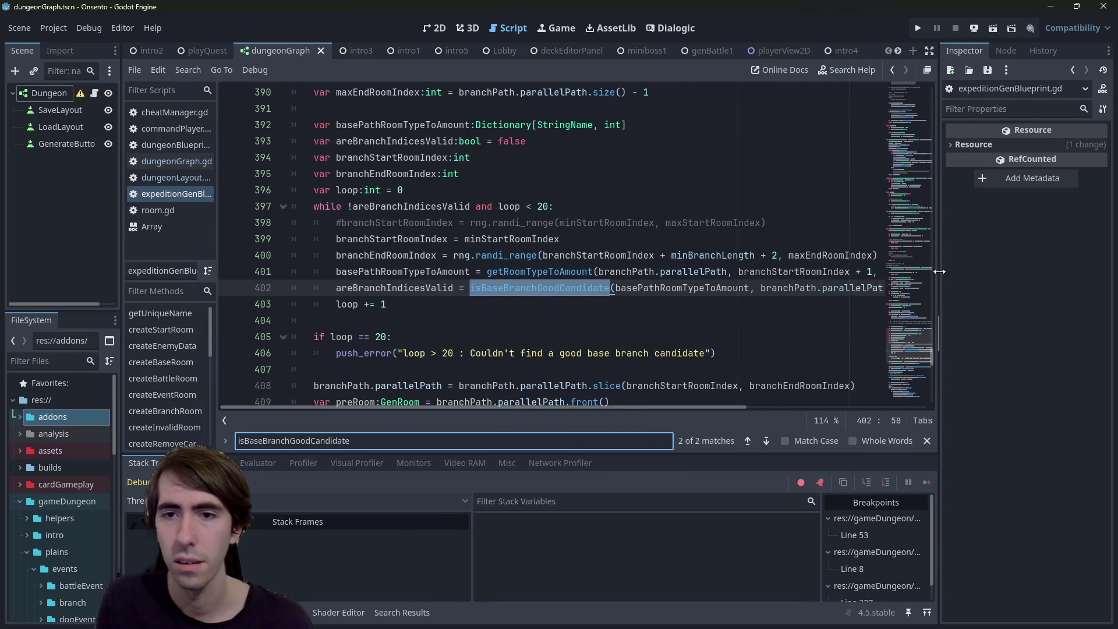
click(567, 289)
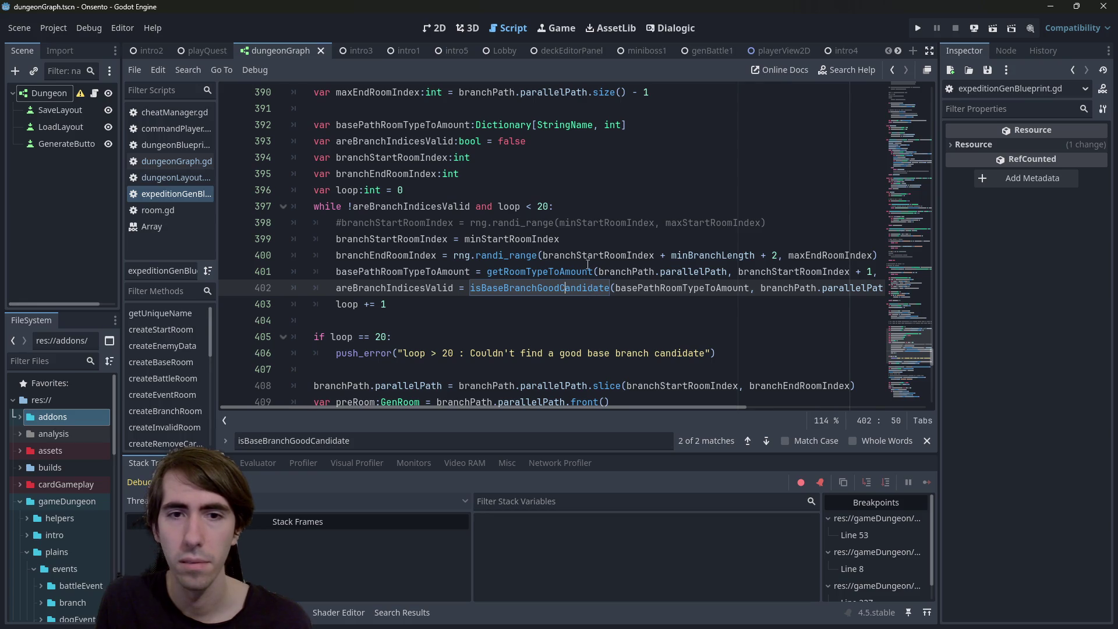
click(561, 288)
ctrl+click(556, 288)
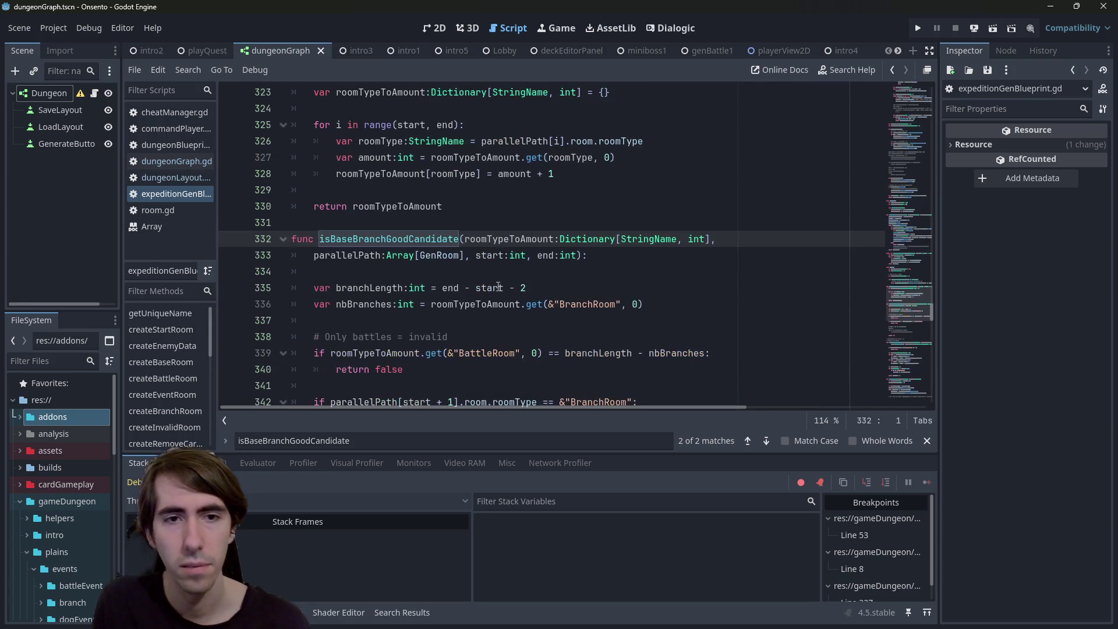
Save the script and delete the plus from line 342's start + 1 index
text(+ 1)
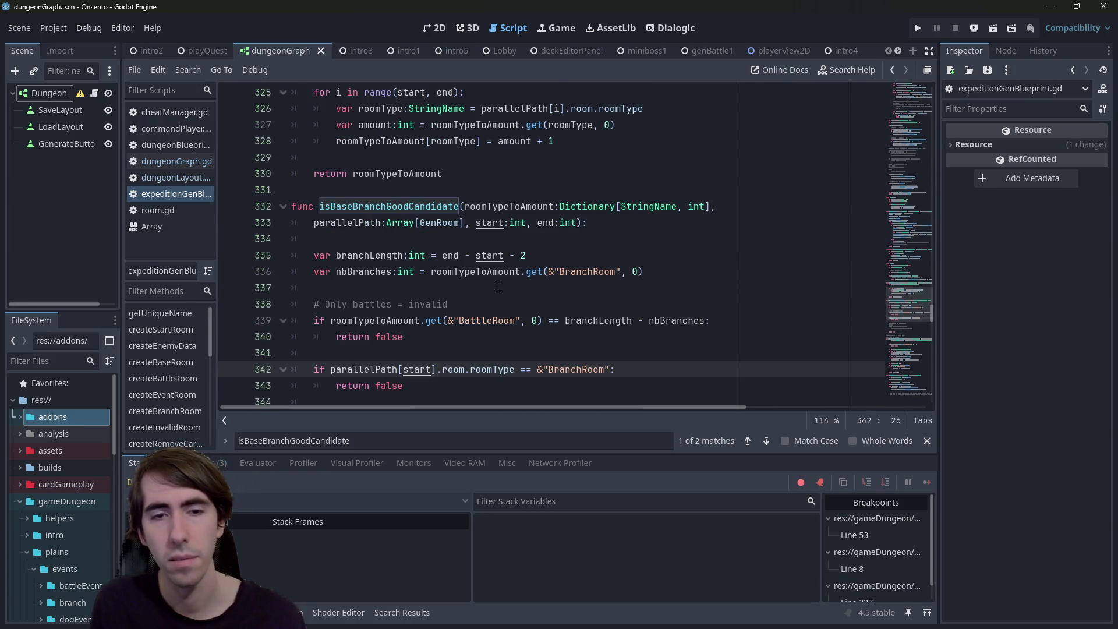
key(Down)
key(ctrl+s)
scroll(498, 291, down, 1)
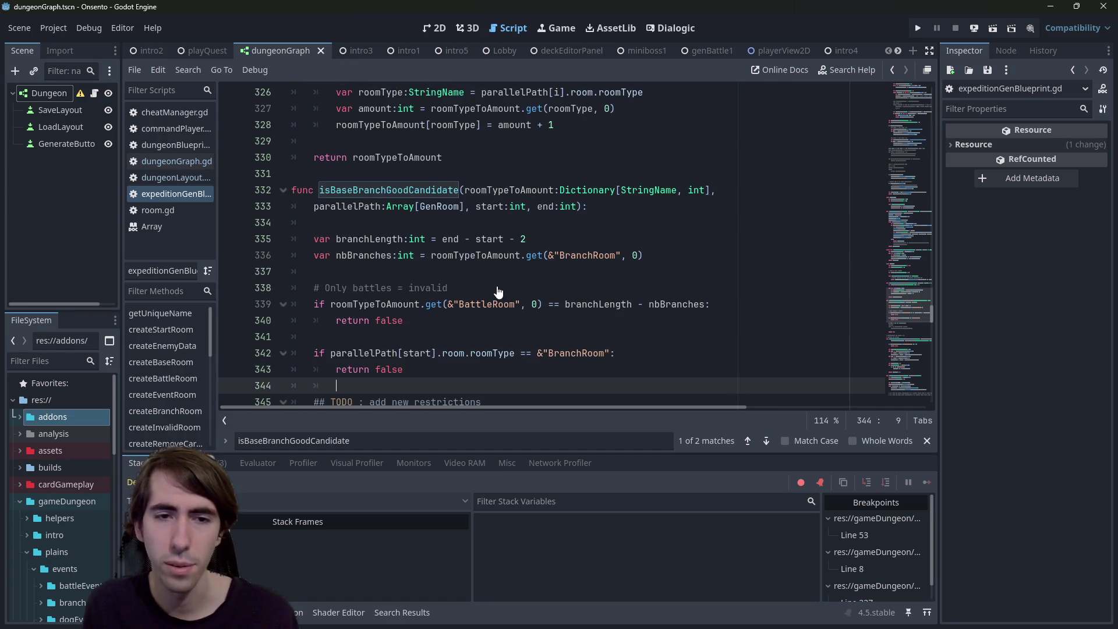
text(+ 1)
key(ctrl+s)
click(441, 353)
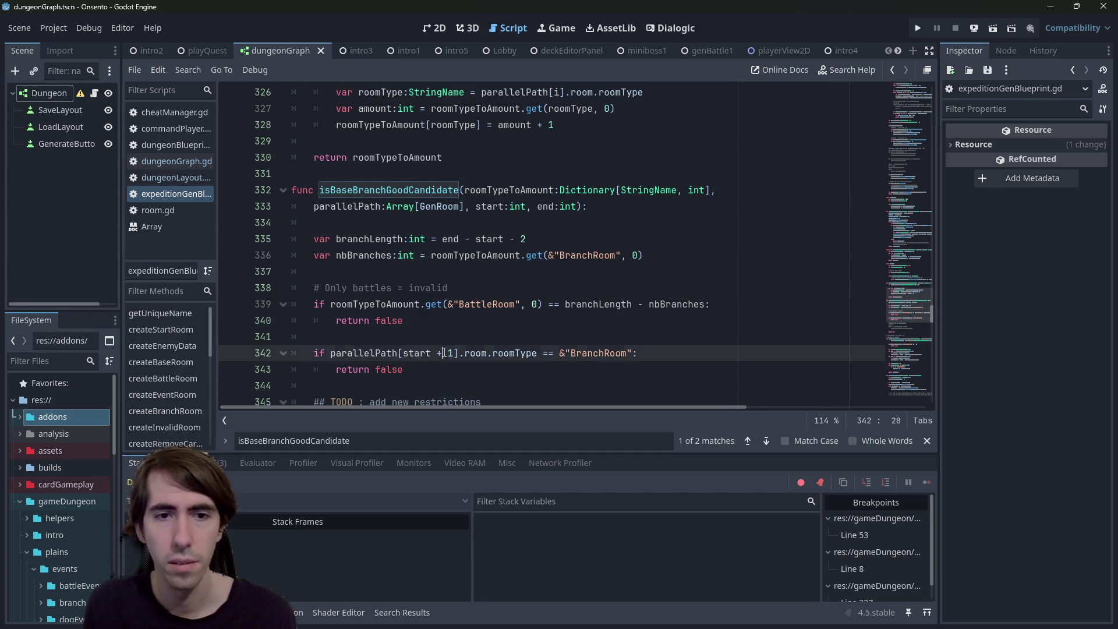
key(BackSpace)
Make the index start - 1, run the scene, generate a layout, and minimize the game
text(-)
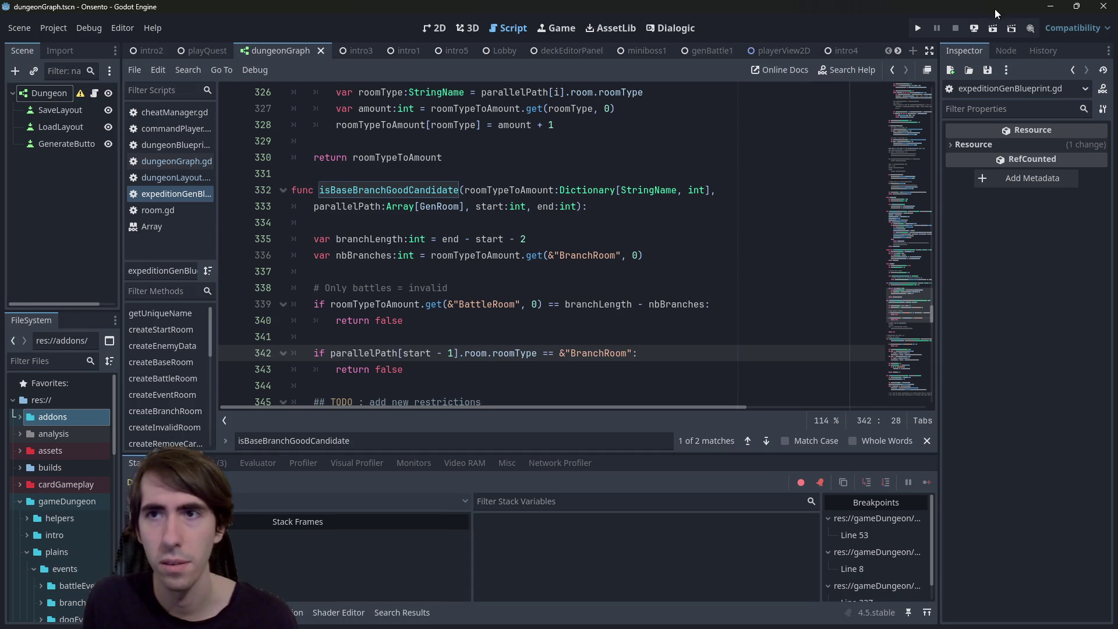
click(990, 21)
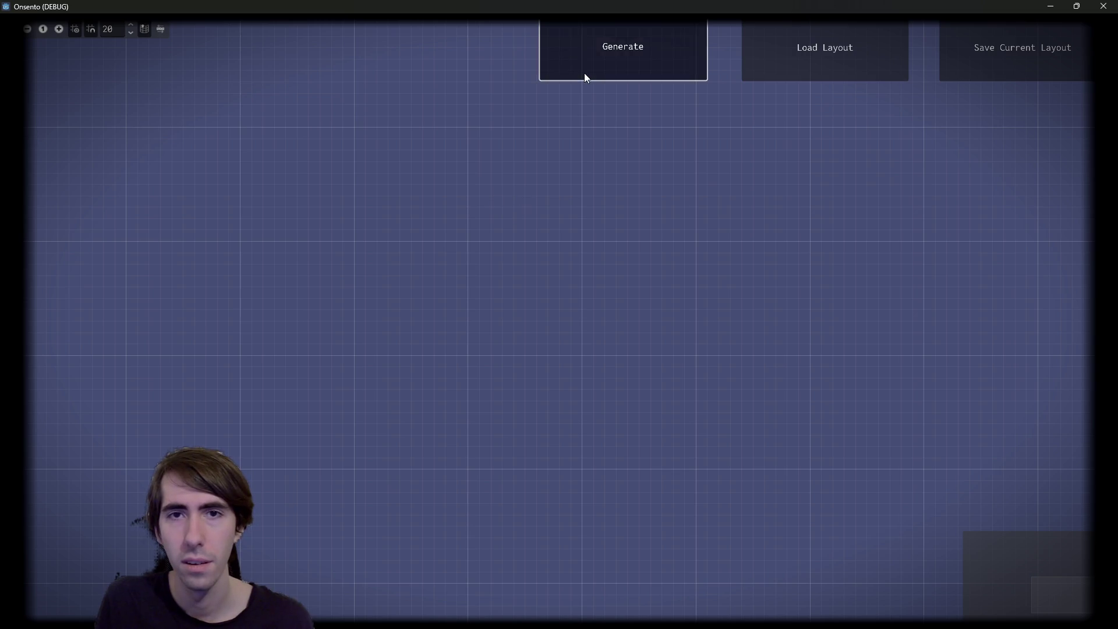
click(585, 74)
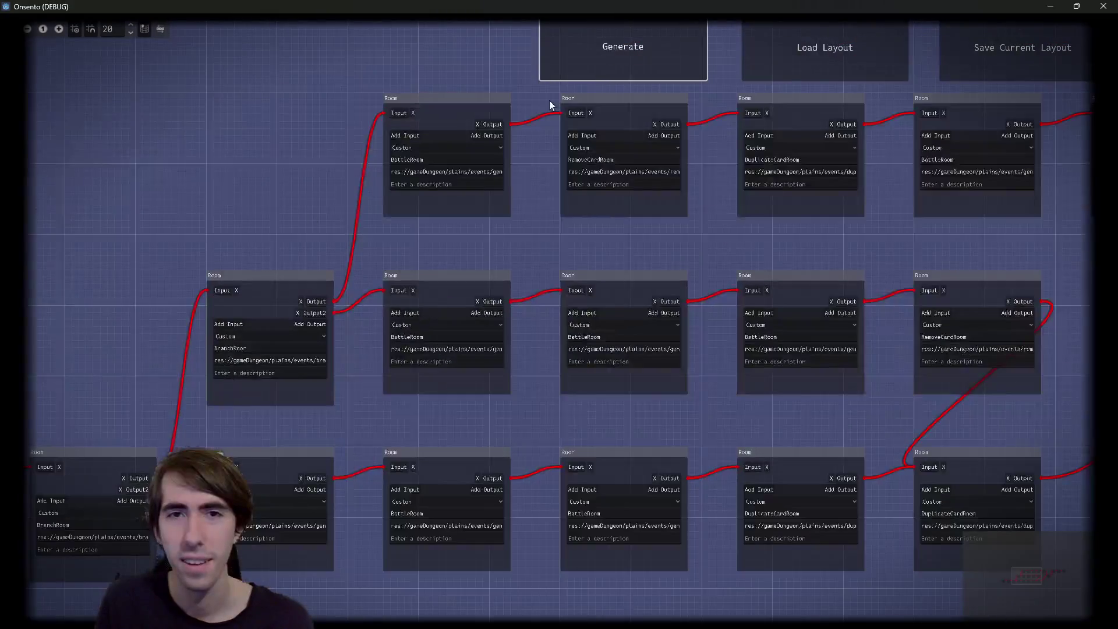
click(1050, 6)
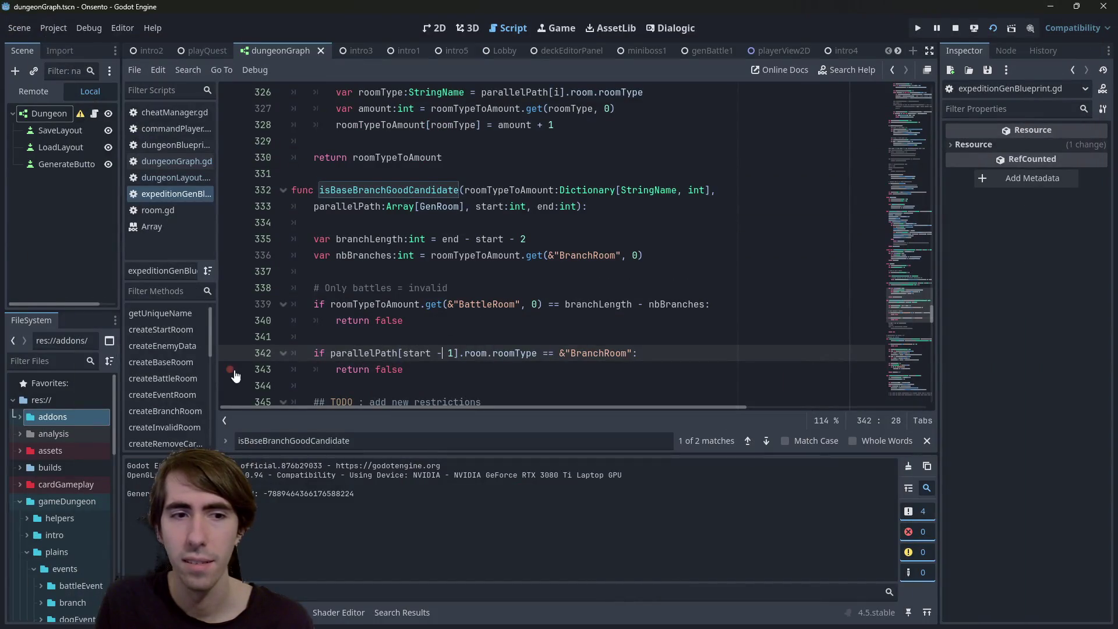
Add a breakpoint on line 343 and generate another dungeon layout in the game
click(231, 370)
key(alt+Tab)
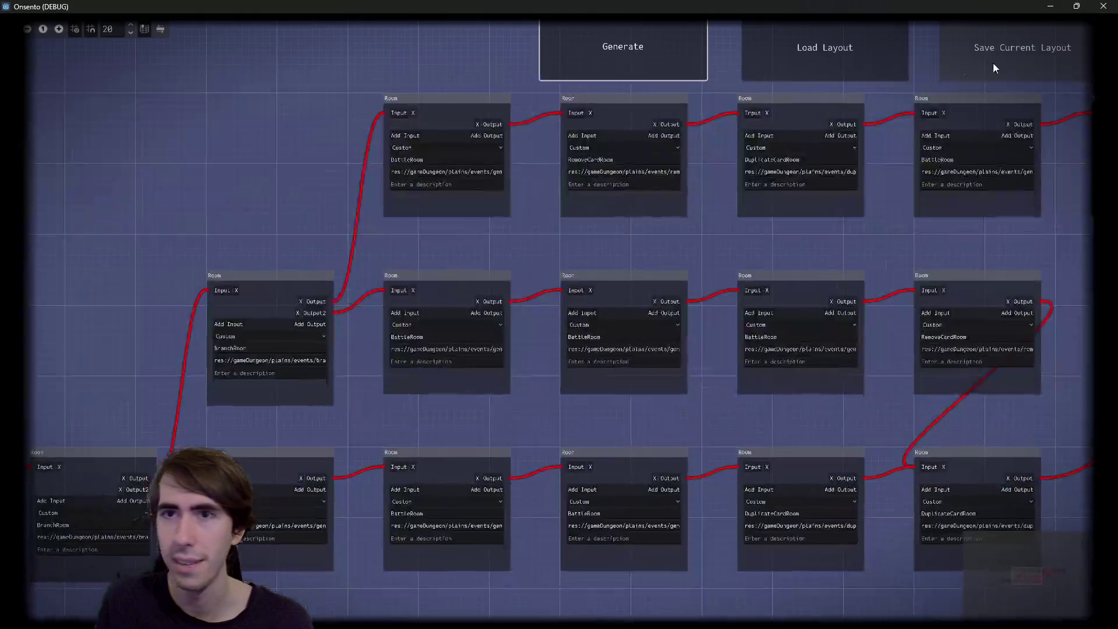
click(616, 40)
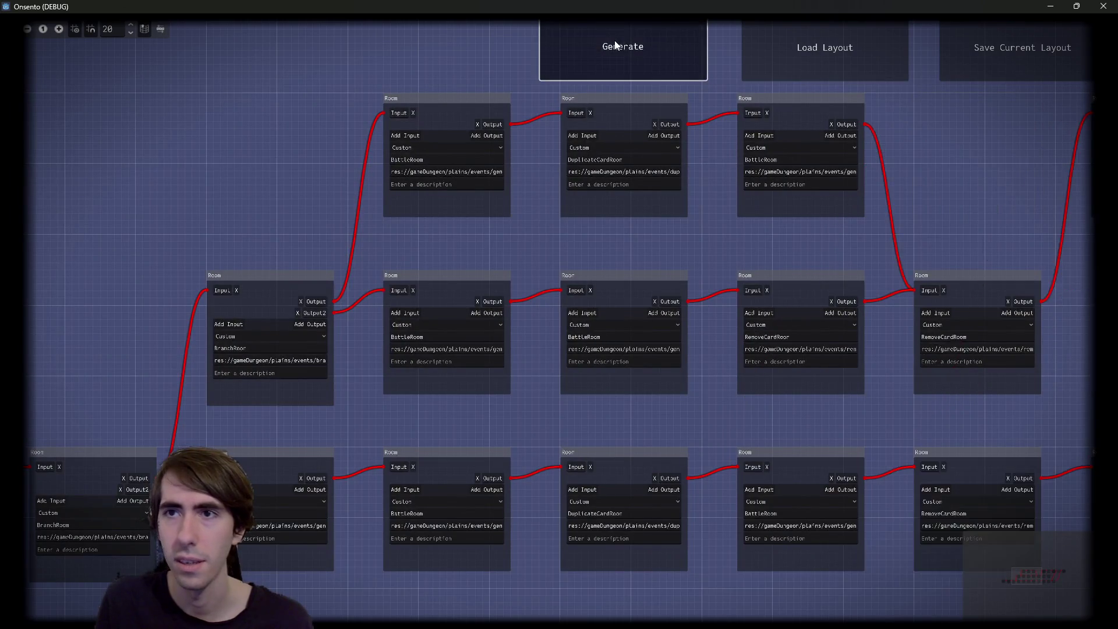
click(1051, 5)
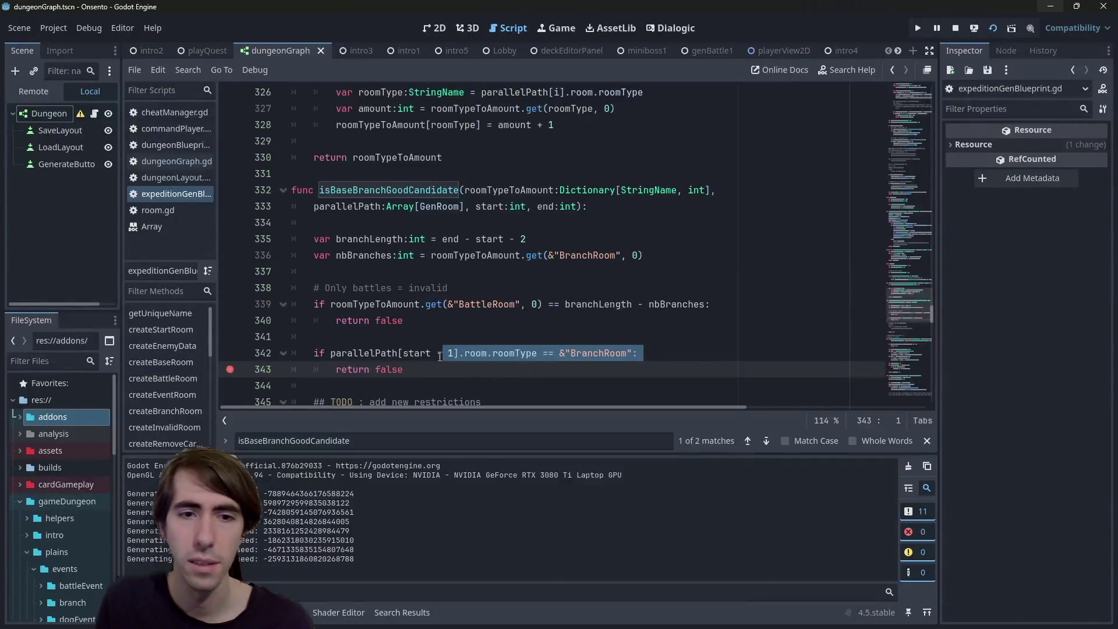
click(450, 349)
Change line 342 back to start + 1, stop the game, and relaunch with F5
key(Left)
key(BackSpace)
text(+)
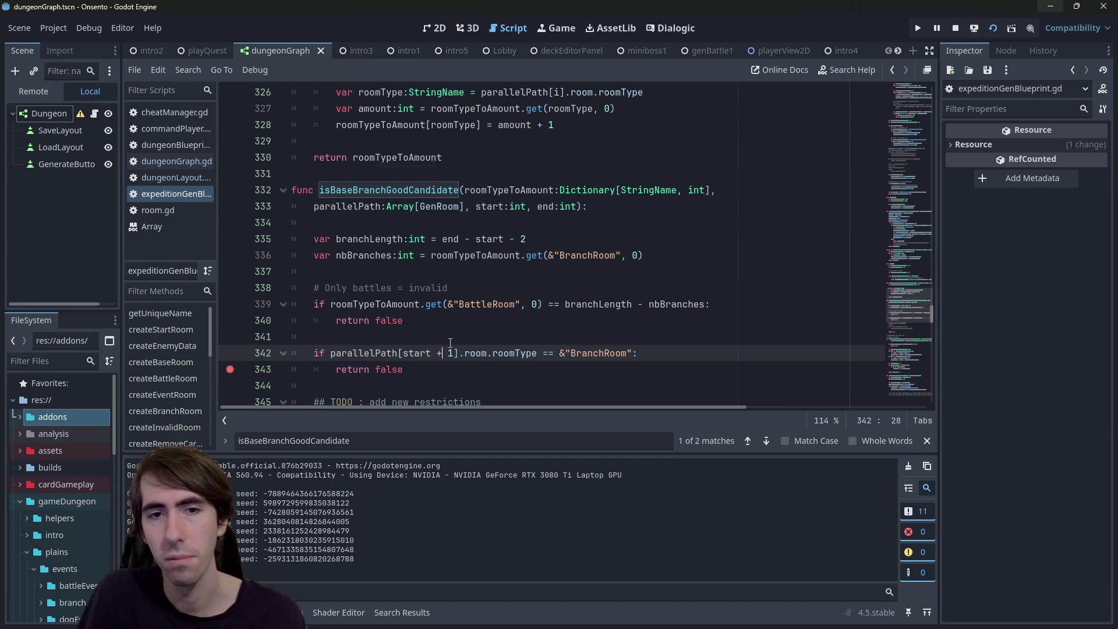
click(958, 26)
key(F5)
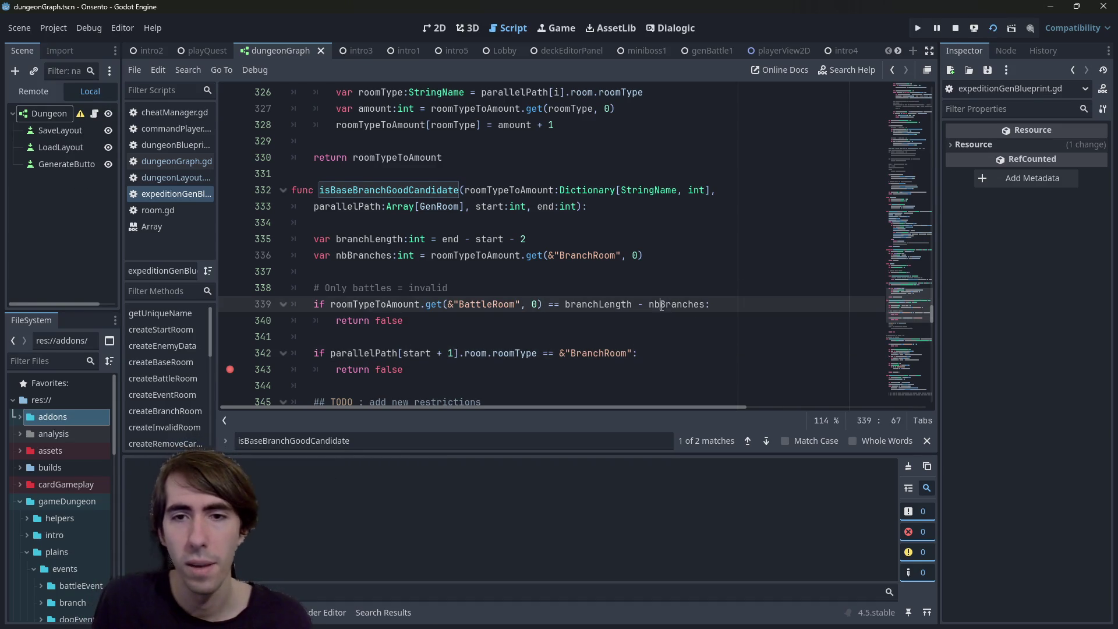
Inspect nbBranches, BattleRoom, branchLength and roomTypeToAmount on line 339, then rerun with F6
double_click(654, 304)
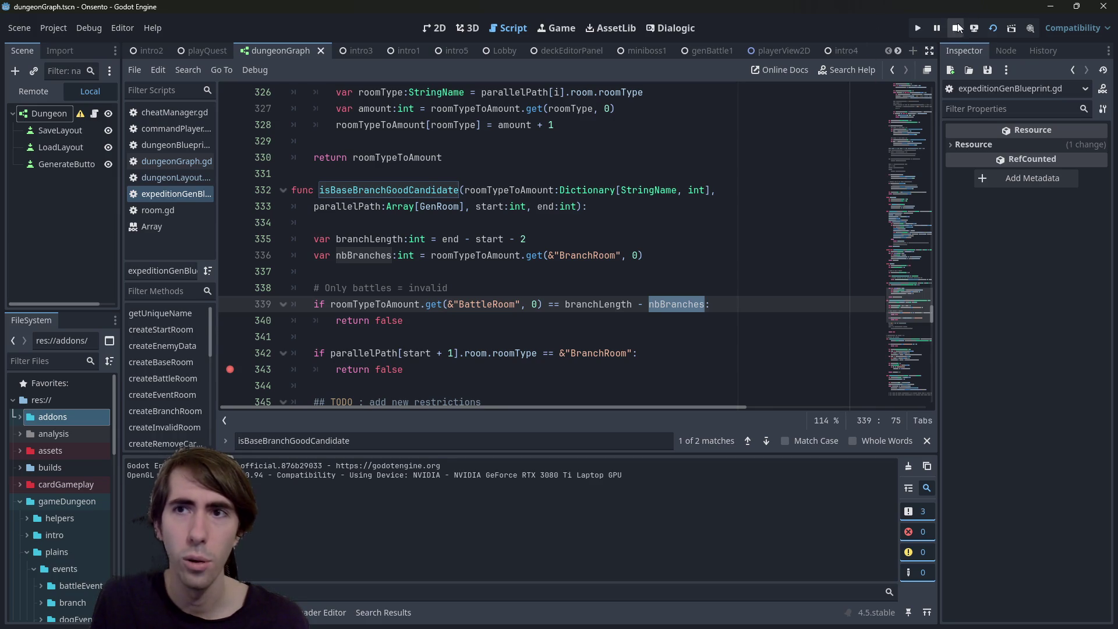
double_click(489, 304)
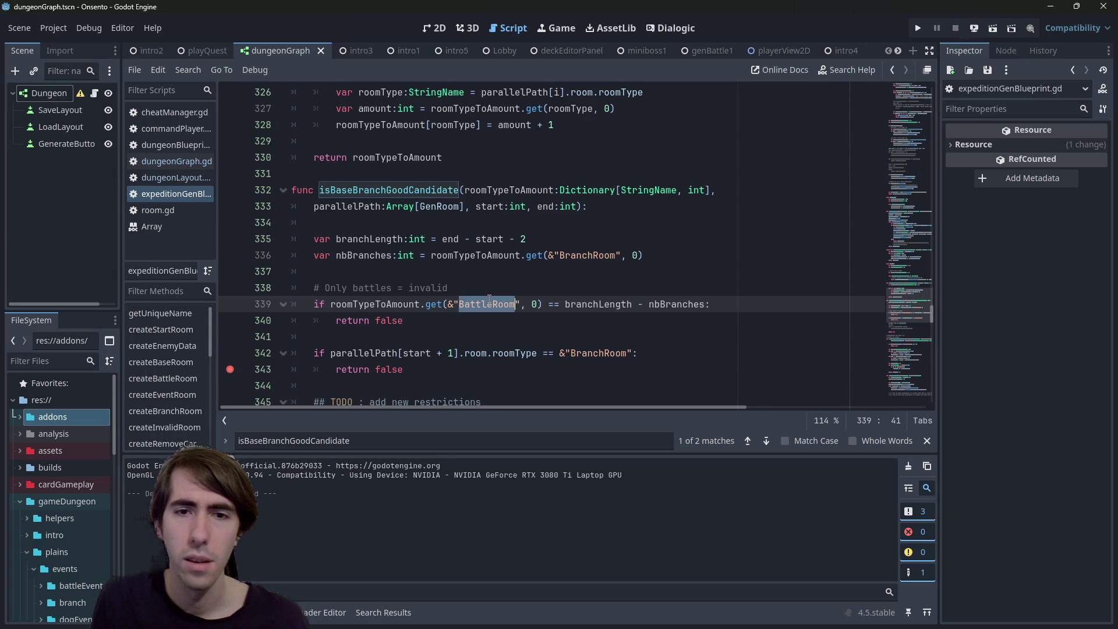
double_click(579, 304)
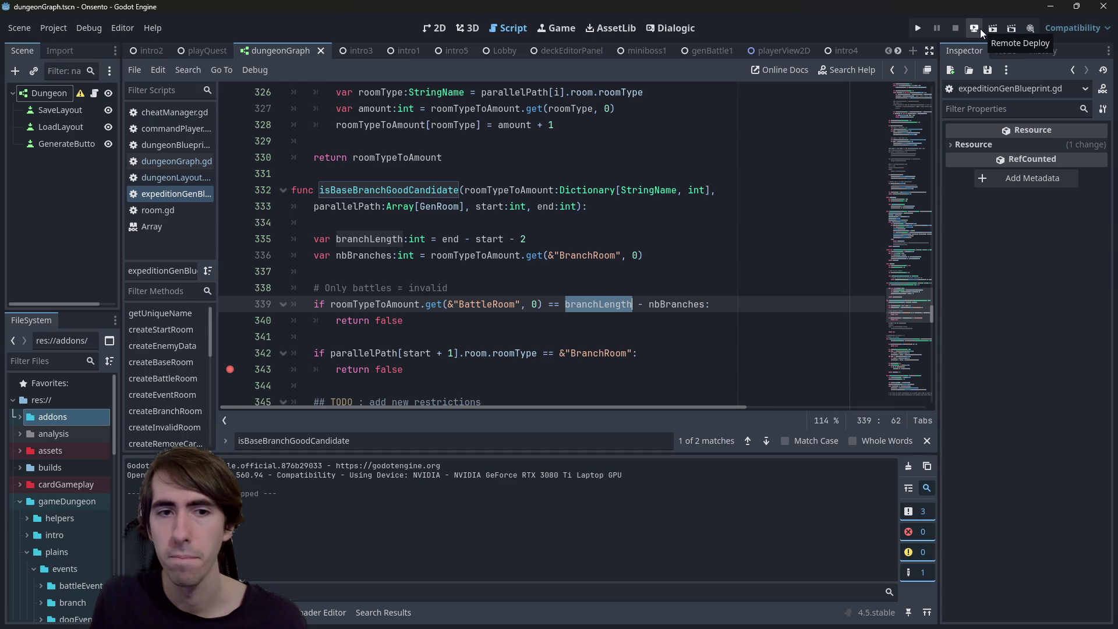
double_click(394, 304)
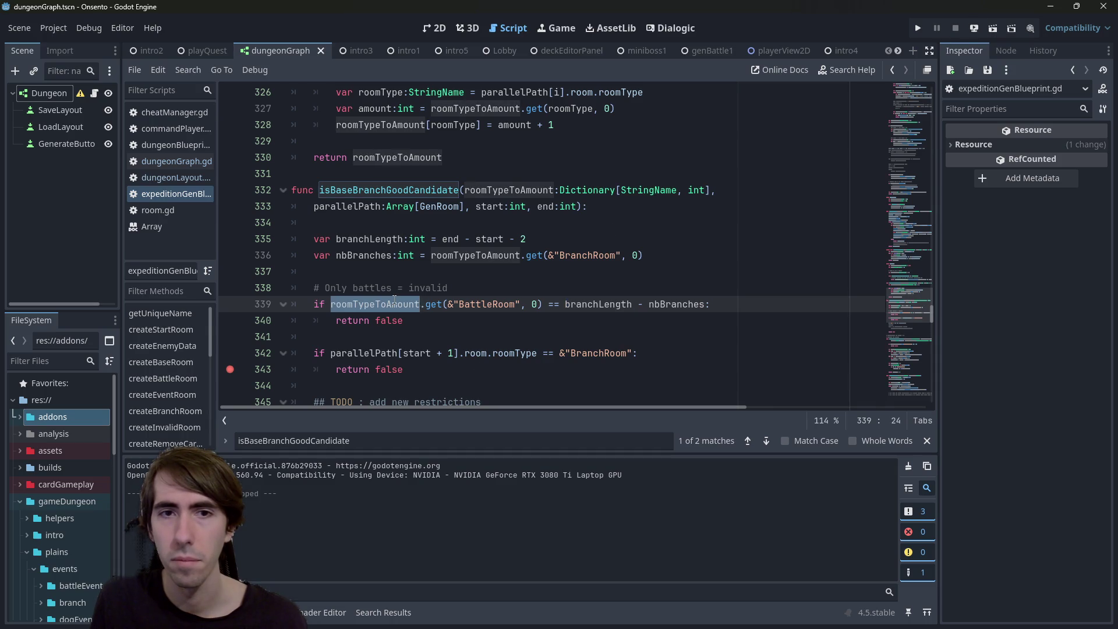
double_click(678, 304)
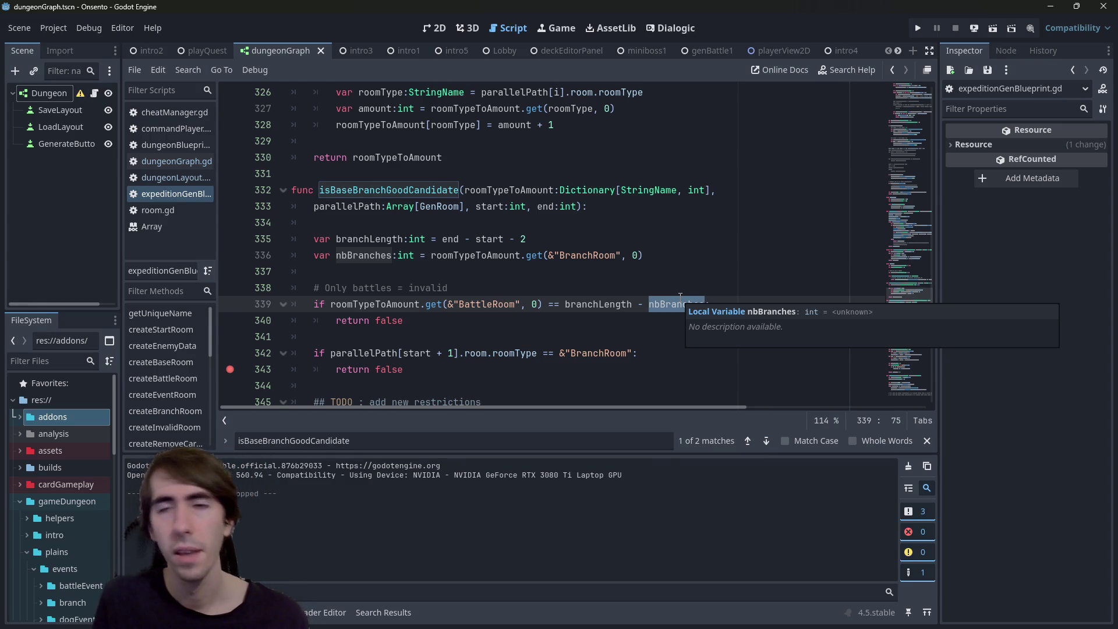
key(F6)
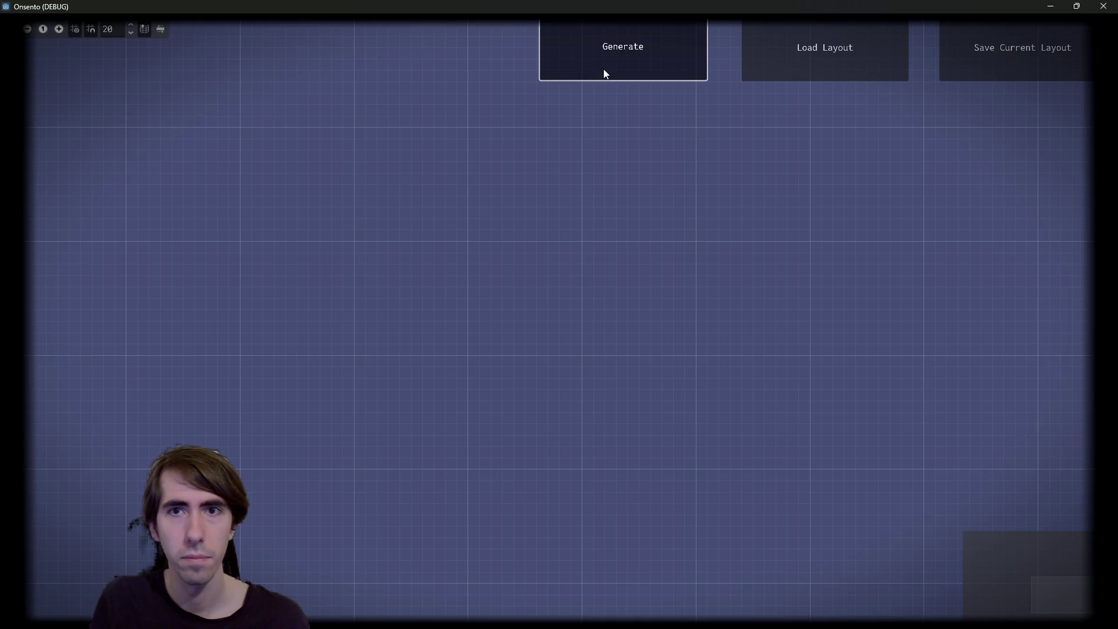
Bring the running game back to the front and generate a new dungeon layout
click(1051, 6)
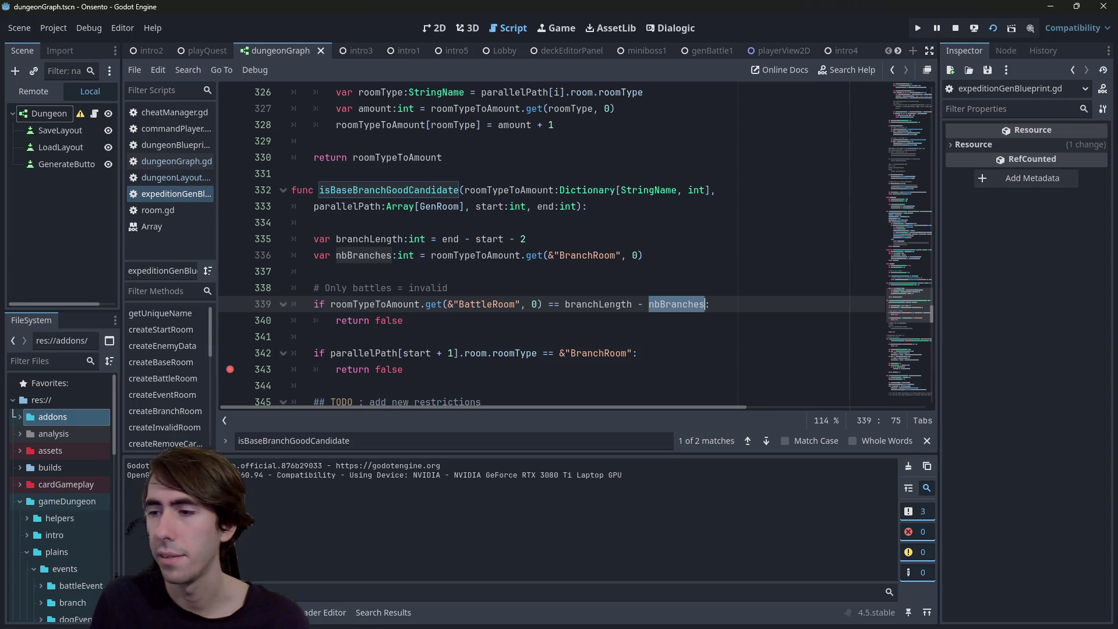
key(alt+Tab)
click(610, 38)
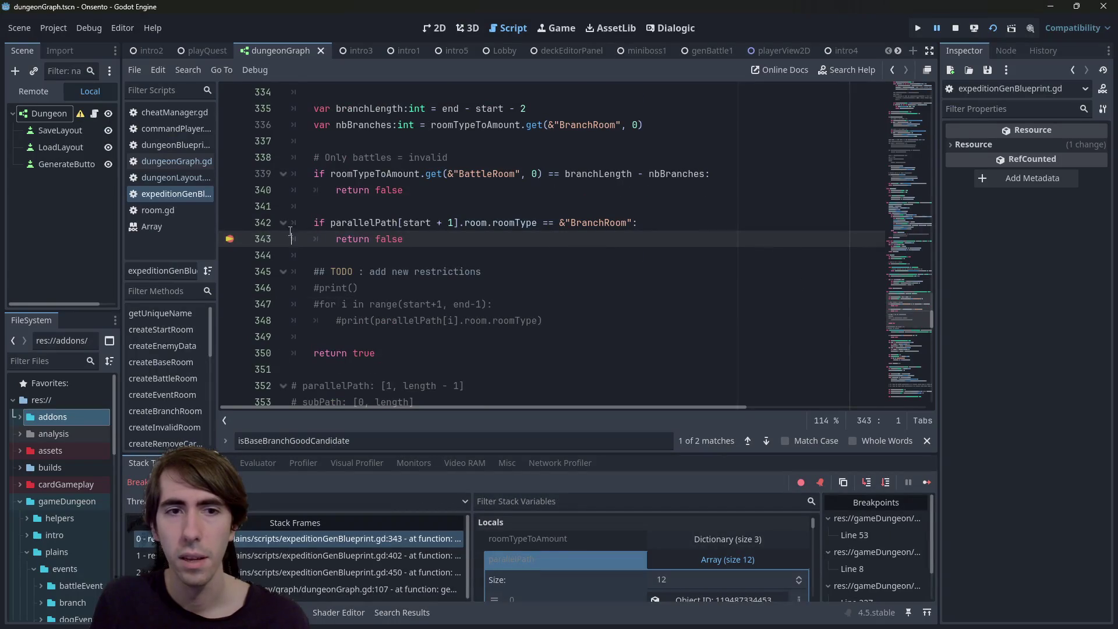
Continue past the line 343 breakpoint repeatedly until the room graph is generated
click(927, 482)
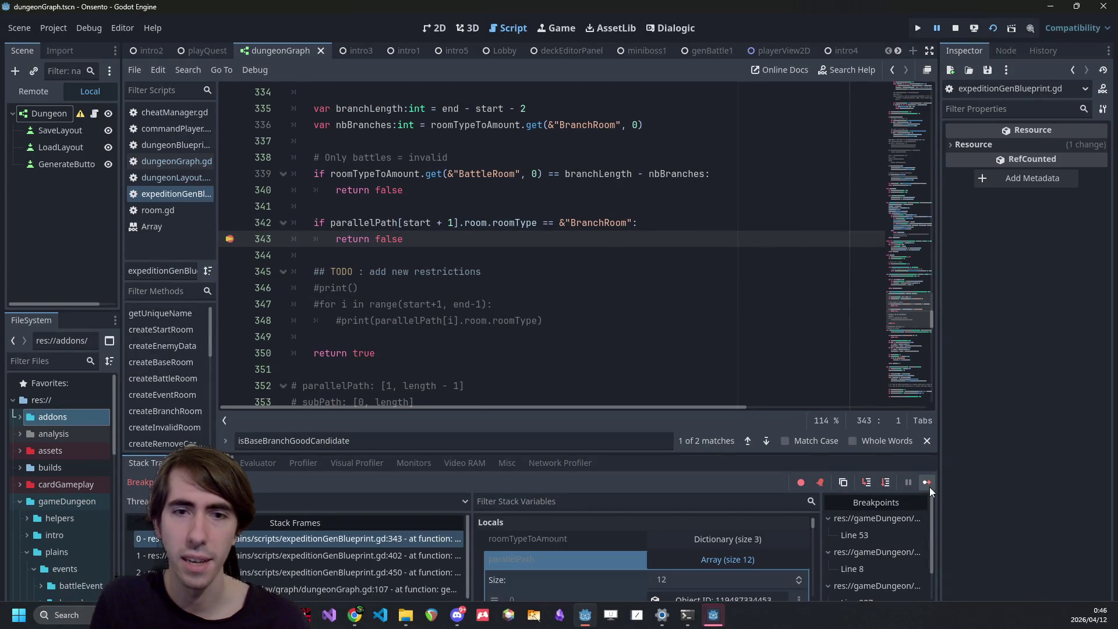
click(926, 482)
click(930, 487)
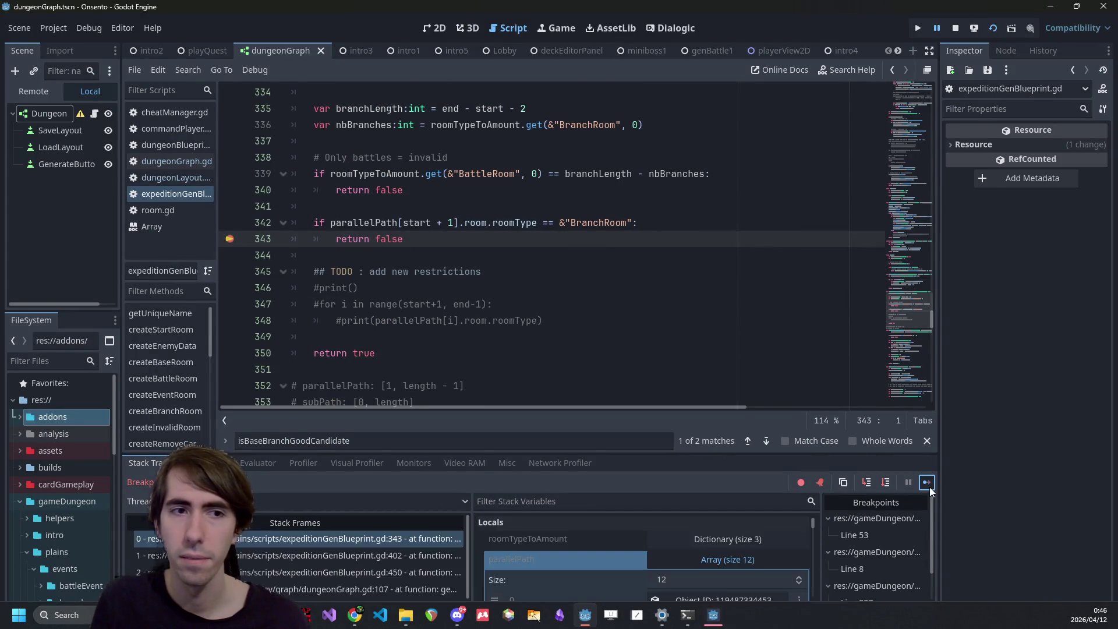
click(929, 487)
click(929, 487)
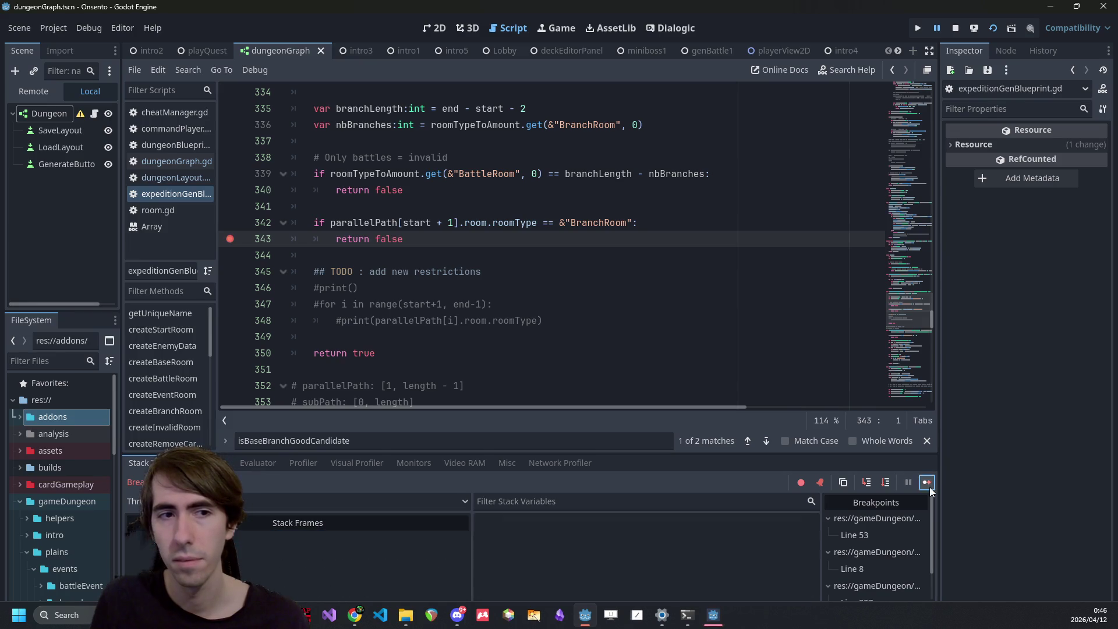
click(929, 487)
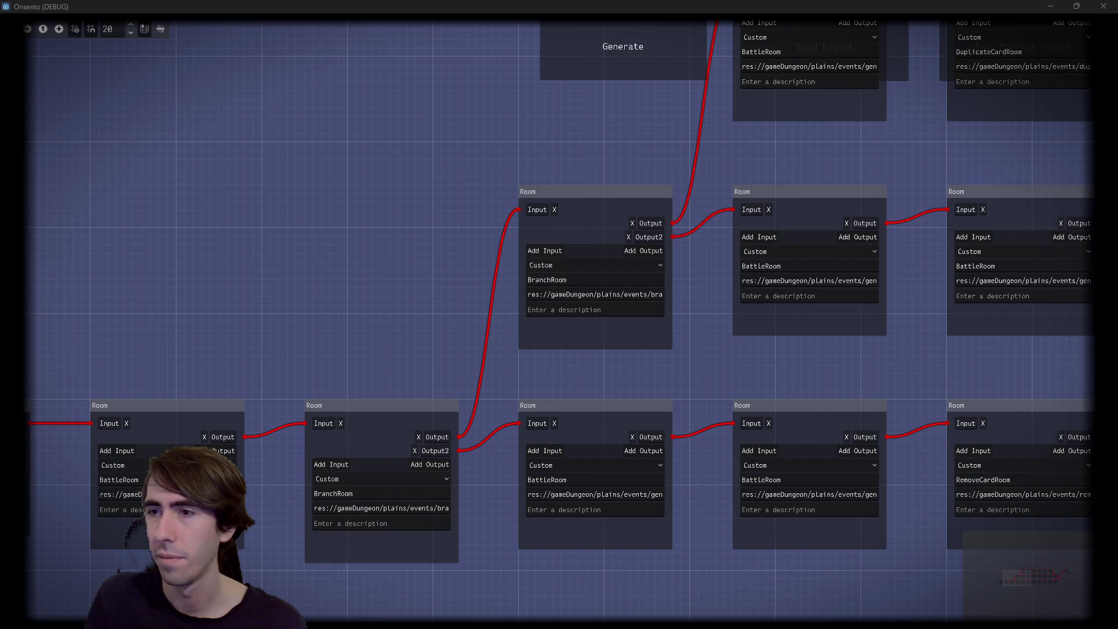
Pan around the generated graph to inspect the BranchRoom, BattleRoom and RemoveCardRoom paths
scroll(310, 331, right, 10)
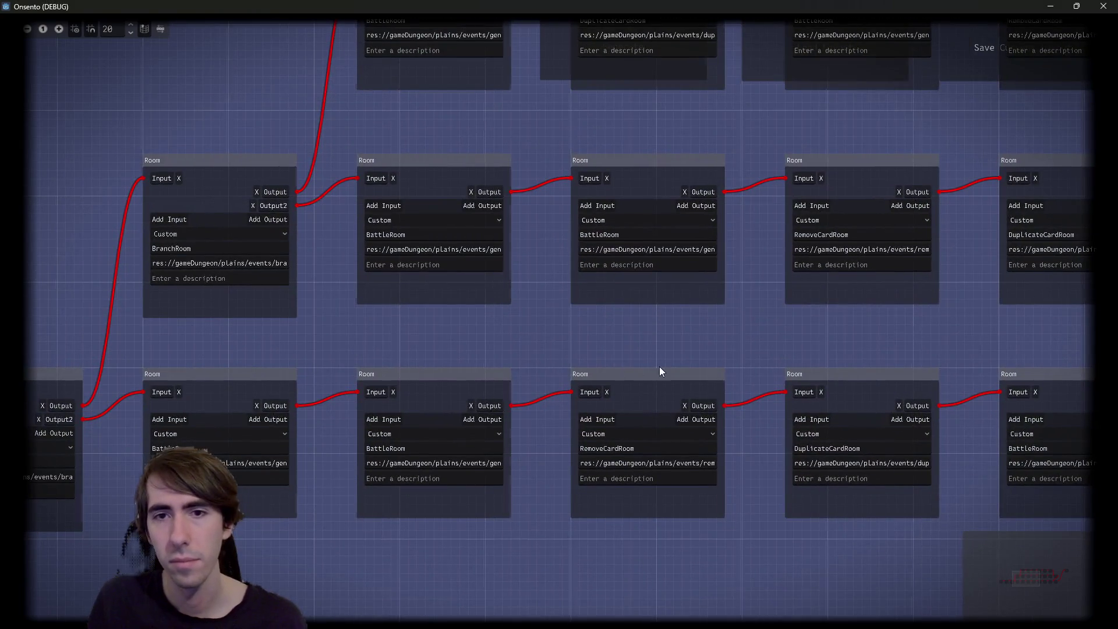
scroll(660, 366, up, 10)
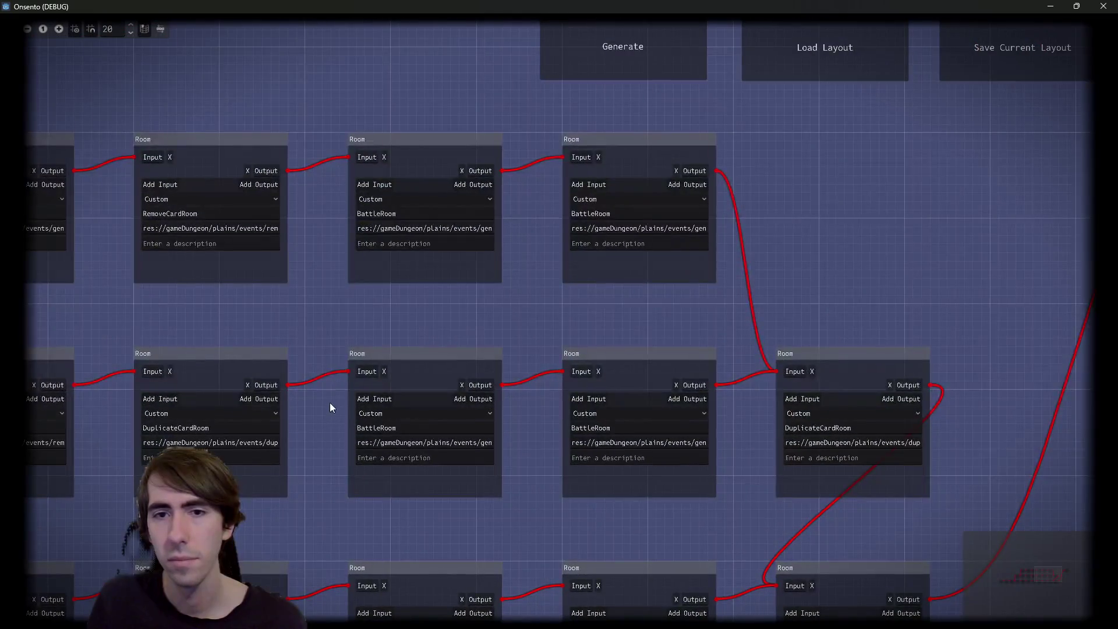
scroll(355, 300, down, 10)
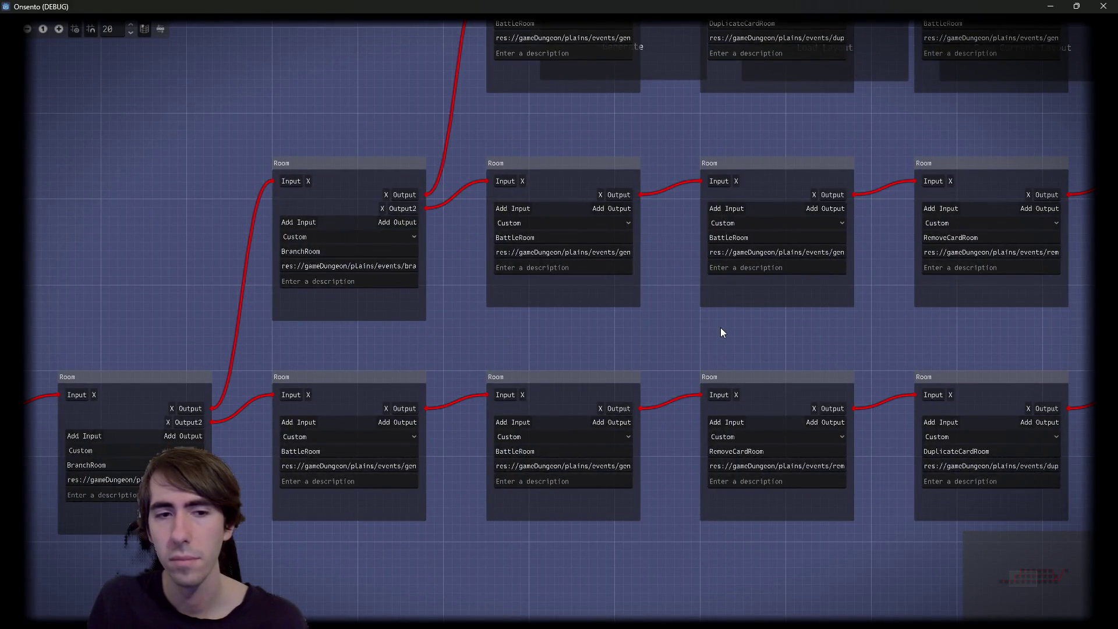
mouse_move(721, 327)
mouse_down()
mouse_move(365, 385)
mouse_move(637, 356)
mouse_move(554, 438)
mouse_move(713, 380)
mouse_move(533, 374)
mouse_up()
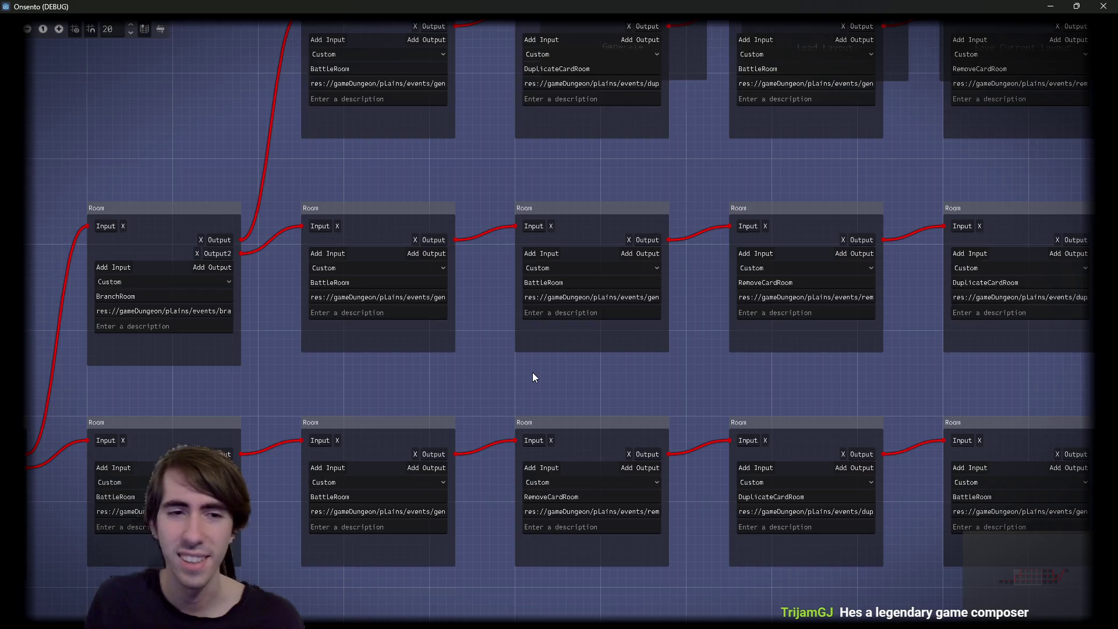
mouse_move(533, 377)
mouse_down()
mouse_move(943, 306)
mouse_move(857, 297)
mouse_up()
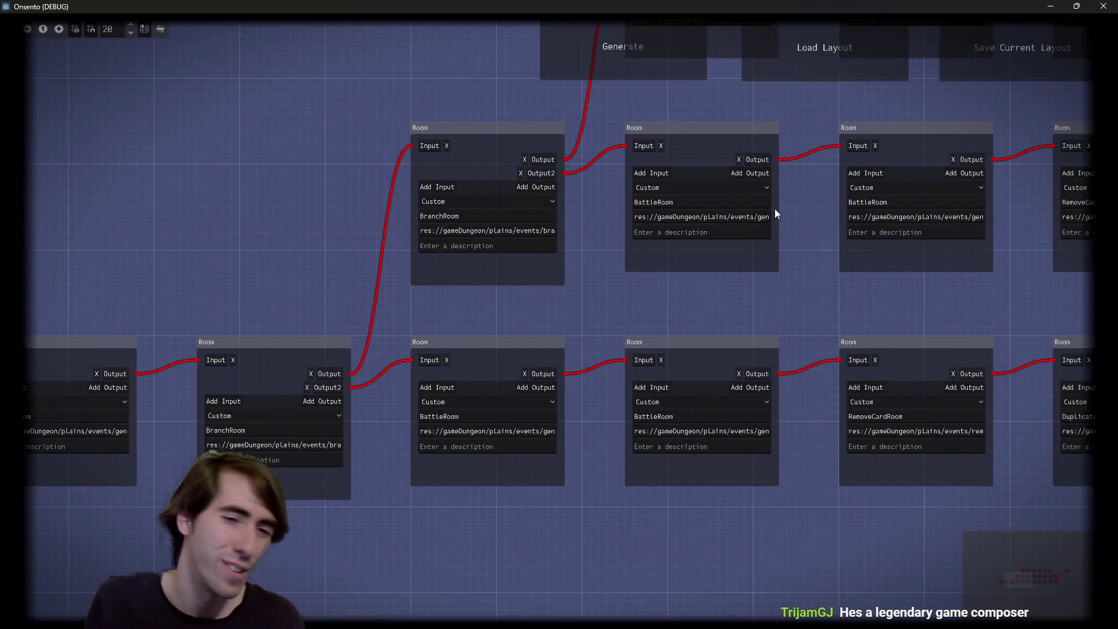
drag(371, 274, 520, 256)
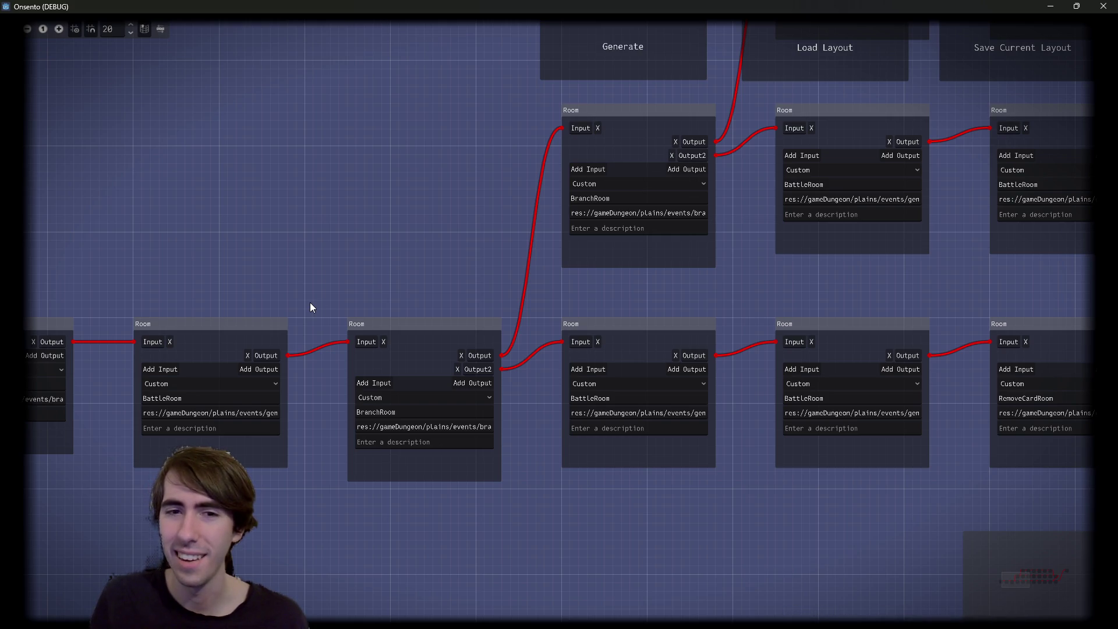
scroll(320, 303, up, 2)
scroll(291, 326, left, 2)
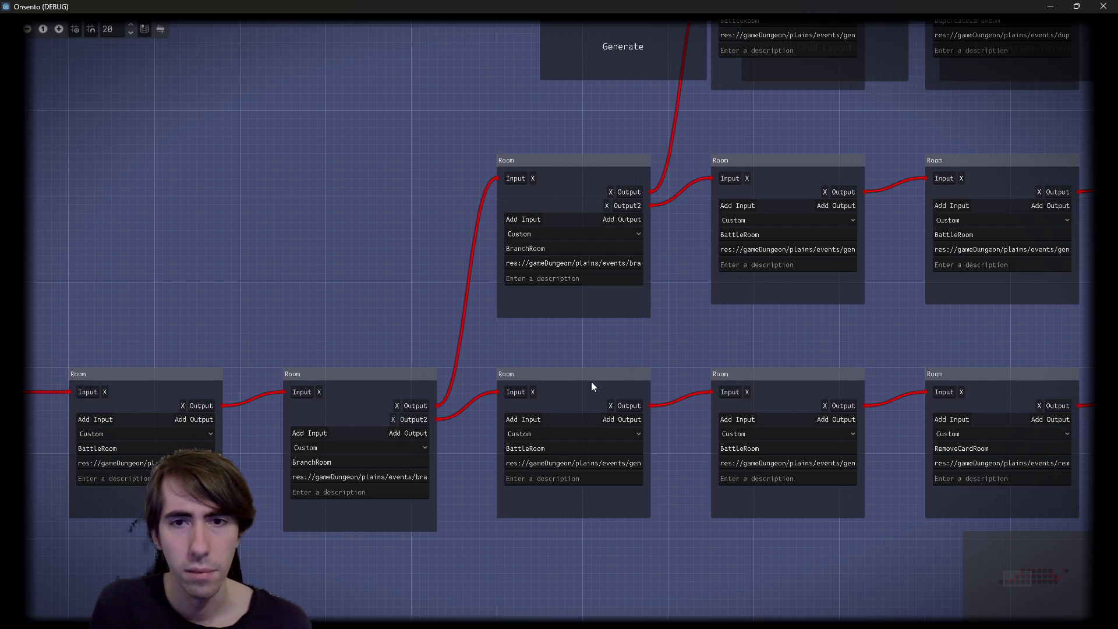
scroll(592, 385, down, 3)
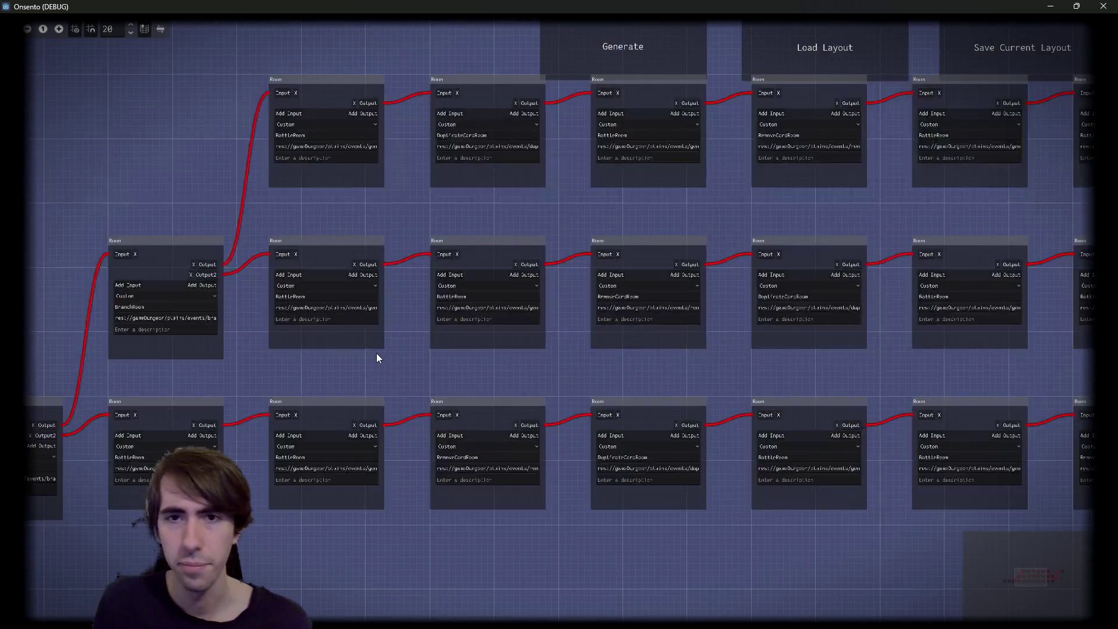
mouse_move(376, 352)
mouse_down()
mouse_move(106, 404)
mouse_move(252, 369)
mouse_move(537, 367)
mouse_up()
scroll(525, 215, up, 2)
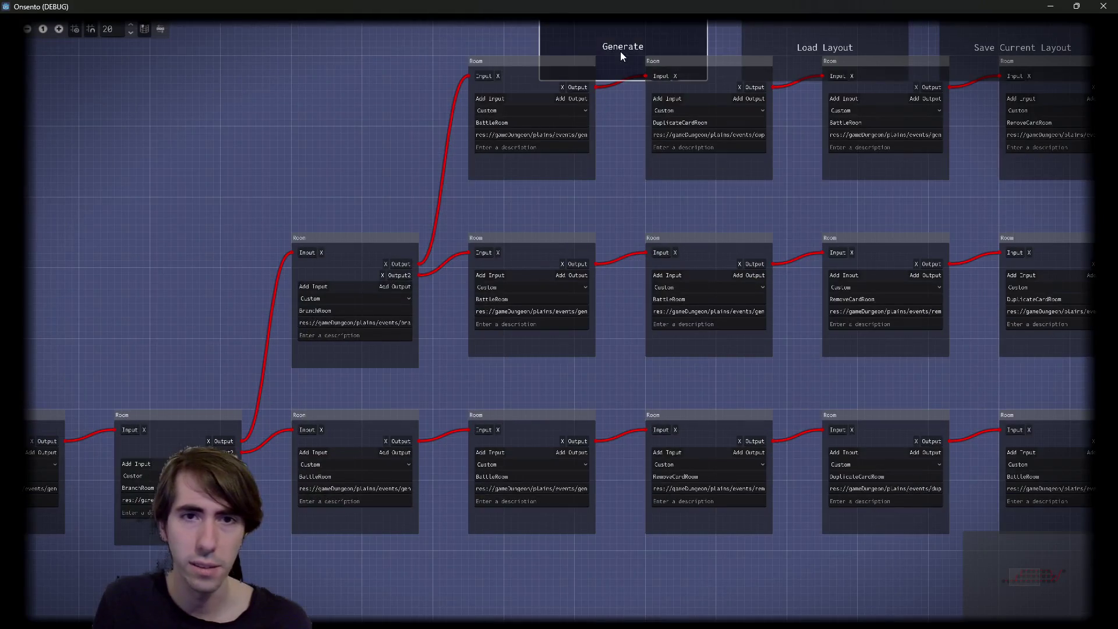
Regenerate the dungeon past the line 343 breakpoint and shift a top-row BattleRoom node
click(620, 51)
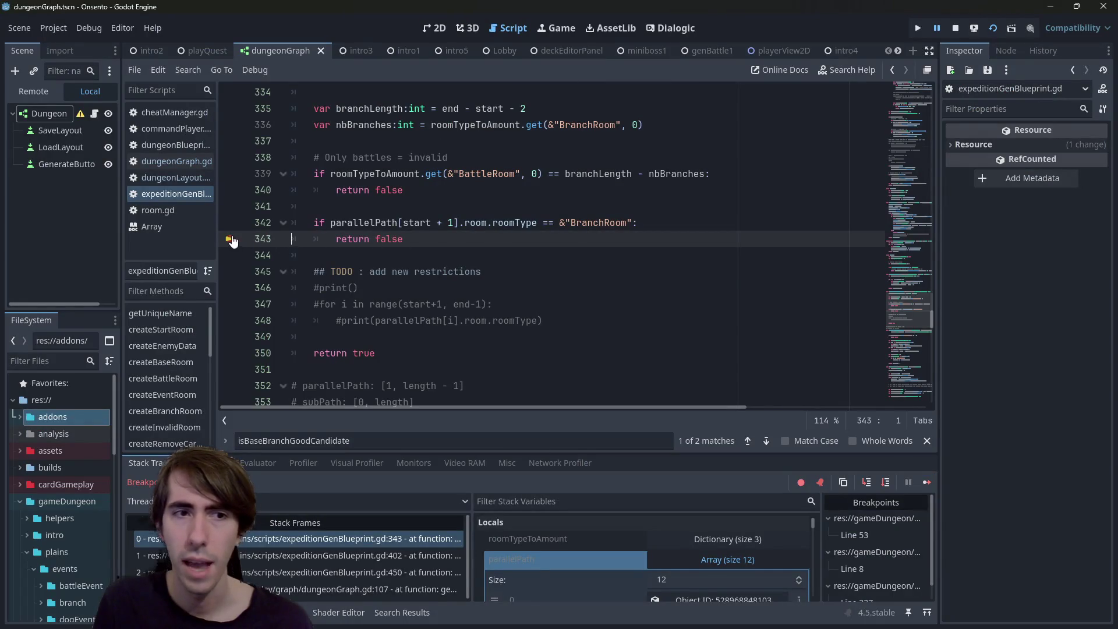
click(928, 482)
scroll(702, 429, down, 2)
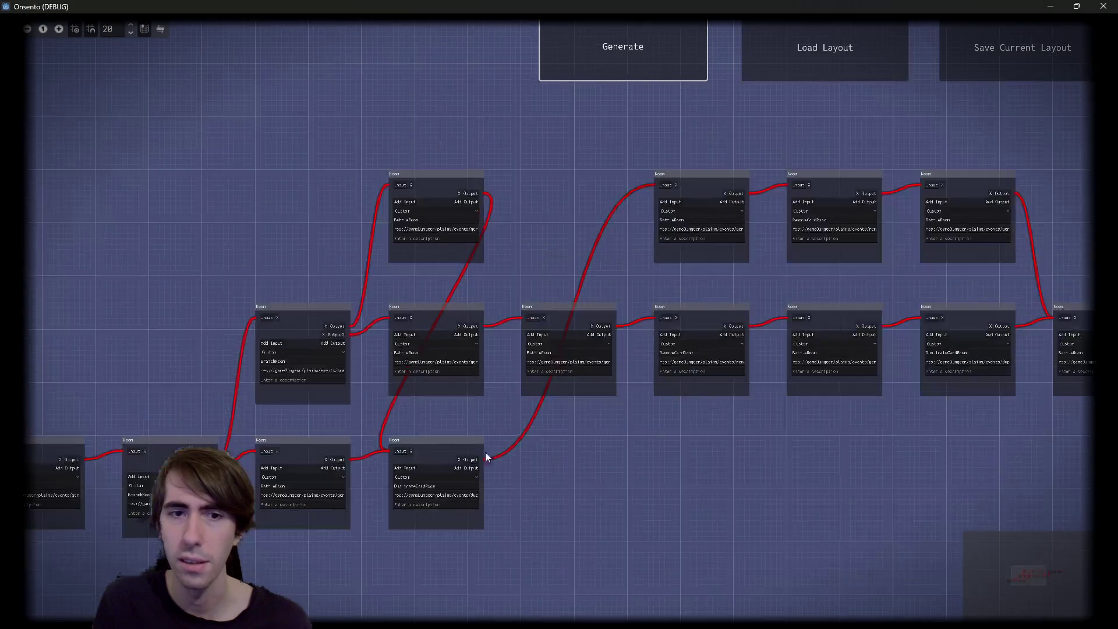
mouse_move(420, 187)
mouse_down()
mouse_move(324, 417)
mouse_move(387, 205)
mouse_move(456, 152)
mouse_up()
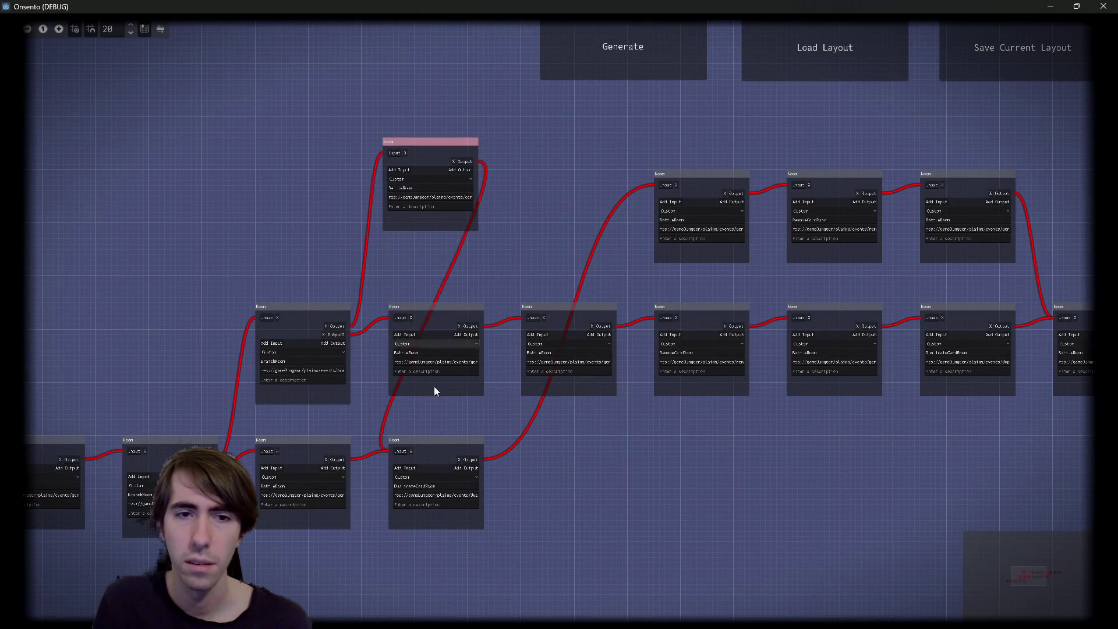
Move the DuplicateCardRoom node up into the top row, then close the game window
mouse_move(444, 457)
mouse_down()
mouse_move(567, 449)
mouse_move(578, 170)
mouse_move(584, 207)
mouse_up()
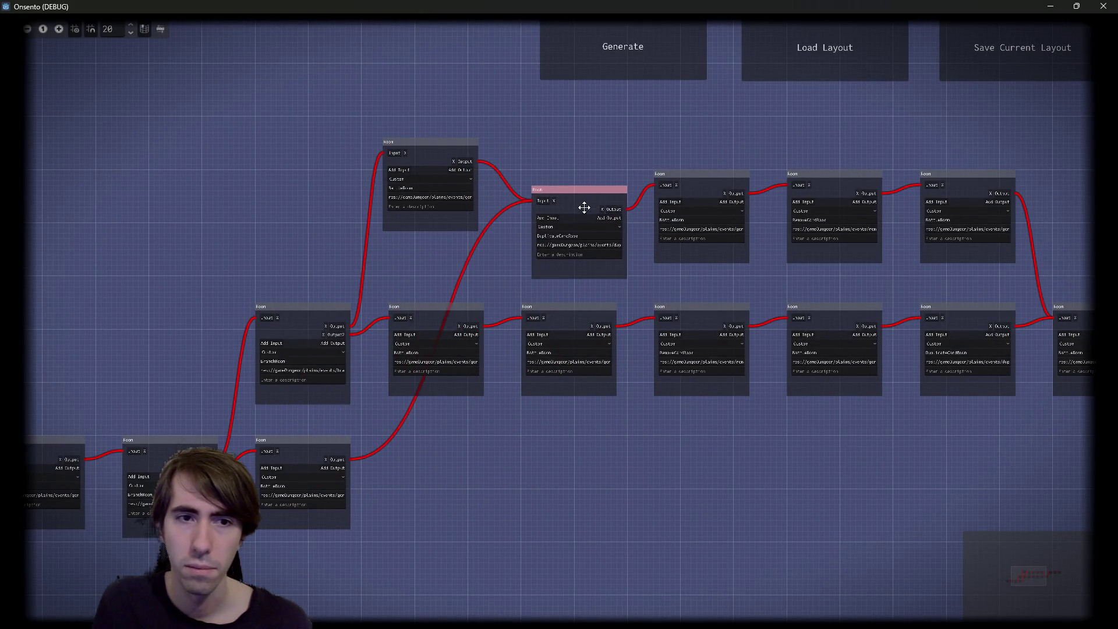
scroll(367, 271, up, 1)
drag(366, 271, 520, 182)
scroll(520, 182, up, 1)
scroll(326, 232, down, 2)
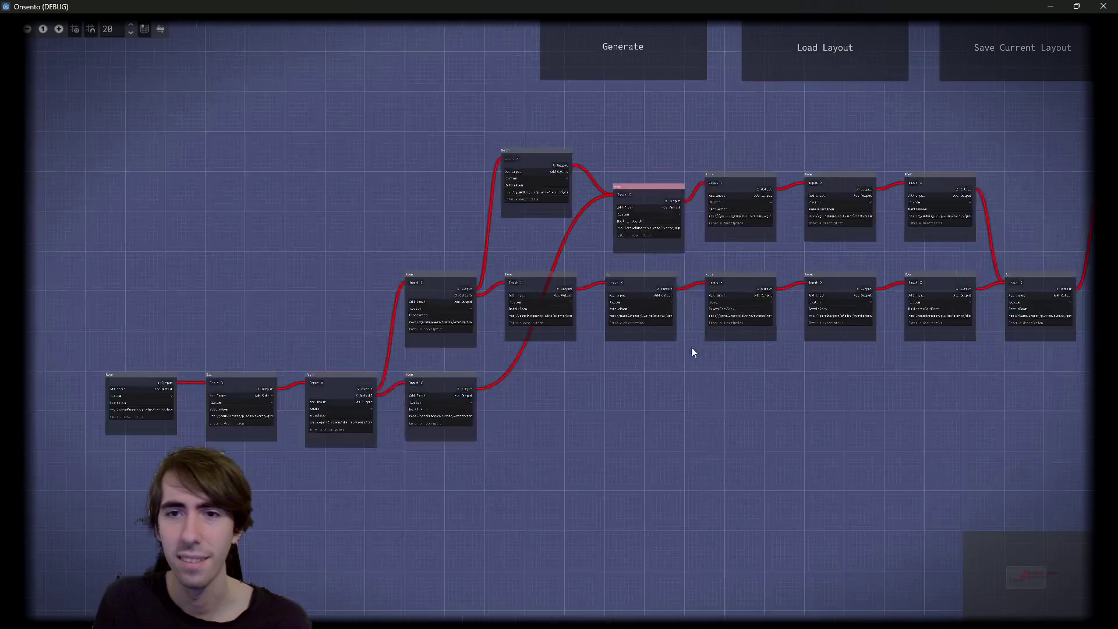
scroll(692, 351, down, 2)
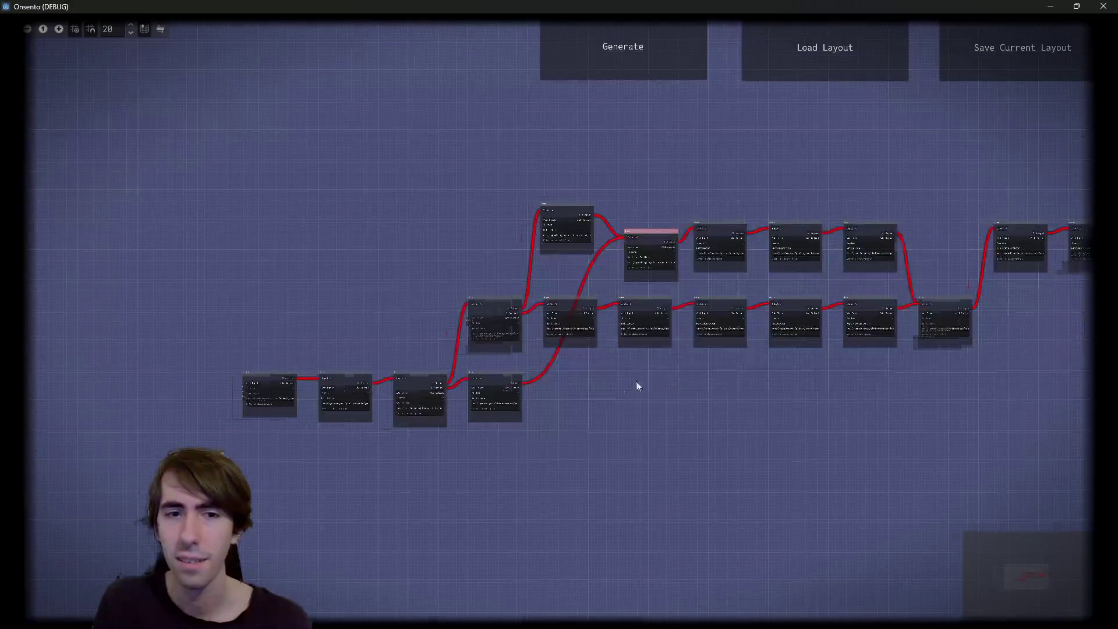
drag(636, 381, 546, 401)
click(1102, 5)
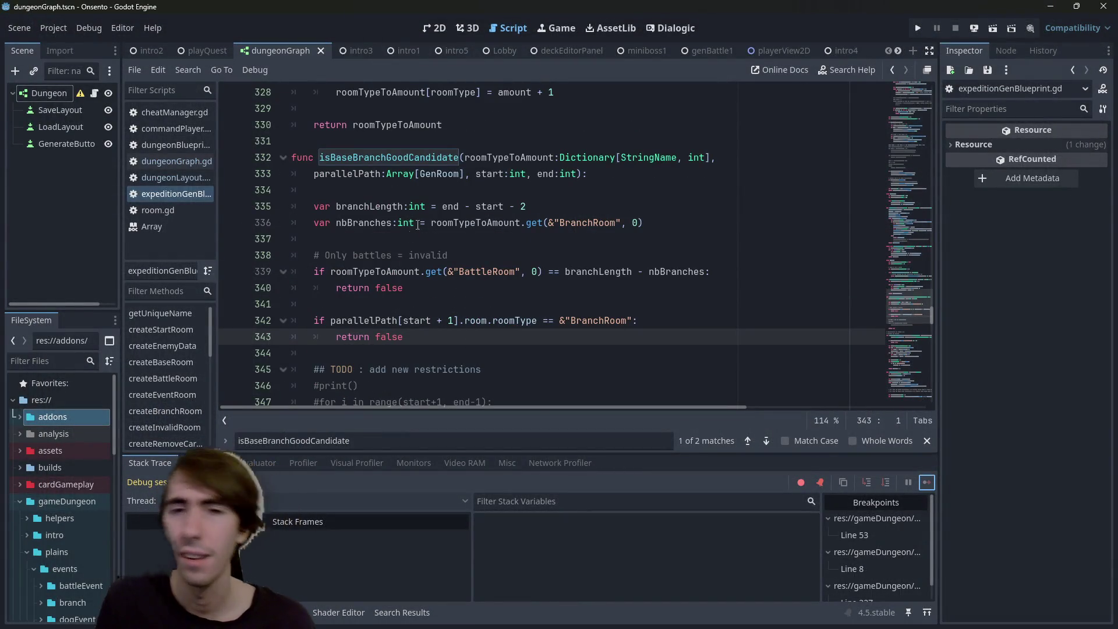
Review roomTypeToAmount, isBaseBranchGoodCandidate, outputs and maxStartRoomIndex in the script
double_click(467, 223)
double_click(403, 157)
scroll(436, 282, down, 5)
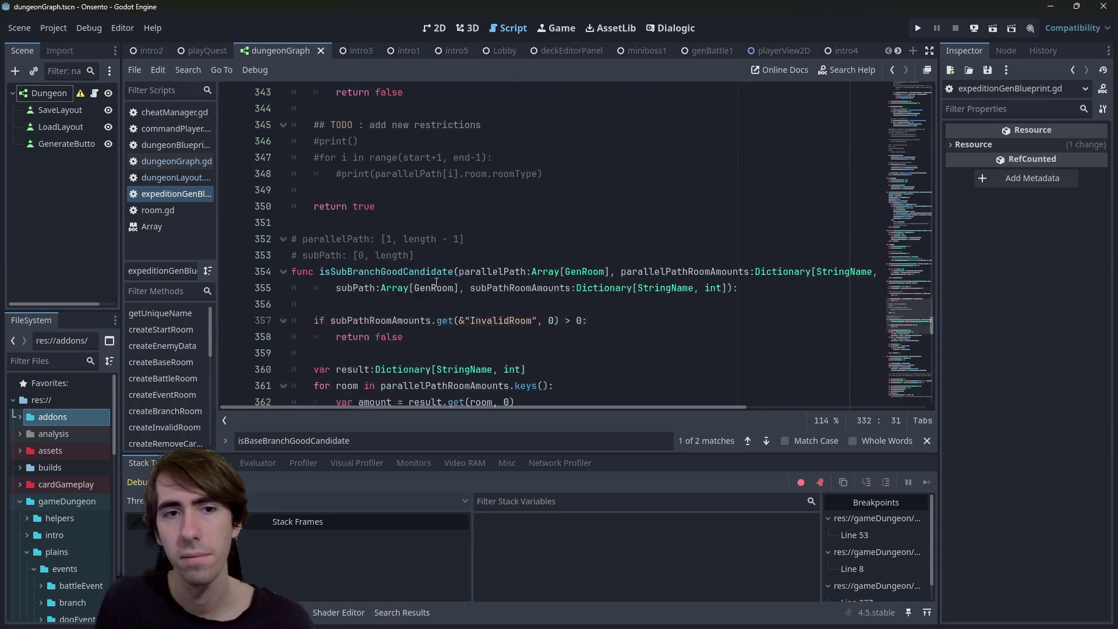
scroll(436, 282, down, 10)
scroll(432, 280, up, 5)
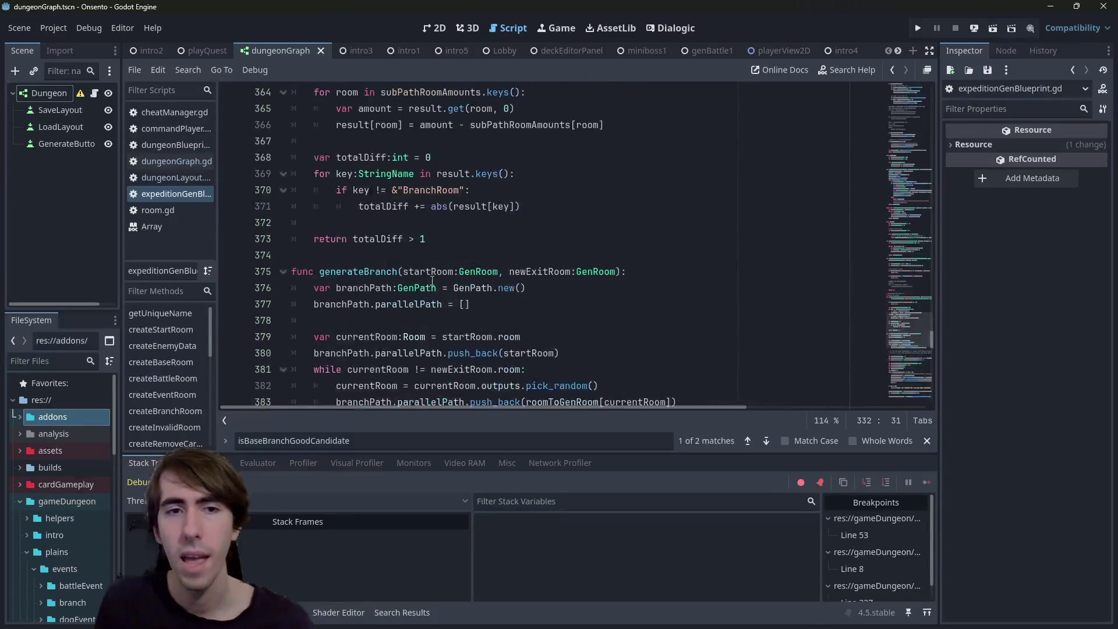
scroll(587, 222, down, 1)
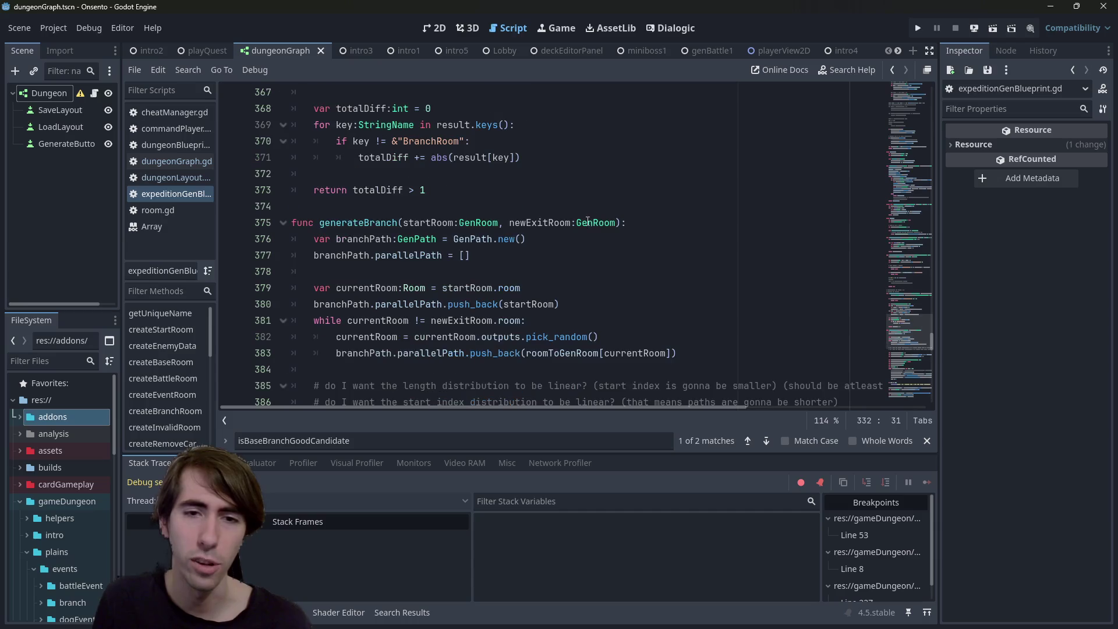
double_click(501, 337)
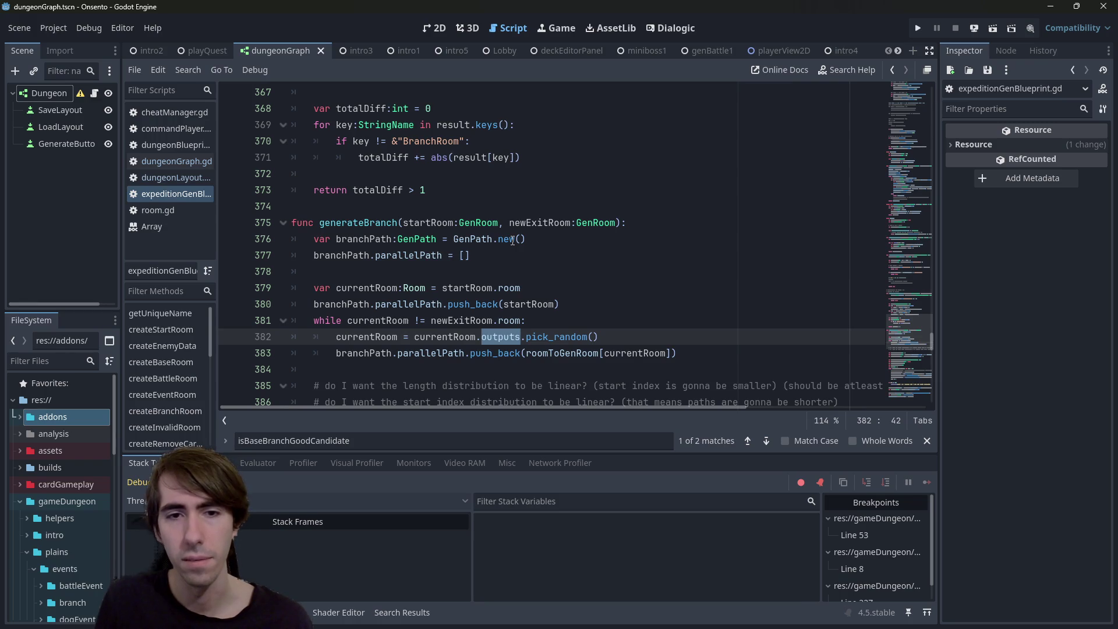
scroll(513, 241, down, 1)
scroll(513, 240, down, 2)
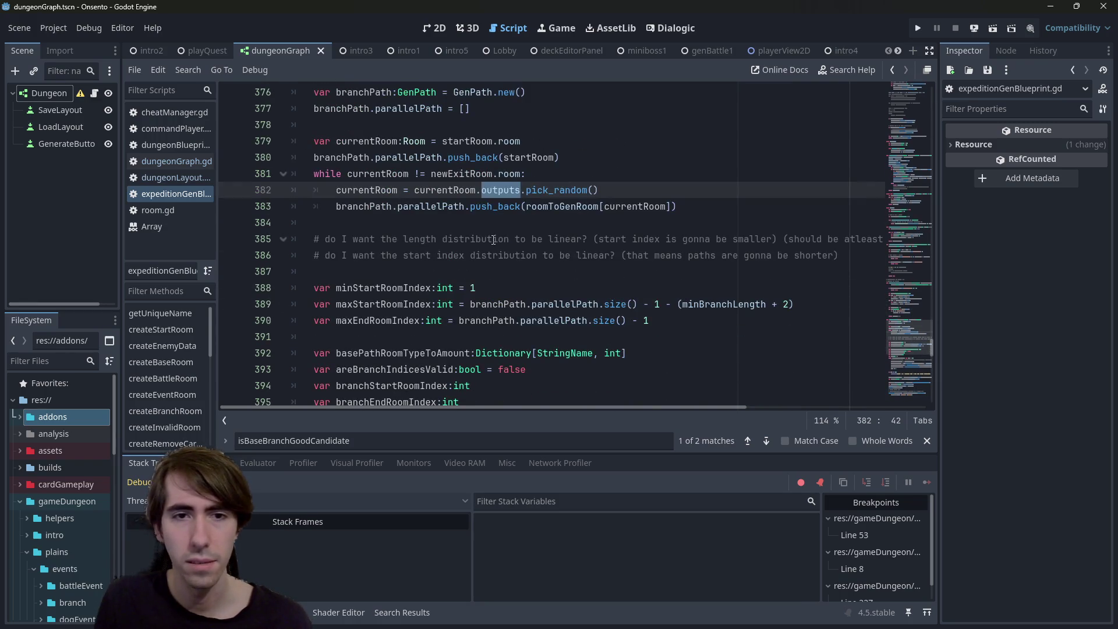
scroll(493, 240, down, 1)
double_click(408, 255)
scroll(412, 245, down, 2)
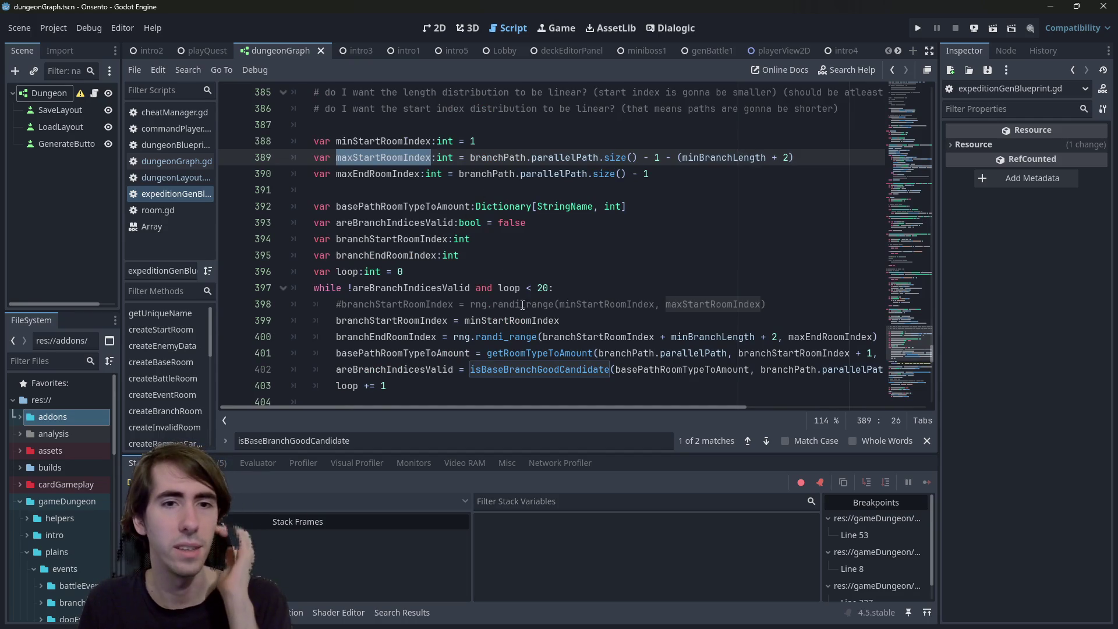
Delete the fixed branchStartRoomIndex assignment on line 399 and uncomment the randi_range line
drag(565, 320, 292, 321)
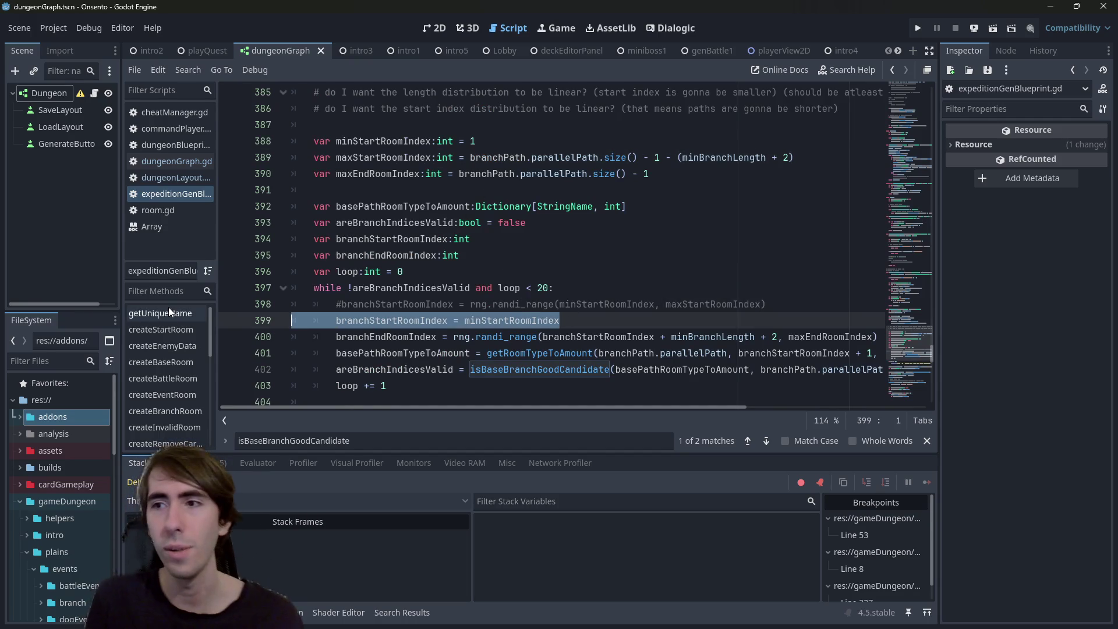
key(BackSpace)
key(BackSpace)
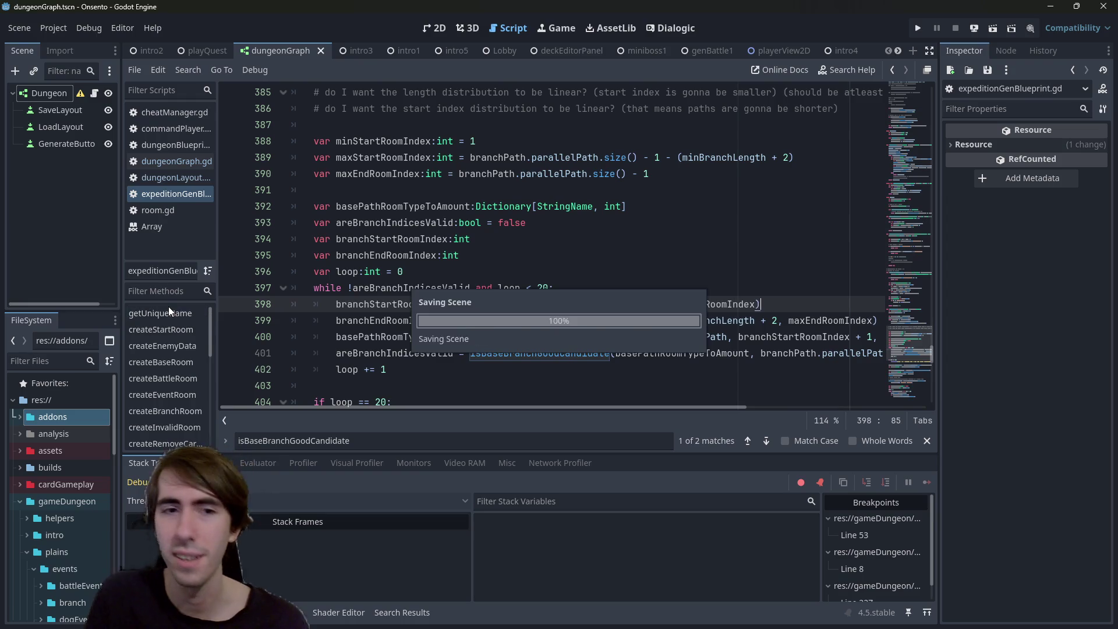
key(ctrl+k)
Look over the nearby code around line 343, then run the current scene with F6
scroll(564, 257, up, 10)
scroll(564, 257, up, 5)
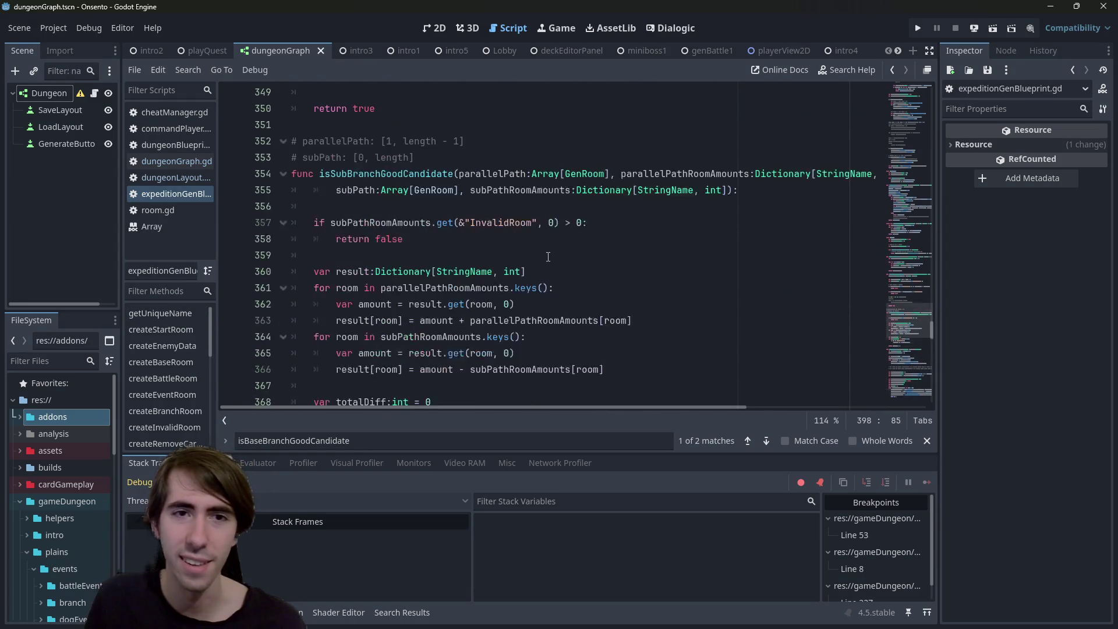
scroll(542, 256, up, 4)
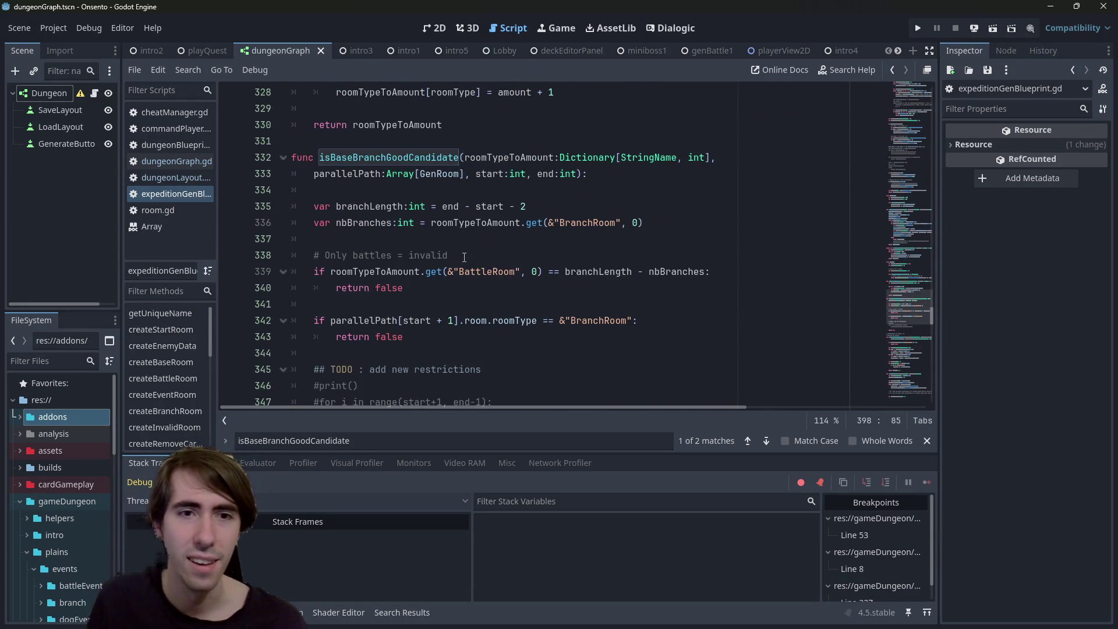
click(464, 257)
scroll(465, 262, down, 2)
click(583, 320)
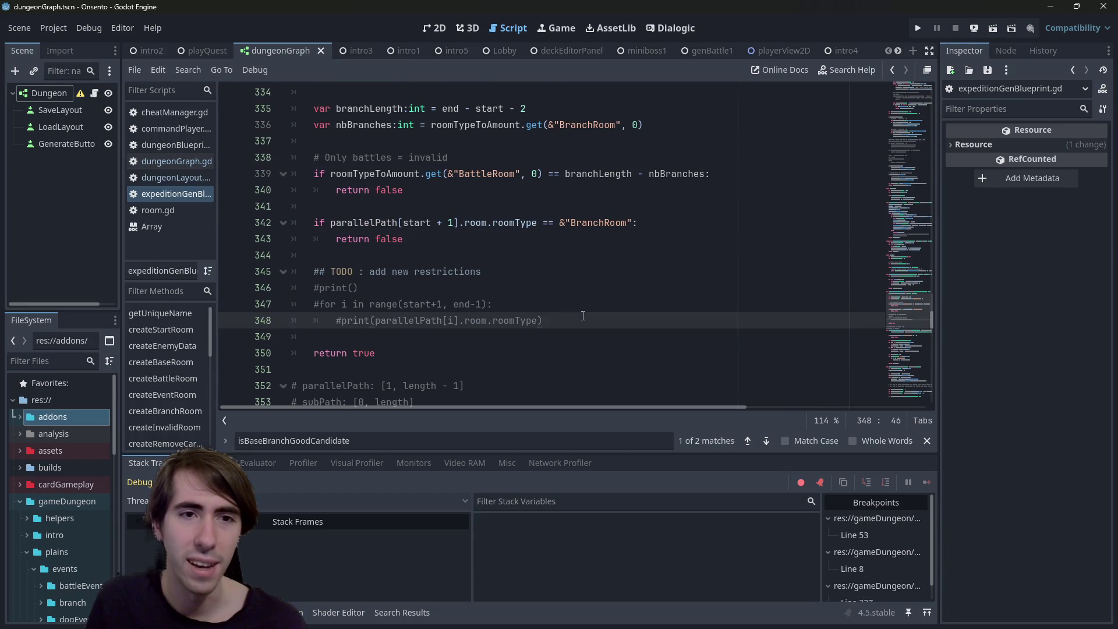
scroll(583, 315, up, 4)
scroll(578, 279, down, 8)
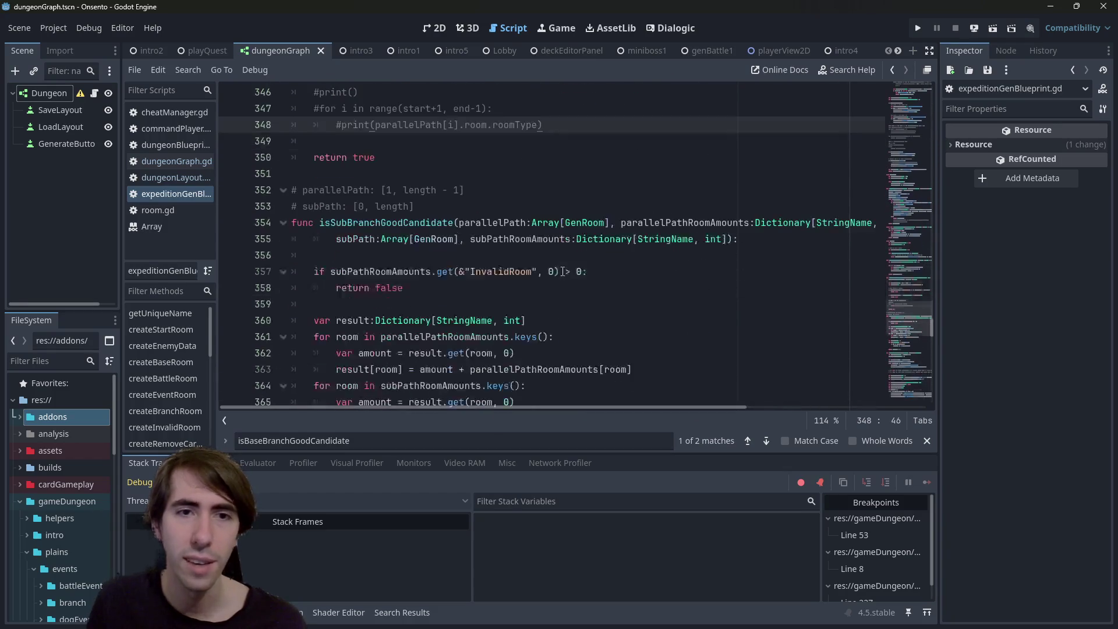
scroll(563, 272, down, 2)
scroll(560, 271, up, 6)
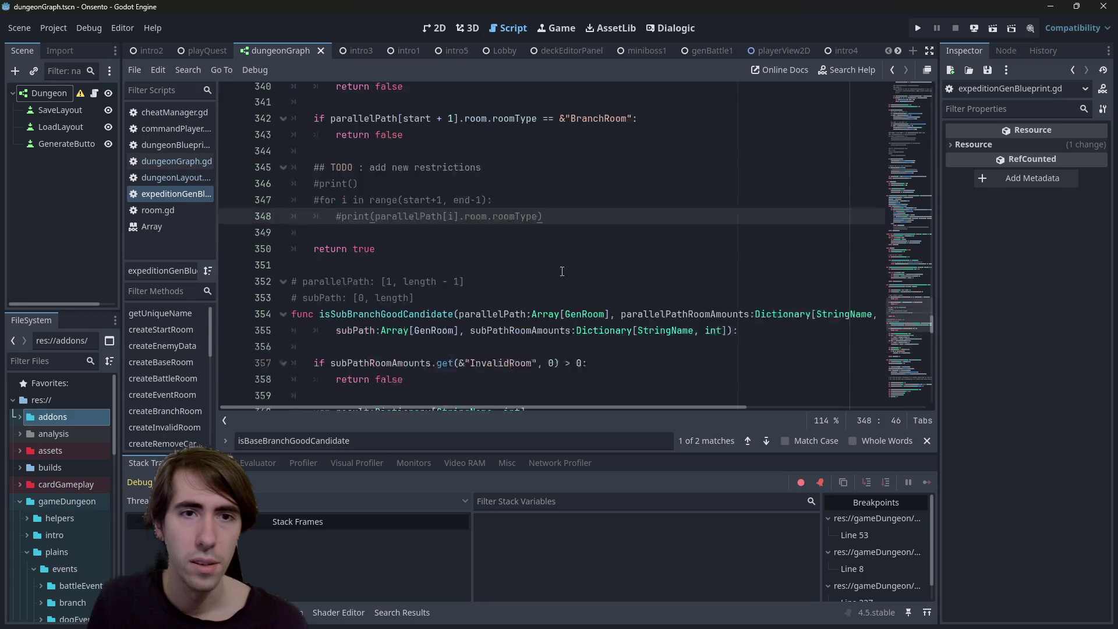
drag(546, 320, 443, 321)
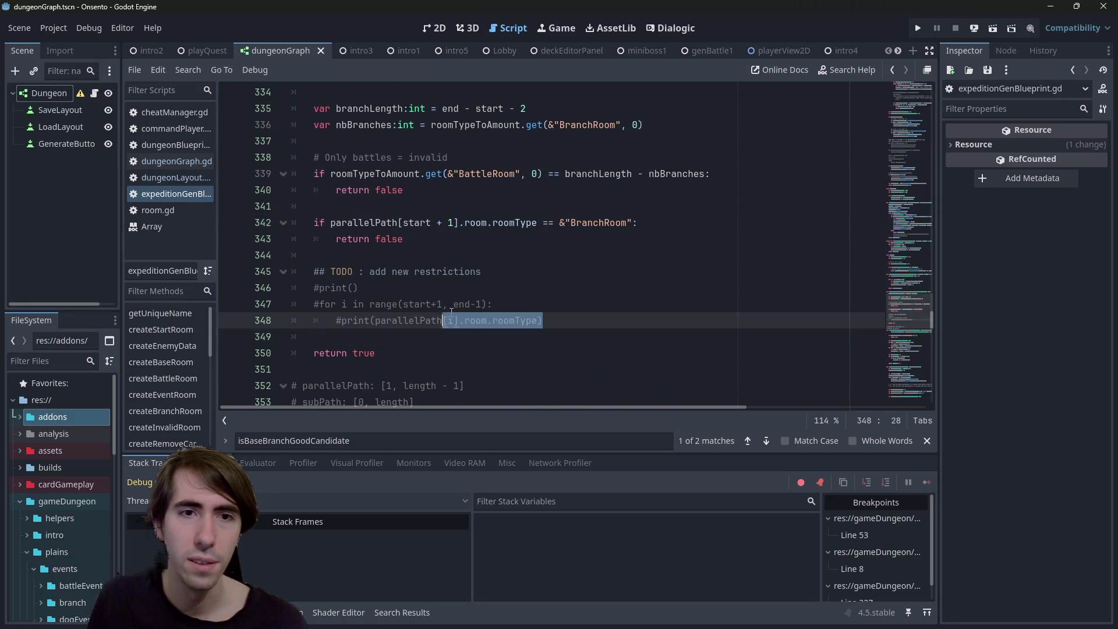
scroll(456, 311, up, 2)
click(455, 329)
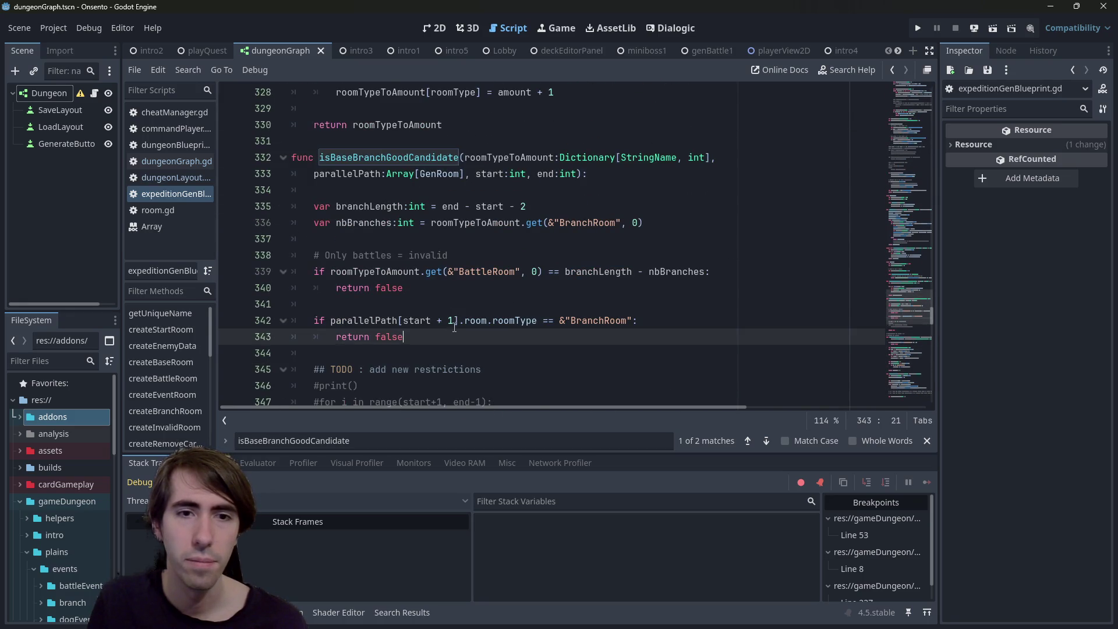
key(F6)
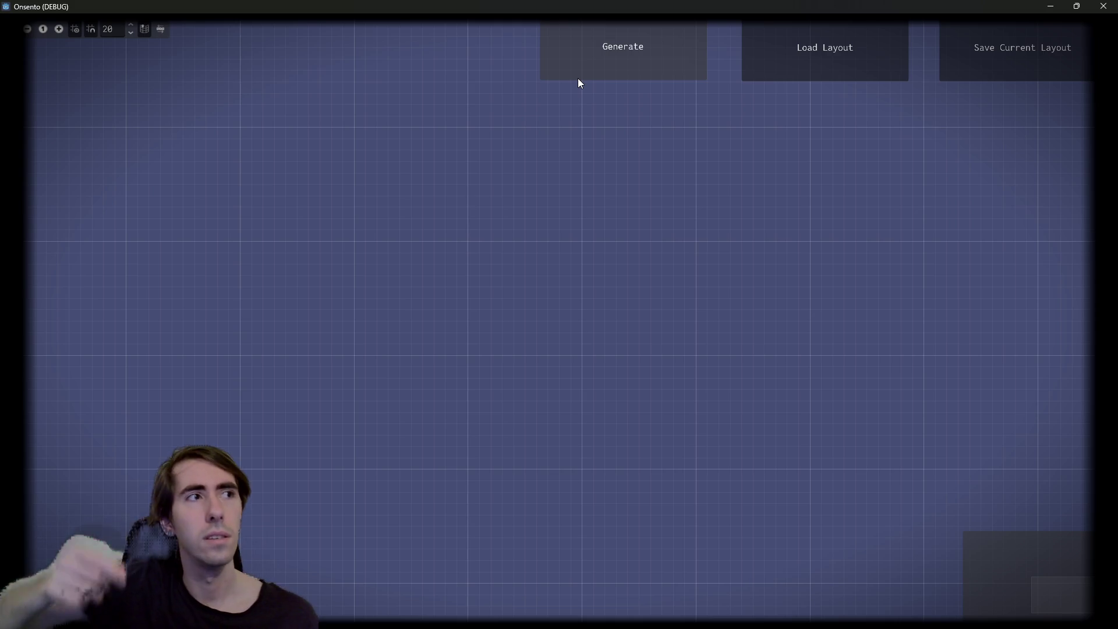
Generate a dungeon in the running Onsento game
click(578, 78)
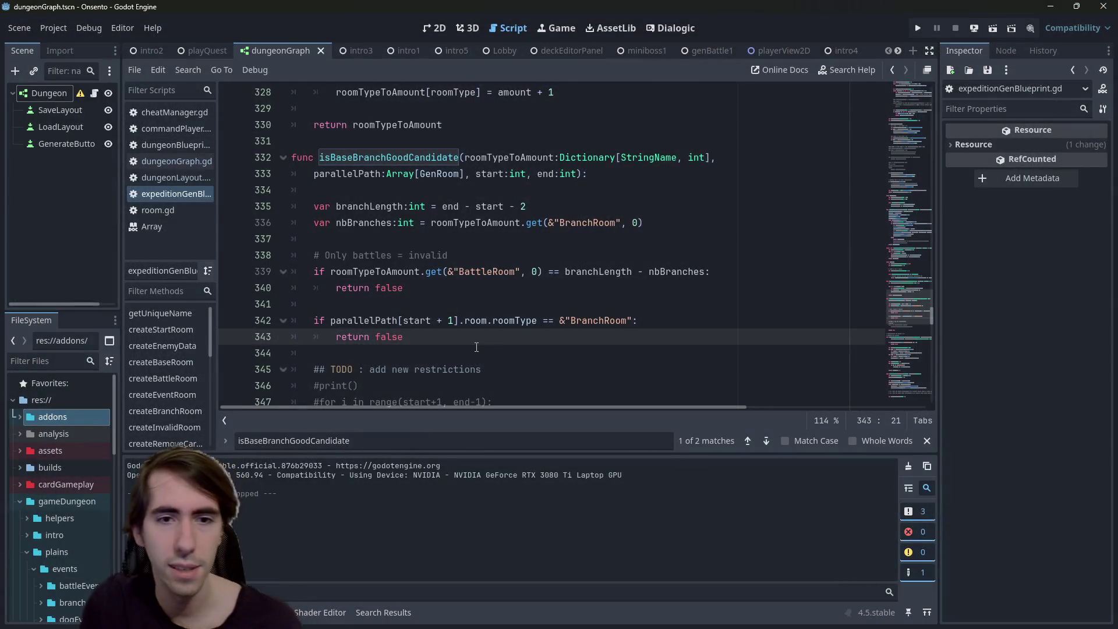
Duplicate the lines 342–343 BranchRoom check, change the copy to parallelPath[start], and rerun the scene
drag(404, 337, 233, 324)
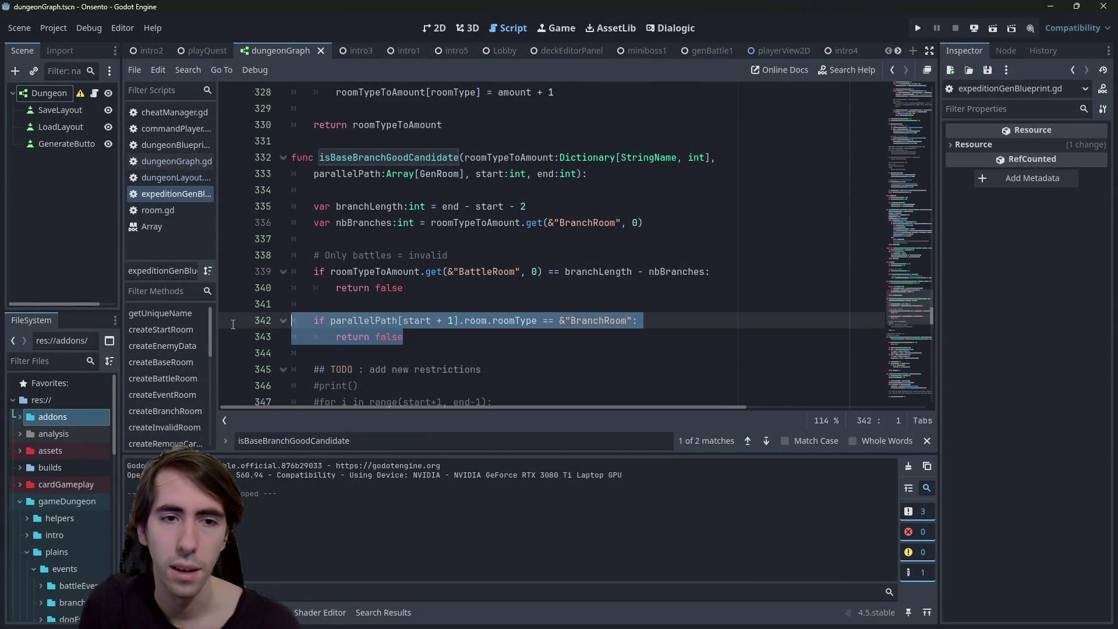
key(ctrl+c)
click(416, 355)
key(Return)
key(ctrl+v)
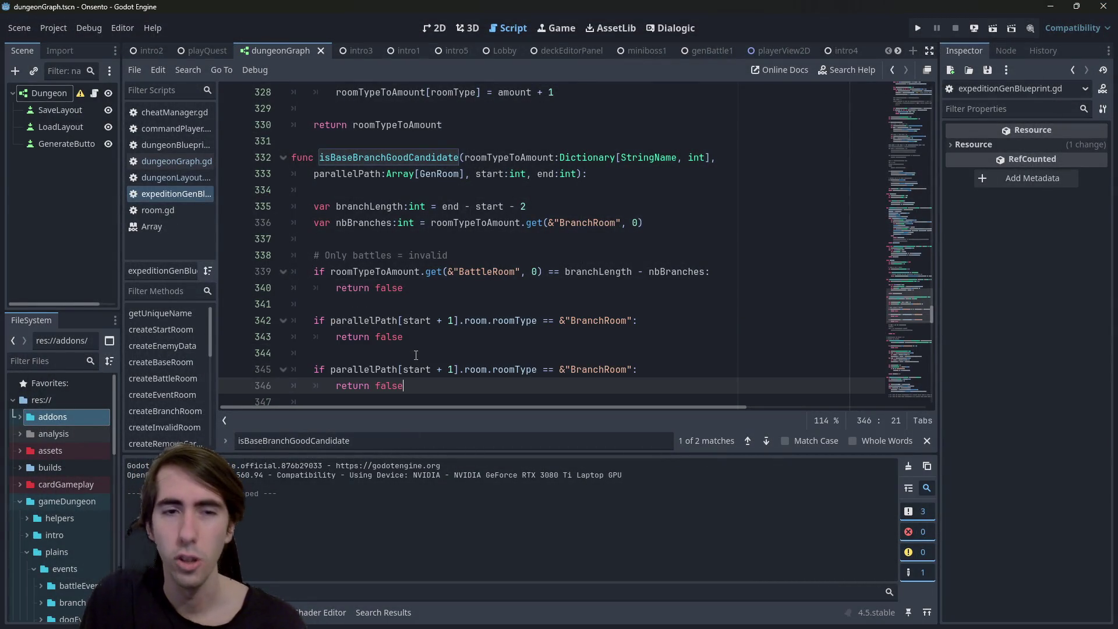
click(452, 369)
key(BackSpace)
key(BackSpace)
key(BackSpace)
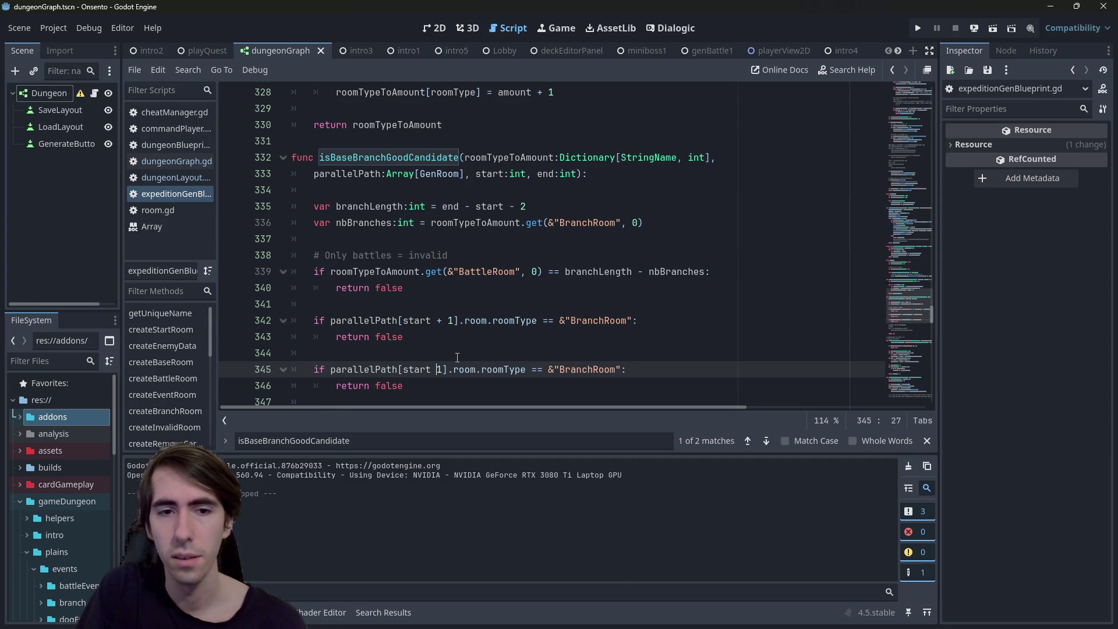
click(994, 28)
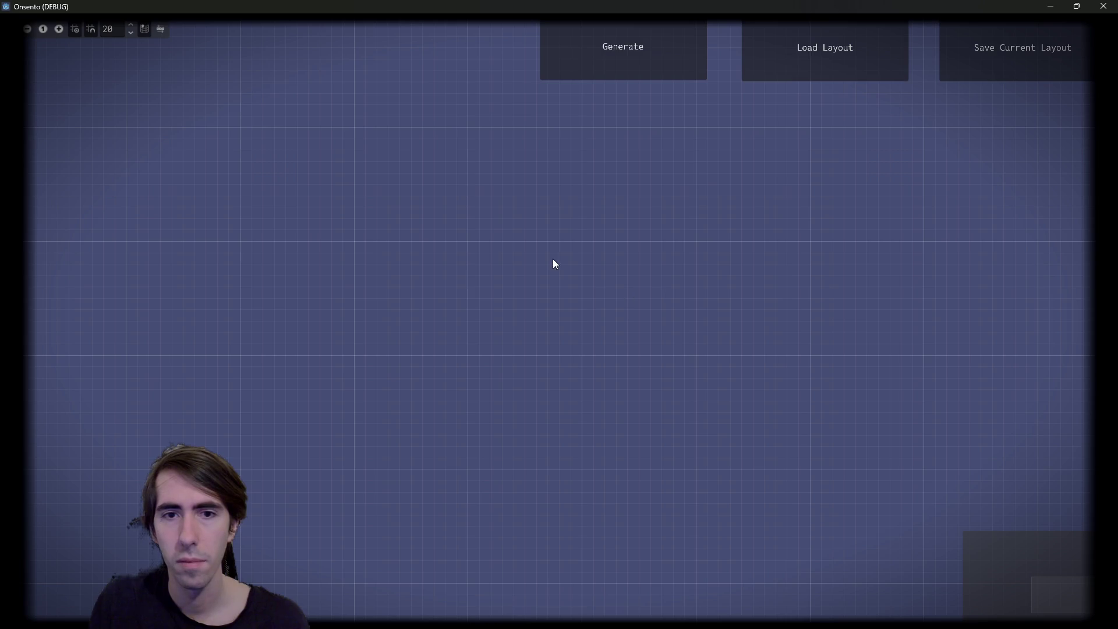
Generate two dungeon layouts, box-selecting Room nodes and zooming into the graph
click(607, 68)
scroll(672, 383, down, 5)
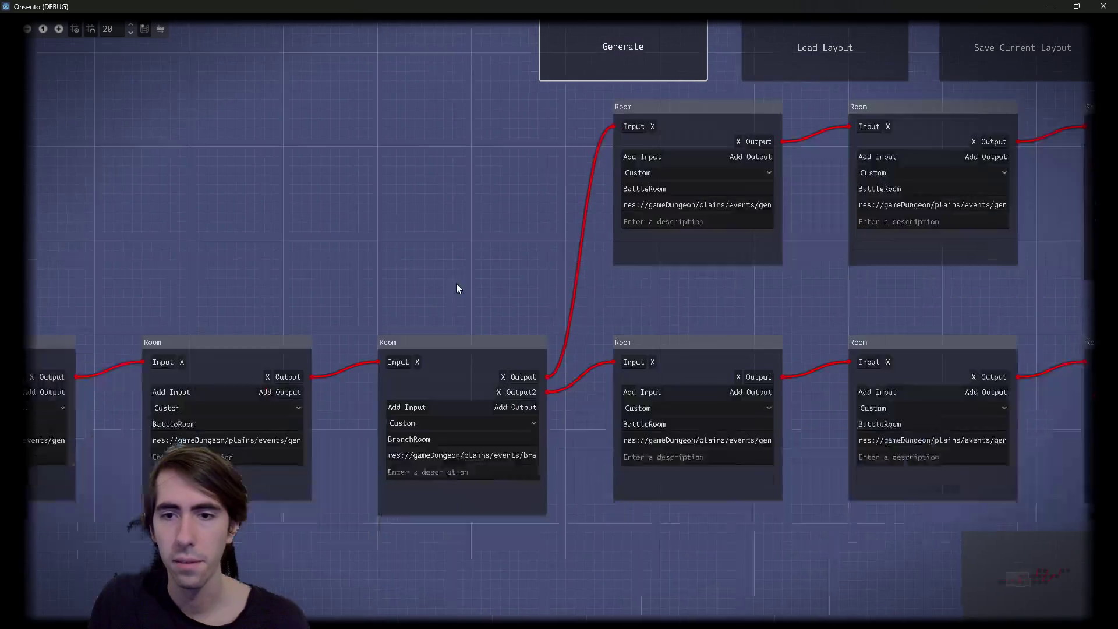
scroll(452, 334, up, 5)
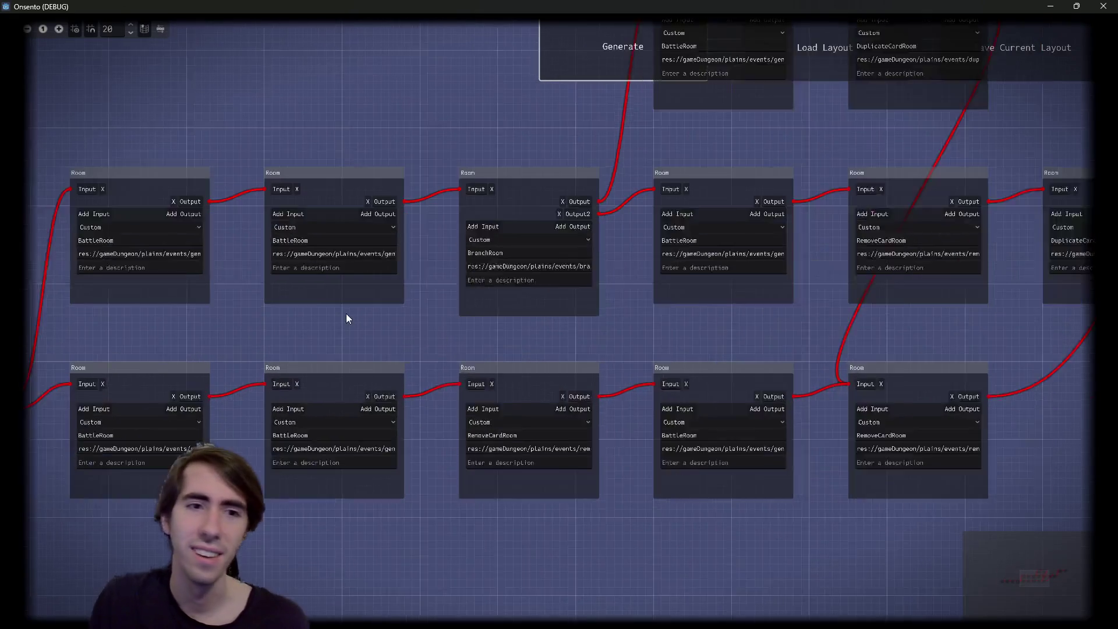
drag(458, 108, 269, 276)
drag(370, 76, 597, 353)
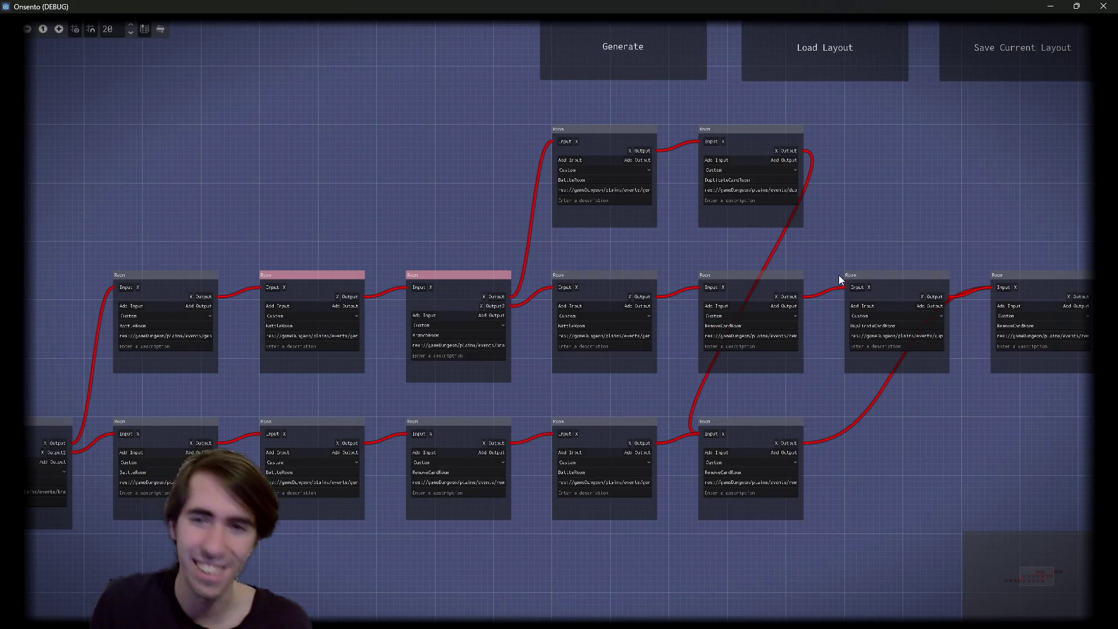
click(641, 68)
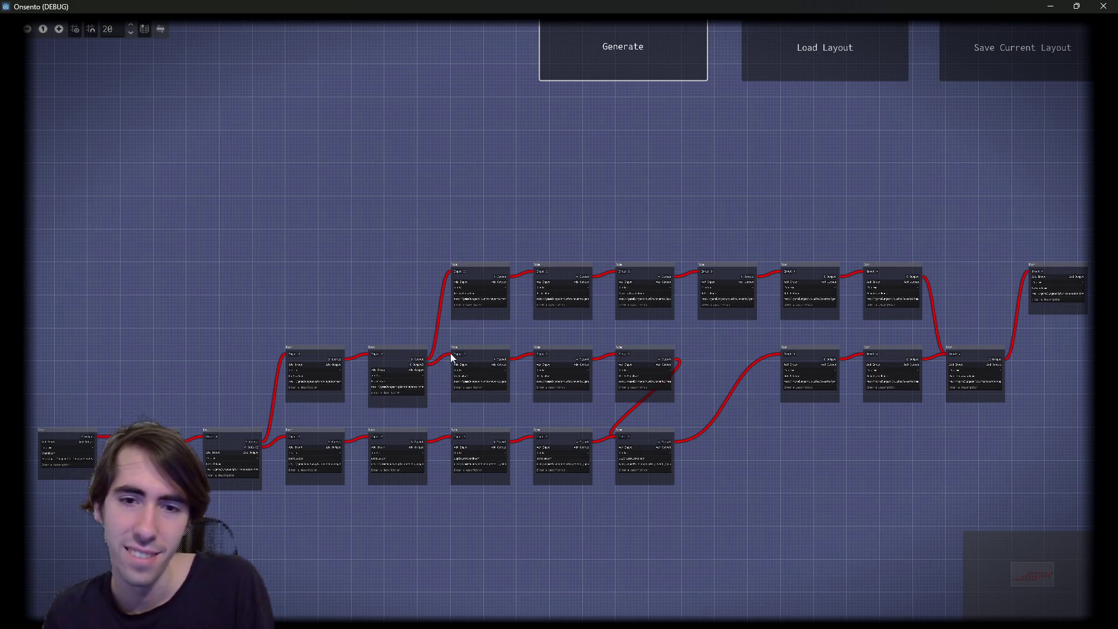
drag(693, 436, 690, 436)
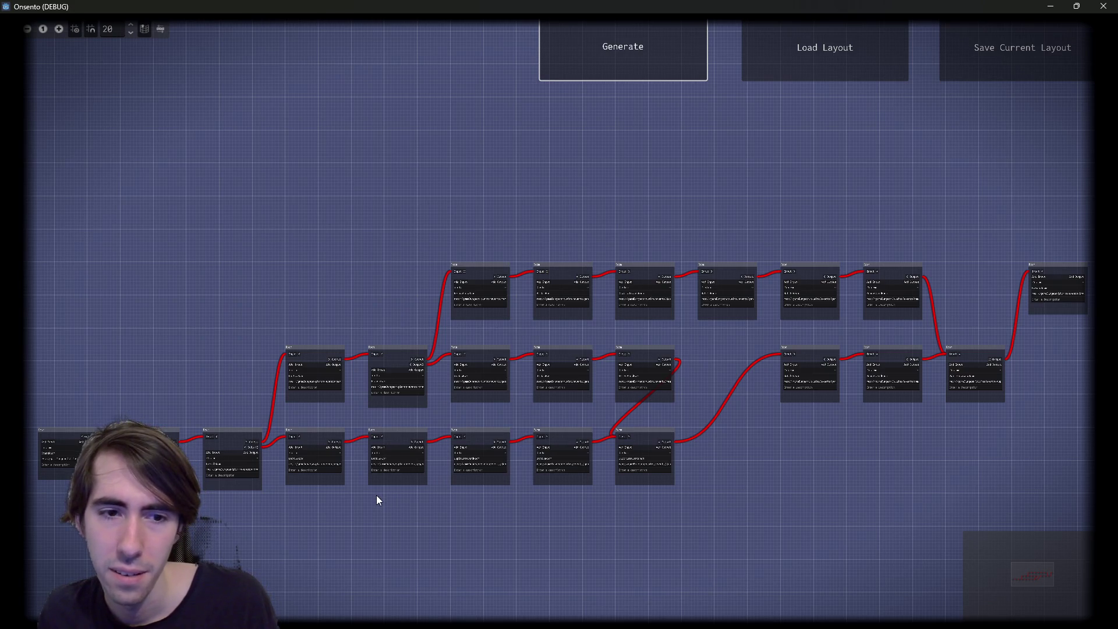
scroll(249, 325, up, 3)
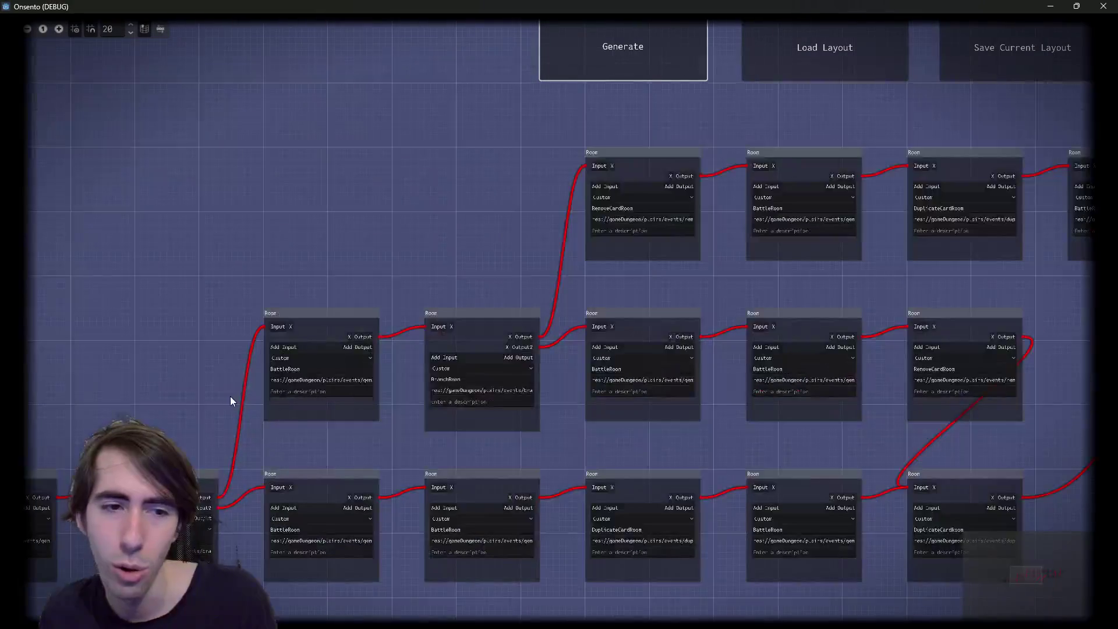
Inspect the graph, selecting the BranchRoom, DuplicateCardRoom, RemoveCardRoom and bottom-row nodes
drag(420, 280, 520, 455)
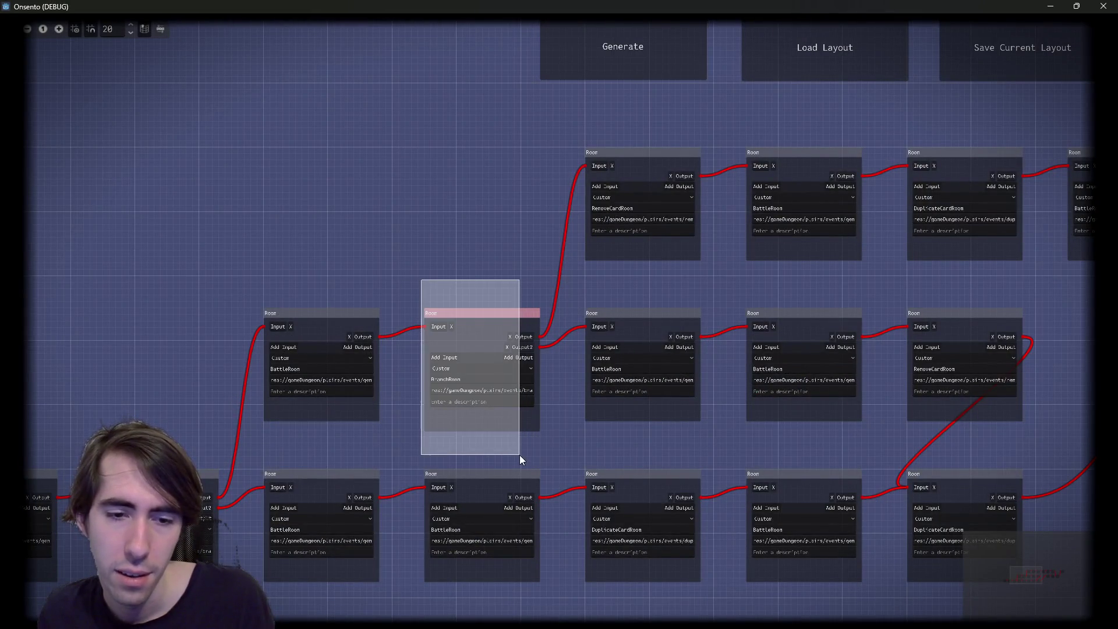
drag(346, 464, 466, 492)
scroll(514, 495, up, 2)
scroll(507, 424, down, 2)
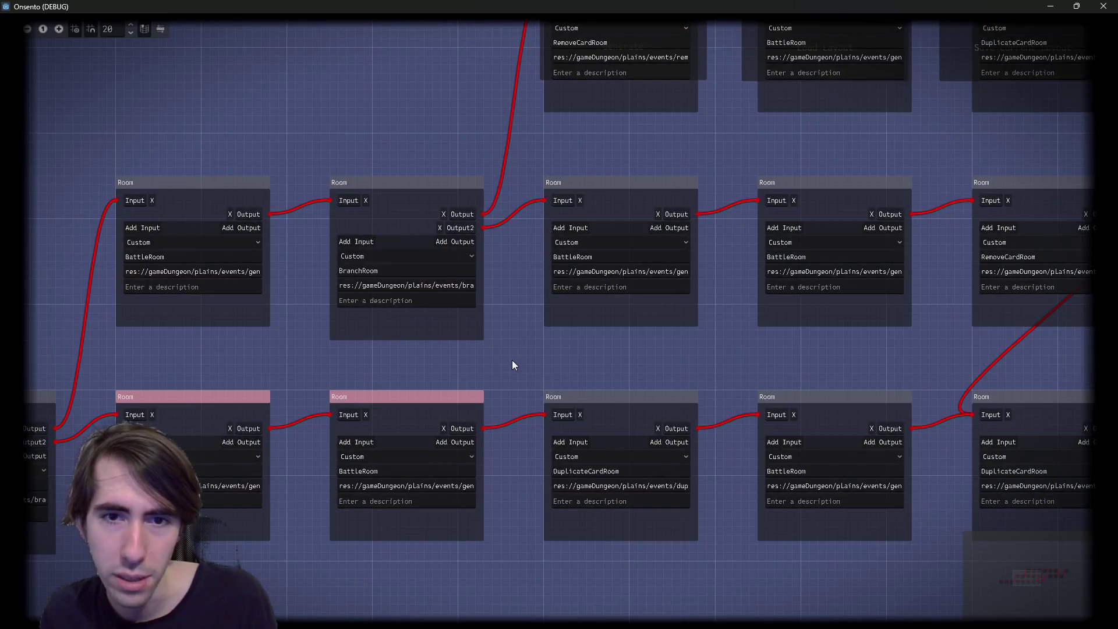
scroll(512, 360, right, 3)
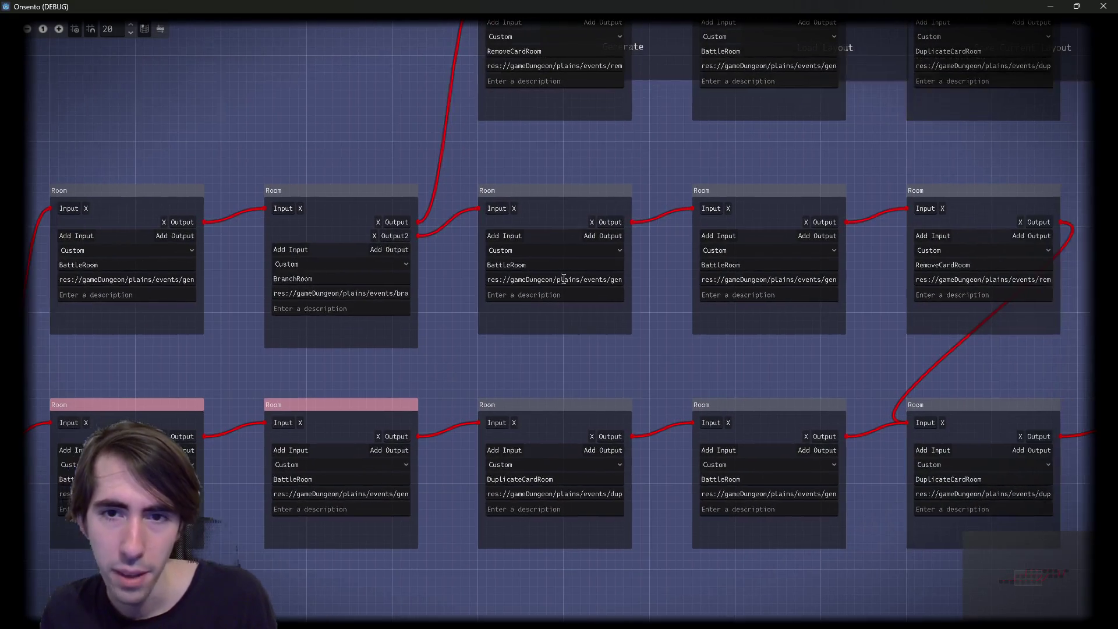
double_click(537, 478)
double_click(961, 265)
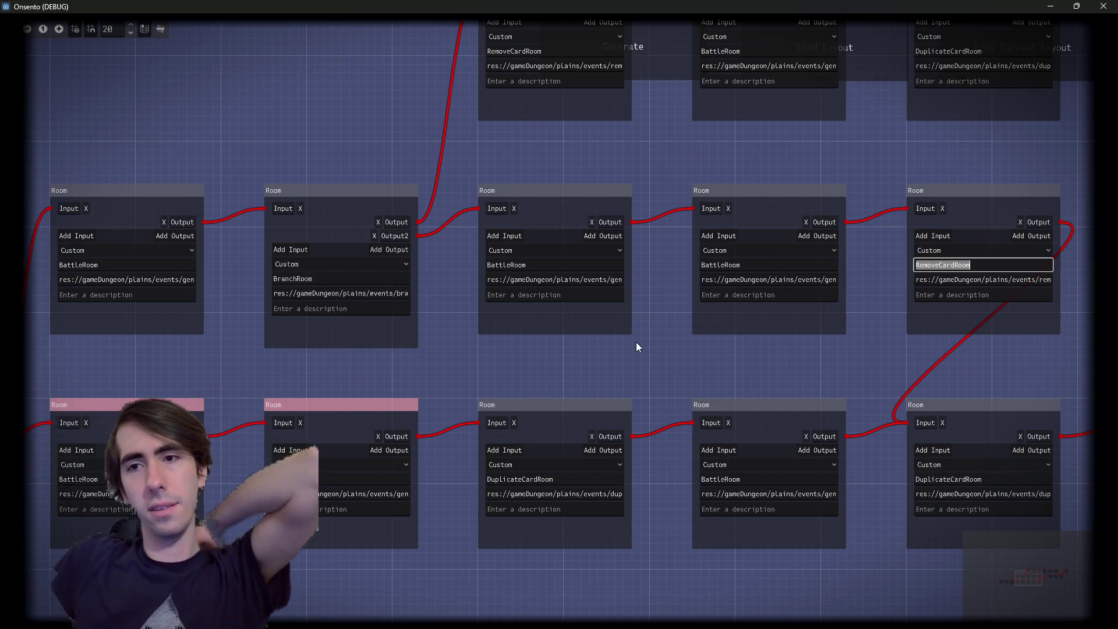
drag(613, 358, 627, 353)
scroll(627, 353, left, 3)
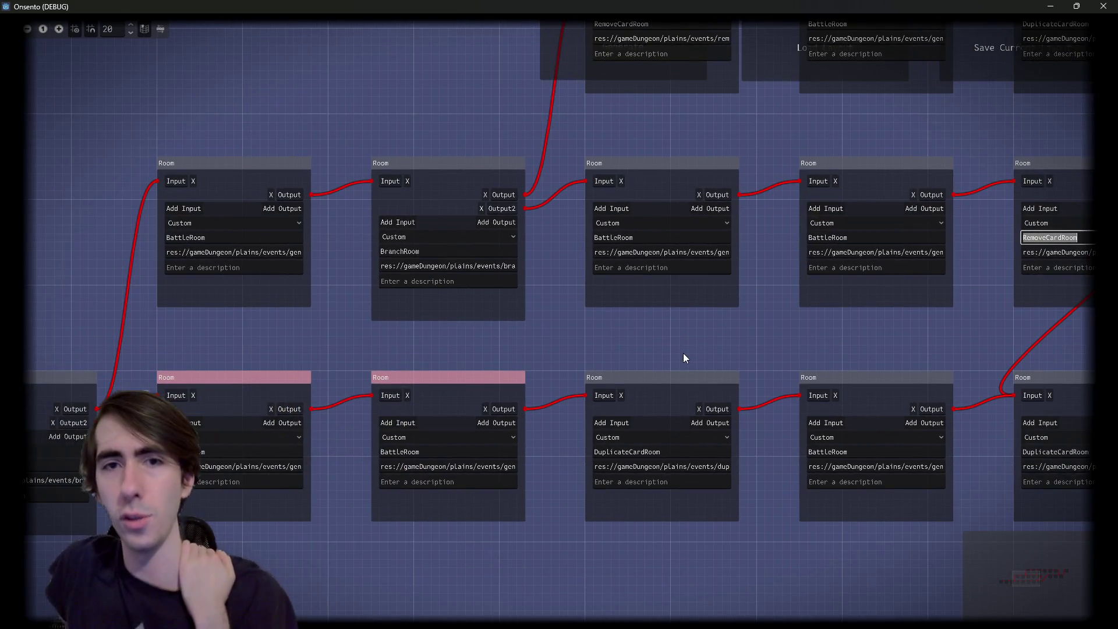
scroll(198, 229, up, 2)
click(241, 285)
click(242, 290)
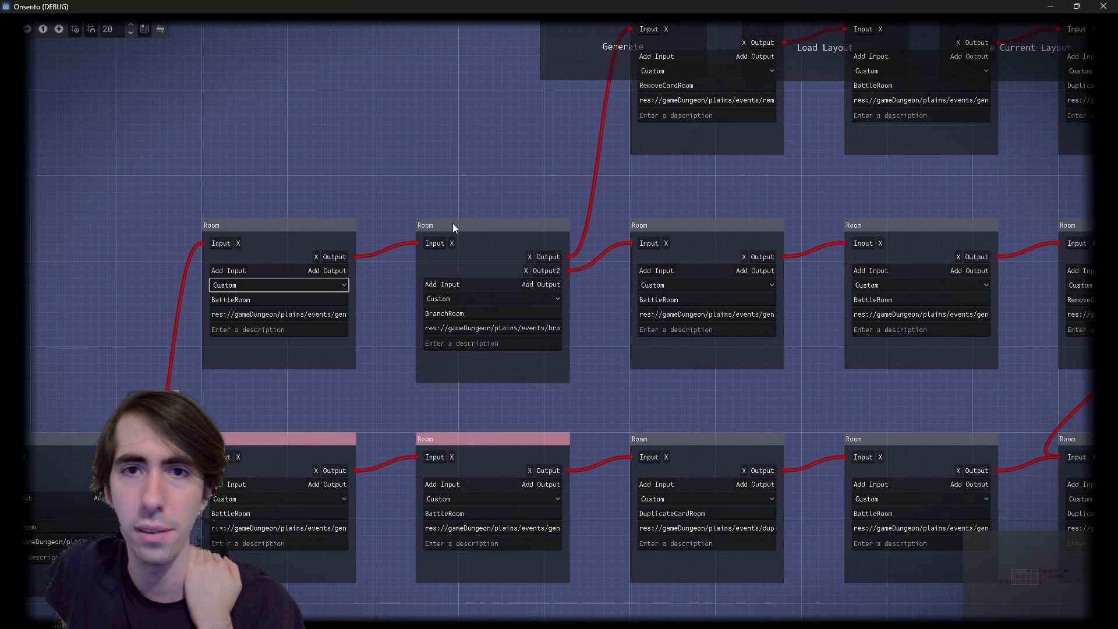
scroll(366, 236, right, 3)
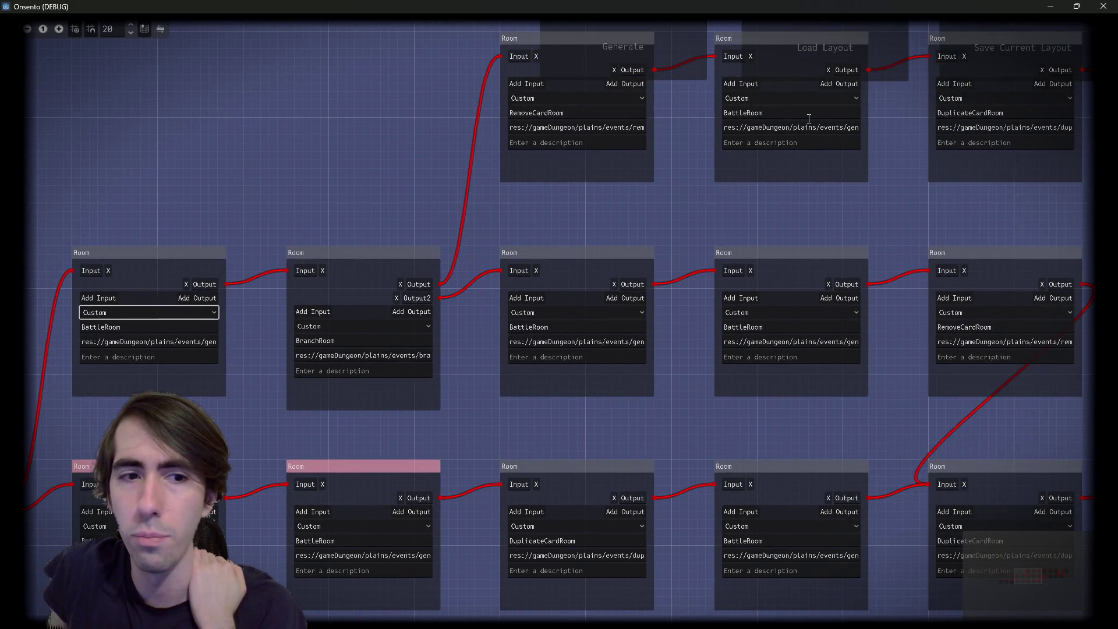
scroll(709, 207, right, 3)
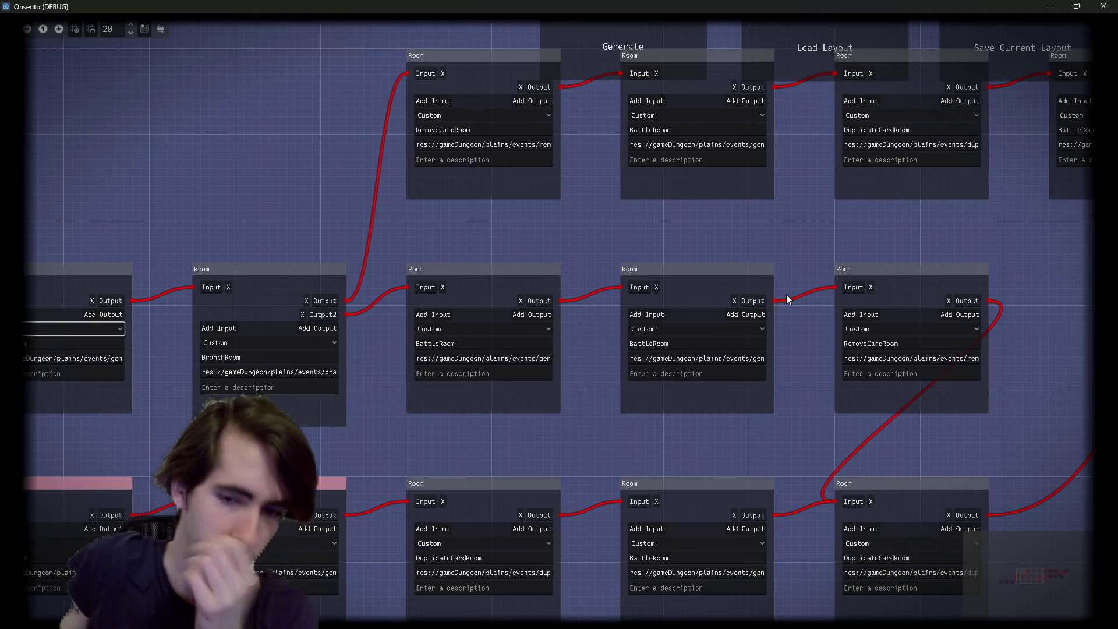
scroll(600, 424, right, 3)
scroll(600, 408, right, 3)
drag(727, 353, 318, 469)
drag(851, 288, 614, 421)
scroll(613, 421, right, 7)
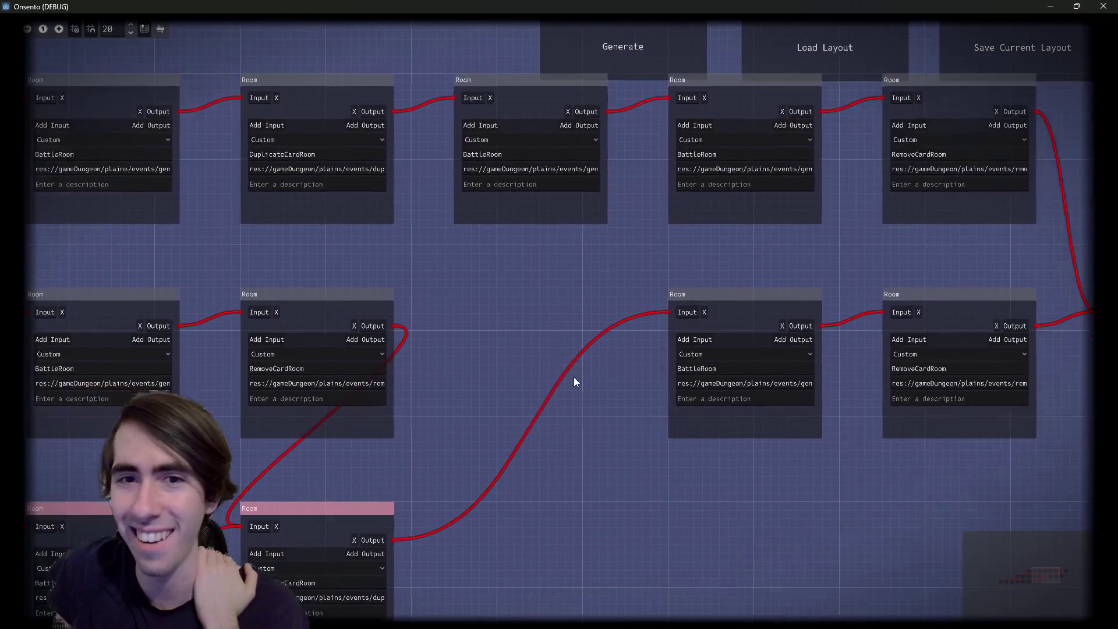
mouse_move(541, 387)
mouse_down()
mouse_move(480, 376)
mouse_move(456, 391)
mouse_up()
scroll(454, 387, left, 4)
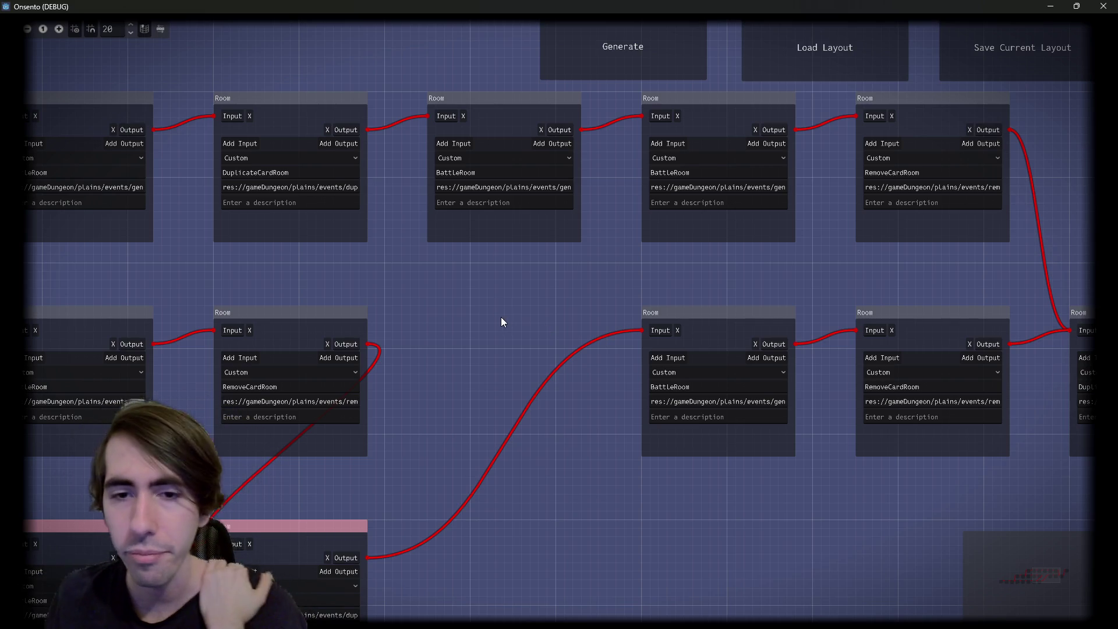
Regenerate the dungeon layout twice, moving a room node, then close the debug window
click(569, 65)
scroll(499, 403, down, 1)
scroll(481, 447, down, 2)
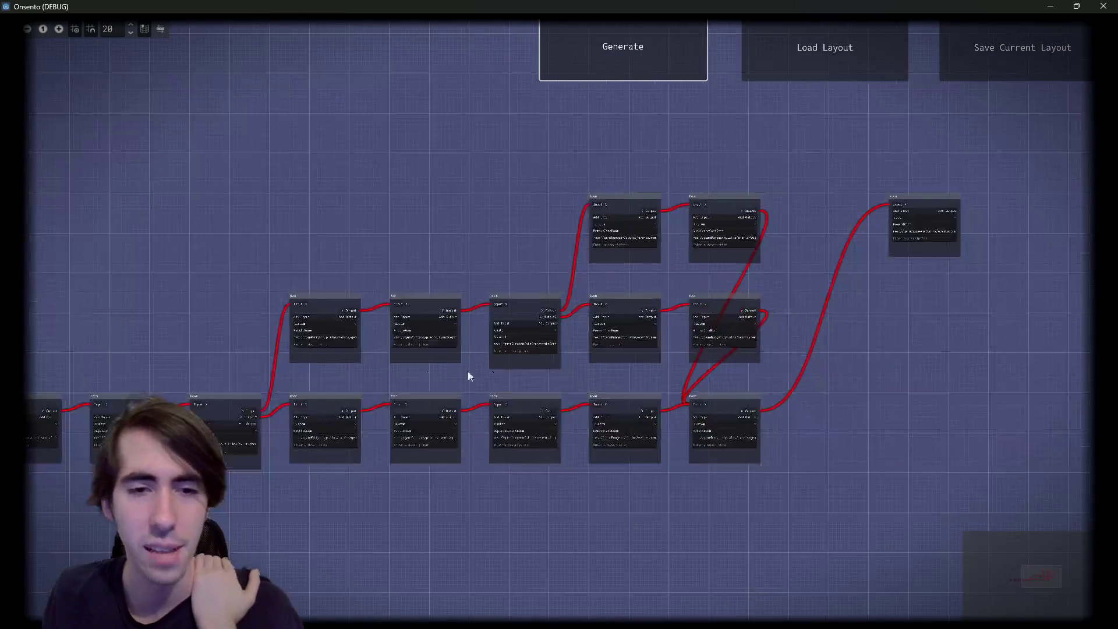
scroll(359, 390, down, 2)
mouse_move(780, 414)
mouse_down()
mouse_move(880, 399)
mouse_move(896, 378)
mouse_up()
click(662, 47)
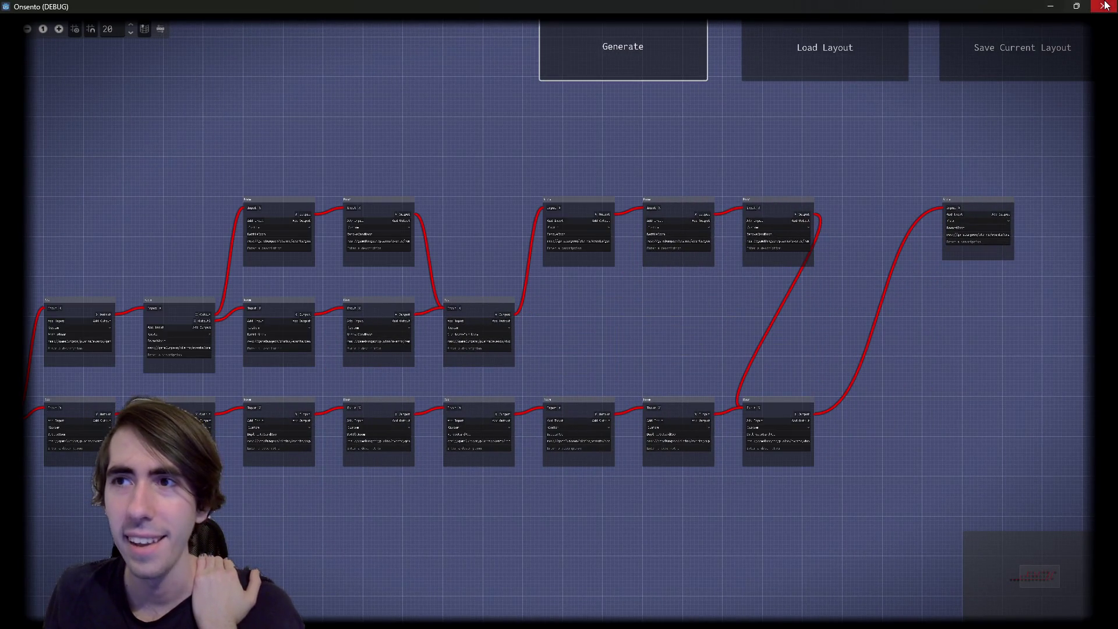
click(1103, 6)
scroll(632, 271, down, 3)
Uncomment the third generateBranch(startRoom, newExitRoom) call on line 453, save, and run the scene
scroll(632, 271, up, 2)
scroll(632, 271, down, 15)
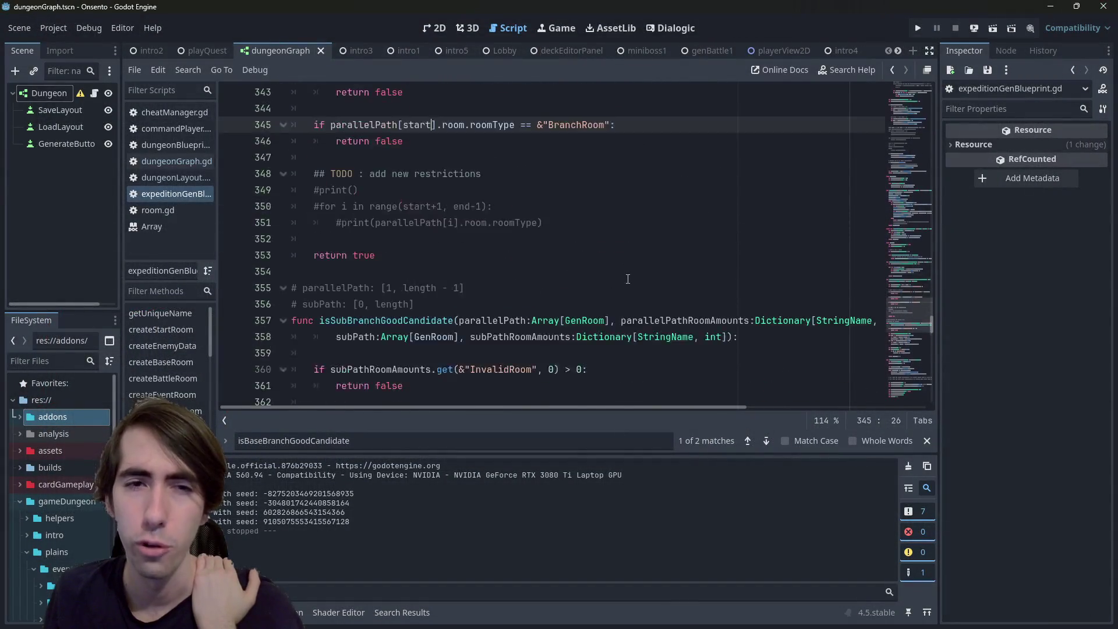
scroll(627, 289, down, 5)
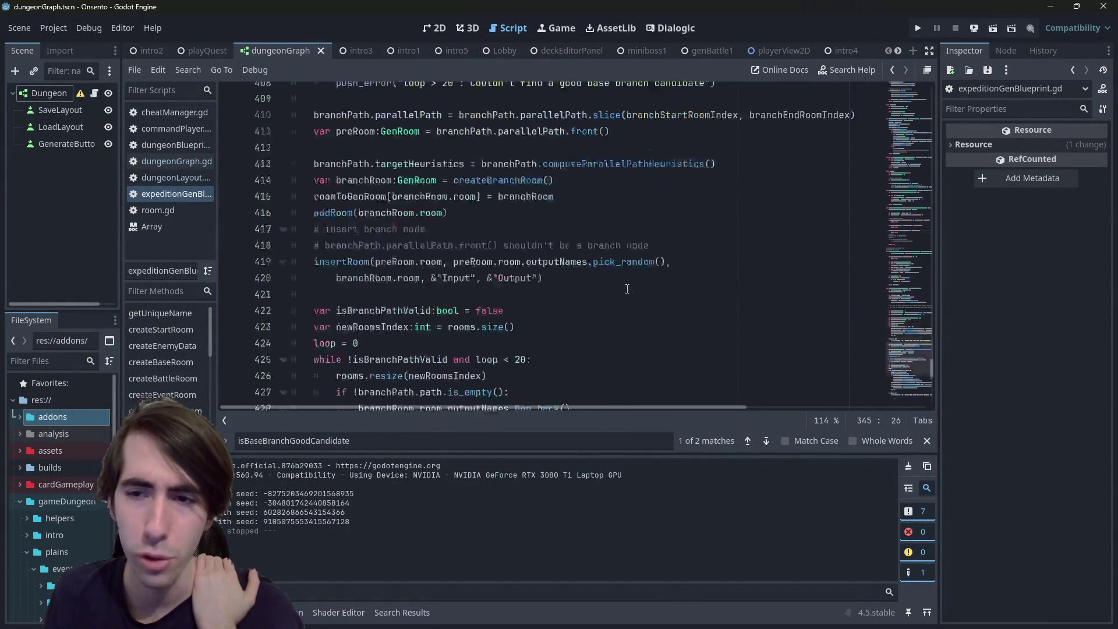
scroll(628, 289, up, 5)
scroll(626, 289, up, 2)
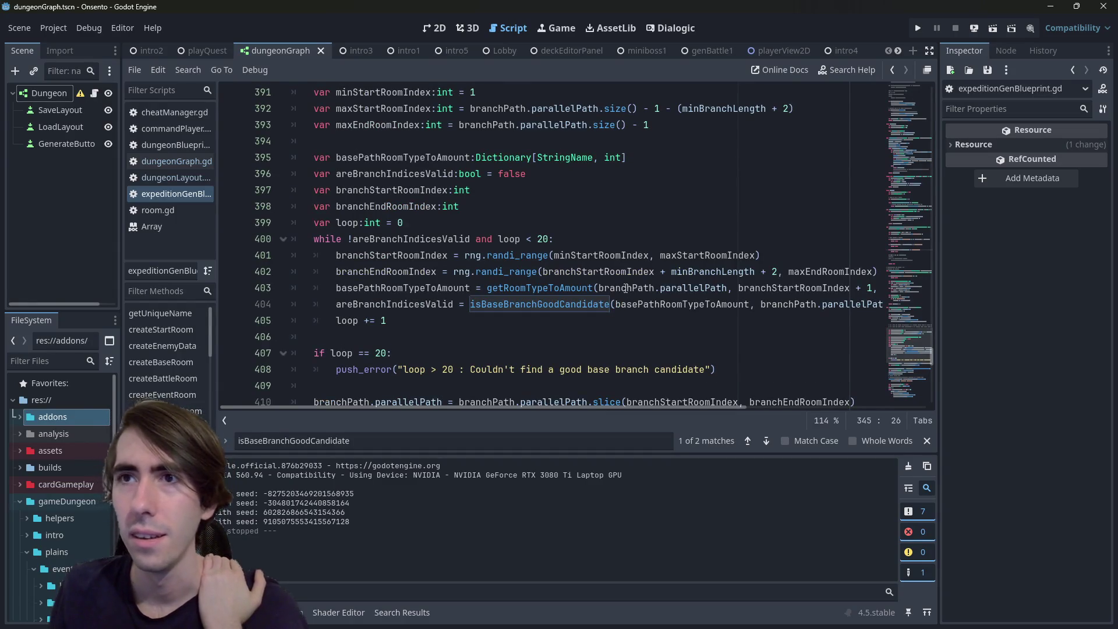
scroll(625, 289, down, 2)
scroll(626, 289, down, 8)
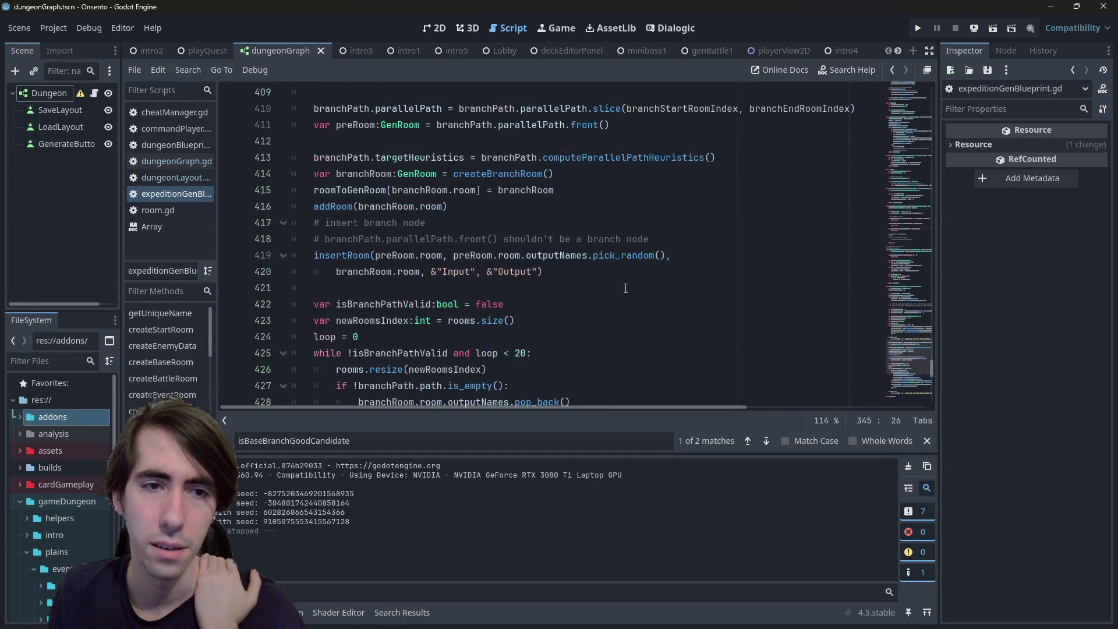
scroll(574, 272, down, 9)
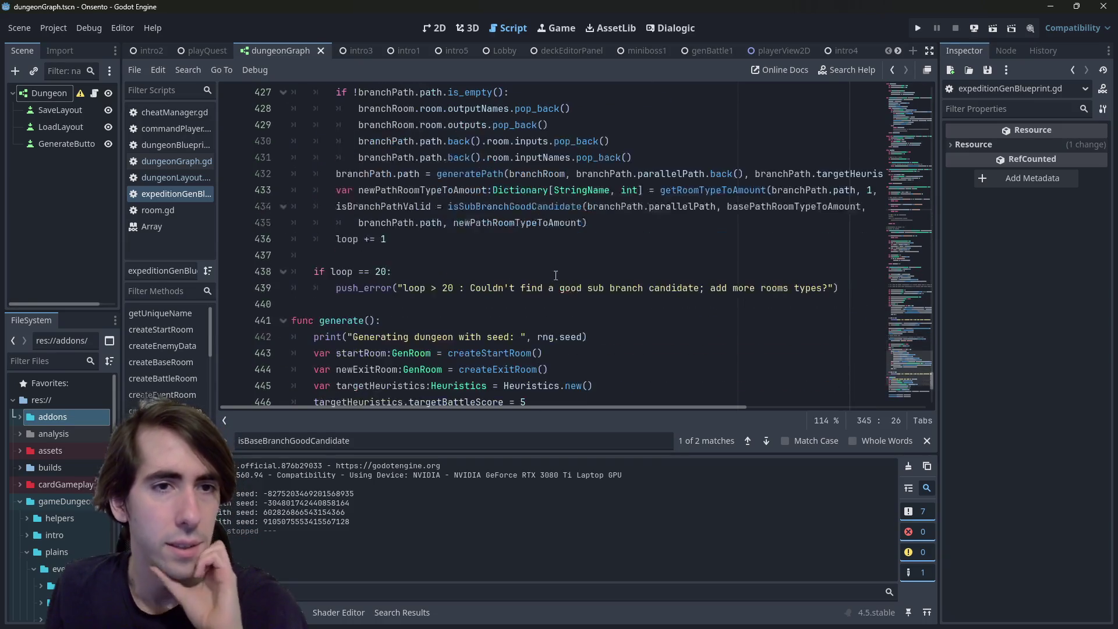
click(547, 185)
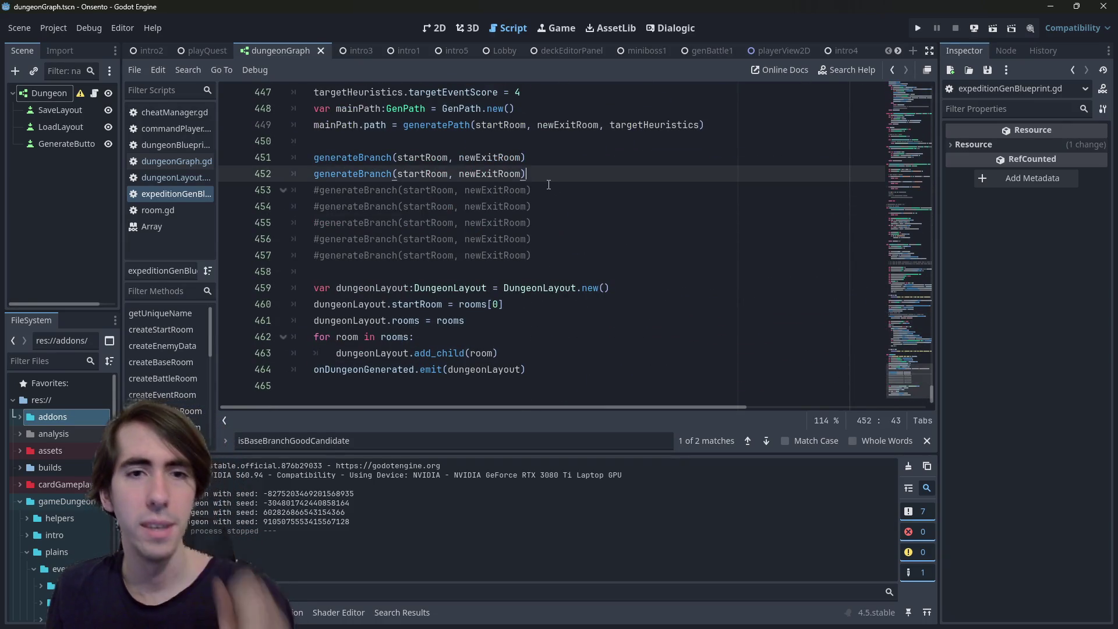
key(ctrl+k)
key(ctrl+s)
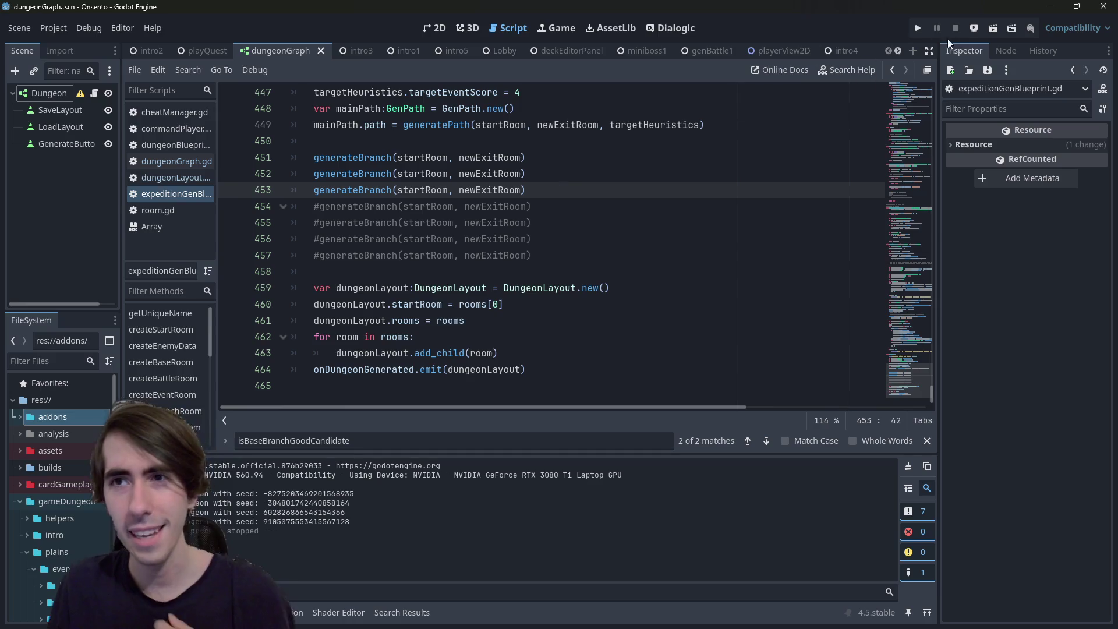
click(994, 28)
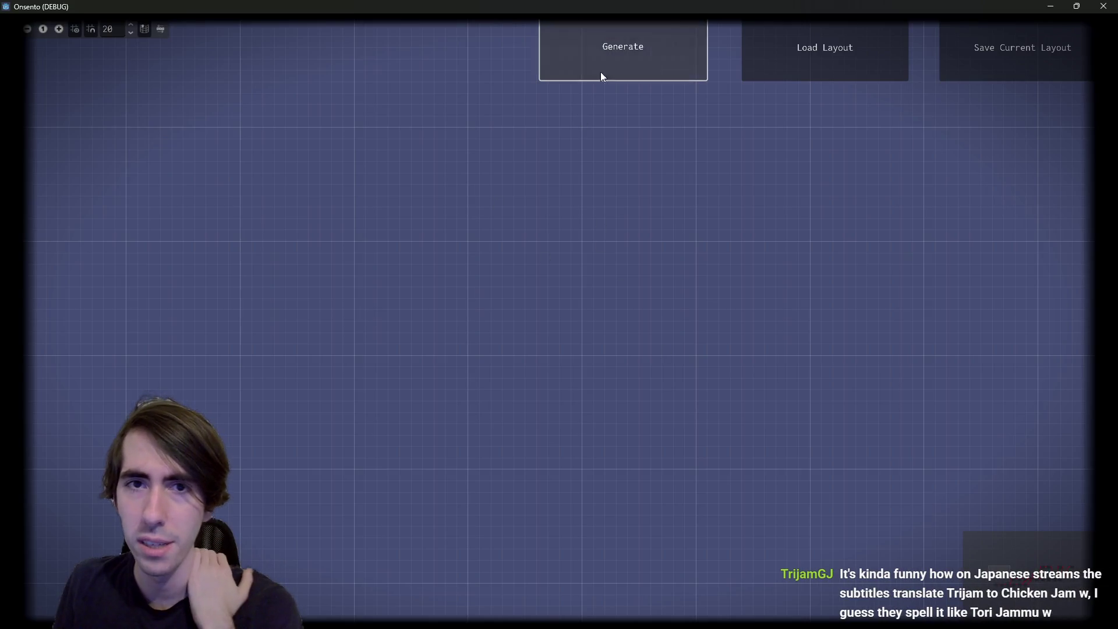
Generate a new dungeon room graph in the Onsento debug window
click(601, 75)
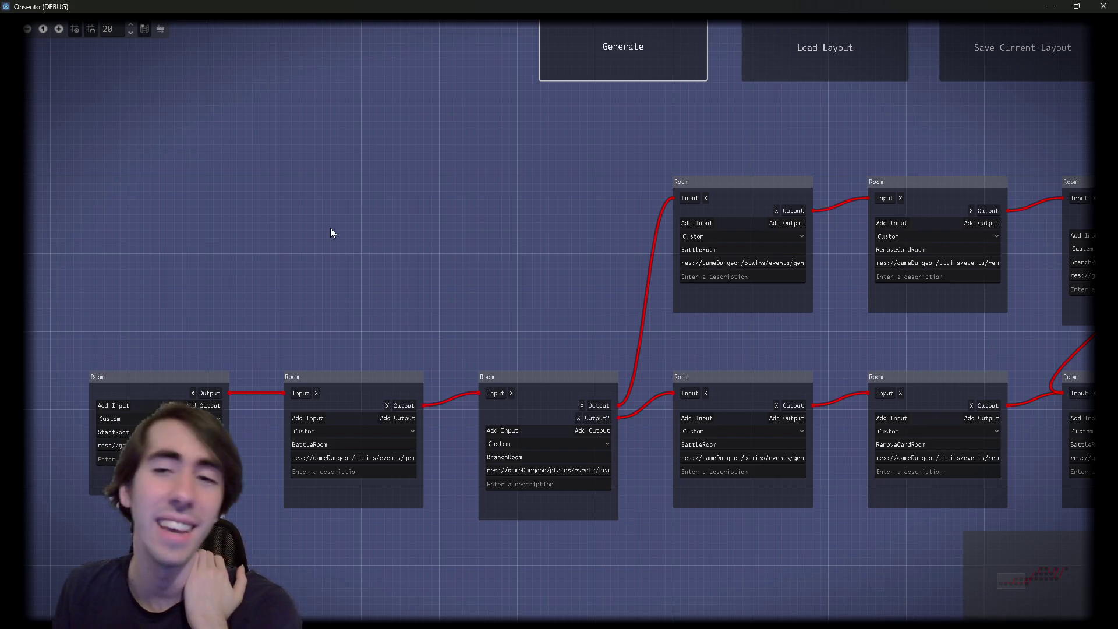
Inspect the BranchRoom's two BattleRoom→RemoveCardRoom paths, then switch to the bird-versus-chicken Google results
mouse_move(431, 324)
mouse_down()
mouse_move(665, 312)
mouse_move(585, 309)
mouse_up()
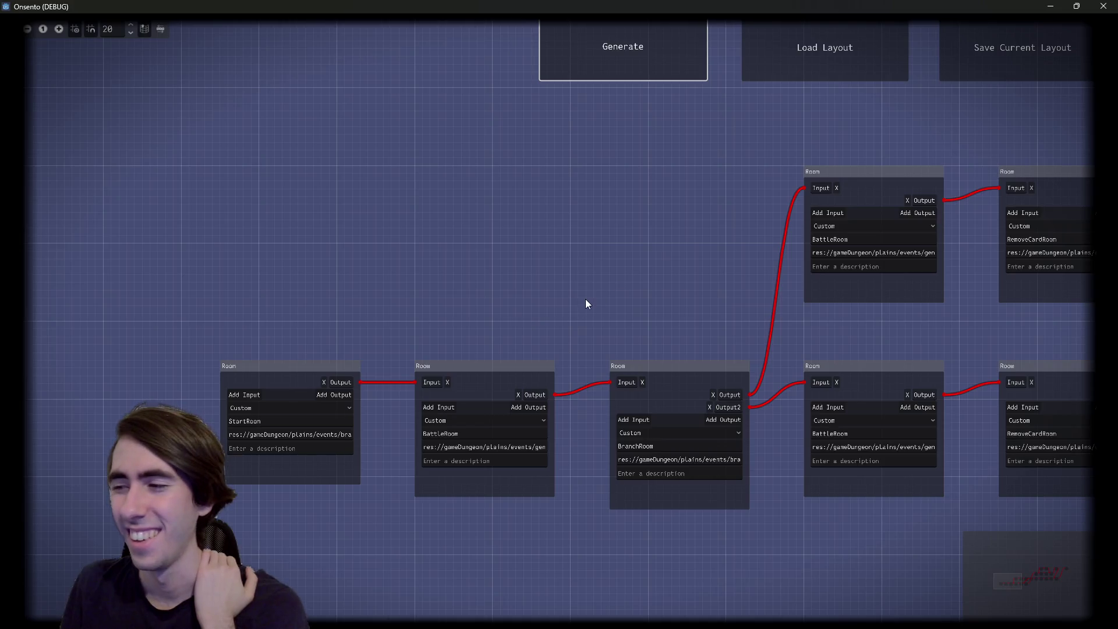
mouse_move(558, 403)
mouse_down()
mouse_move(293, 333)
mouse_move(402, 320)
mouse_up()
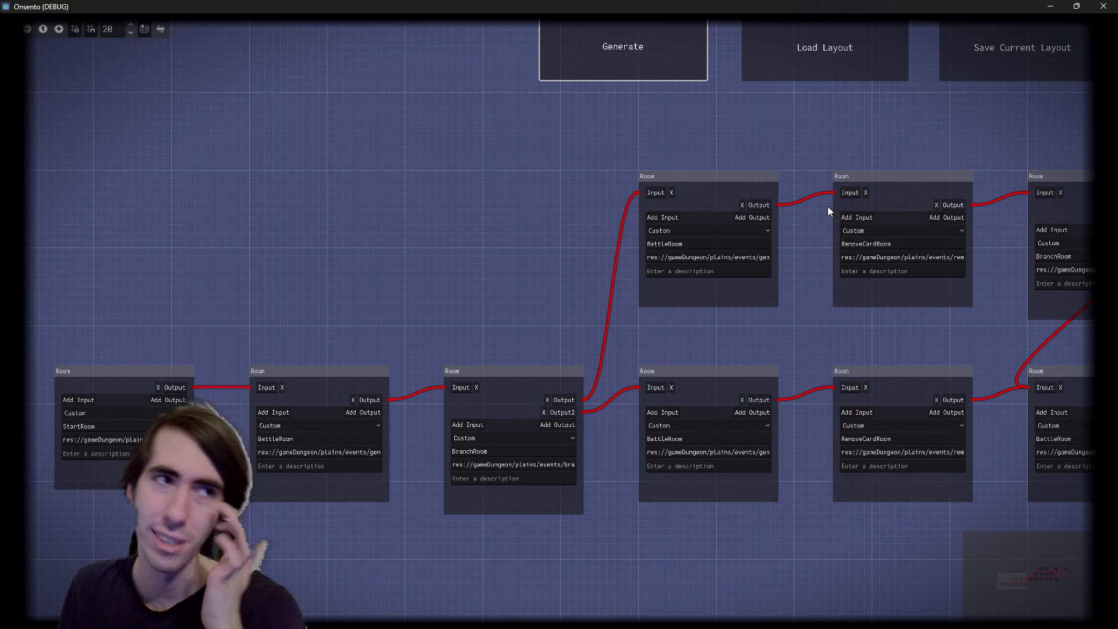
mouse_move(550, 270)
mouse_down()
mouse_move(451, 270)
mouse_move(625, 271)
mouse_move(594, 249)
mouse_move(648, 239)
mouse_up()
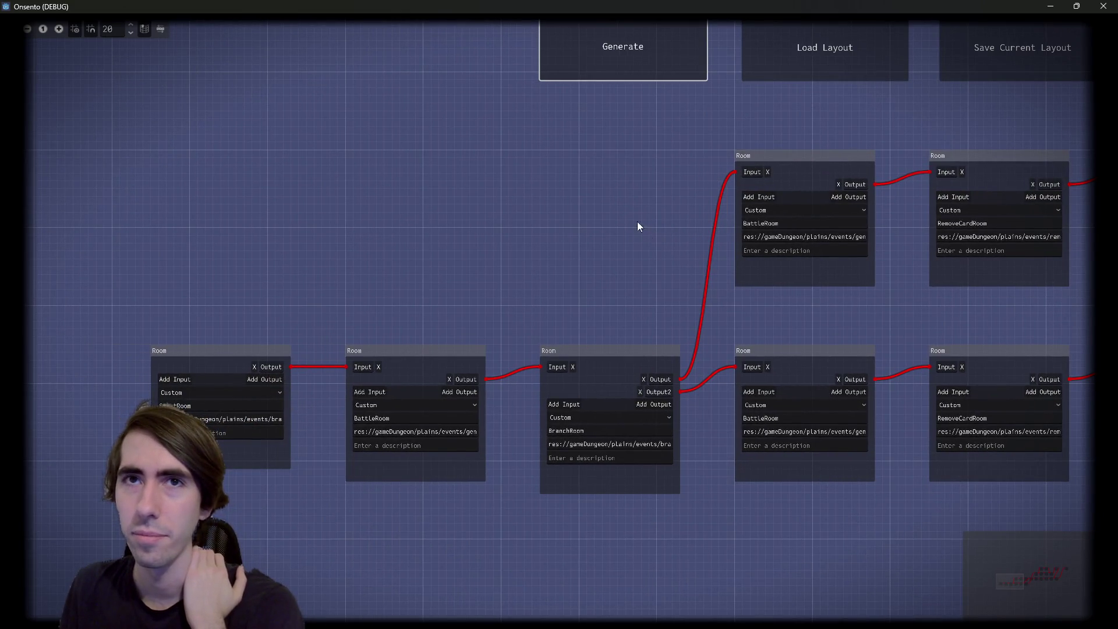
scroll(512, 292, down, 2)
scroll(578, 334, up, 4)
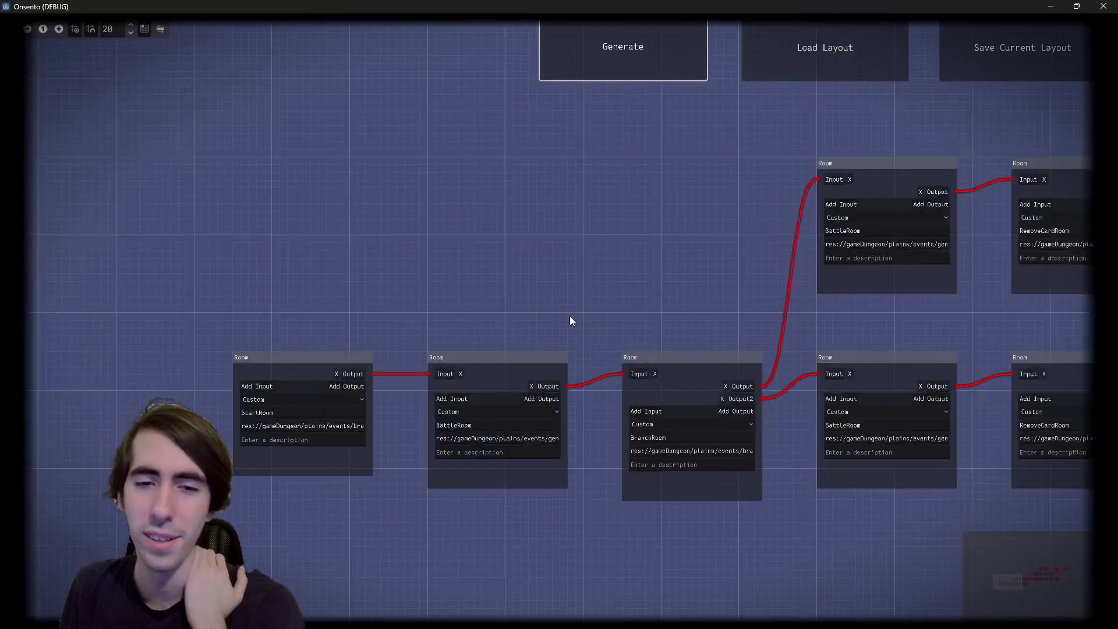
drag(671, 327, 473, 285)
scroll(473, 286, up, 1)
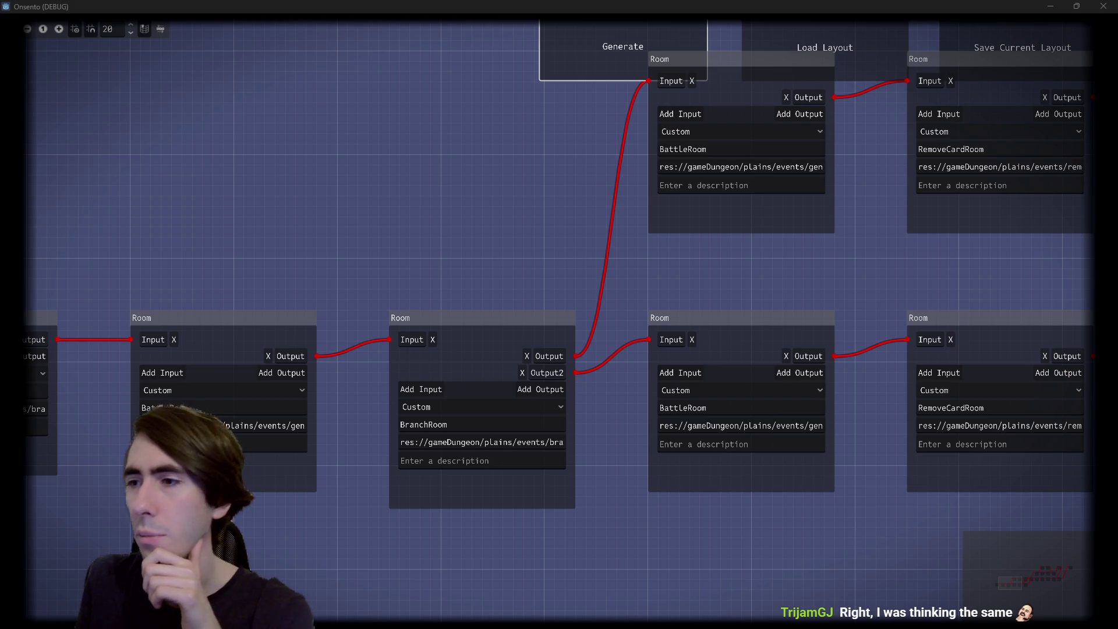
key(alt+Tab)
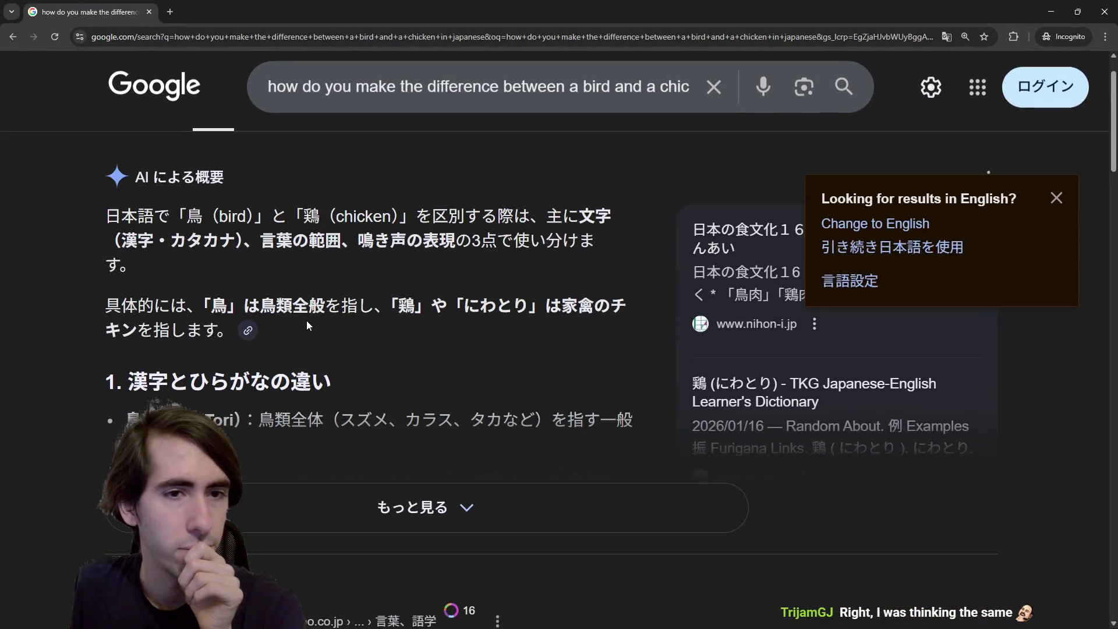
double_click(194, 216)
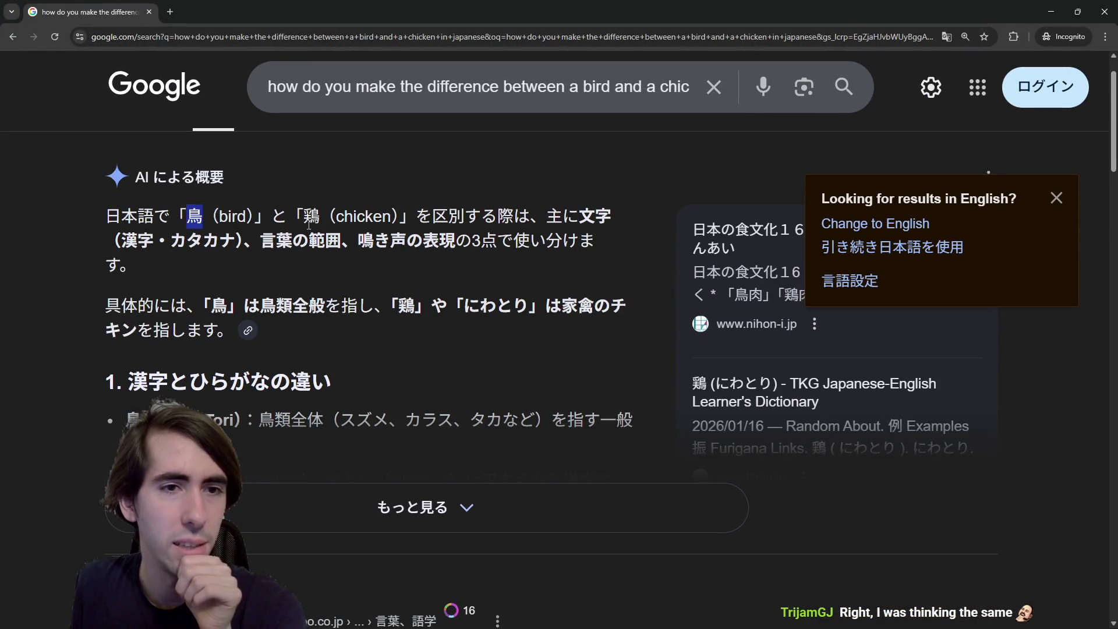
mouse_move(303, 216)
mouse_down()
mouse_move(338, 216)
mouse_move(322, 217)
mouse_up()
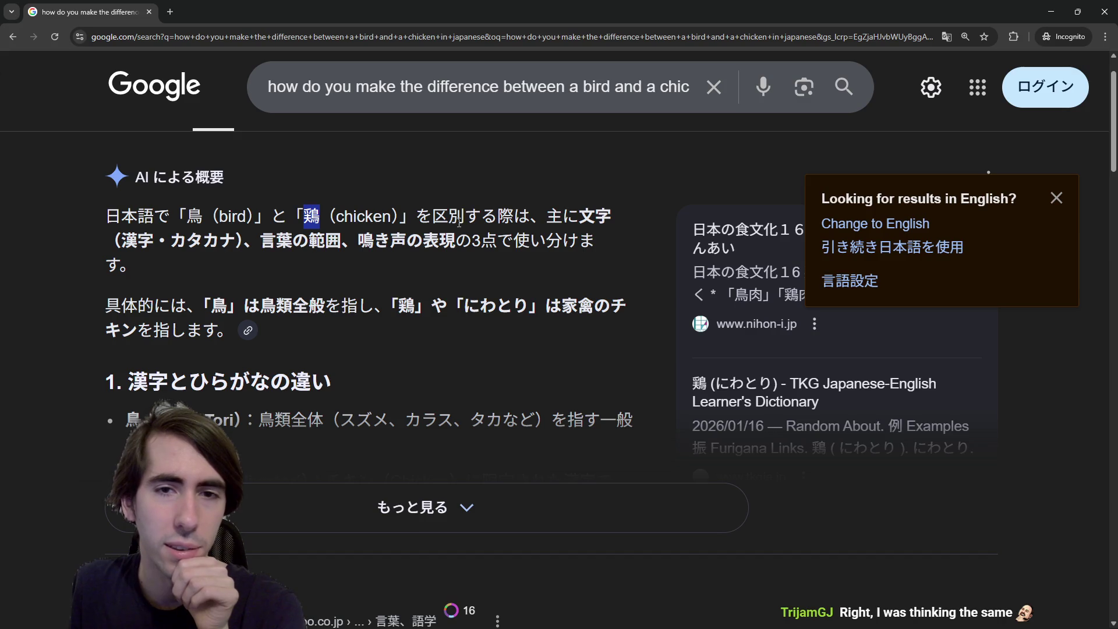
click(552, 216)
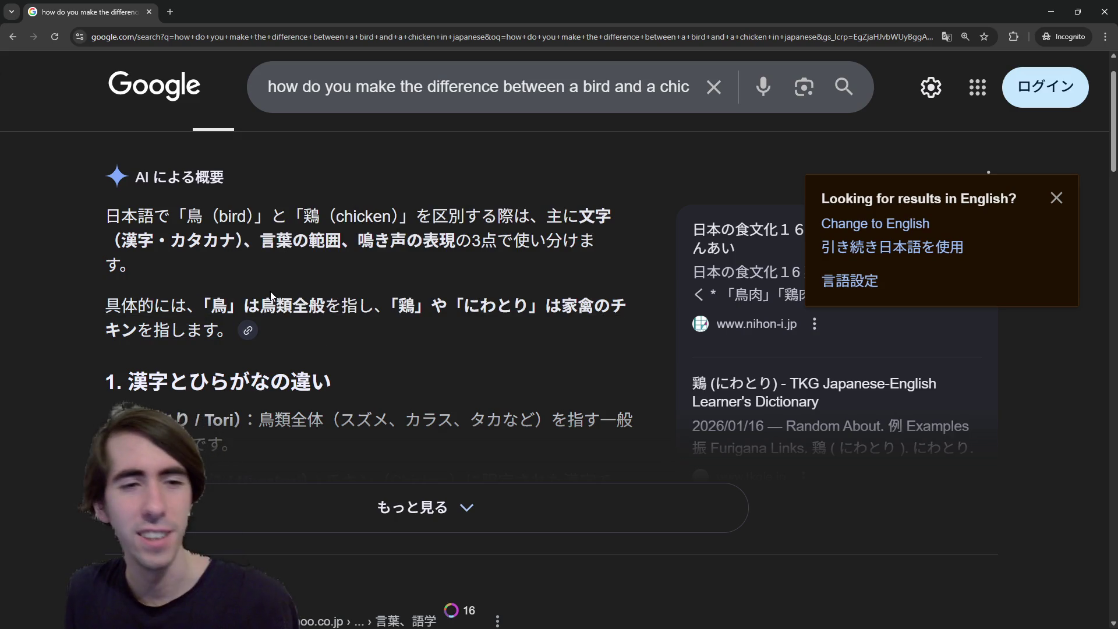
key(shift)
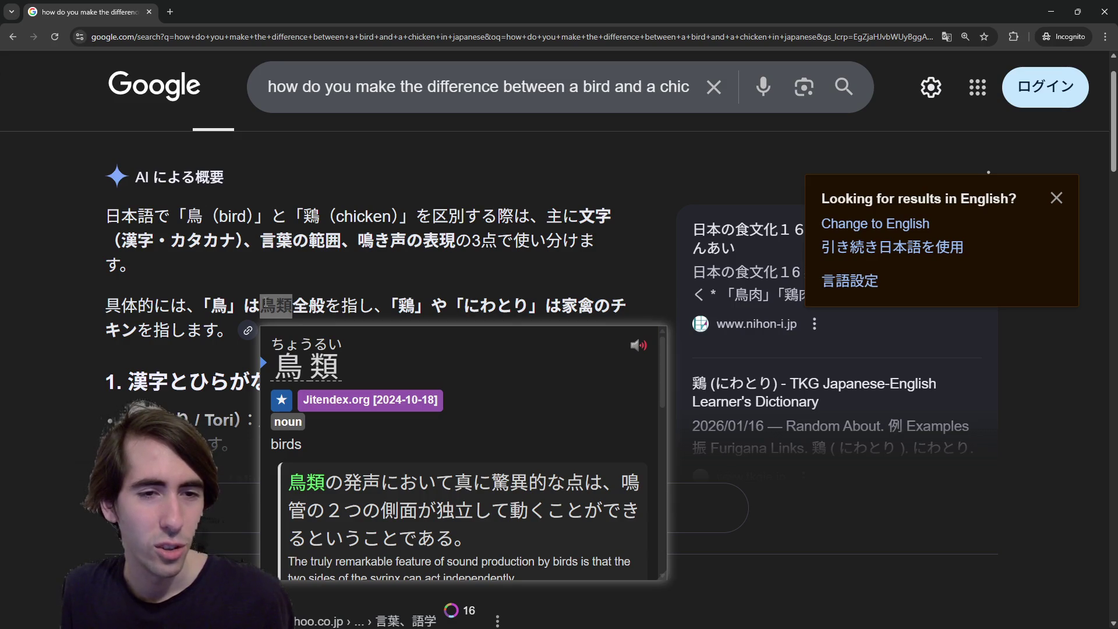
key(shift)
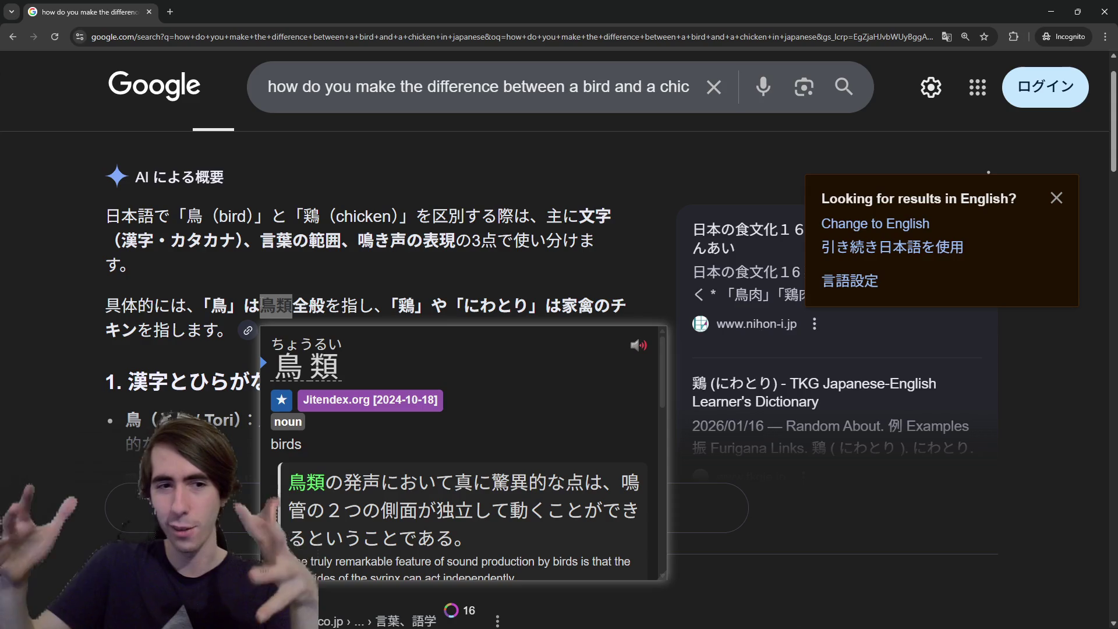
mouse_move(261, 306)
mouse_down()
mouse_move(309, 303)
mouse_move(293, 304)
mouse_up()
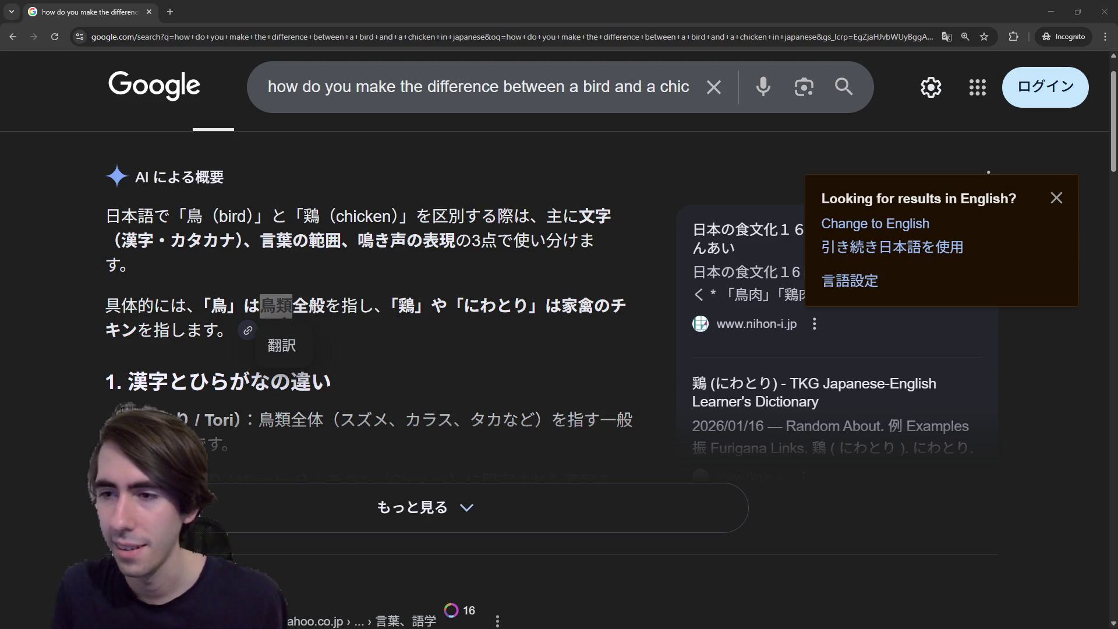
key(alt+Tab)
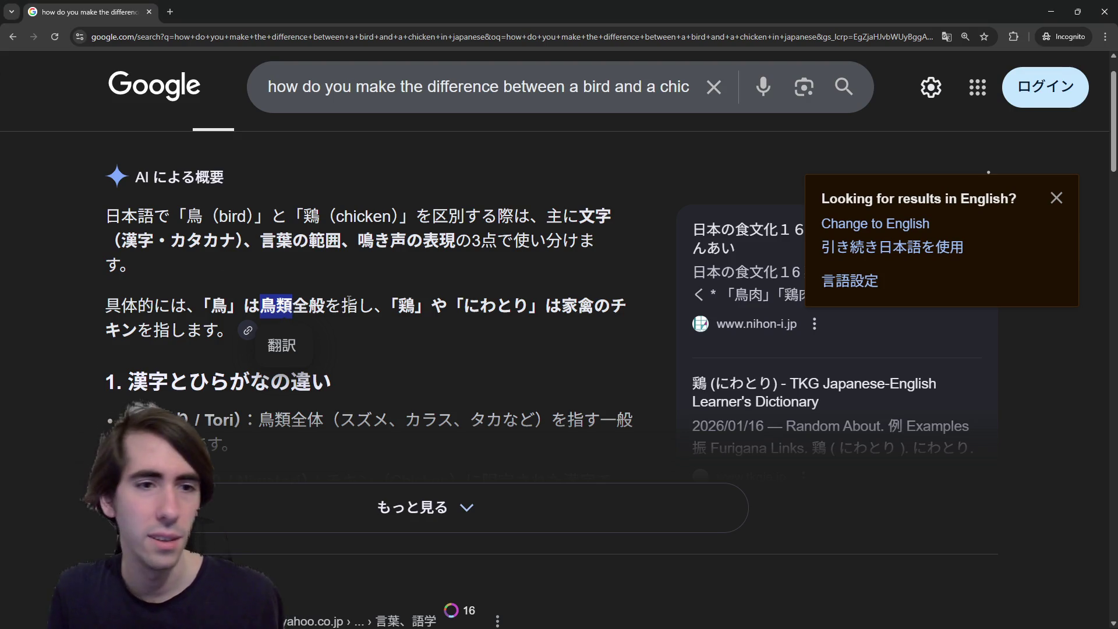
click(291, 379)
drag(276, 306, 295, 307)
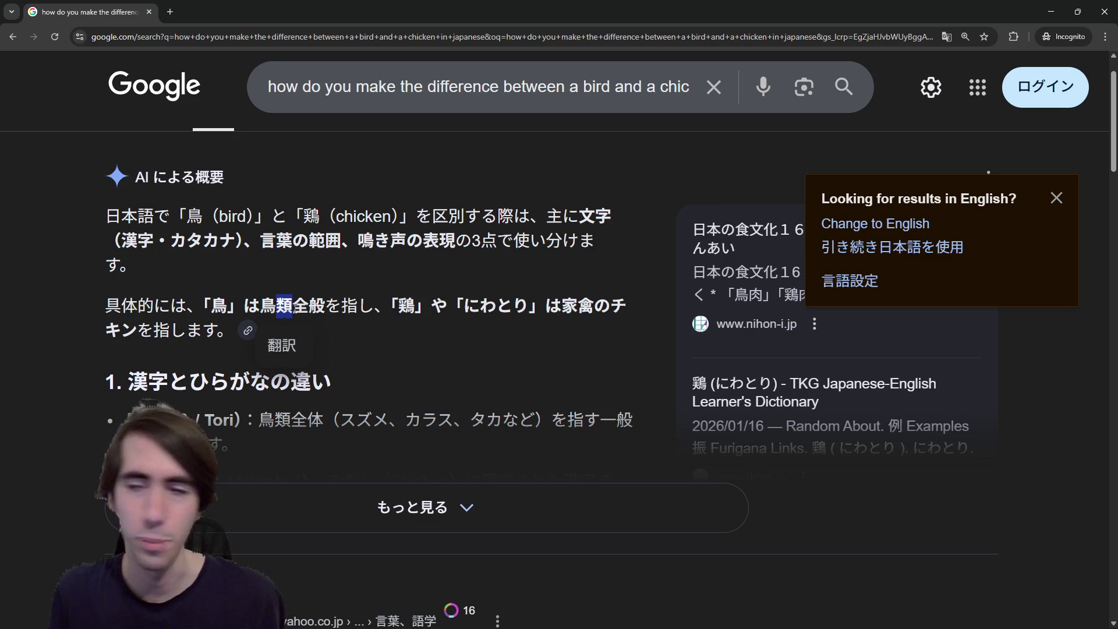
click(320, 293)
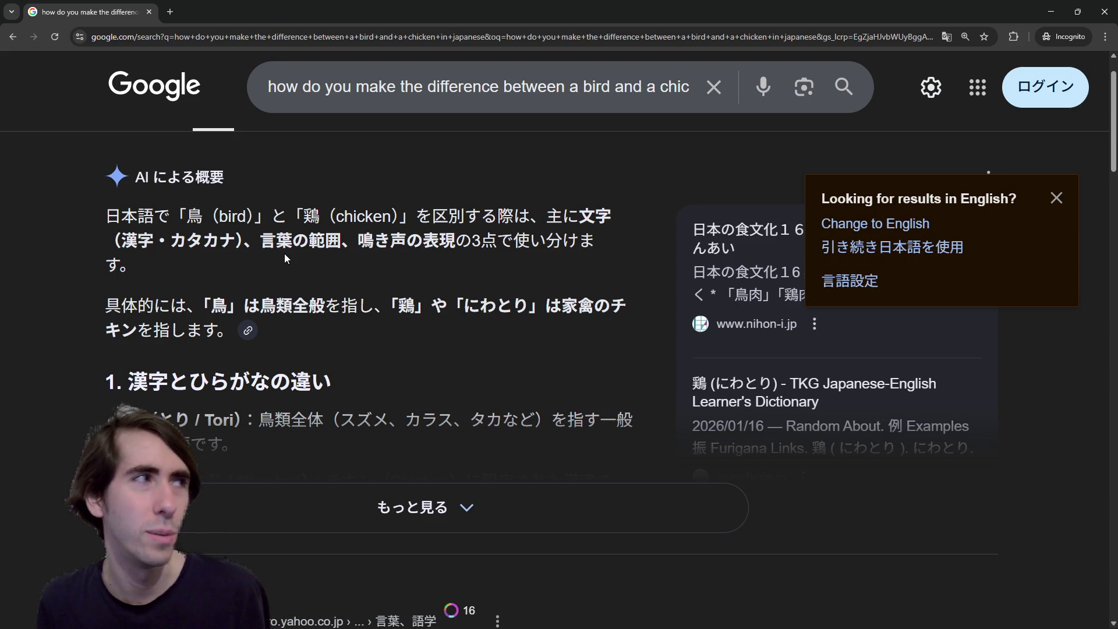
mouse_move(272, 317)
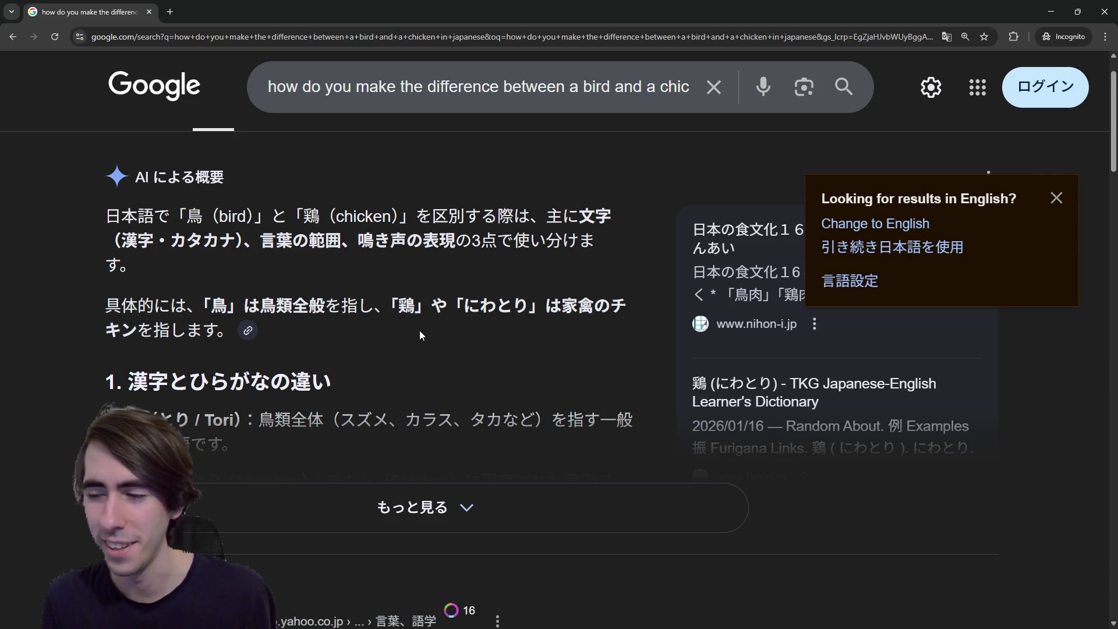
scroll(460, 327, down, 2)
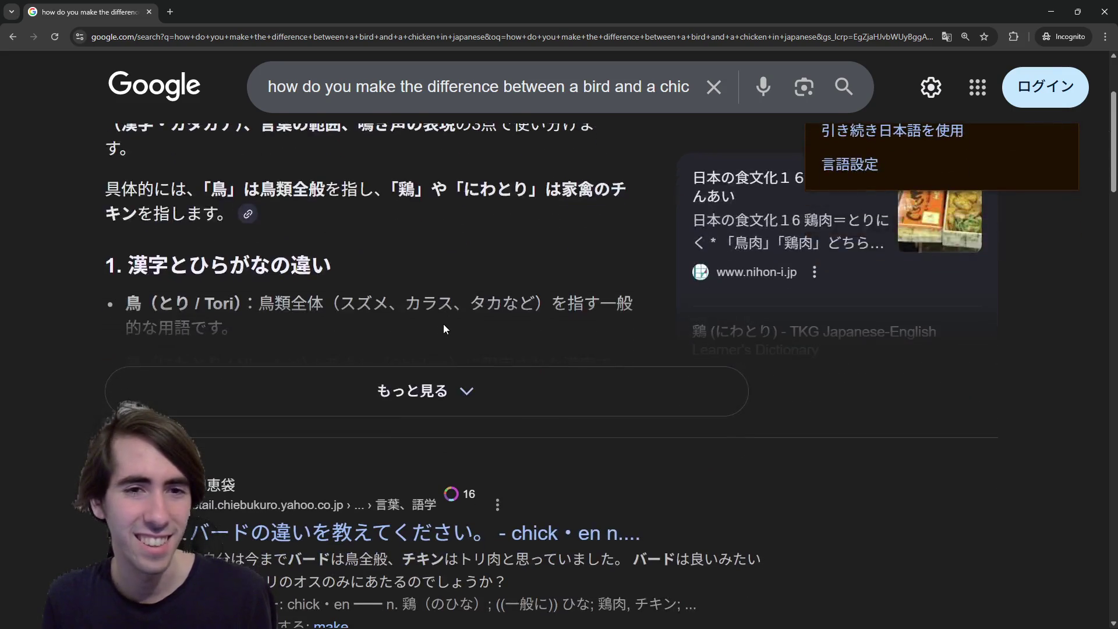
scroll(440, 303, up, 1)
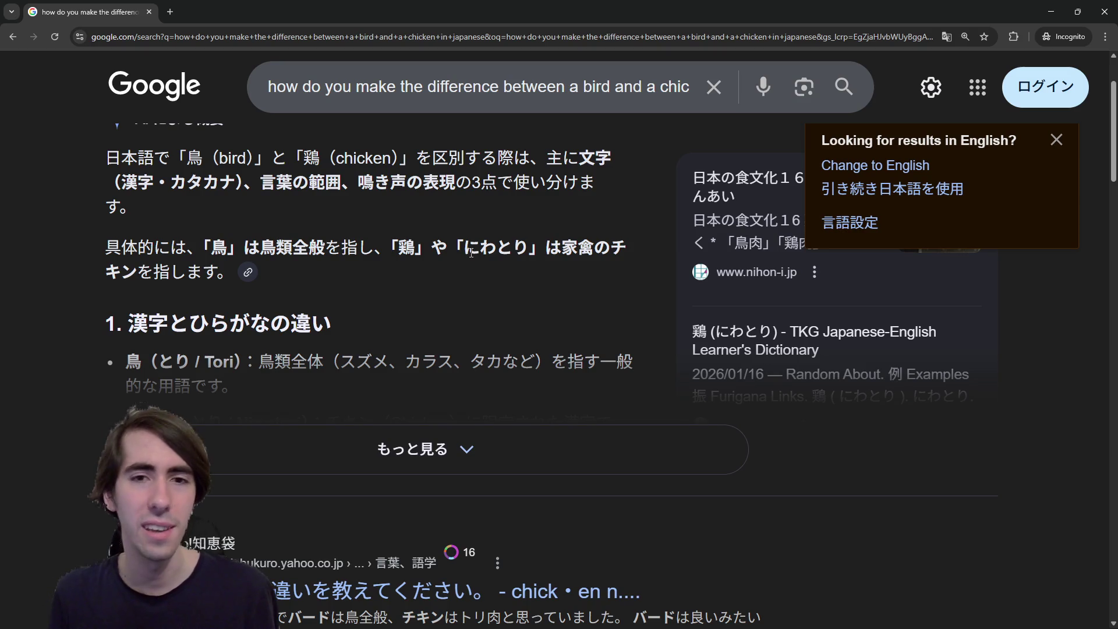
scroll(471, 252, up, 1)
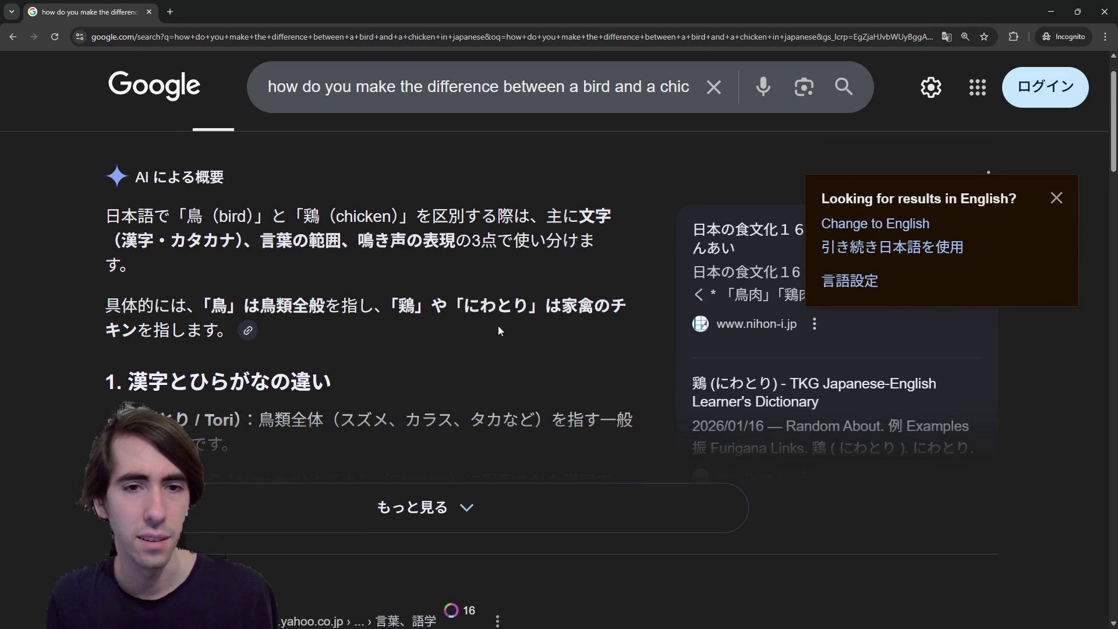
double_click(467, 307)
click(468, 307)
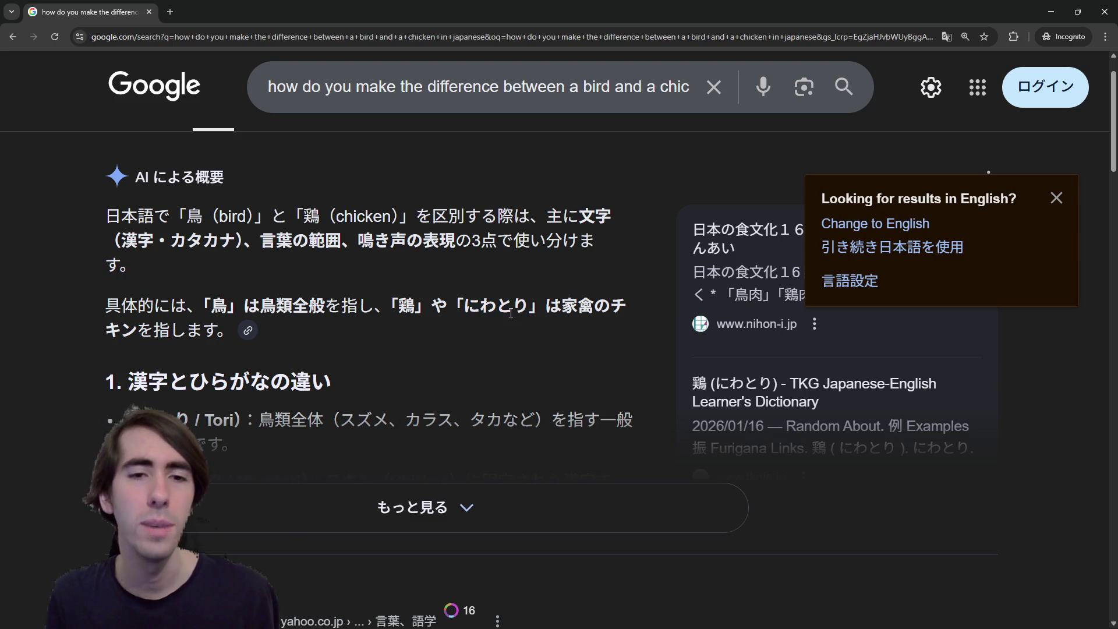
drag(468, 307, 492, 307)
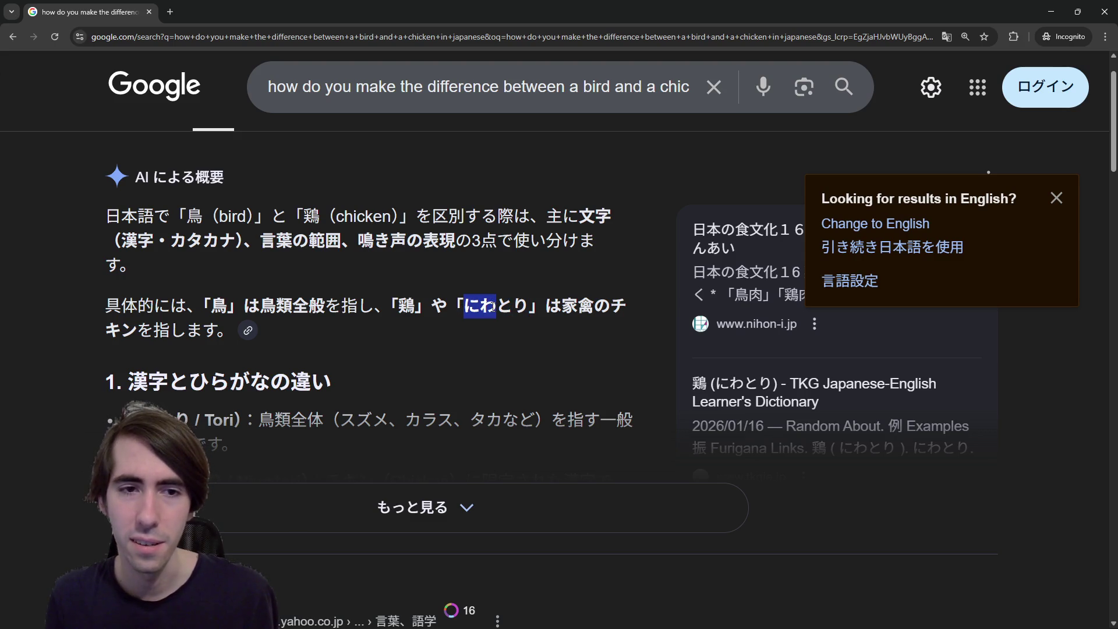
click(491, 307)
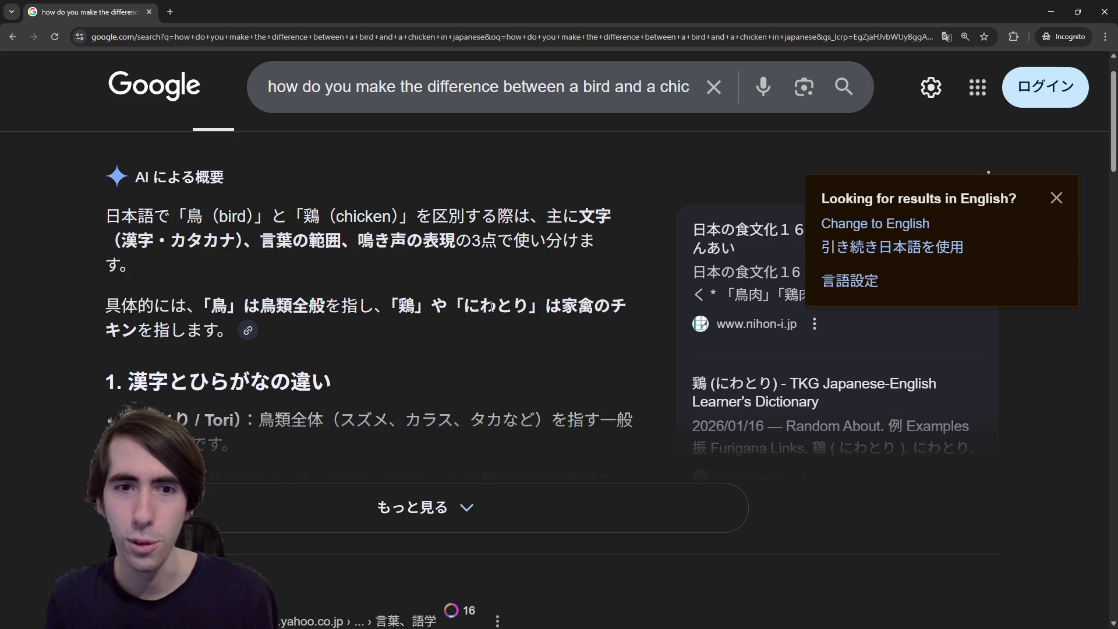
double_click(468, 301)
click(504, 300)
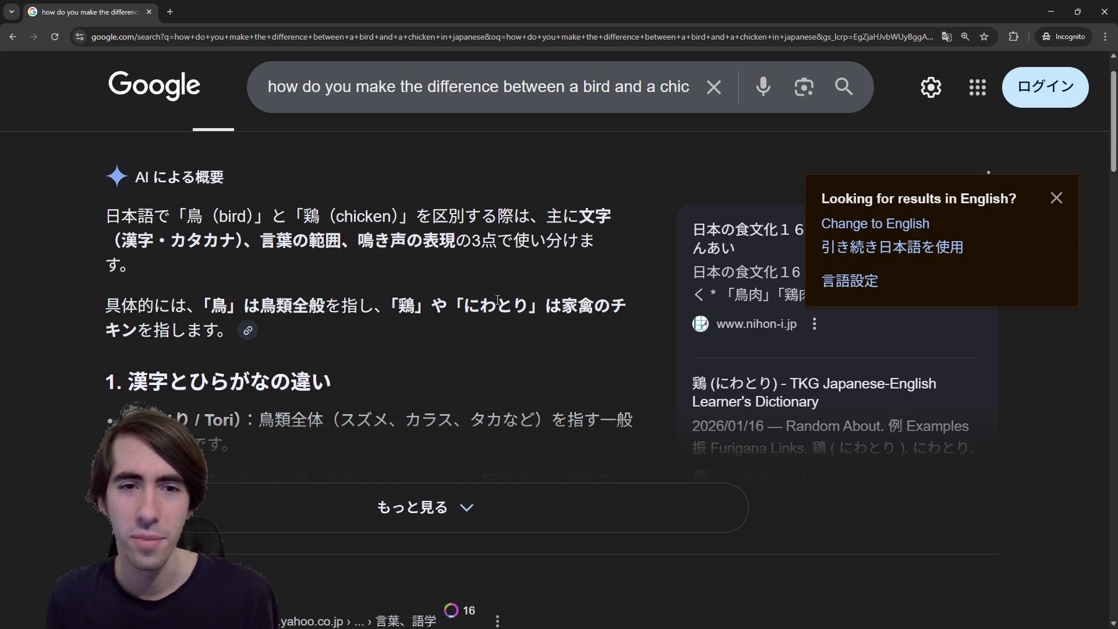
drag(498, 300, 530, 303)
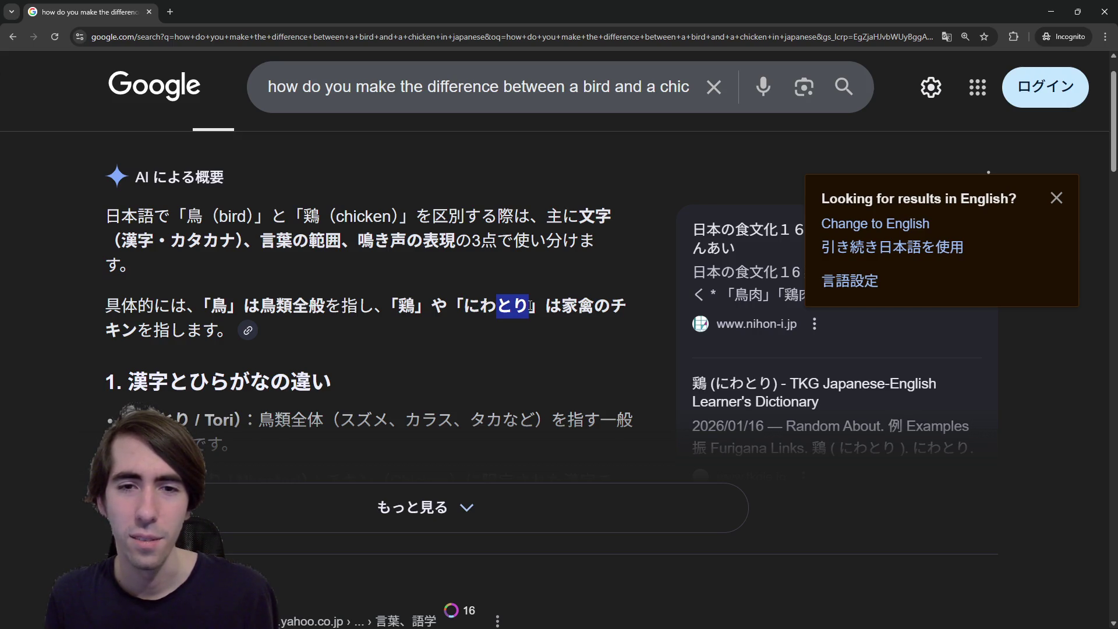
key(shift)
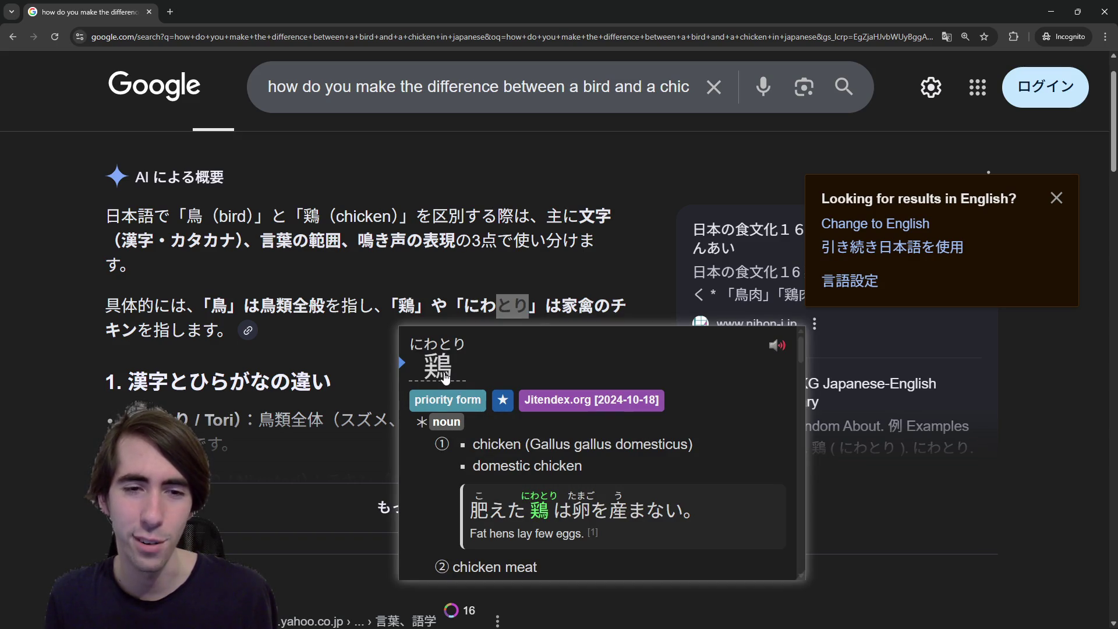
scroll(446, 377, down, 5)
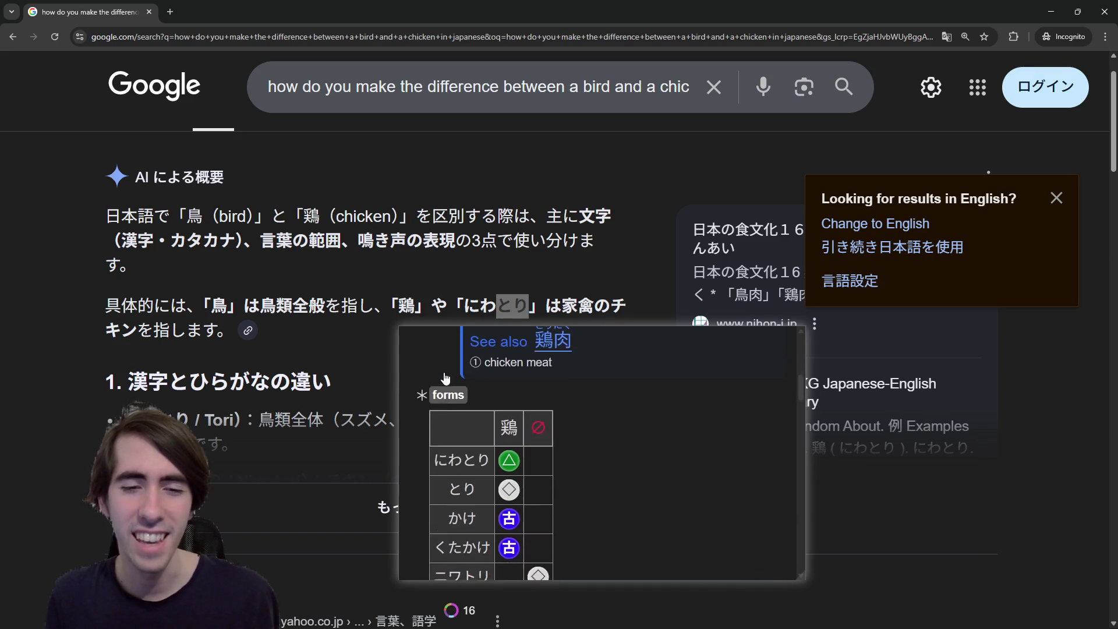
scroll(444, 373, down, 5)
key(Escape)
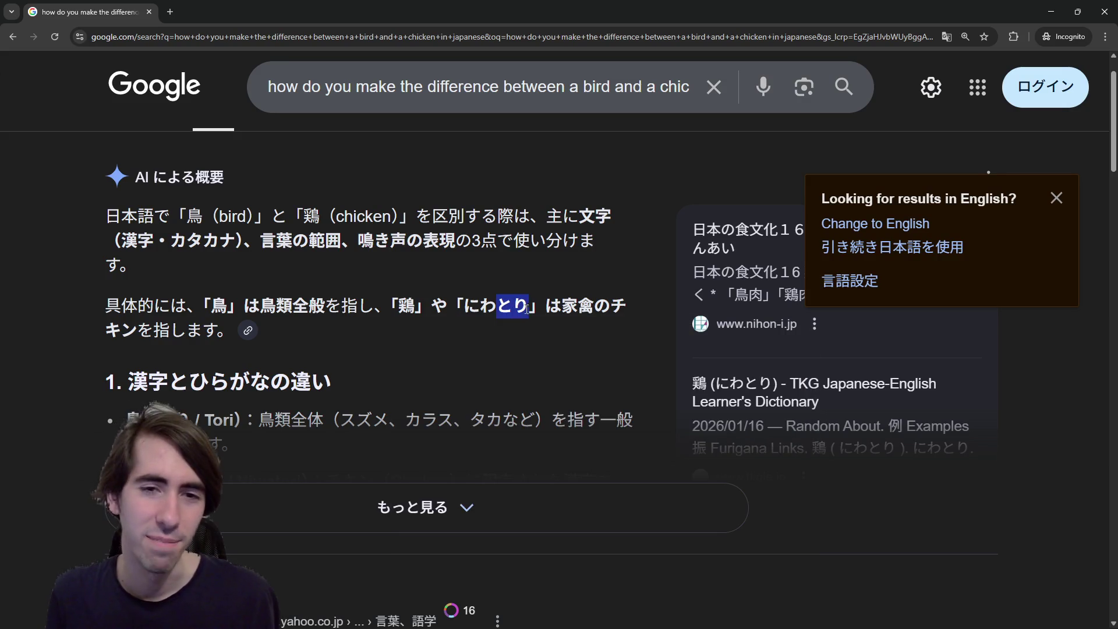
drag(462, 308, 495, 308)
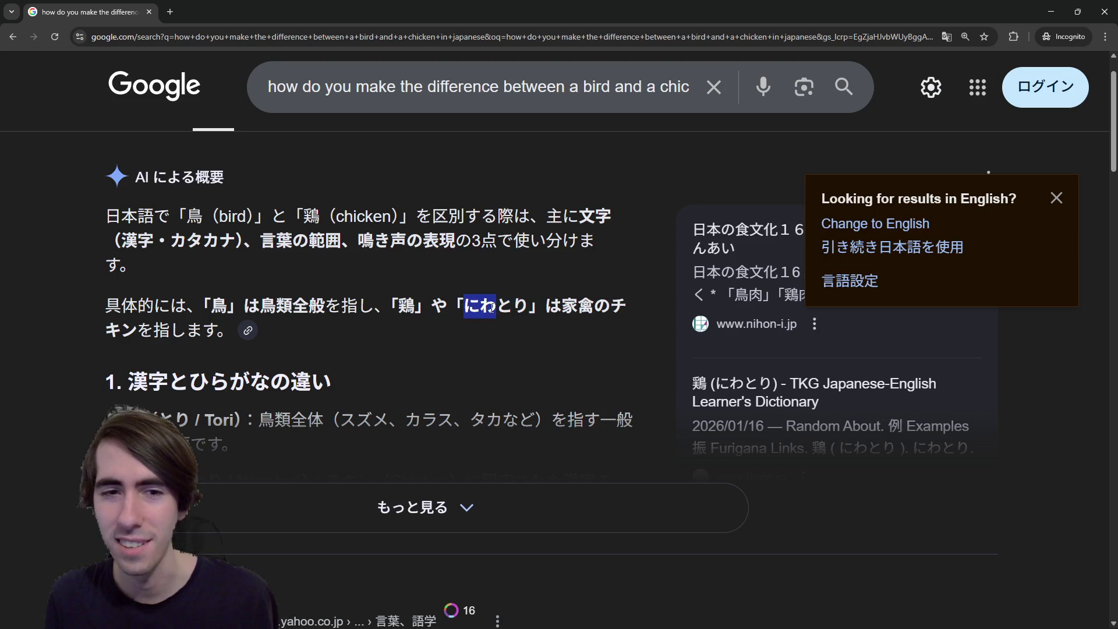
click(491, 308)
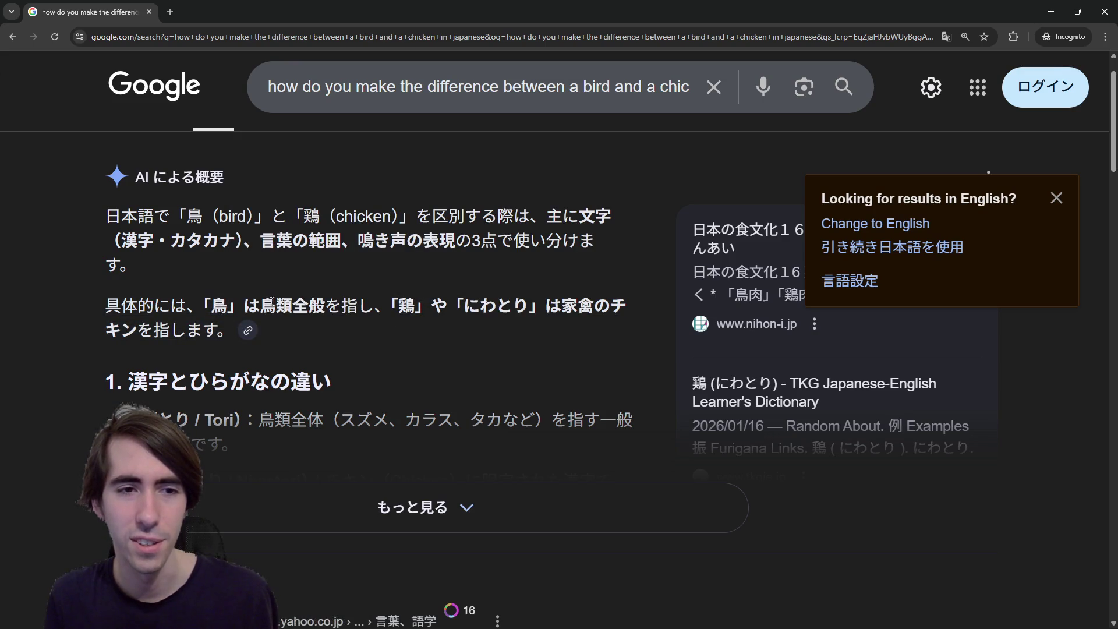
drag(260, 305, 293, 307)
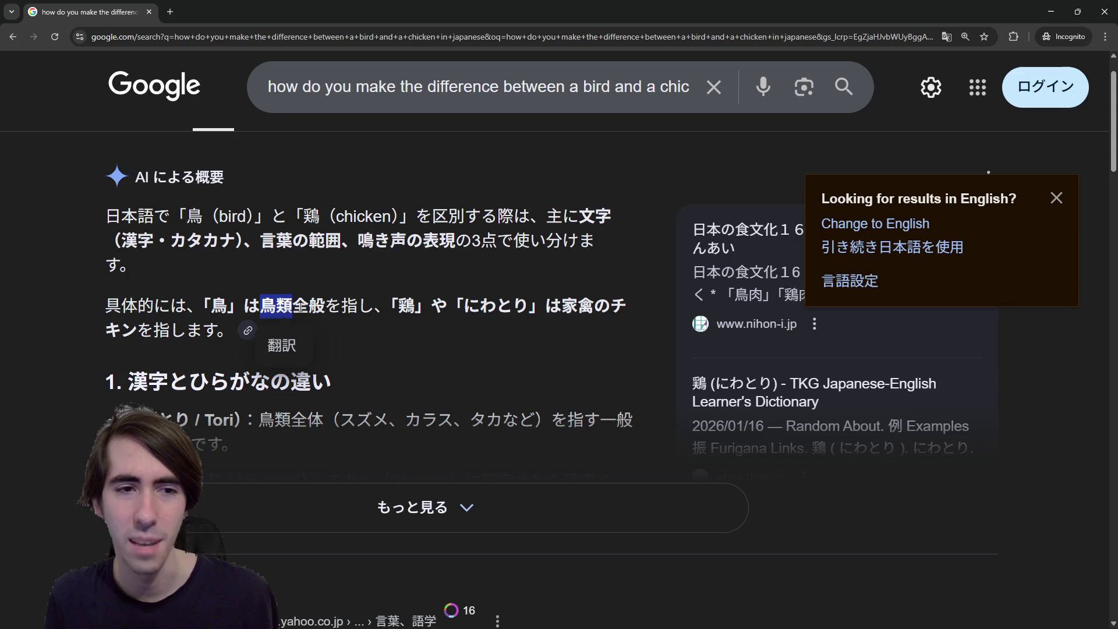
key(shift)
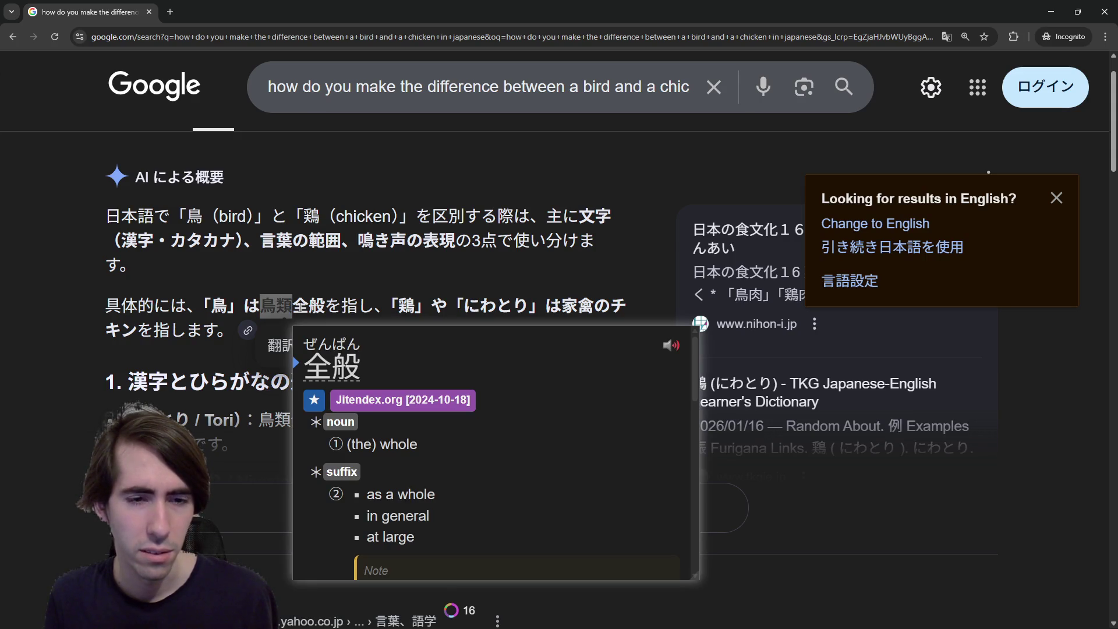
drag(260, 307, 327, 308)
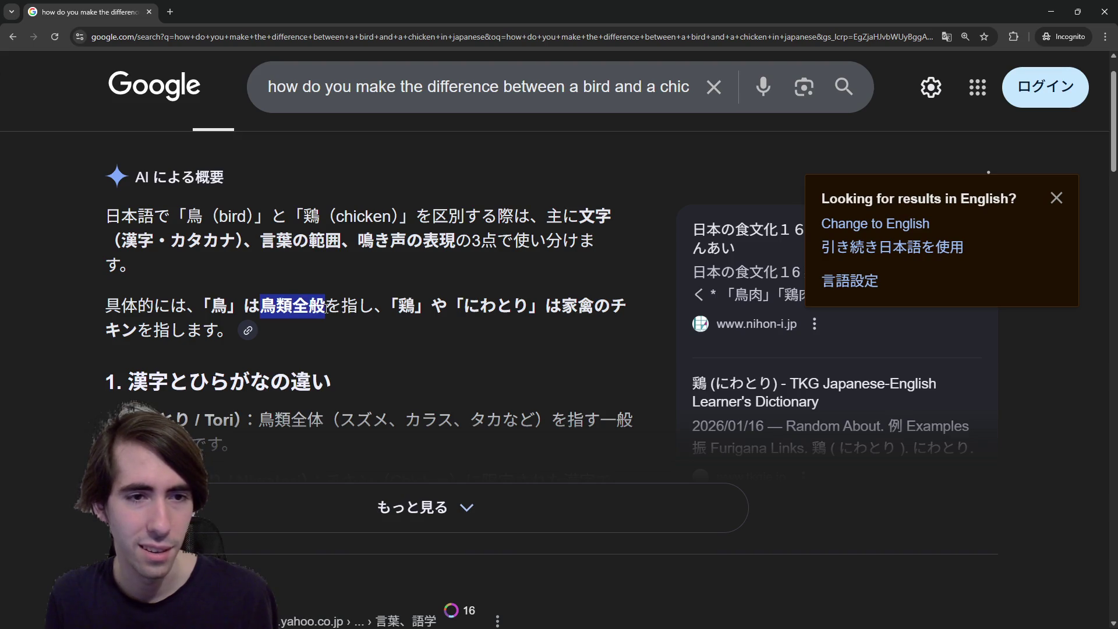
key(alt+Tab)
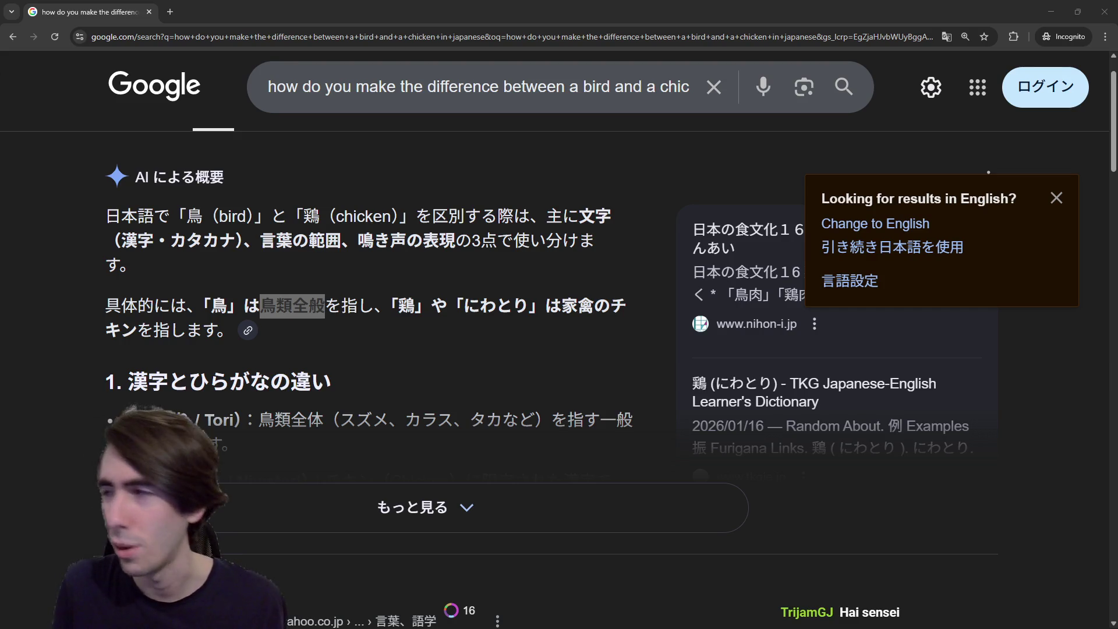
key(alt+Tab)
scroll(471, 268, down, 3)
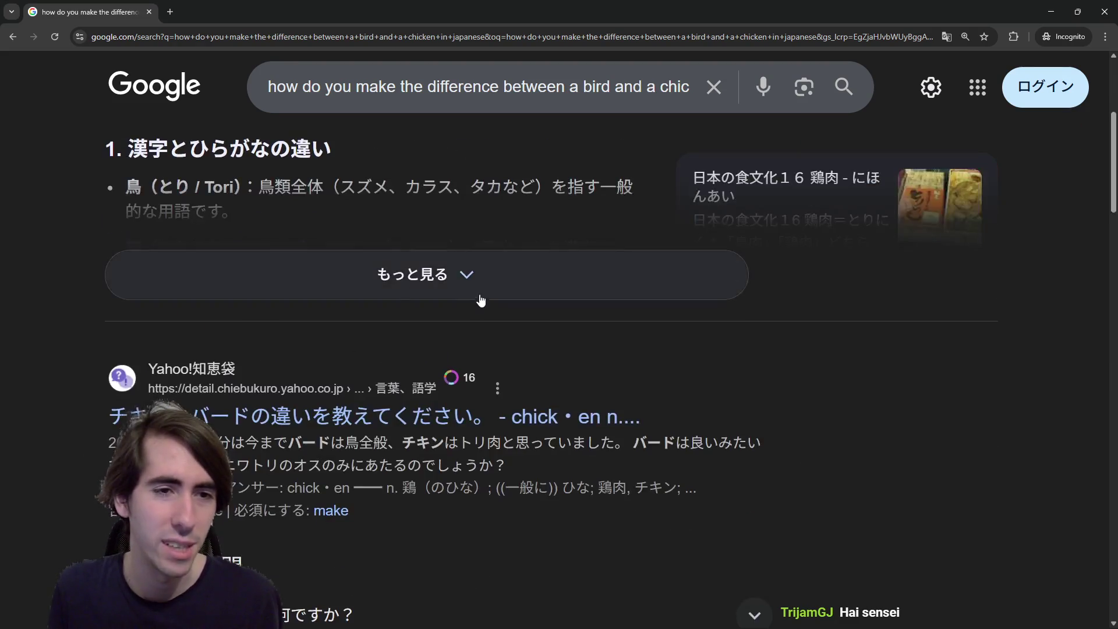
Expand the AI overview to read how 鳥 (とり) covers all birds while 鶏 (にわとり) means chicken
scroll(480, 300, up, 2)
click(428, 389)
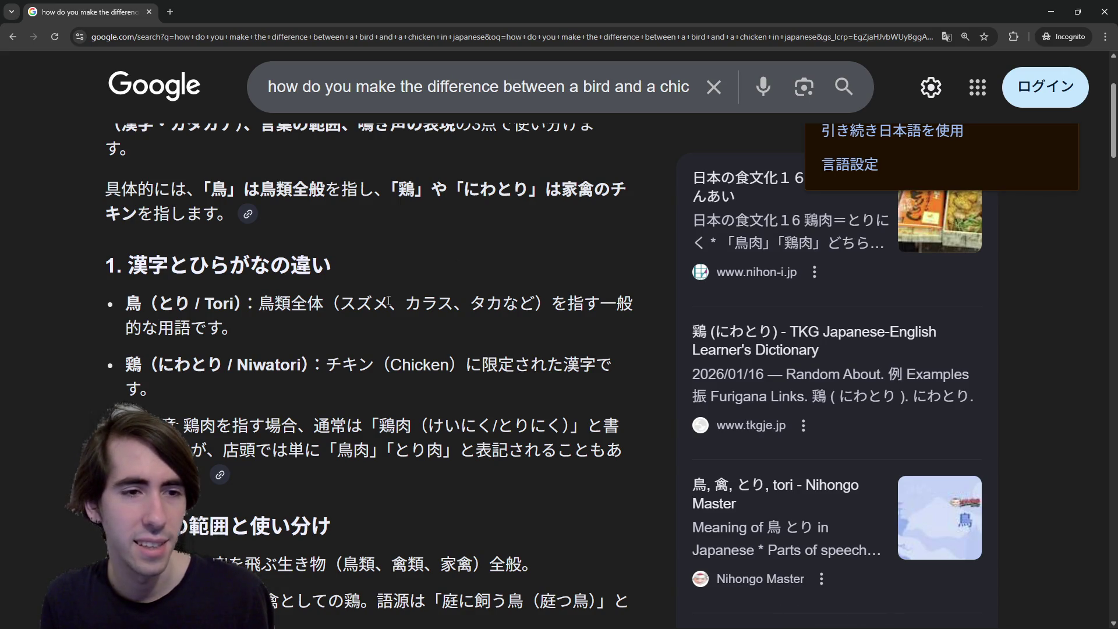
double_click(133, 364)
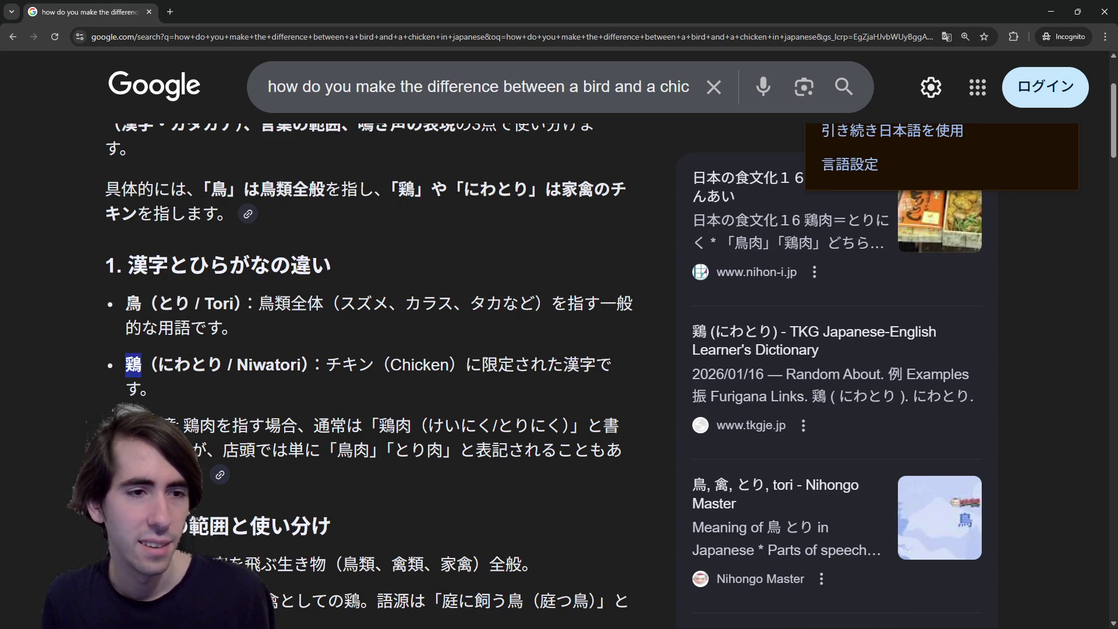
click(270, 311)
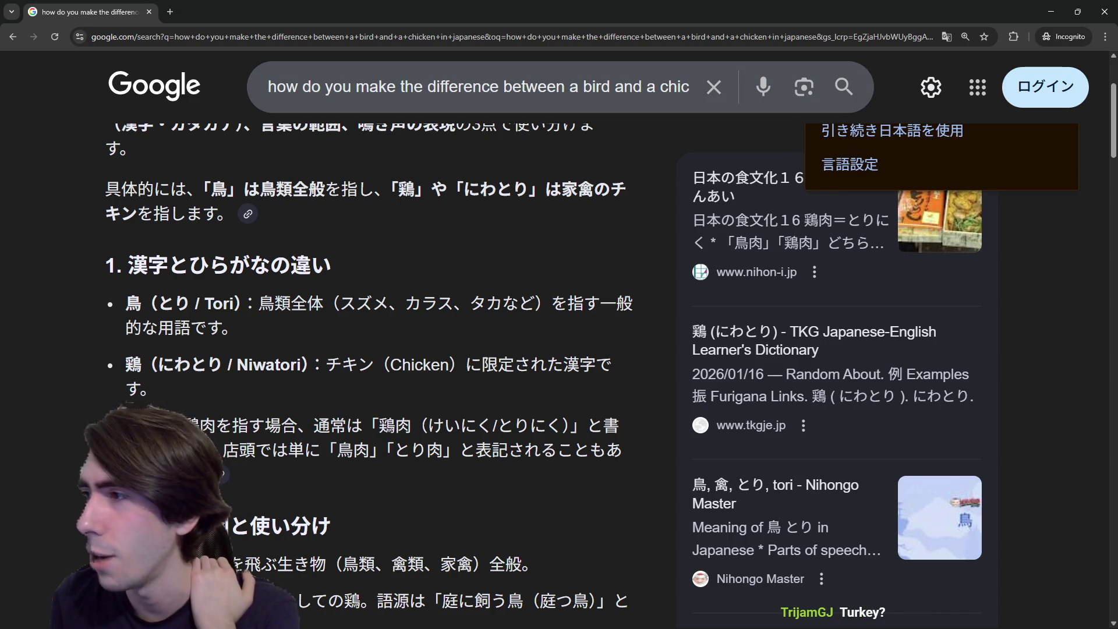
key(ctrl+shift+n)
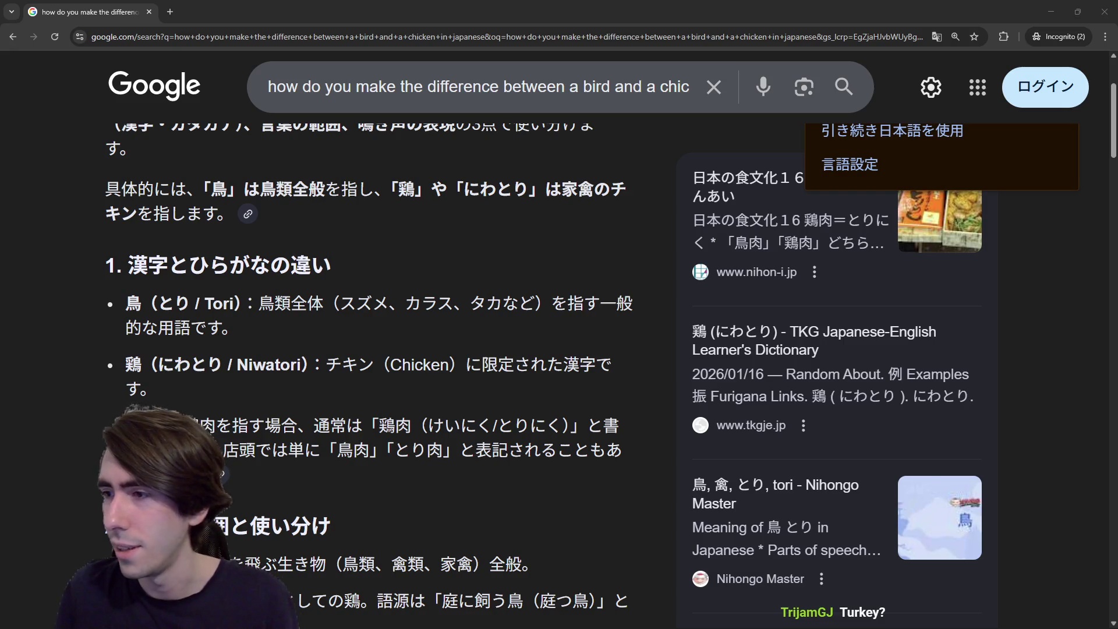
Search Google with 'can you say tori for' added before the turkey-in-Japanese query
mouse_move(12, 79)
mouse_down()
mouse_move(414, 80)
mouse_move(233, 11)
mouse_up()
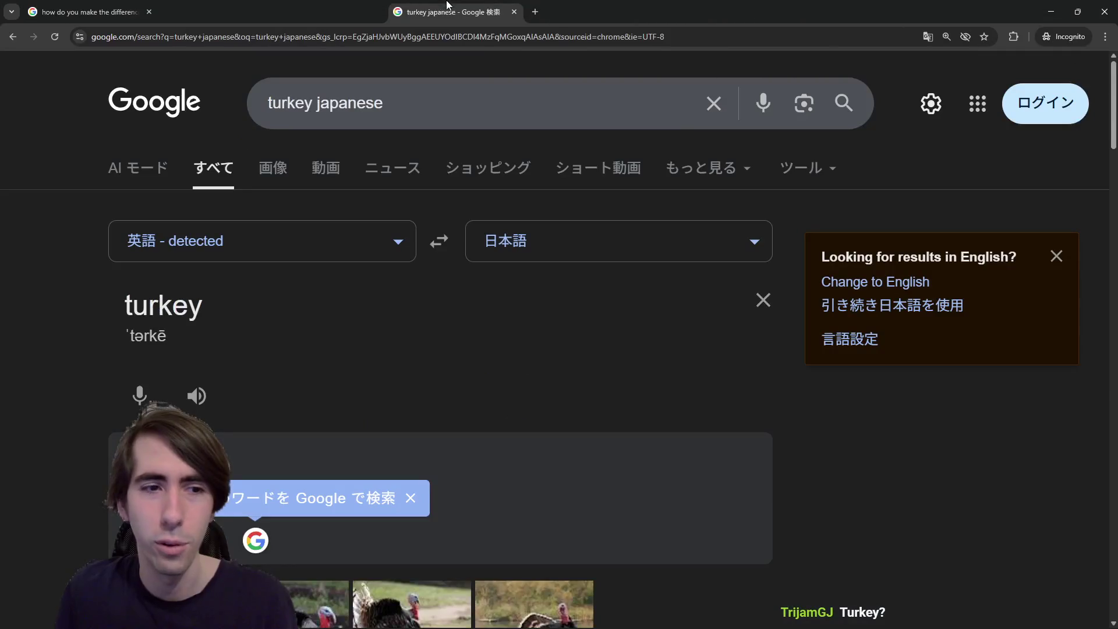
scroll(537, 265, down, 2)
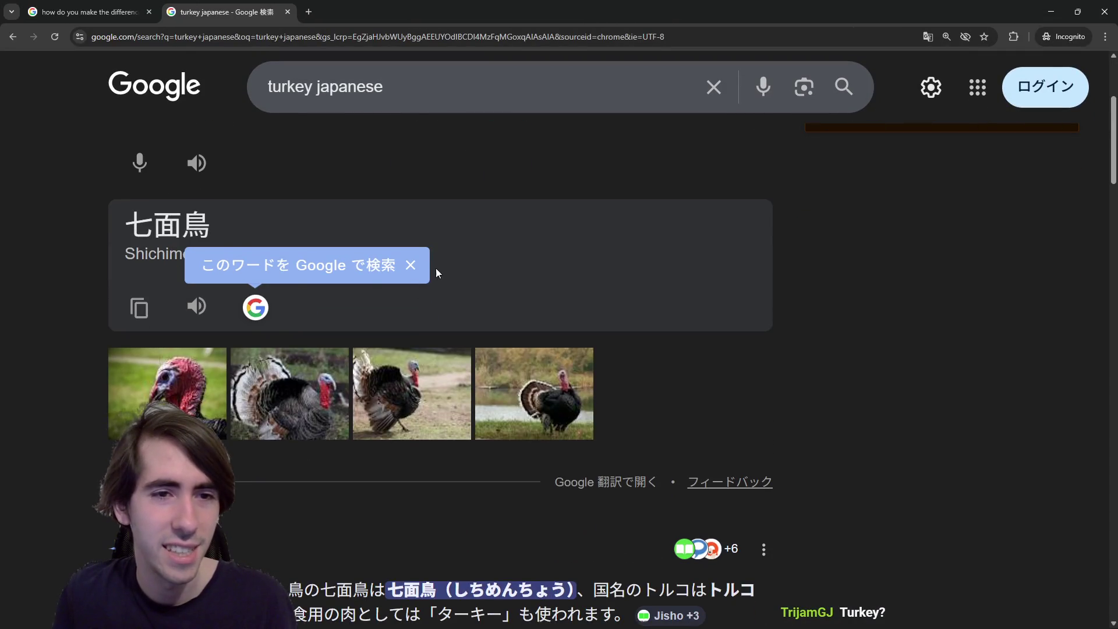
scroll(289, 260, down, 5)
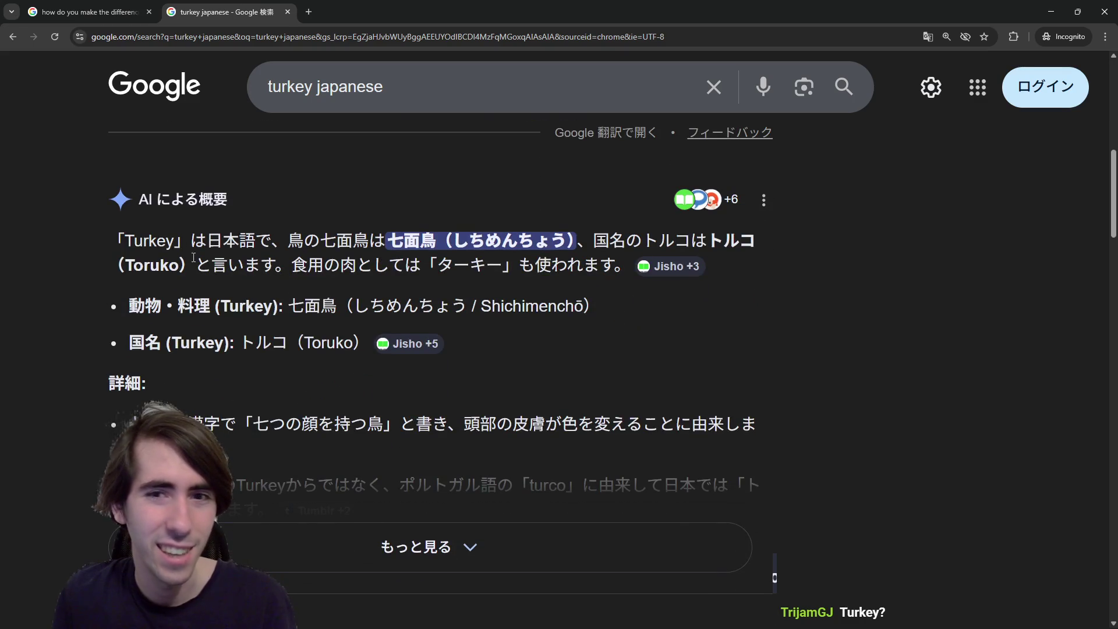
click(416, 71)
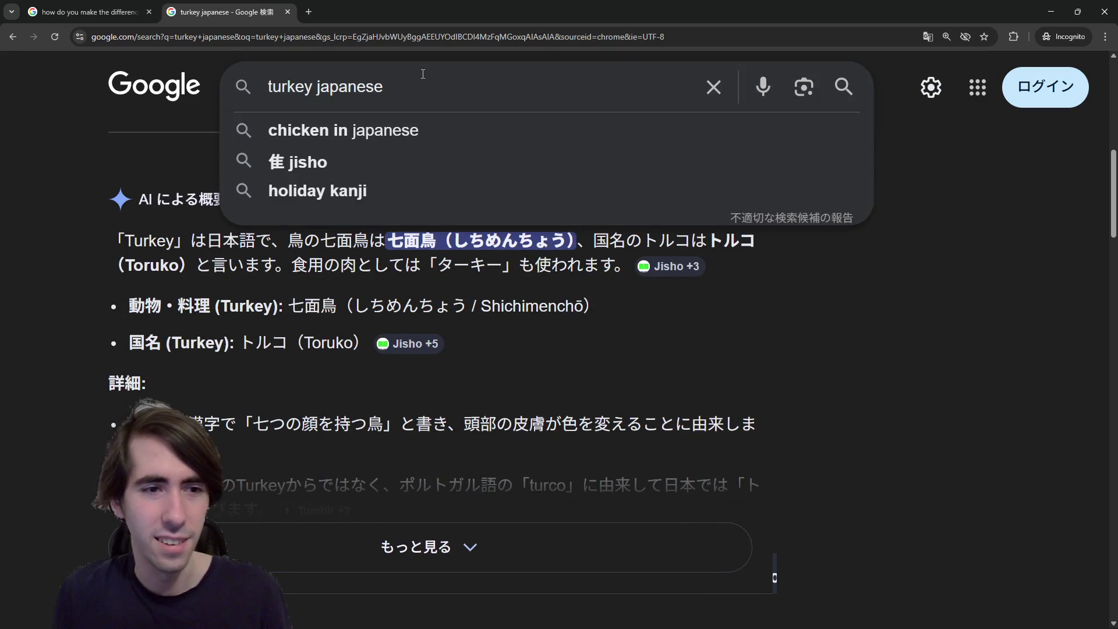
key(Home)
text(can you say tori)
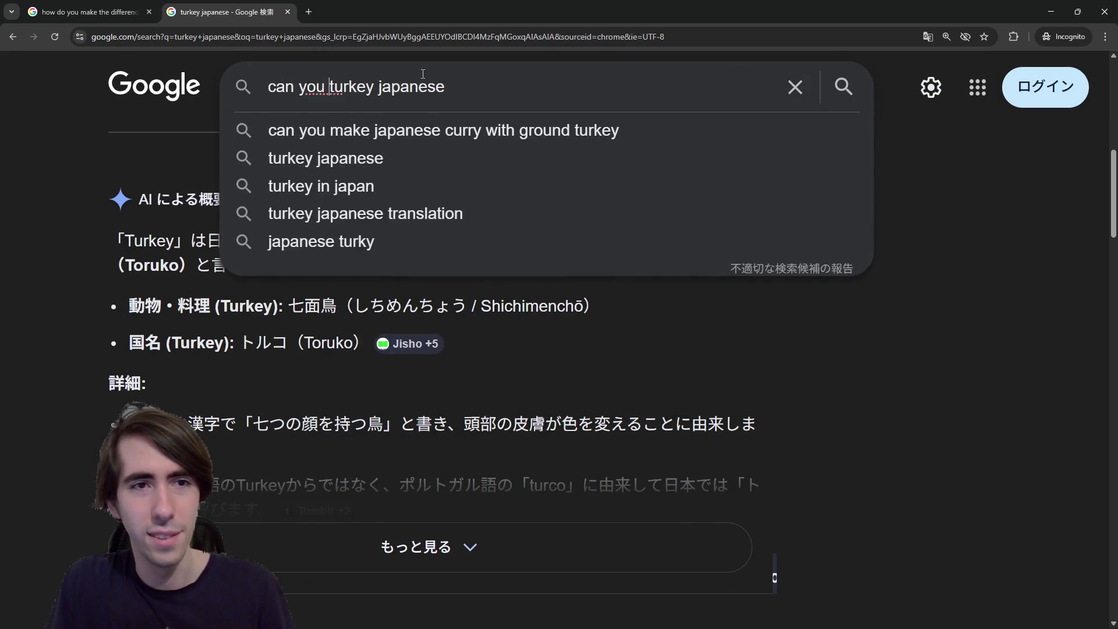
text( for)
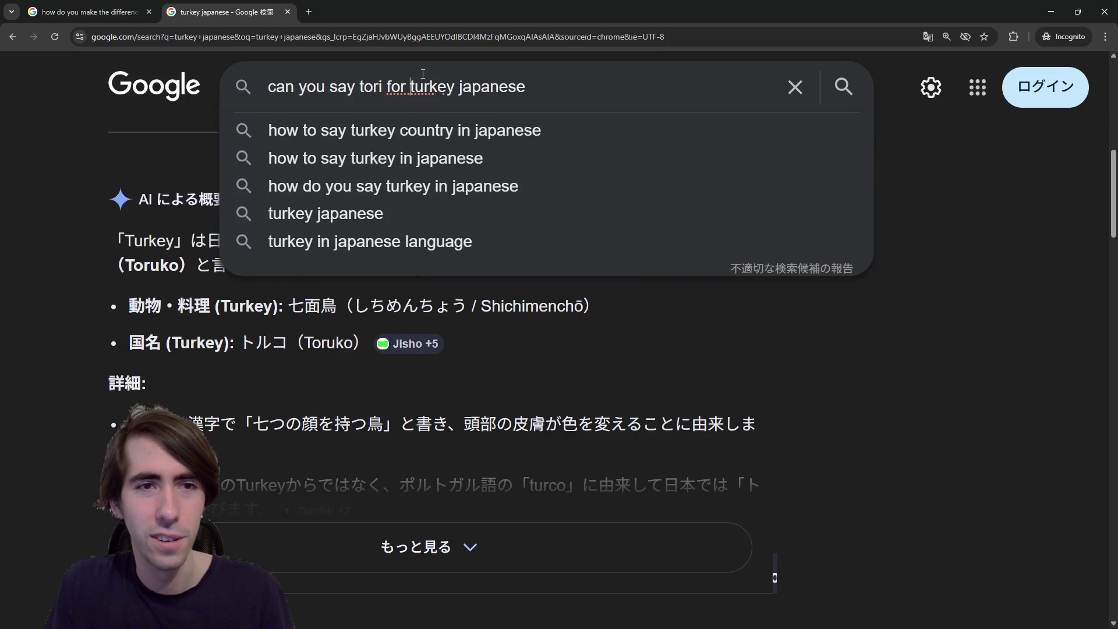
key(Return)
Read through the results and highlight 七面鳥 in the Tumblr snippet
scroll(222, 361, down, 7)
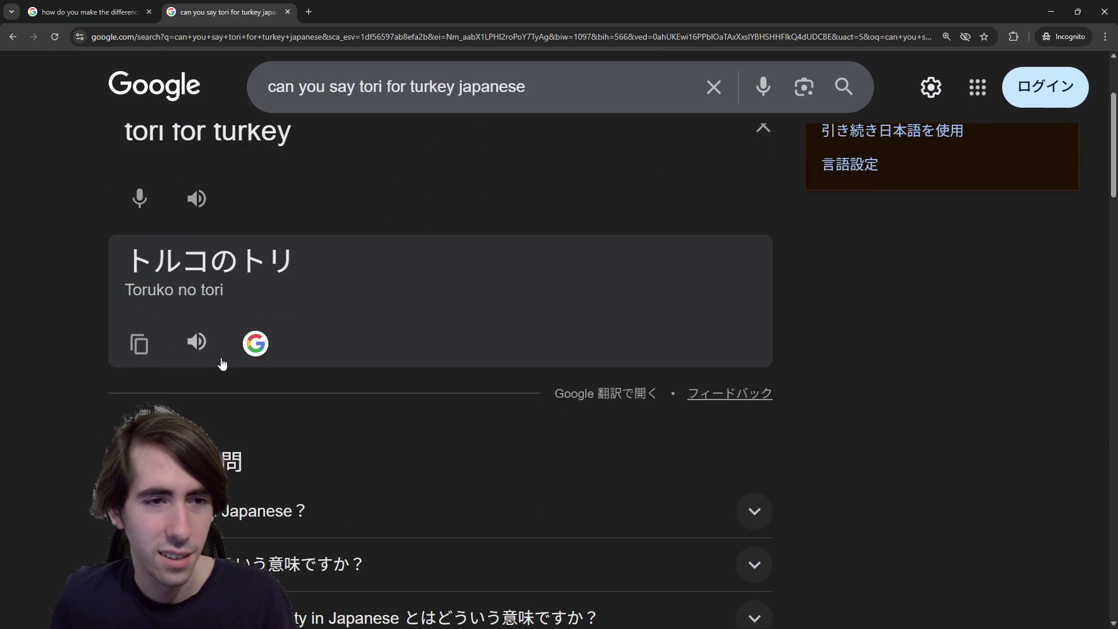
scroll(223, 363, down, 4)
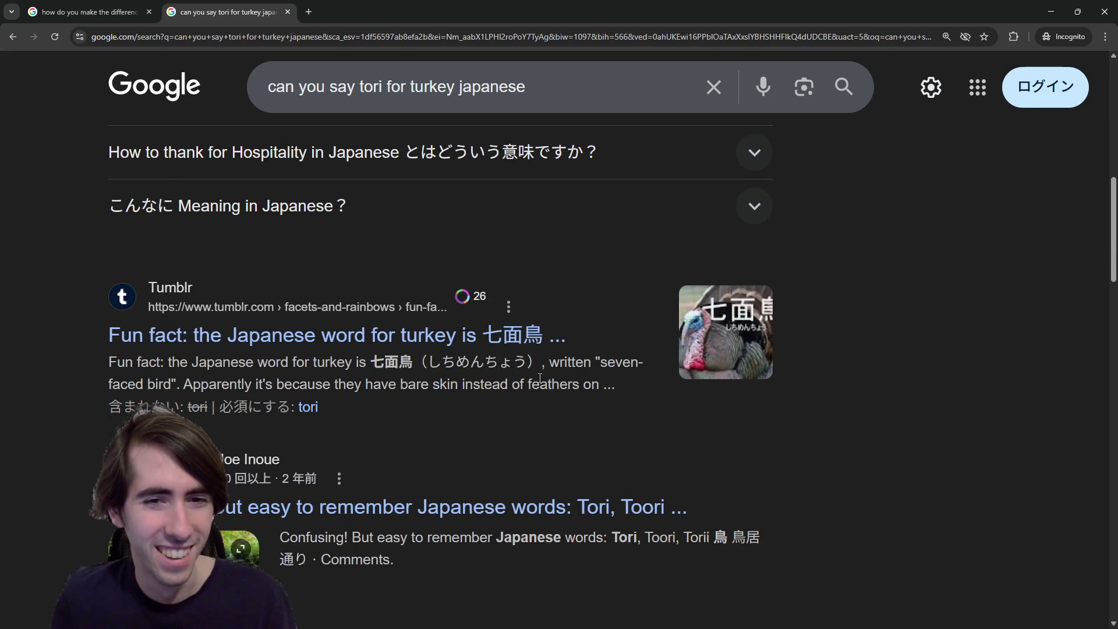
scroll(415, 452, up, 5)
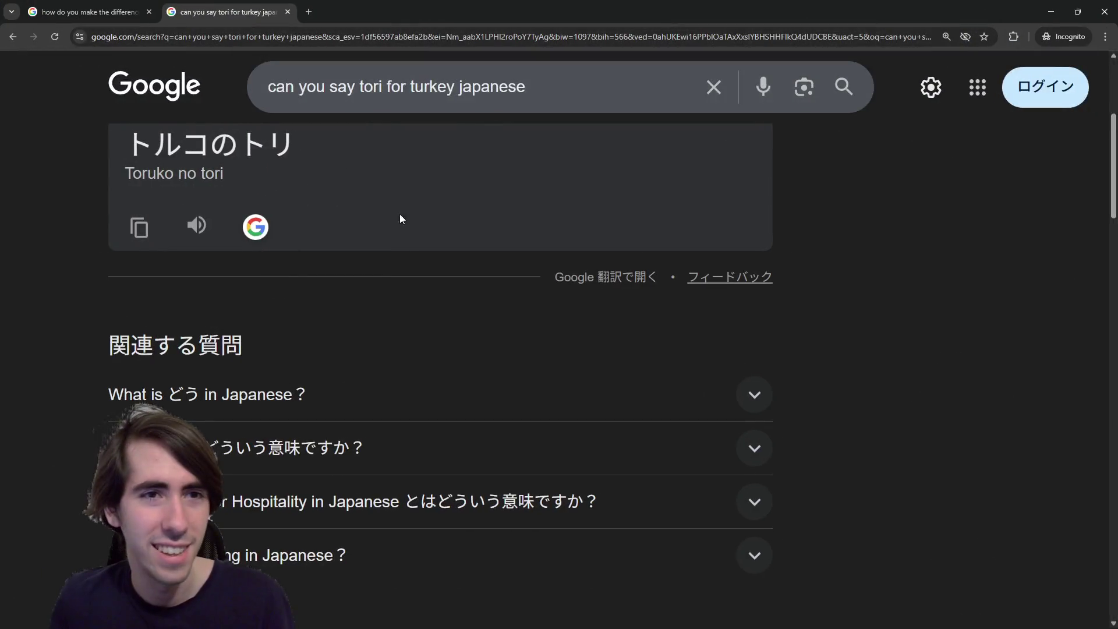
scroll(348, 317, up, 2)
scroll(364, 324, down, 5)
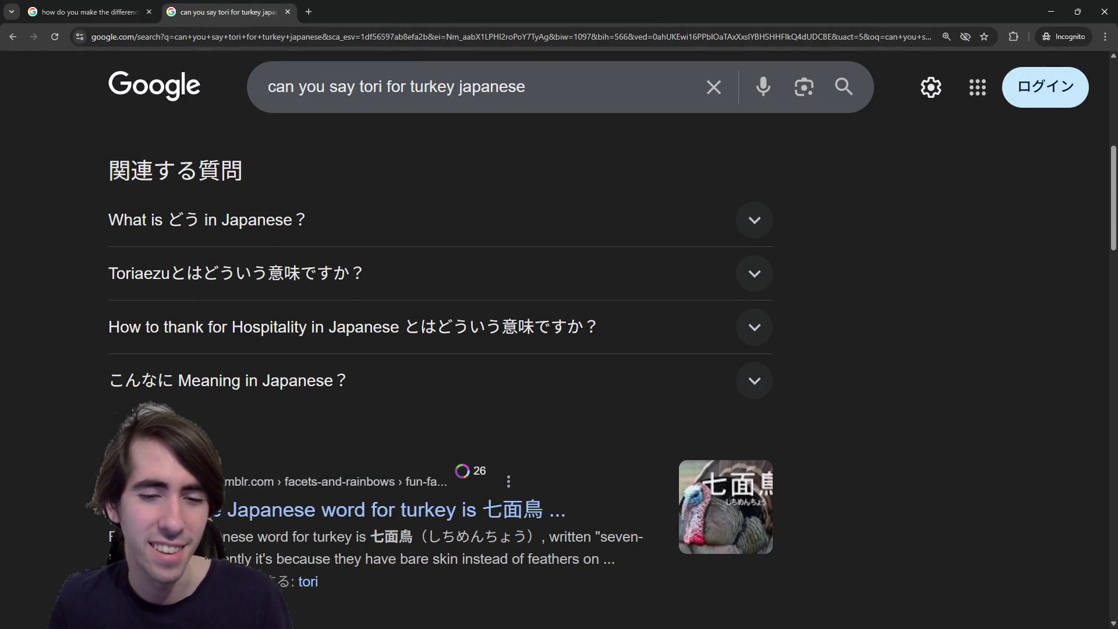
double_click(384, 537)
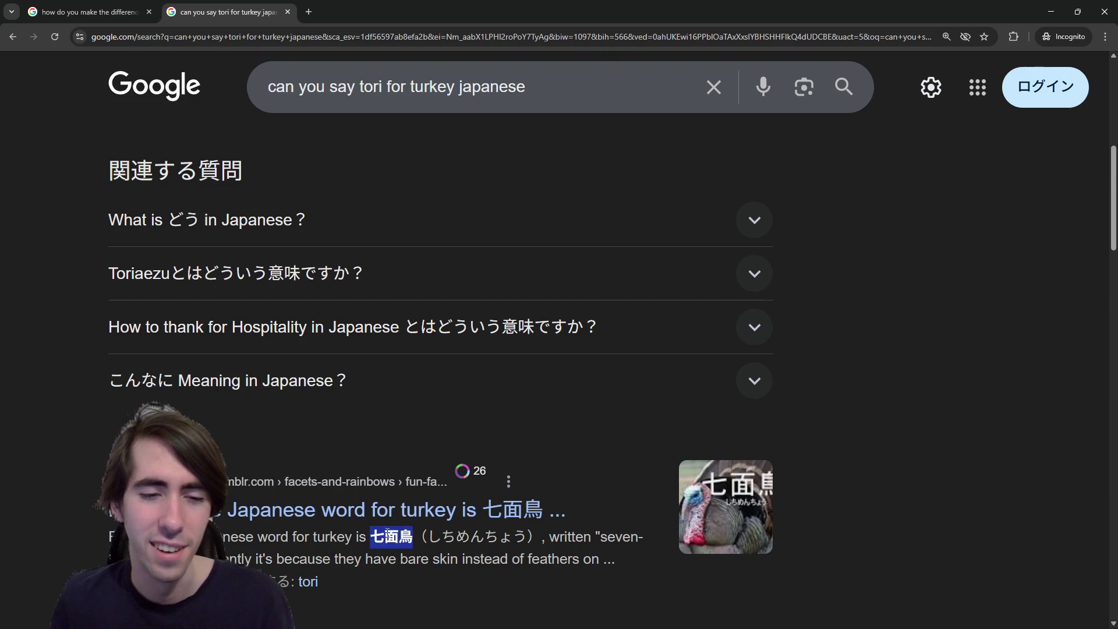
drag(385, 537, 398, 537)
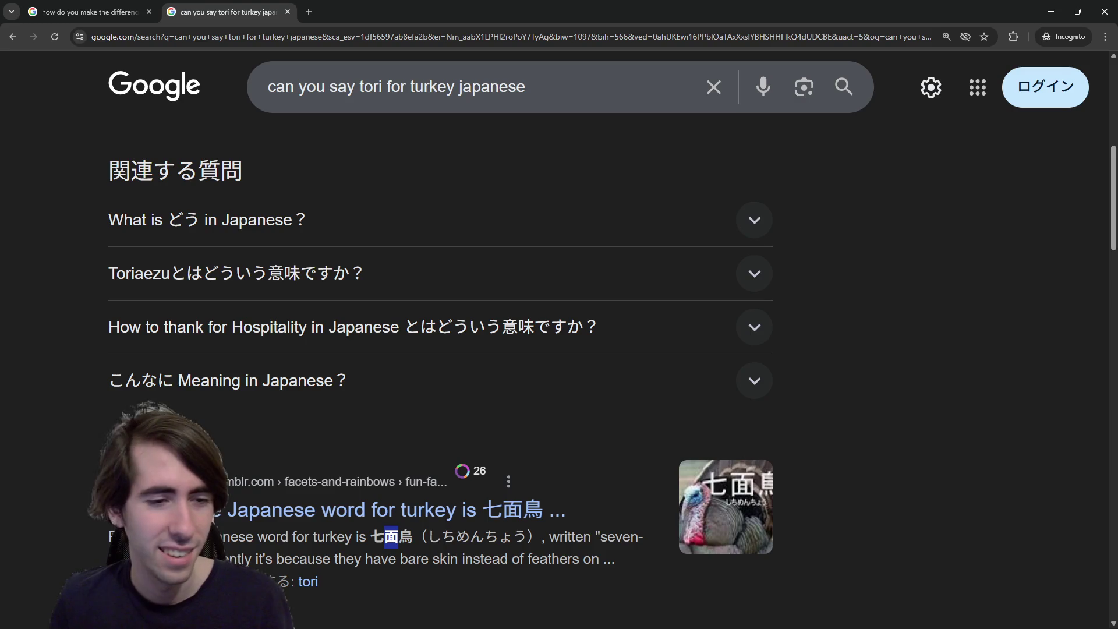
scroll(383, 547, down, 1)
scroll(379, 536, up, 1)
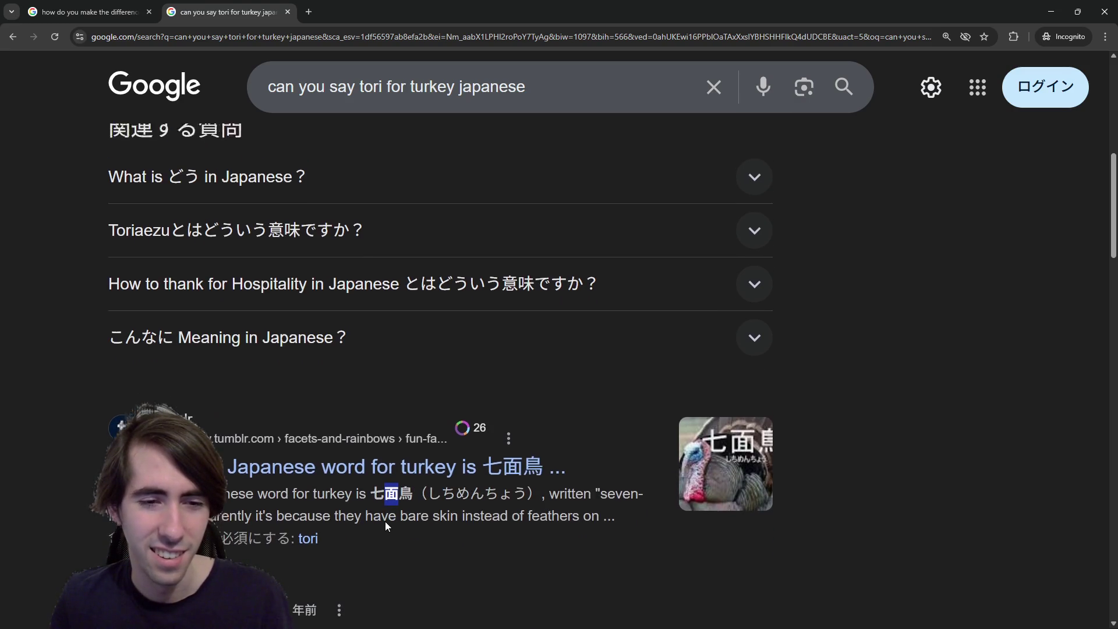
scroll(393, 428, up, 5)
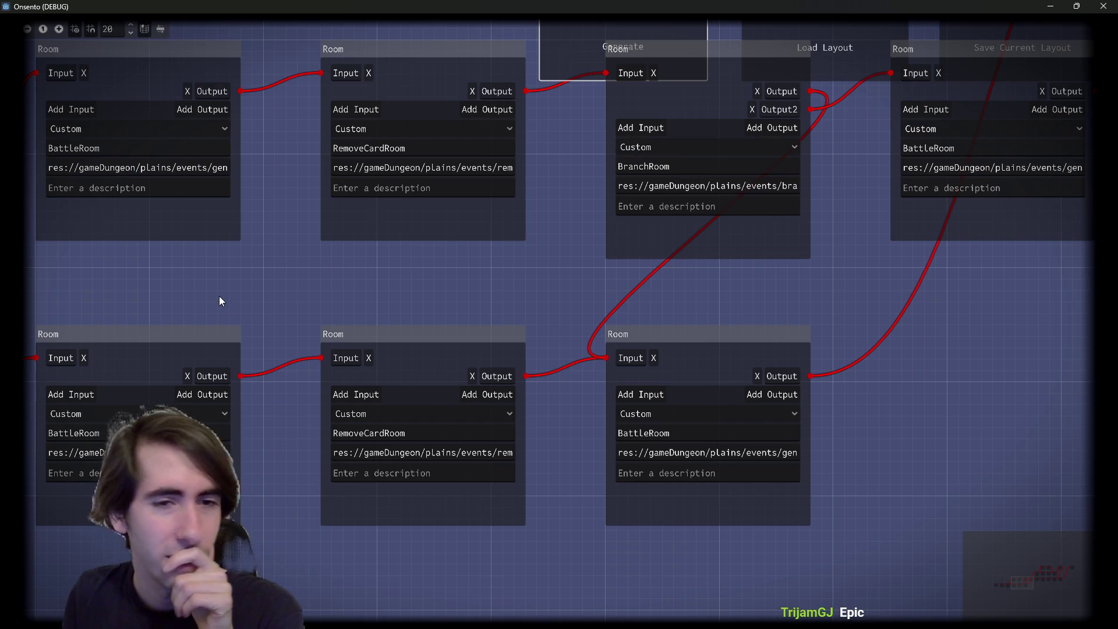
Zoom out the room graph and regenerate the dungeon layout about seventeen times
scroll(643, 245, down, 5)
scroll(681, 280, down, 2)
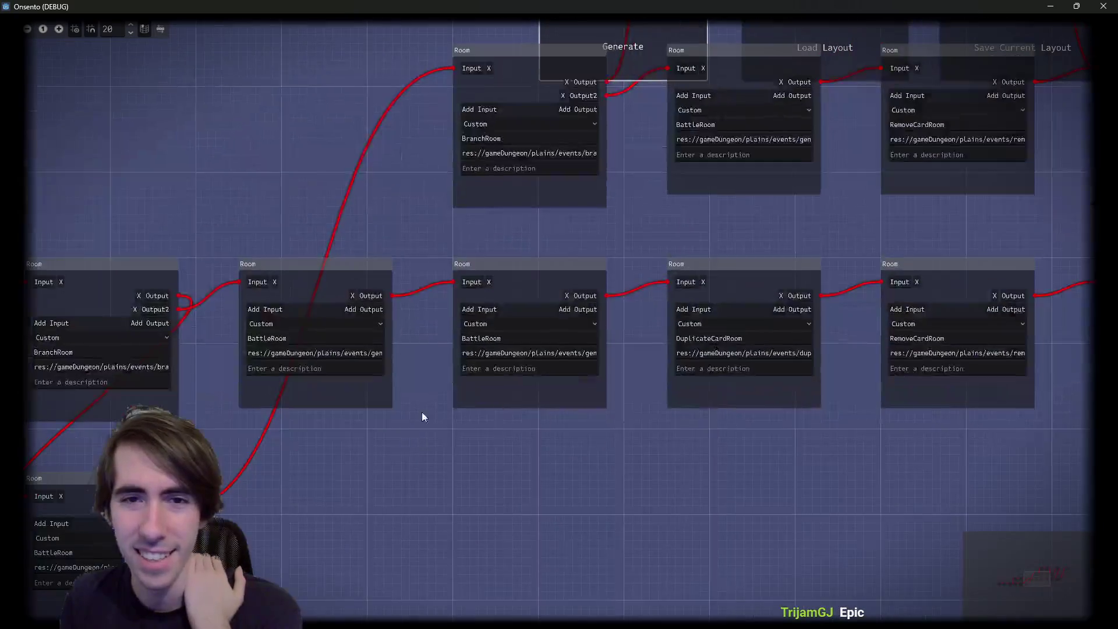
scroll(422, 411, down, 2)
scroll(559, 423, down, 2)
scroll(515, 461, down, 2)
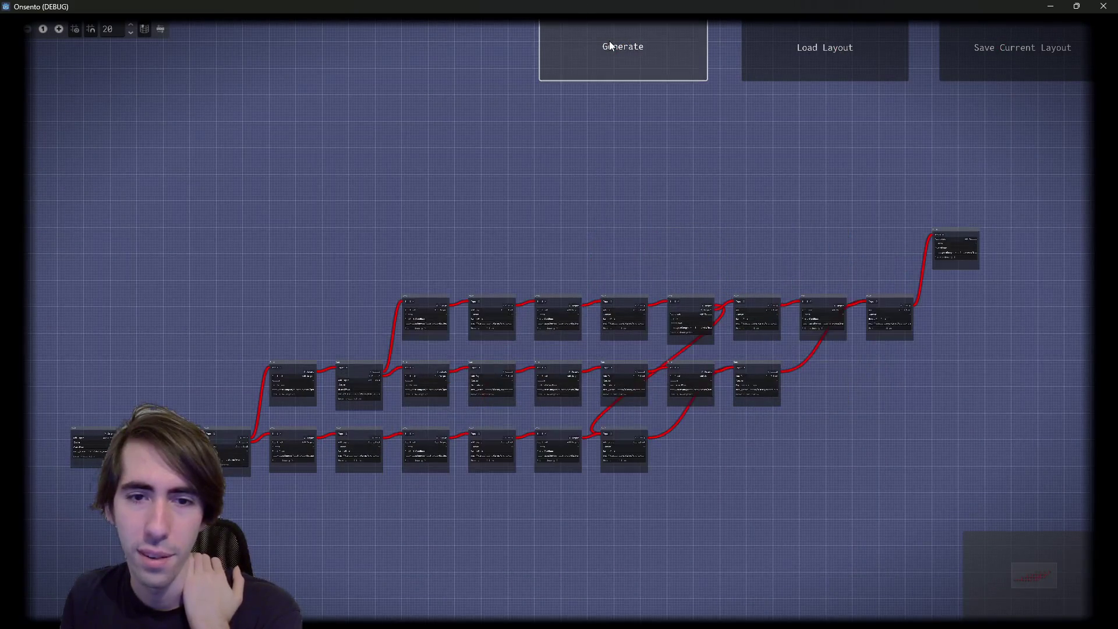
click(610, 44)
click(609, 44)
click(610, 44)
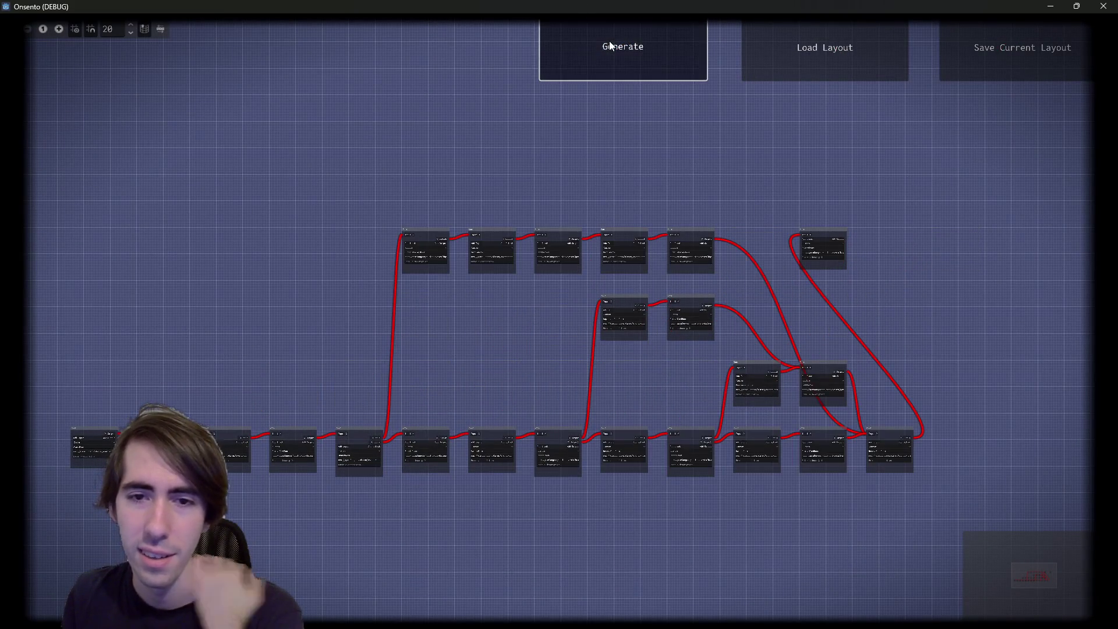
click(609, 40)
click(610, 41)
click(609, 41)
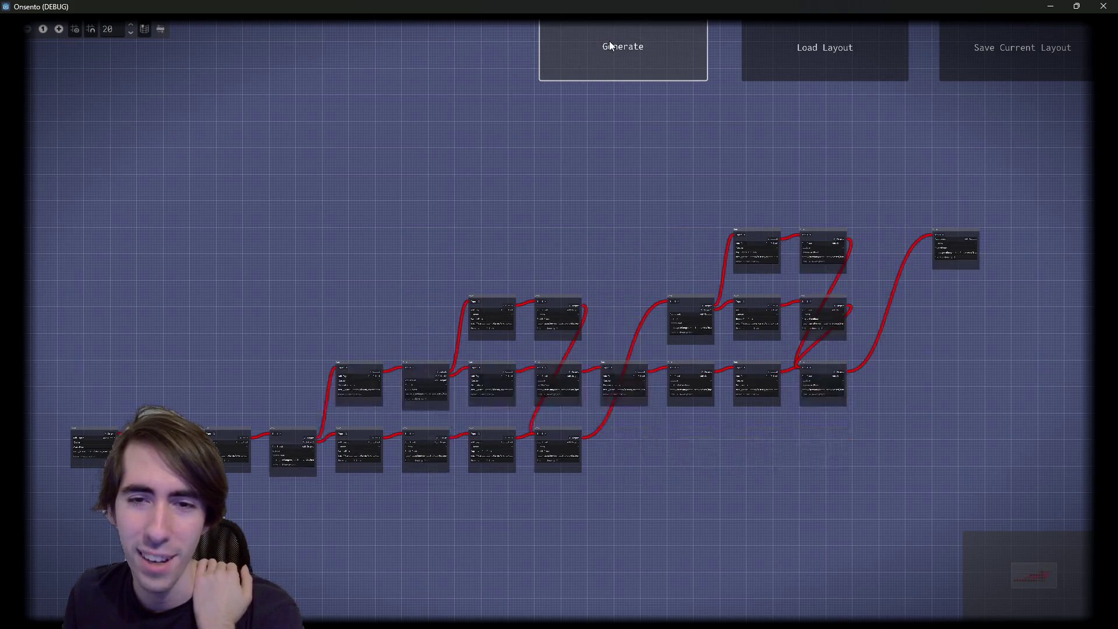
click(610, 41)
click(609, 41)
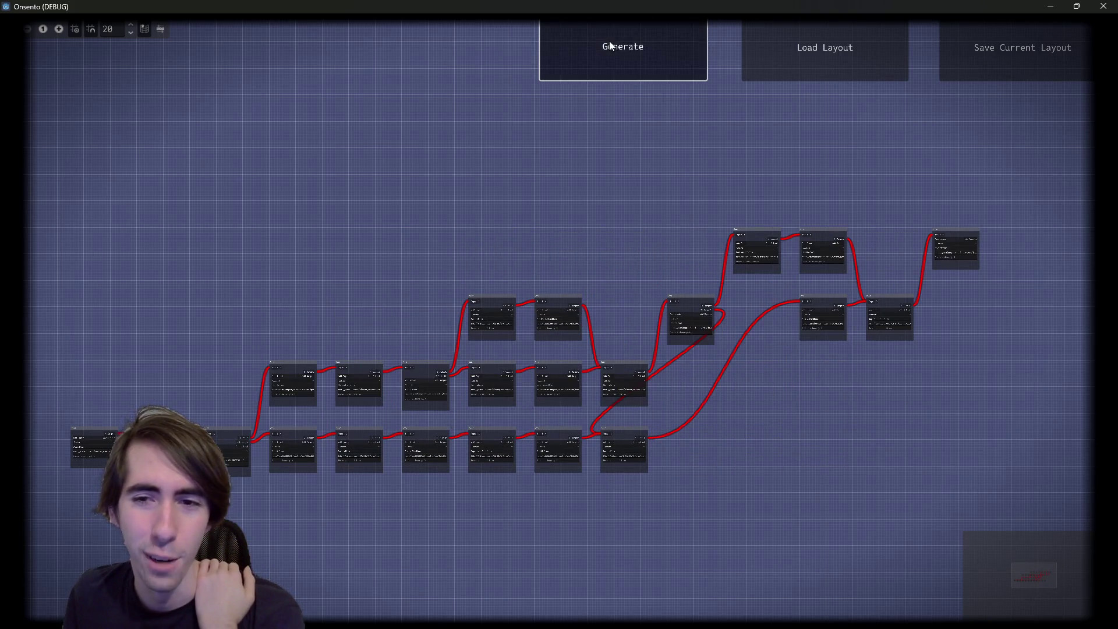
click(609, 41)
click(609, 41)
click(610, 41)
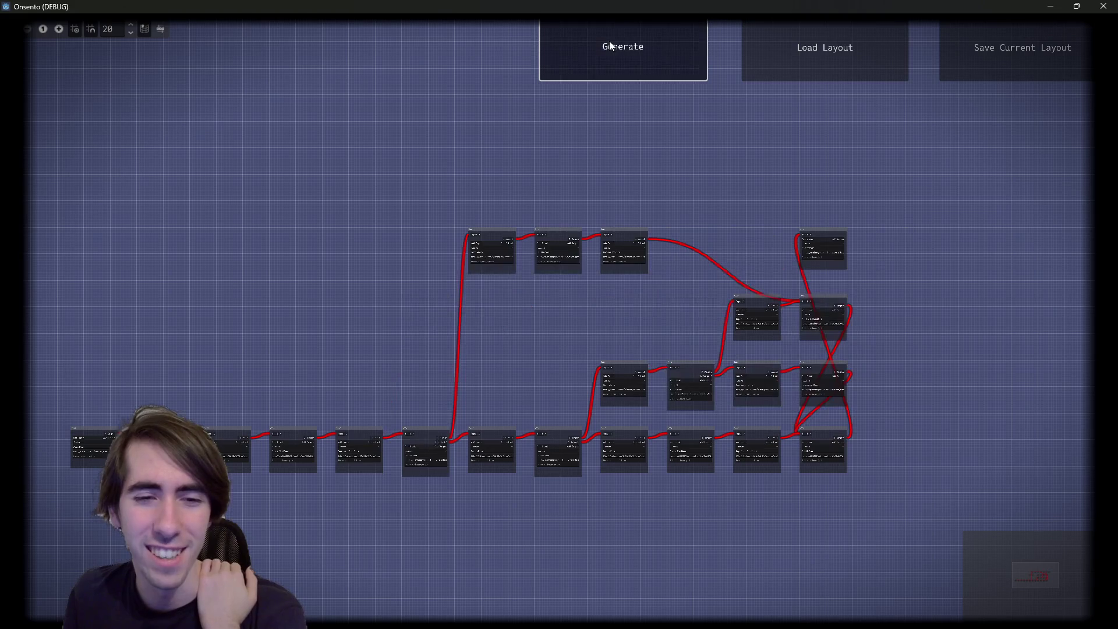
click(606, 31)
click(603, 50)
click(601, 57)
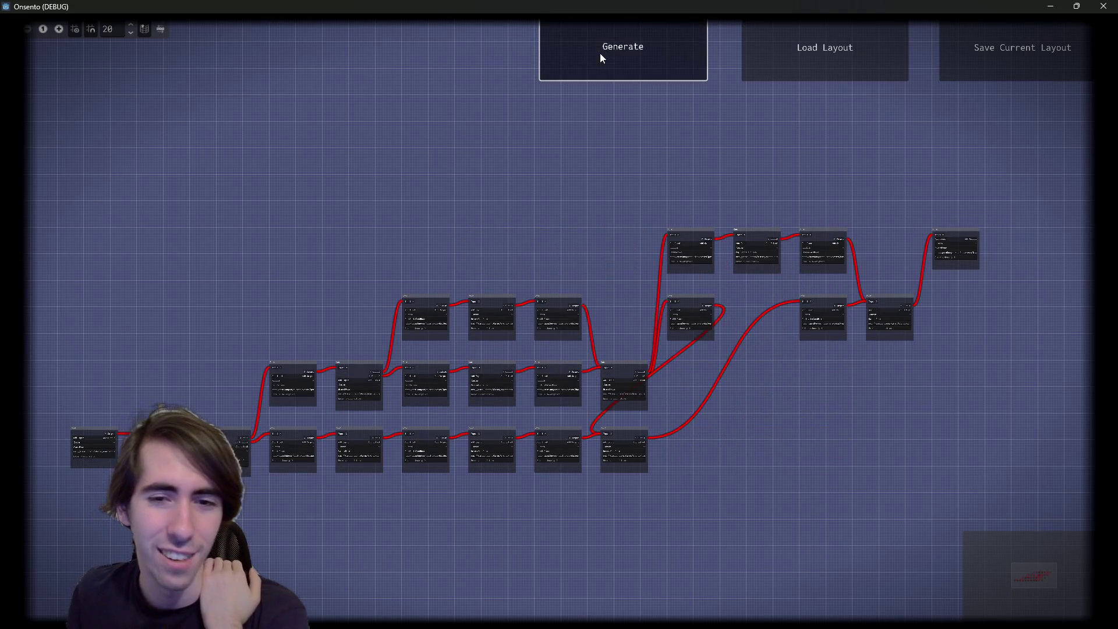
click(600, 57)
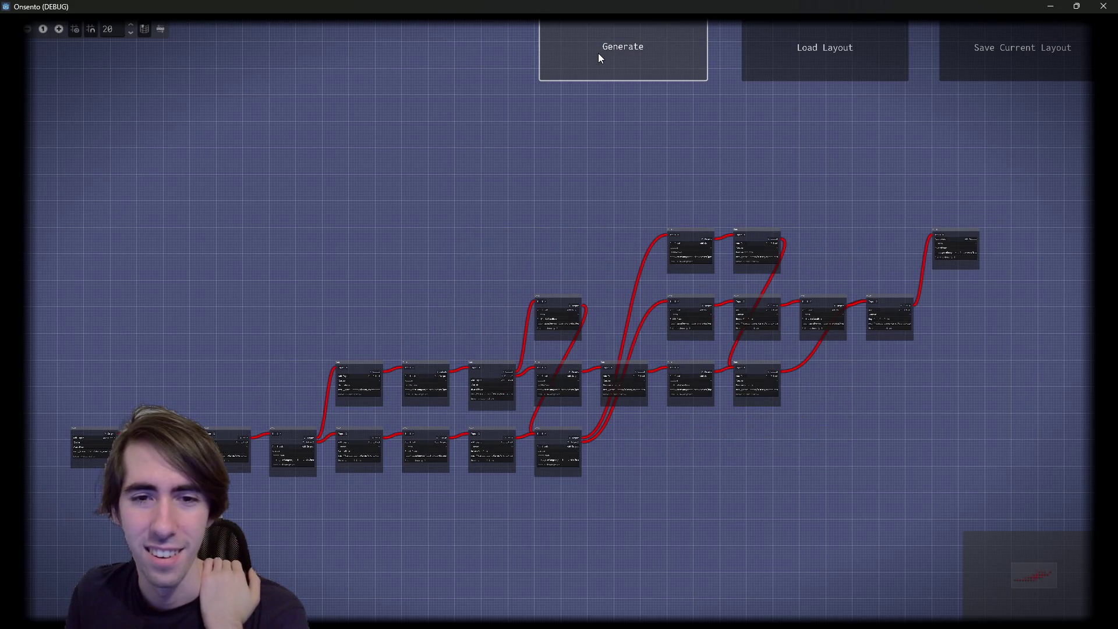
click(623, 56)
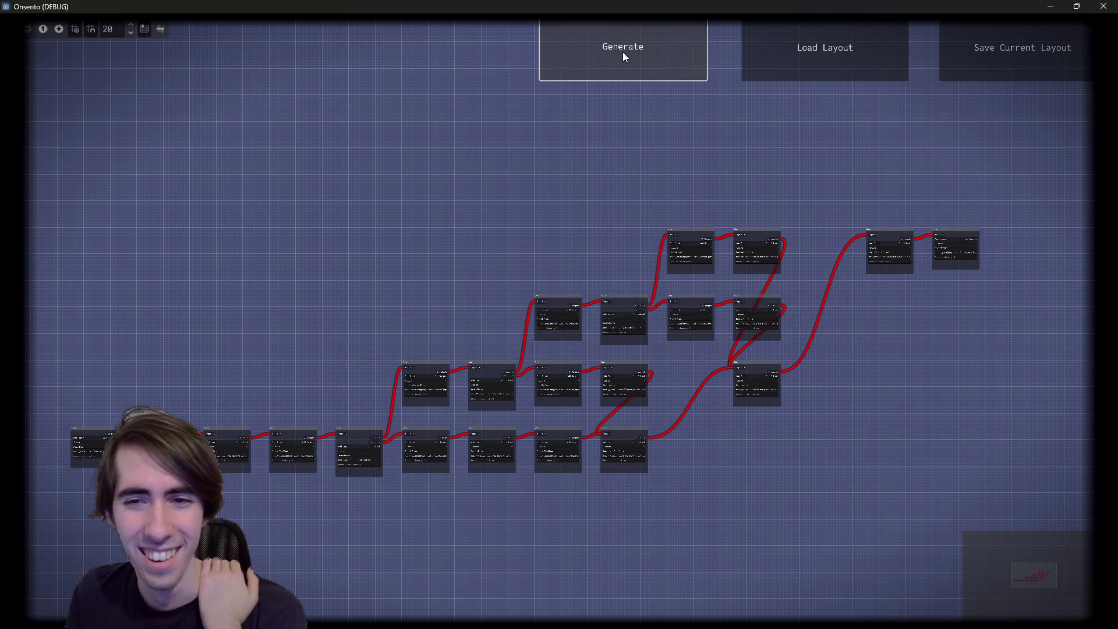
click(623, 51)
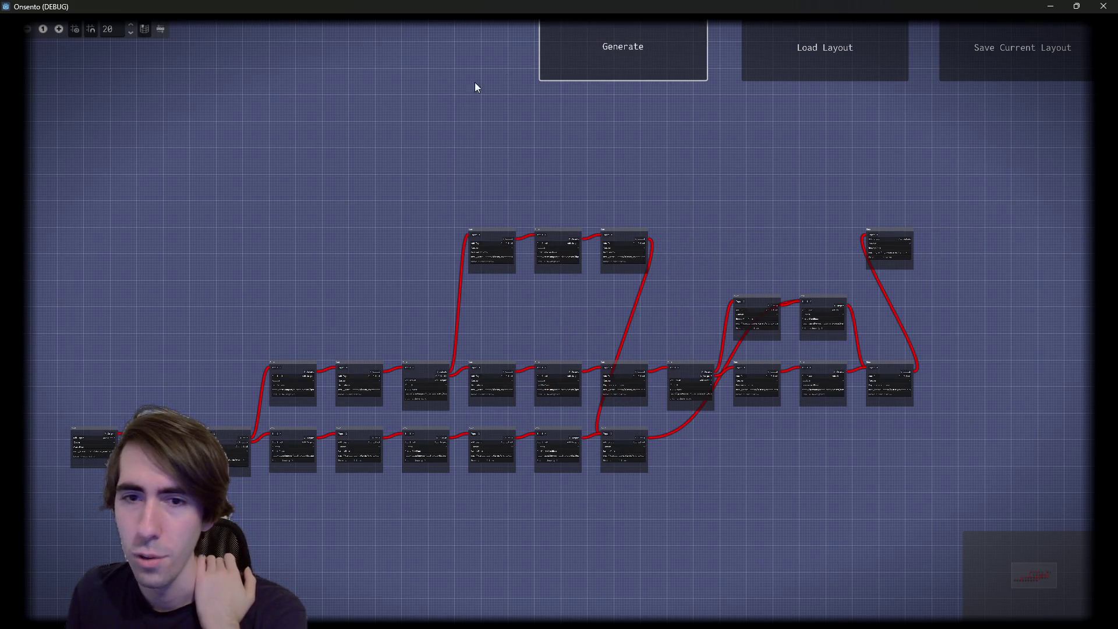
Pan to the lower-left rooms and regenerate several more dungeon layouts
mouse_move(325, 285)
mouse_down()
mouse_move(449, 235)
mouse_move(424, 243)
mouse_up()
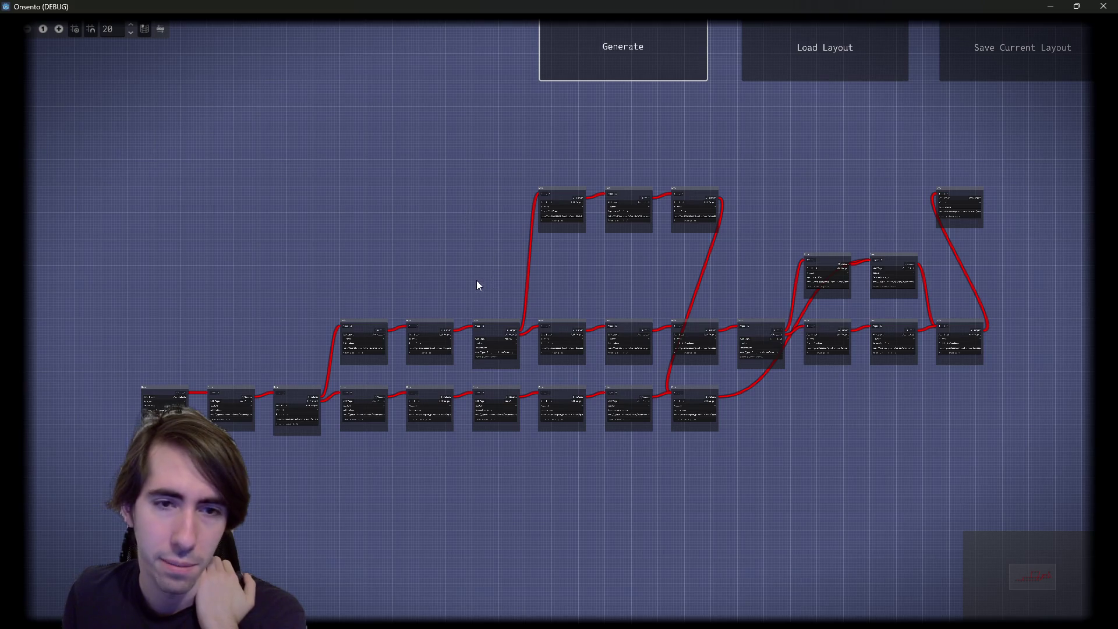
mouse_move(499, 281)
mouse_down()
mouse_move(386, 227)
mouse_move(445, 281)
mouse_up()
click(624, 56)
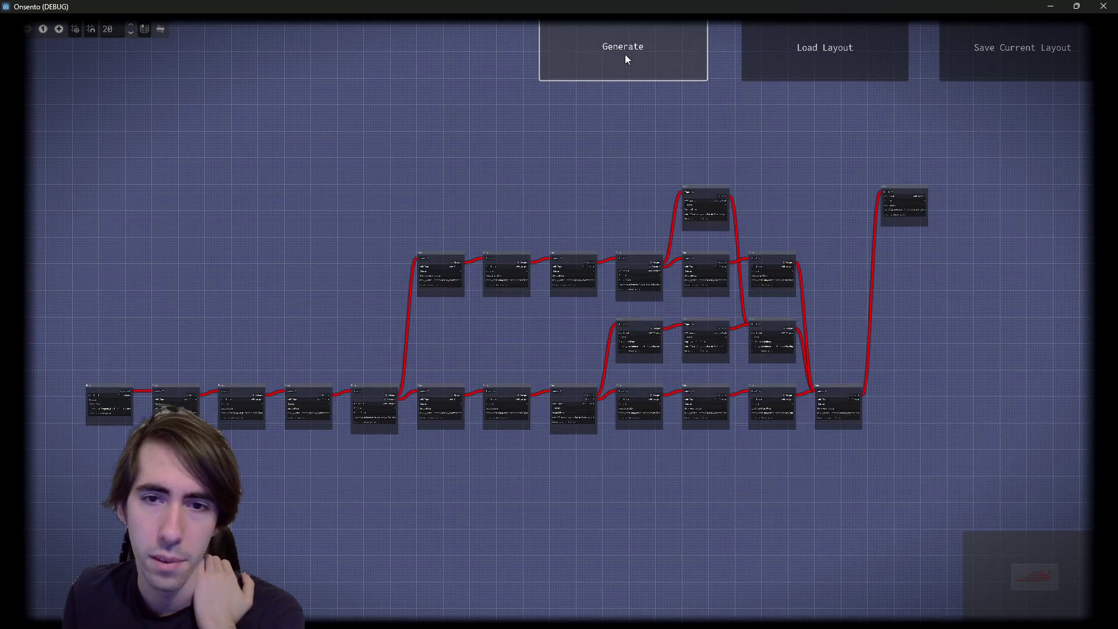
click(624, 55)
click(624, 54)
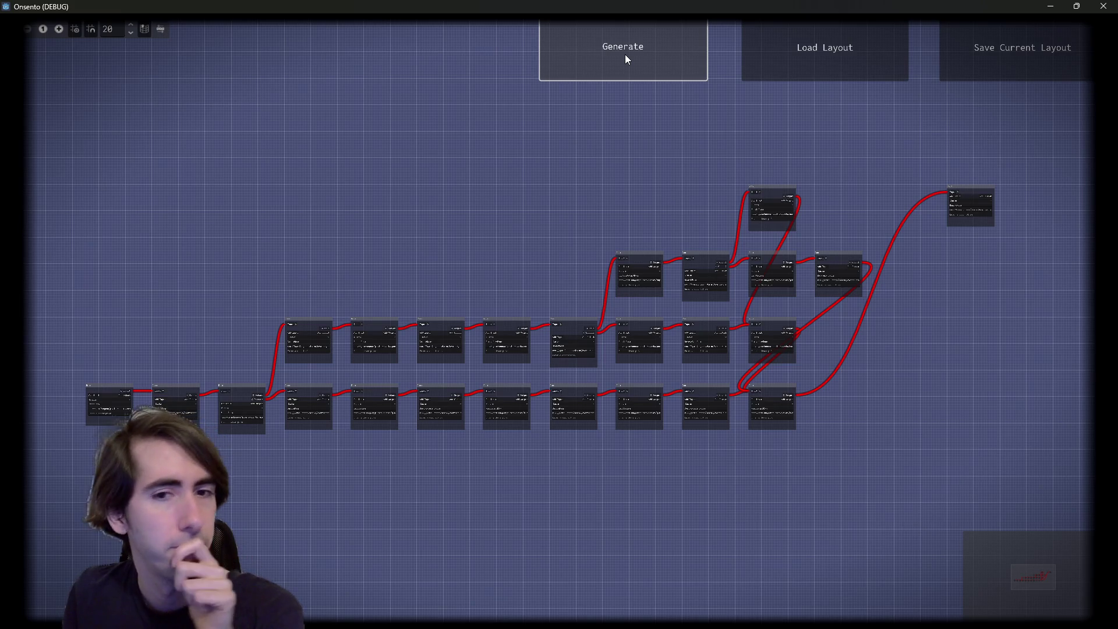
click(625, 54)
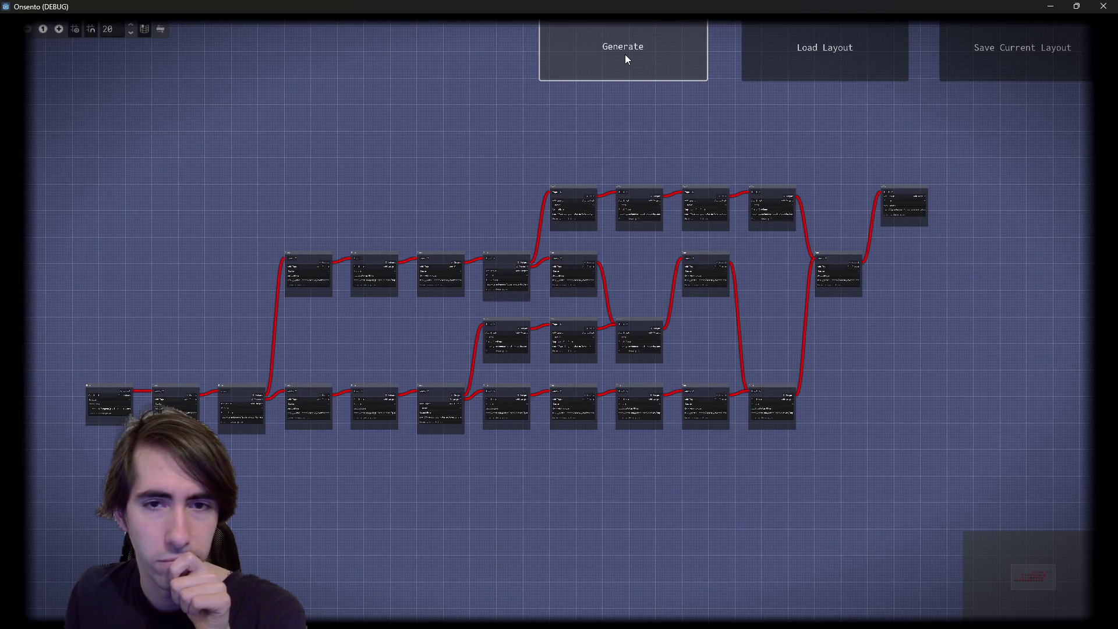
click(625, 55)
click(625, 55)
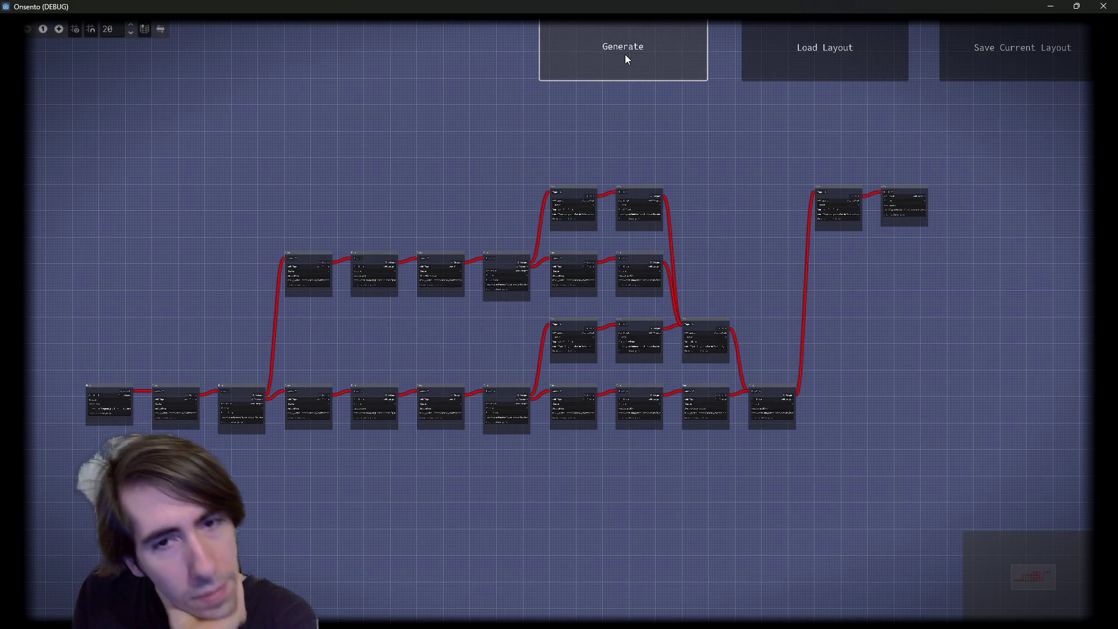
Adjust the graph zoom and generate six more dungeon layouts
scroll(589, 249, up, 5)
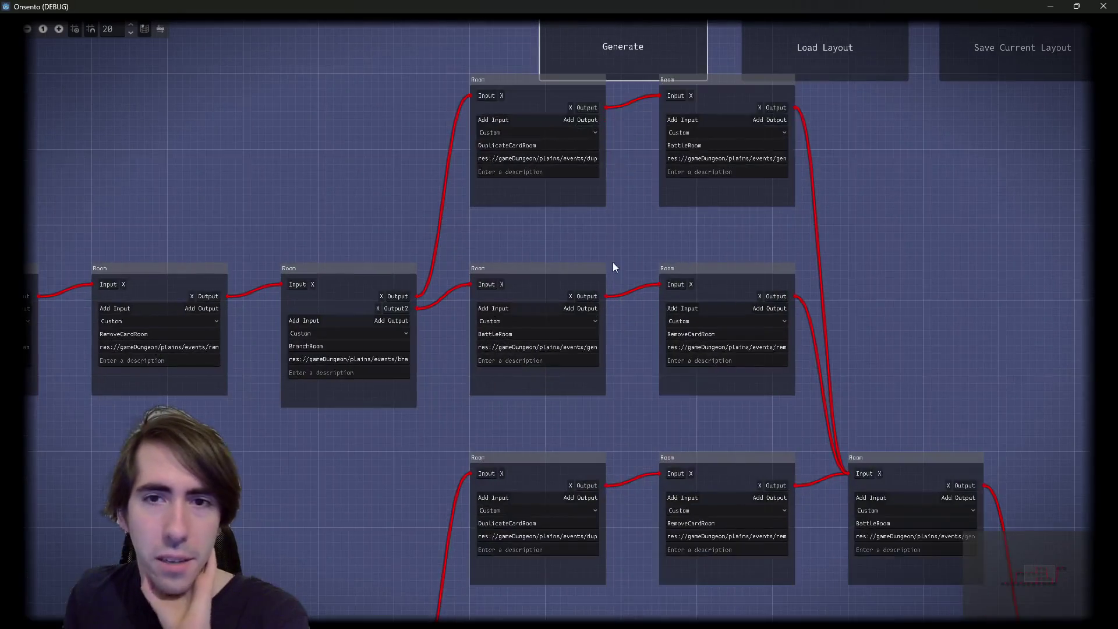
scroll(613, 262, up, 1)
scroll(593, 219, up, 1)
scroll(593, 219, down, 2)
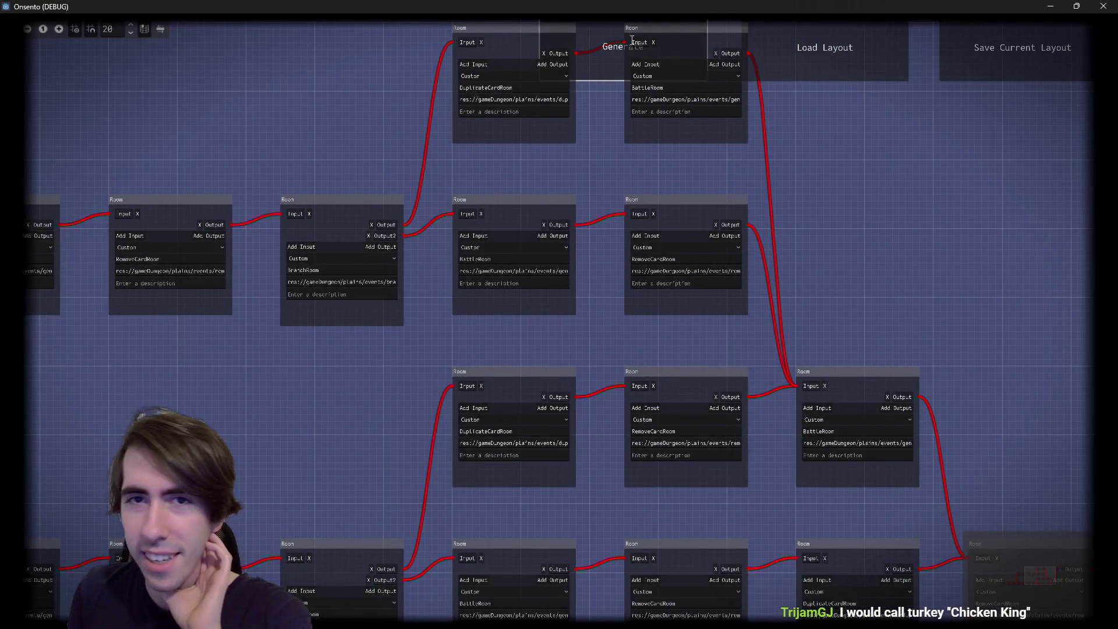
scroll(627, 196, down, 3)
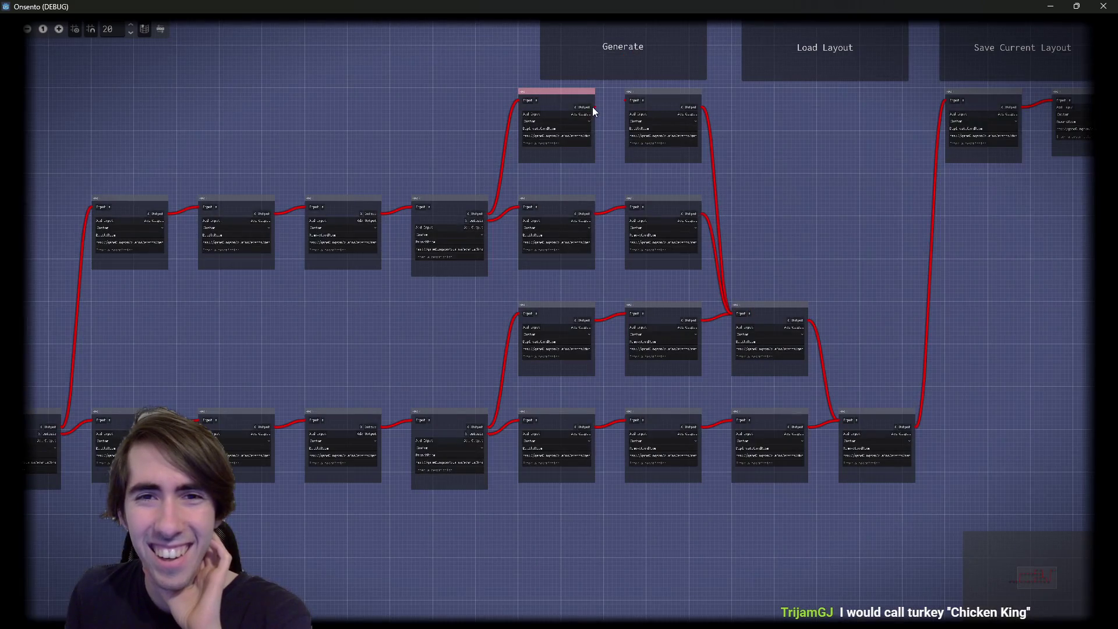
click(635, 33)
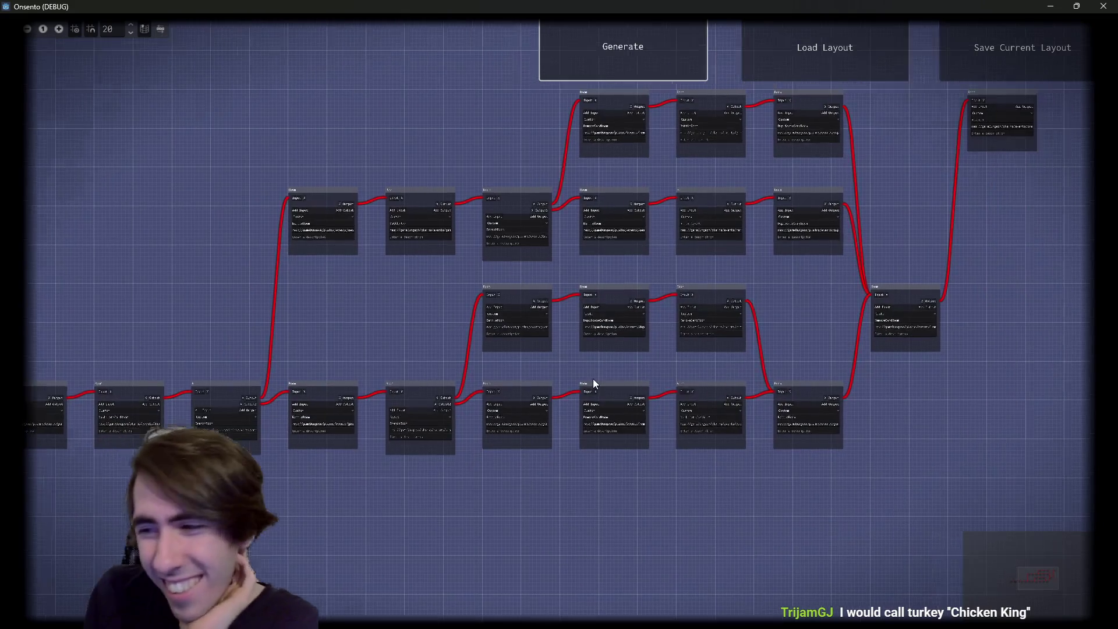
click(672, 68)
click(669, 72)
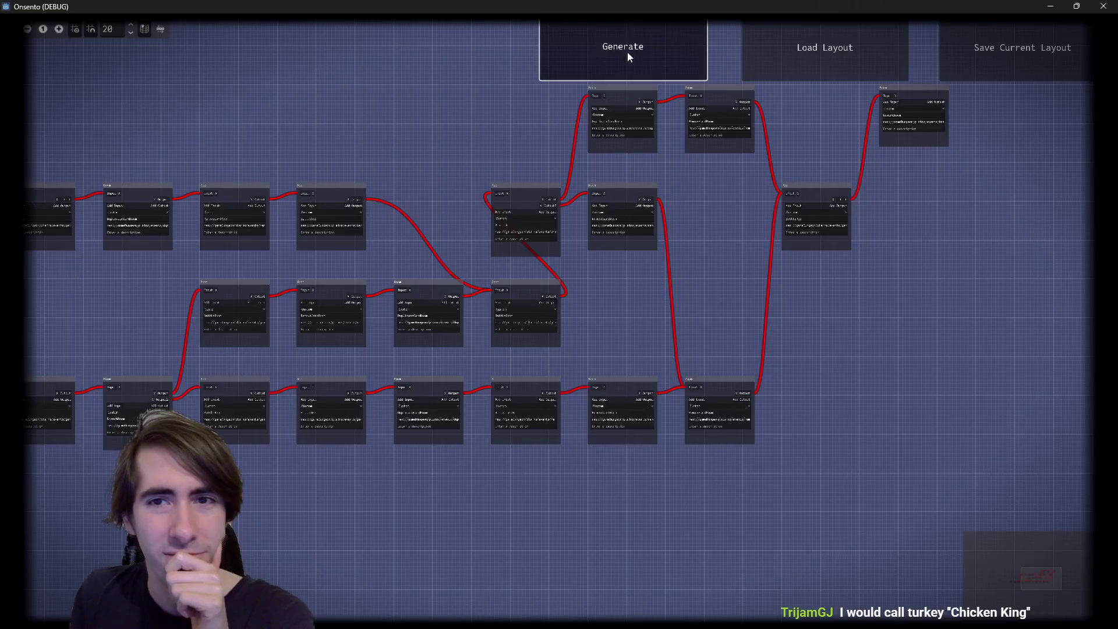
click(628, 51)
click(620, 47)
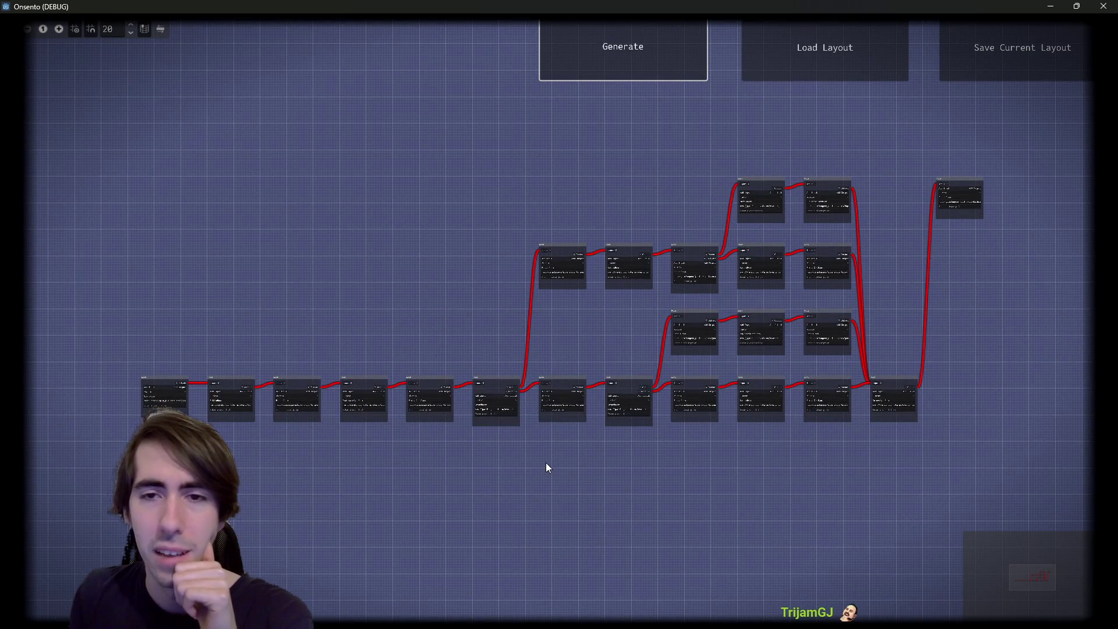
click(600, 36)
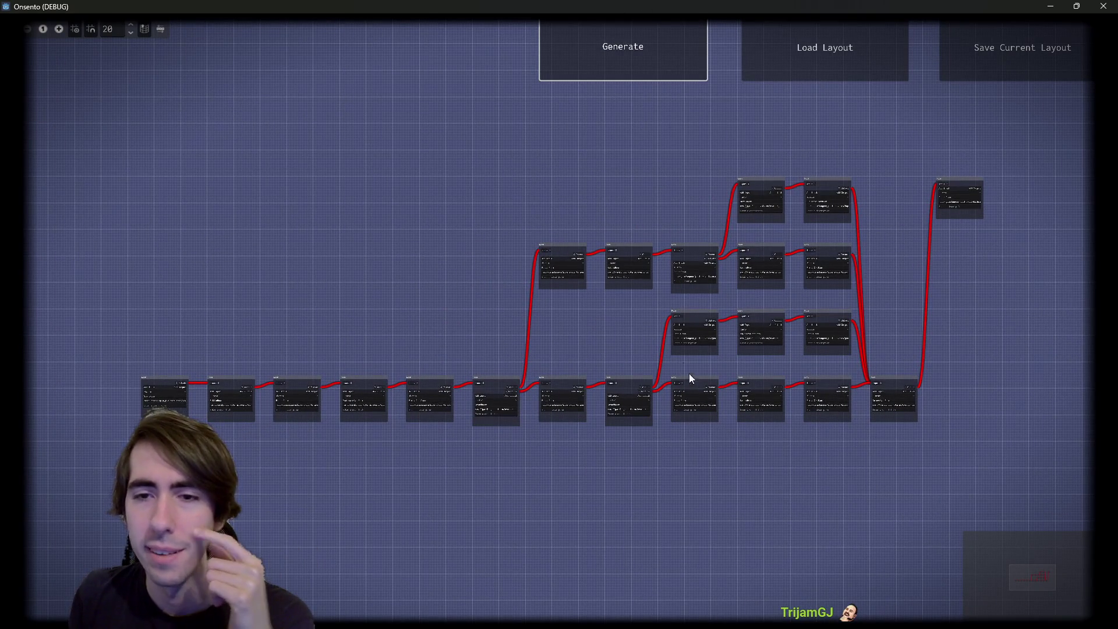
Zoom and pan across the latest layout's rooms, then close the Onsento game window
scroll(708, 457, up, 5)
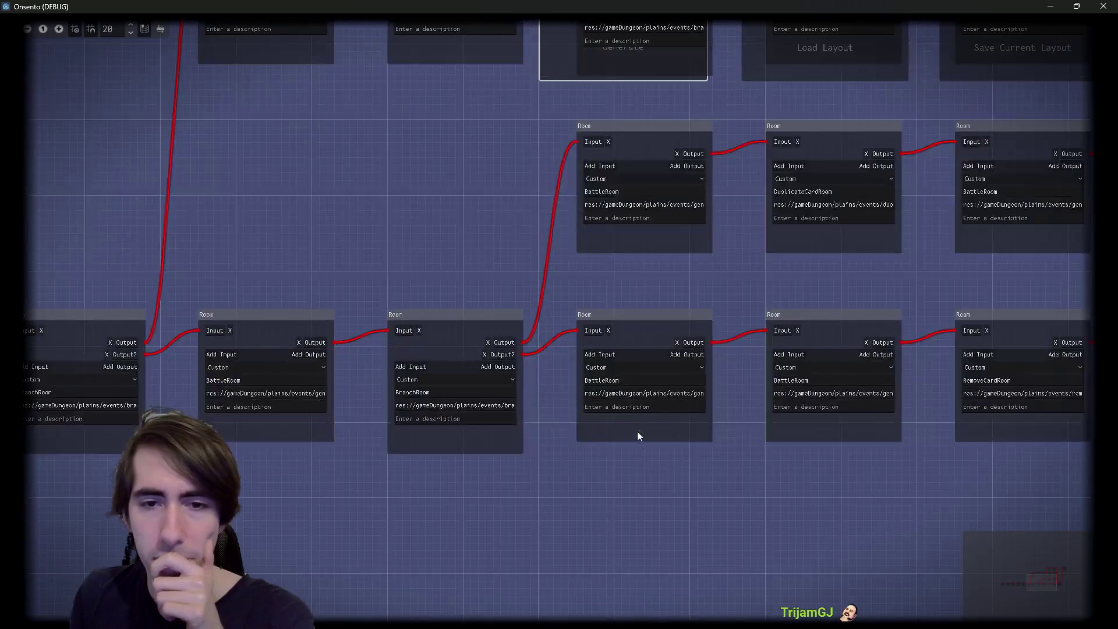
scroll(587, 483, down, 1)
scroll(587, 480, down, 1)
scroll(405, 356, down, 2)
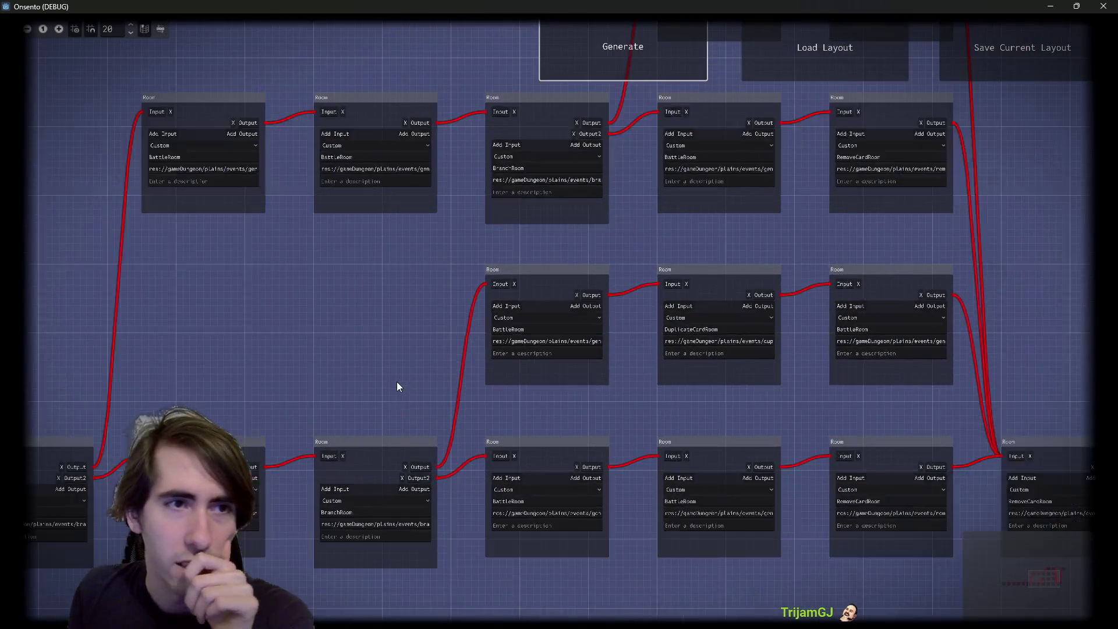
mouse_move(251, 393)
mouse_down()
mouse_move(298, 481)
mouse_move(330, 479)
mouse_move(262, 445)
mouse_up()
mouse_move(440, 247)
mouse_down()
mouse_move(298, 284)
mouse_move(220, 346)
mouse_up()
scroll(659, 304, up, 3)
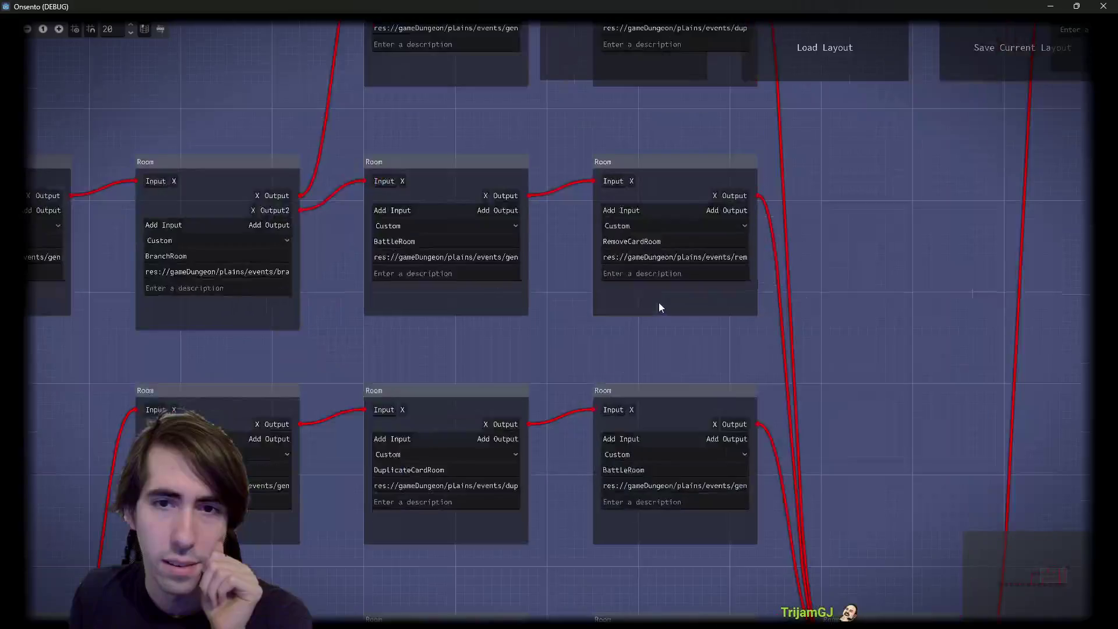
mouse_move(659, 304)
mouse_down()
mouse_move(592, 436)
mouse_move(799, 330)
mouse_up()
scroll(592, 436, down, 4)
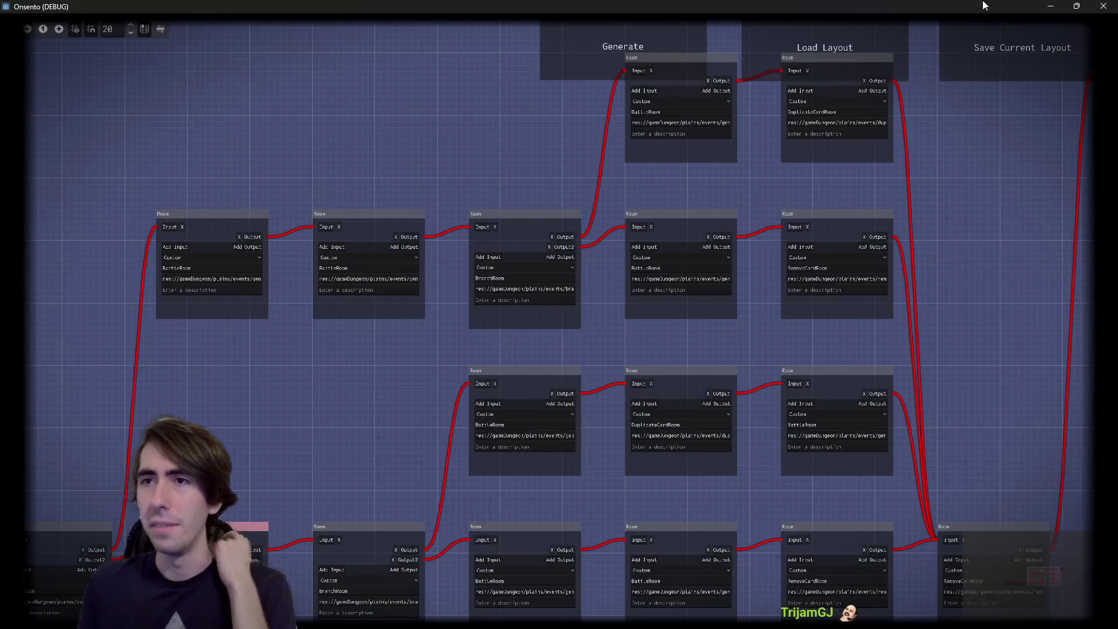
click(1103, 6)
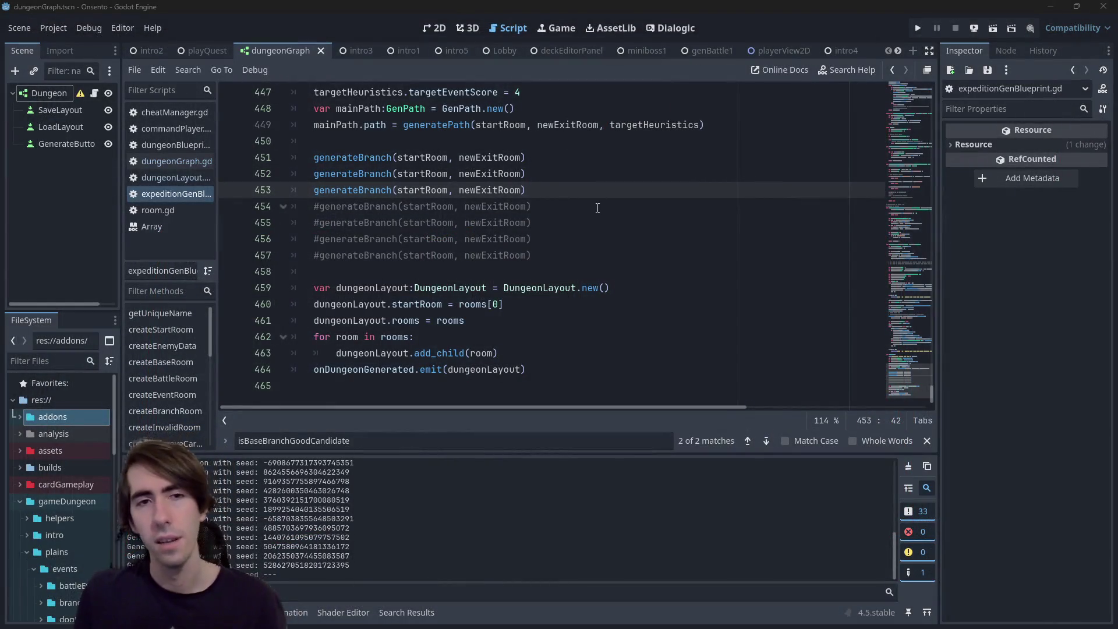
Delete the four commented-out generateBranch lines and save the script
scroll(606, 189, up, 2)
drag(582, 353, 582, 288)
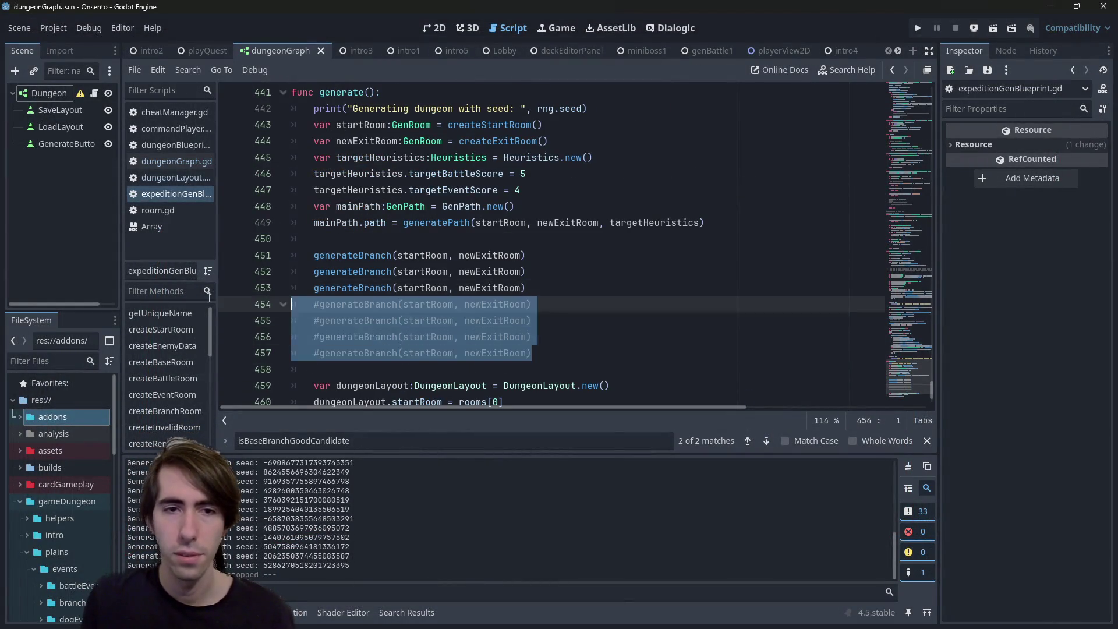
key(BackSpace)
key(ctrl+s)
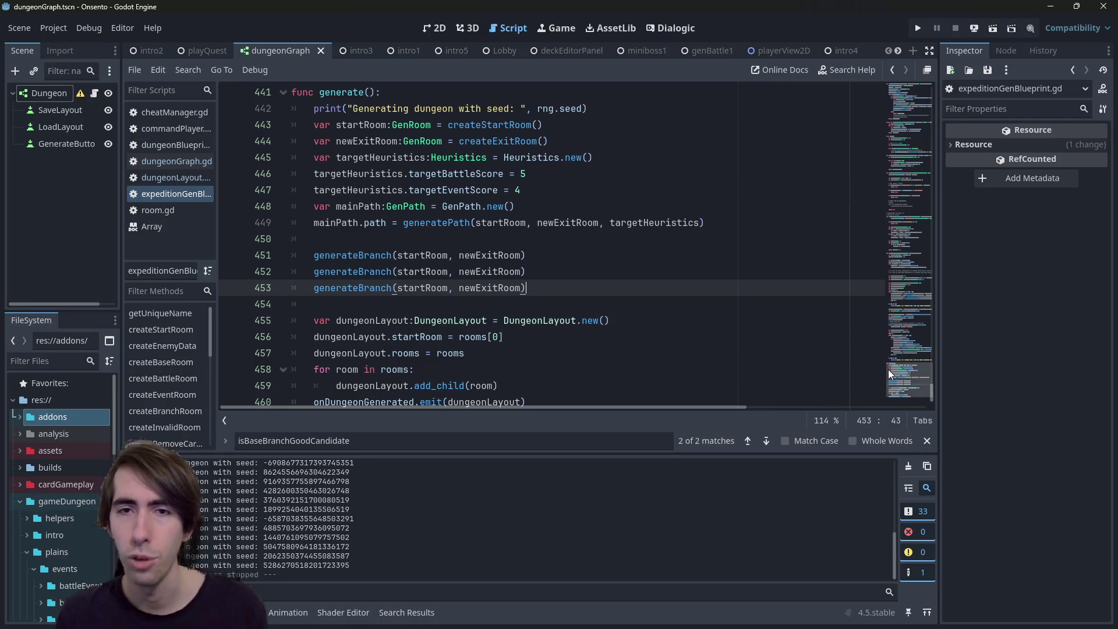
Scroll up to createRemoveCardRoom around line 131 and select it for copying
scroll(881, 364, up, 4)
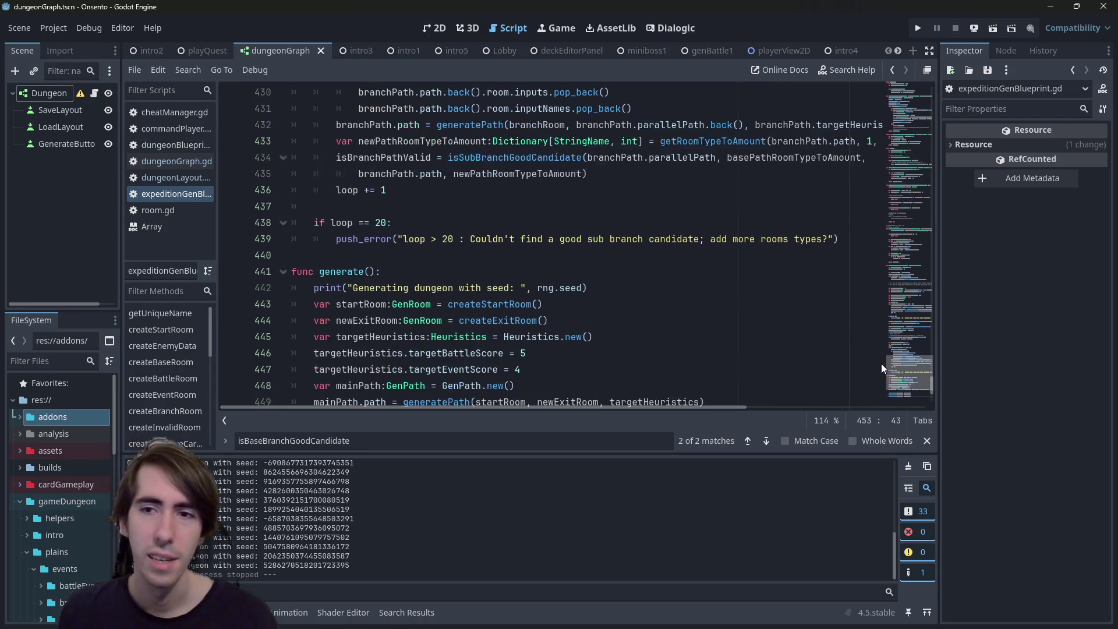
mouse_move(899, 361)
mouse_down()
mouse_move(918, 249)
mouse_move(906, 69)
mouse_move(886, 156)
mouse_up()
scroll(469, 247, down, 5)
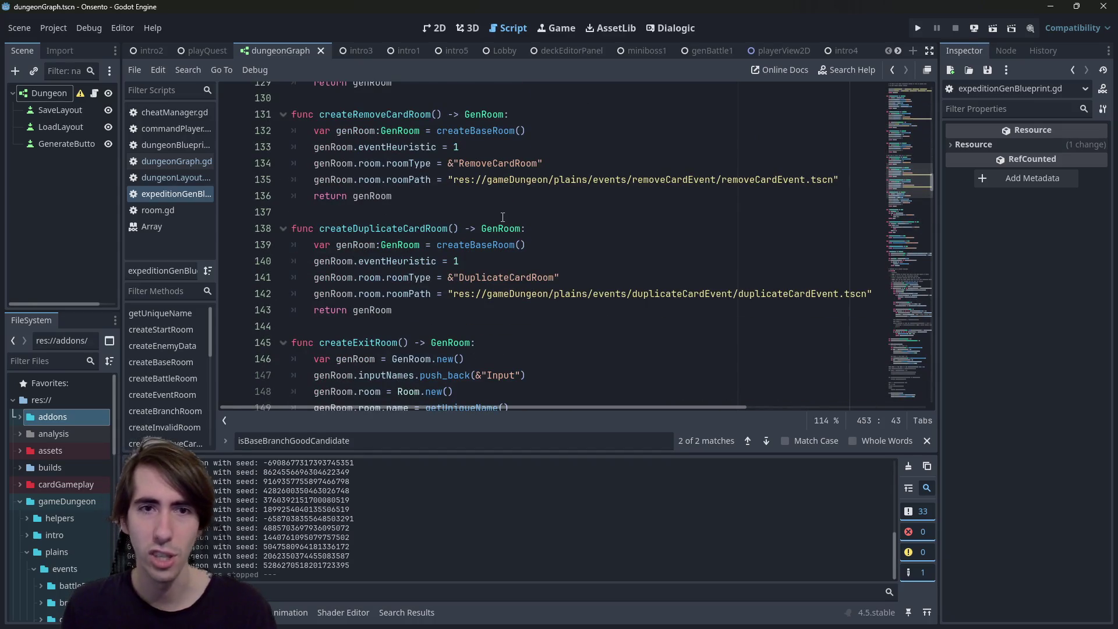
scroll(466, 239, up, 1)
click(463, 241)
key(shift+Up)
key(shift+Up)
key(shift+Up)
key(shift+Home)
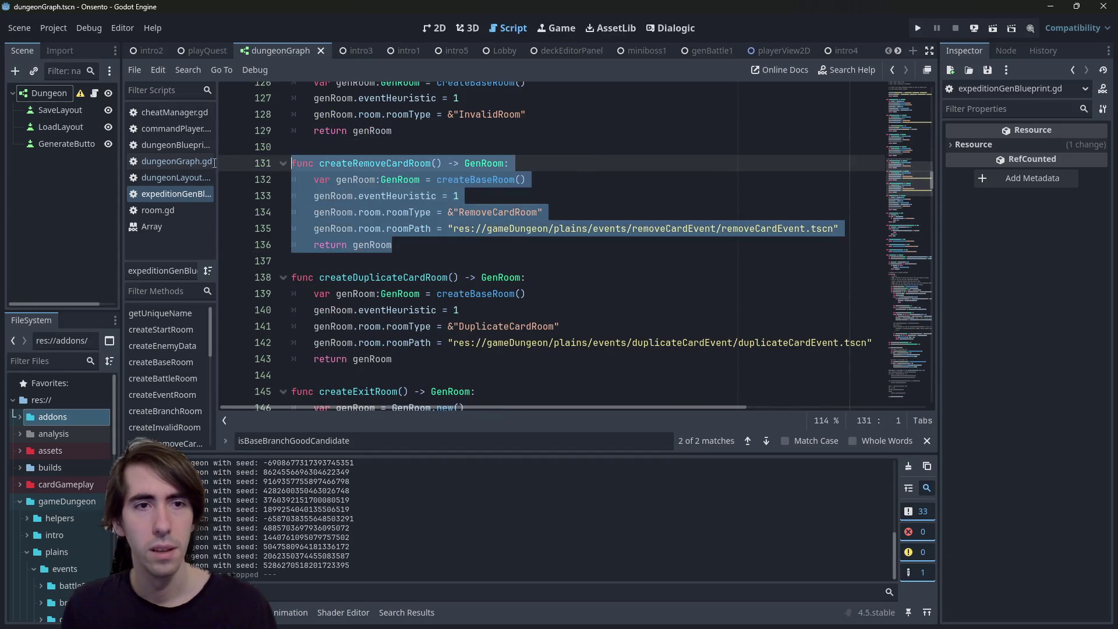
Paste a copy as createShopRoom with room type &"ShopRoom" and an empty roomPath string
click(435, 254)
key(ctrl+v)
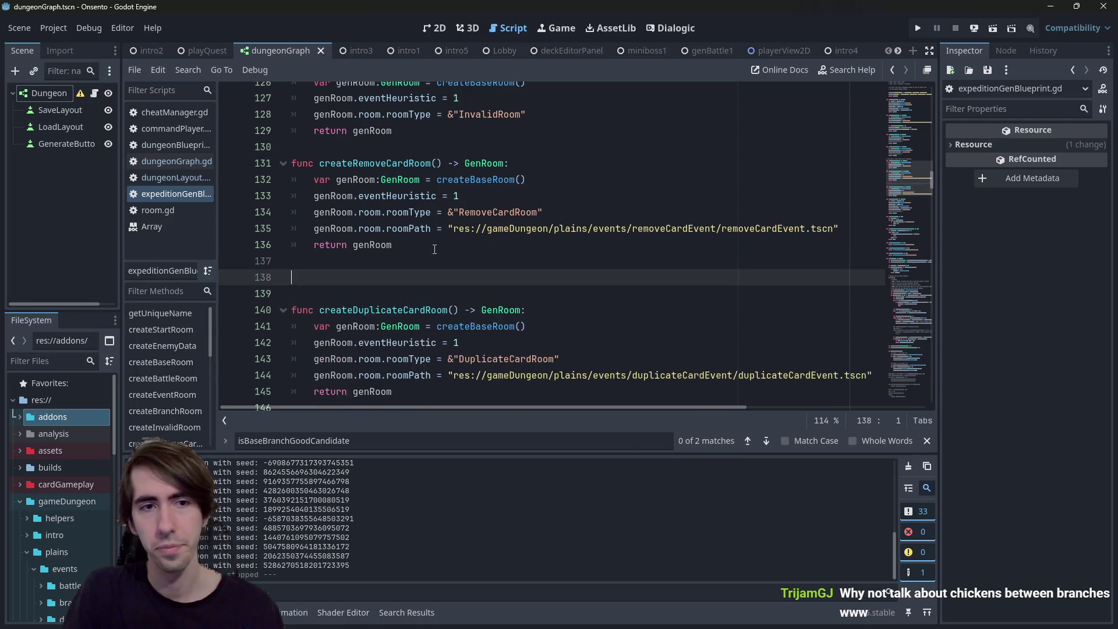
double_click(526, 323)
text(S)
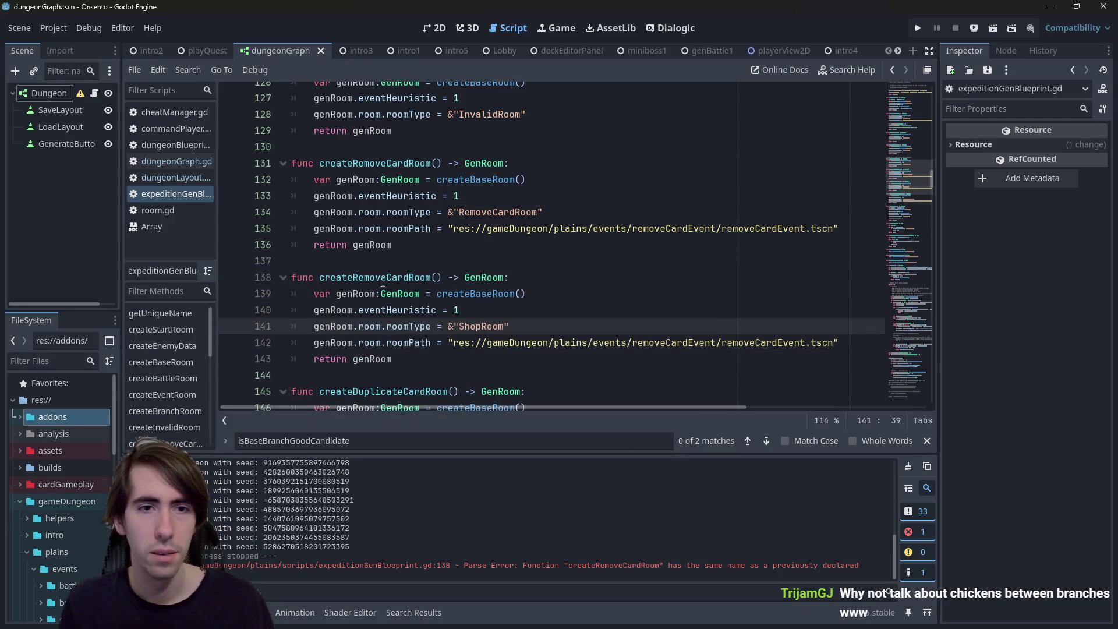
drag(352, 277, 388, 277)
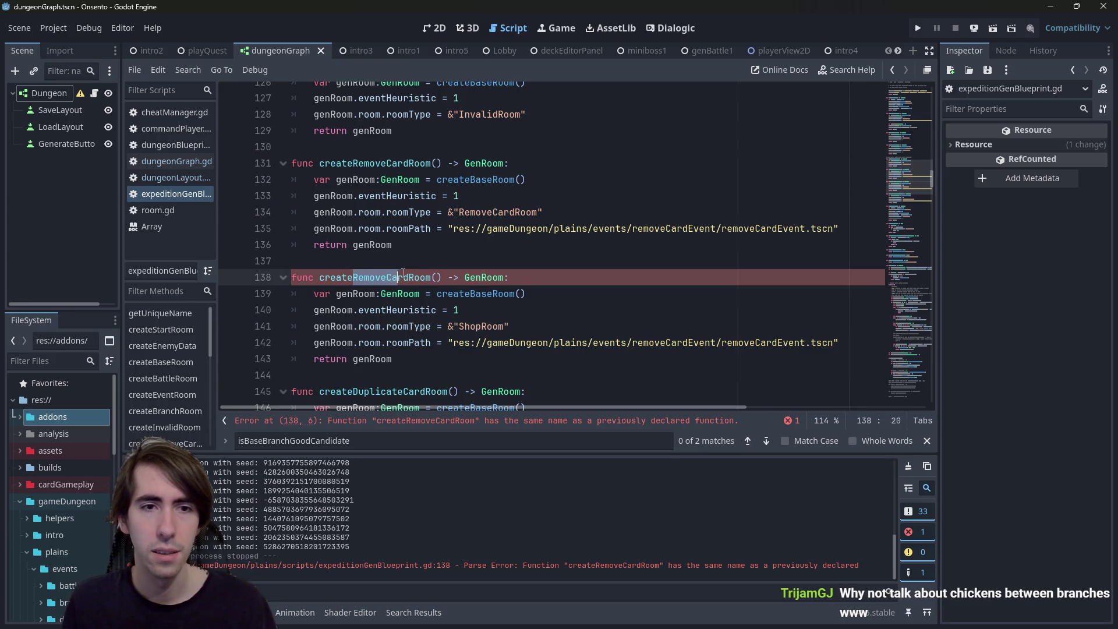
text(Shop)
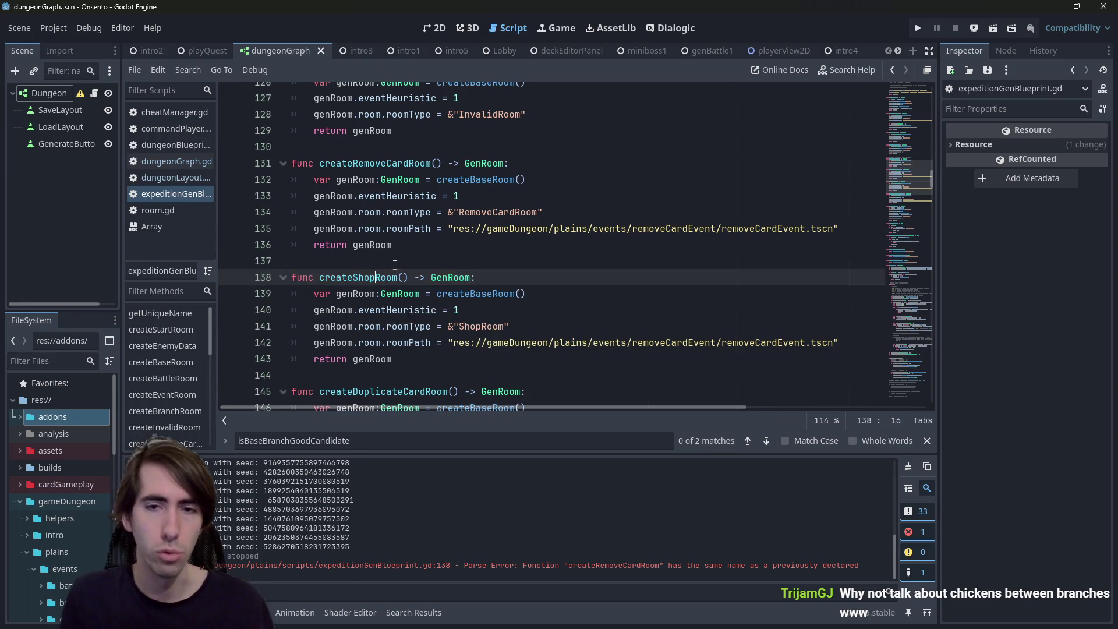
click(763, 341)
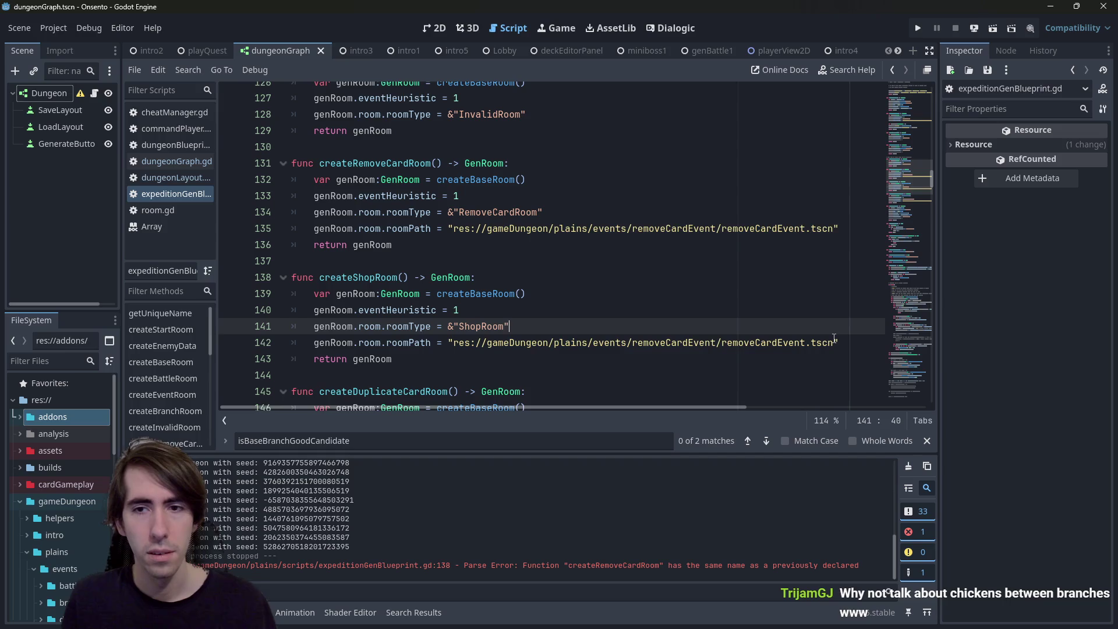
drag(834, 343, 453, 343)
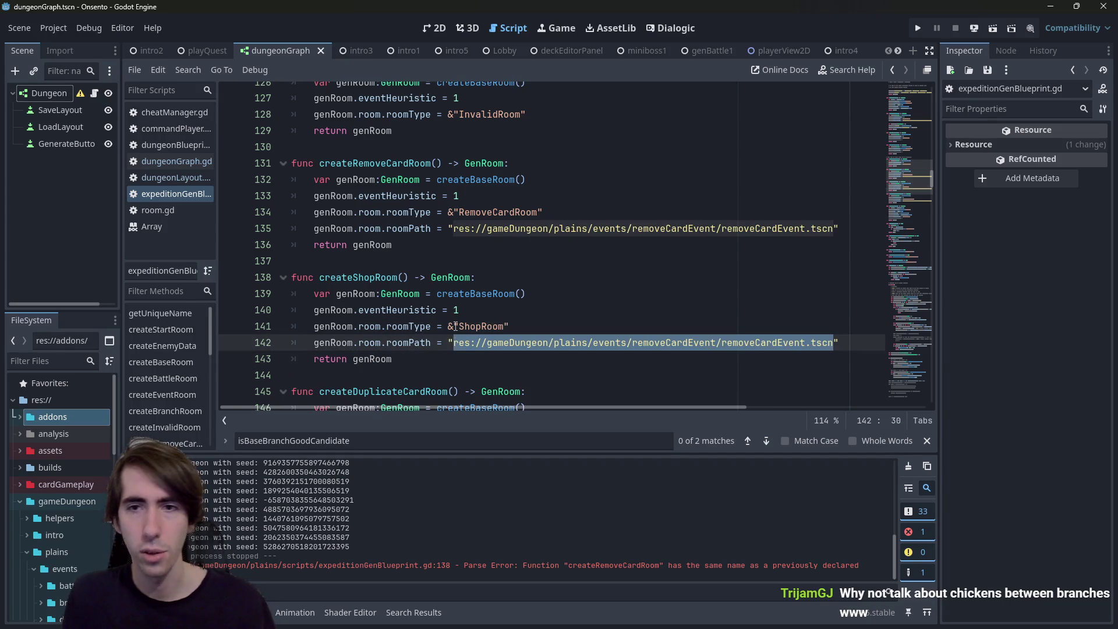
key(BackSpace)
Add the empty roomPath line to createInvalidRoom below its room type line
scroll(431, 309, up, 6)
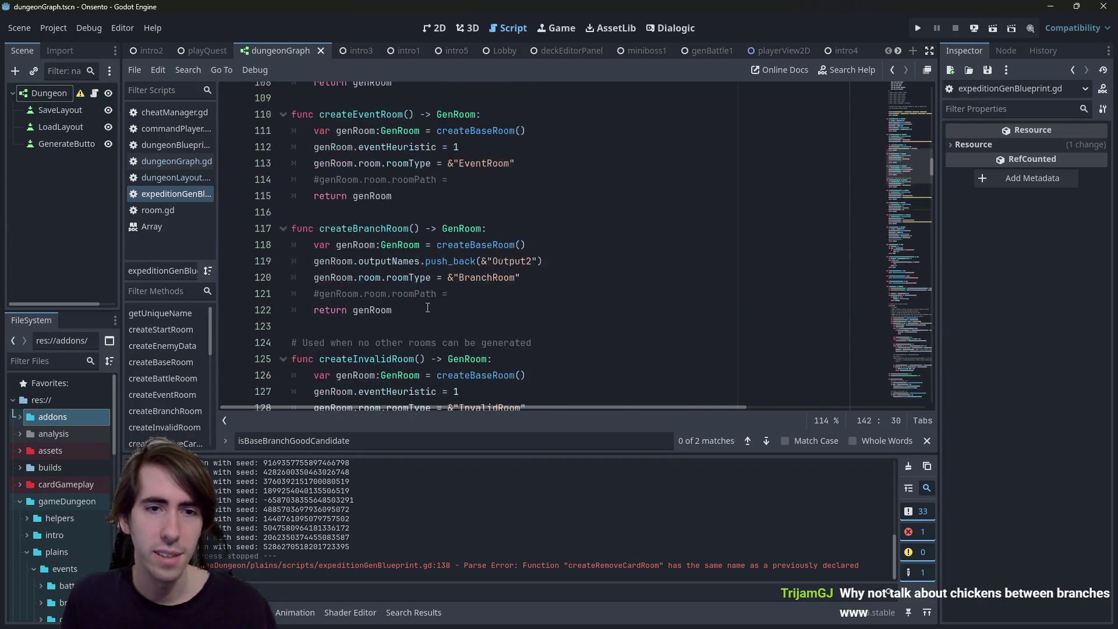
scroll(442, 315, down, 4)
scroll(494, 263, down, 2)
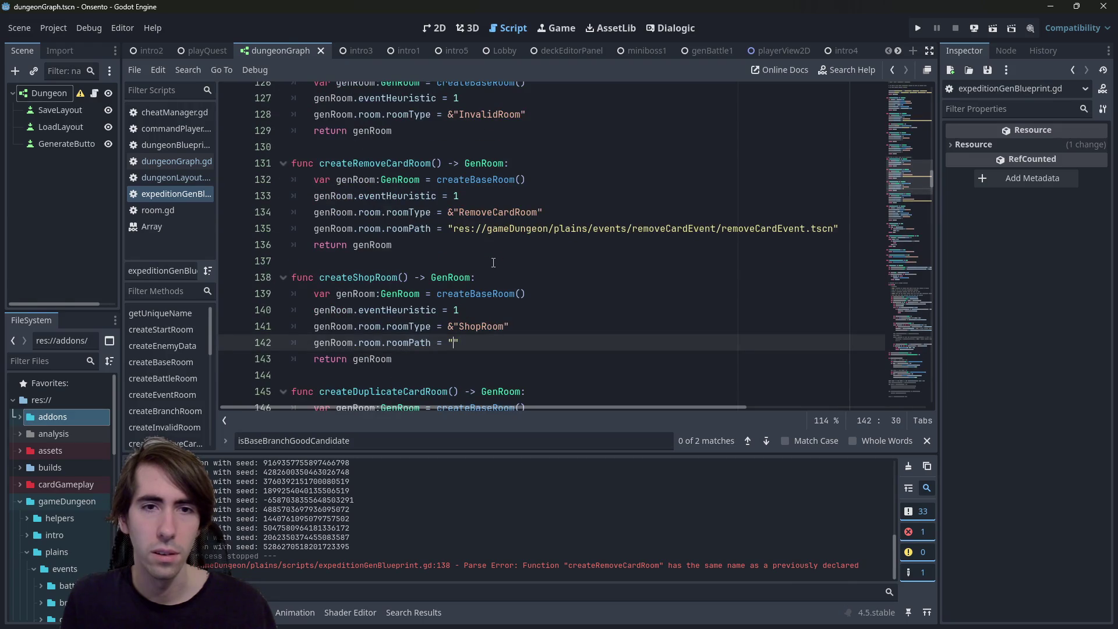
scroll(494, 263, down, 3)
scroll(493, 262, up, 5)
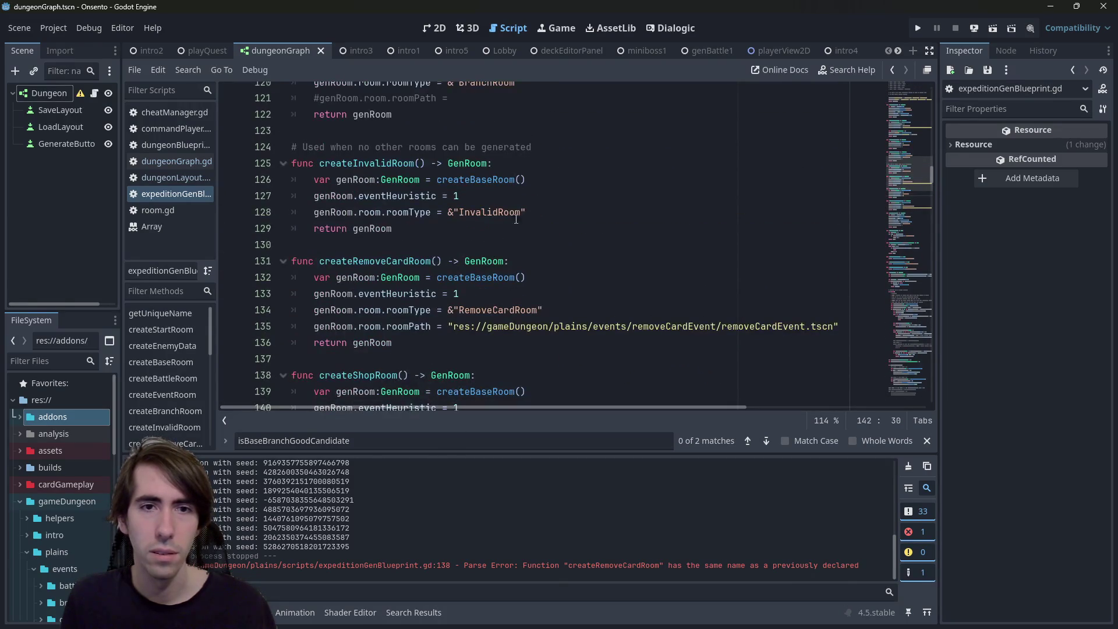
click(538, 197)
click(542, 211)
key(Return)
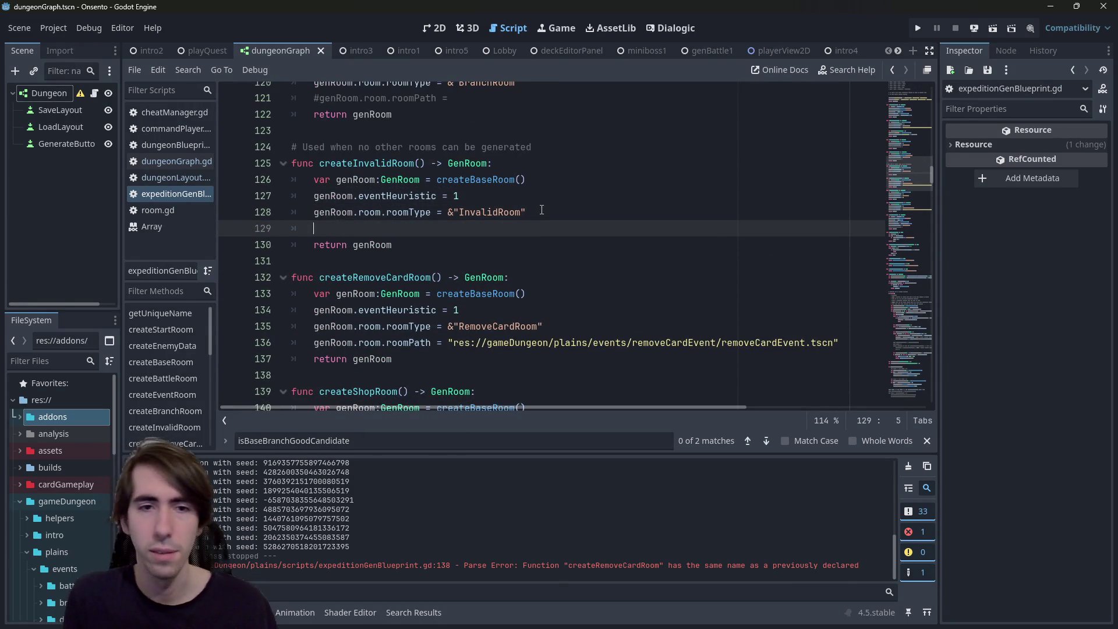
scroll(504, 324, down, 2)
mouse_move(487, 360)
mouse_down()
mouse_move(291, 344)
mouse_move(291, 357)
mouse_up()
key(ctrl+c)
scroll(476, 228, up, 2)
key(ctrl+v)
key(shift+Tab)
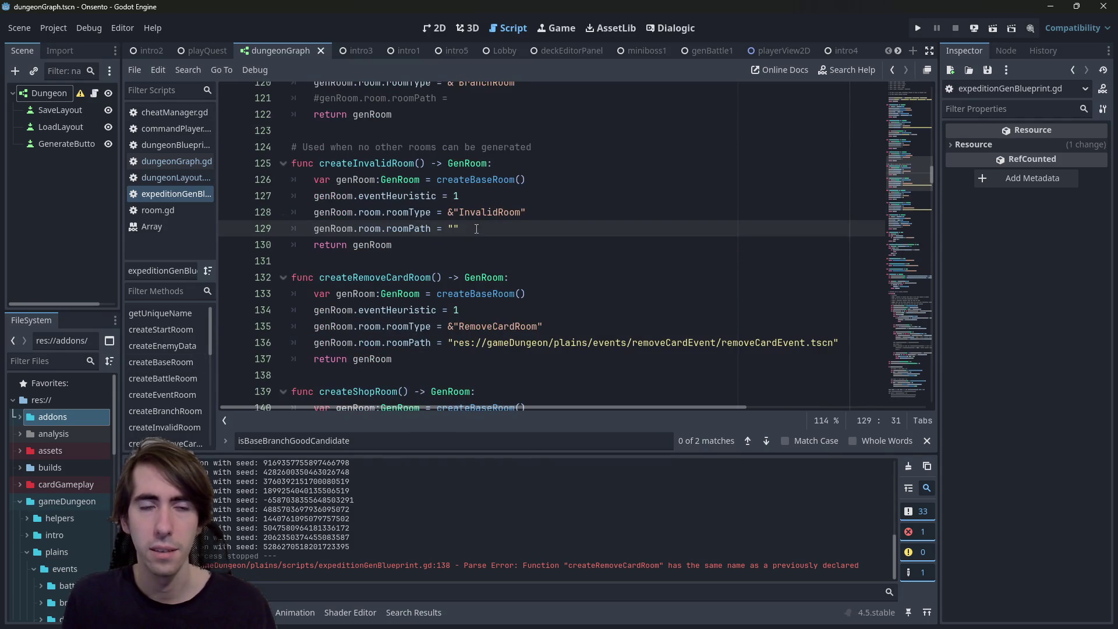
Scroll back to the new createShopRoom function and select its body for review
scroll(466, 208, up, 3)
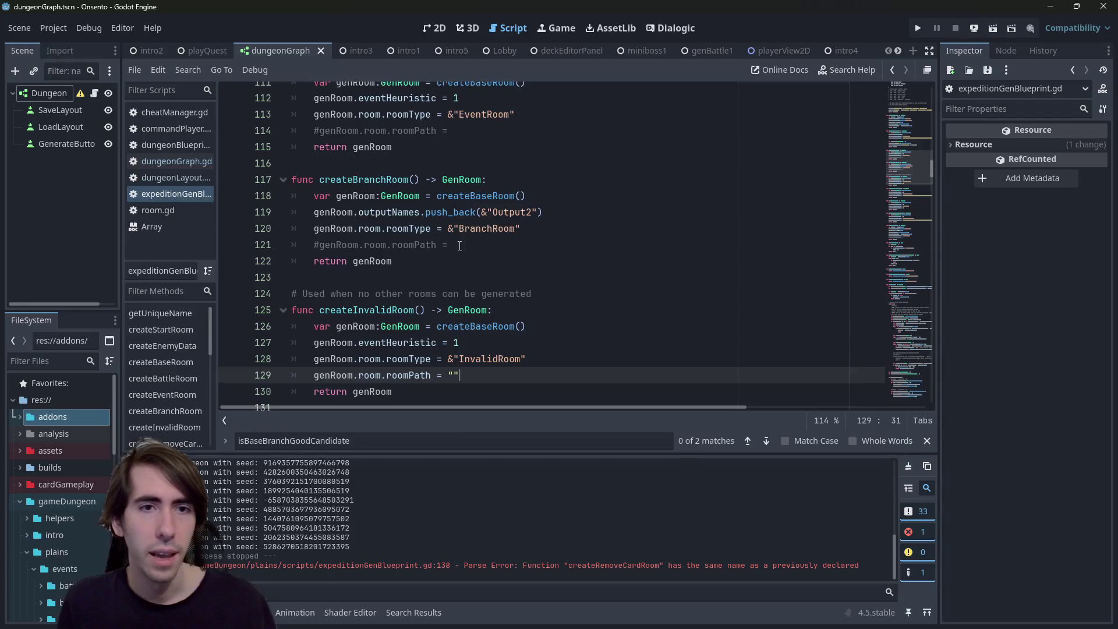
scroll(460, 246, up, 2)
scroll(455, 256, up, 6)
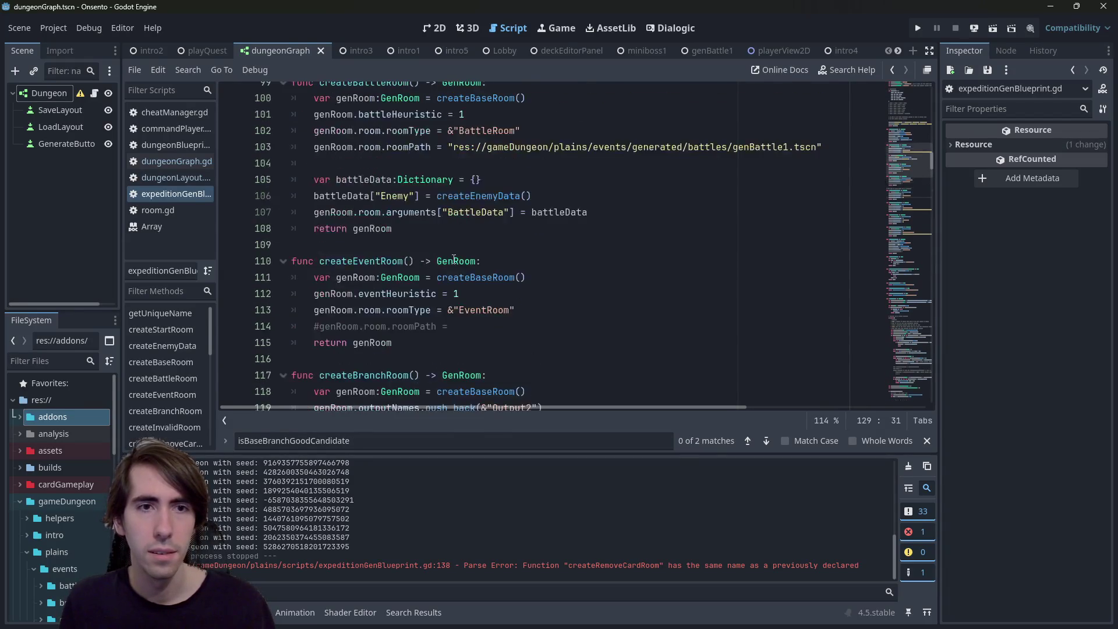
scroll(453, 259, up, 2)
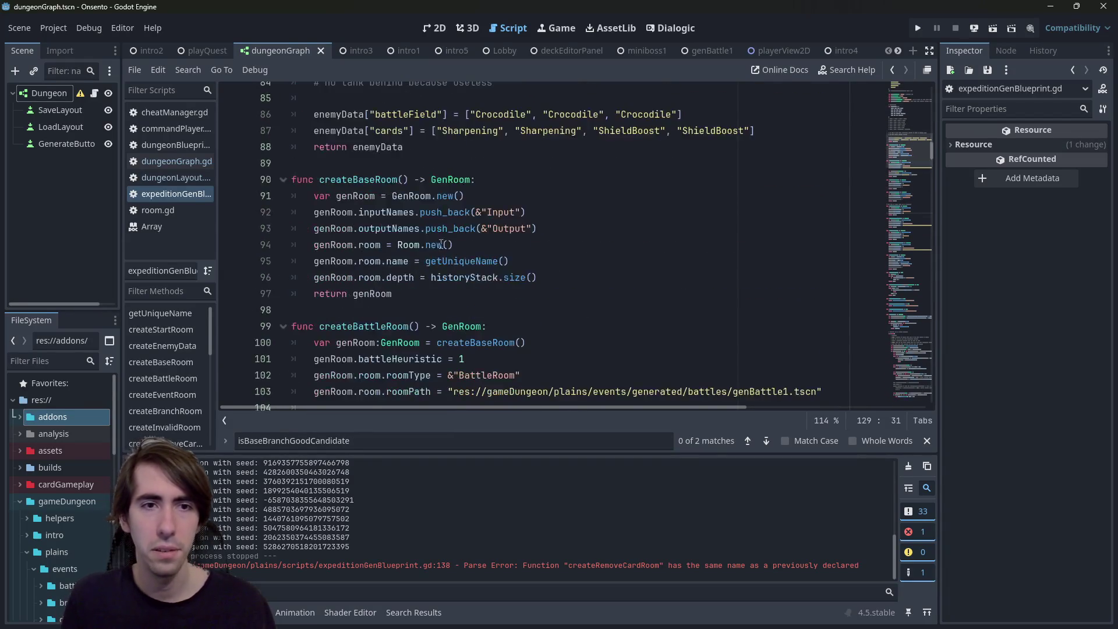
scroll(453, 260, down, 4)
scroll(452, 261, up, 2)
scroll(451, 261, down, 20)
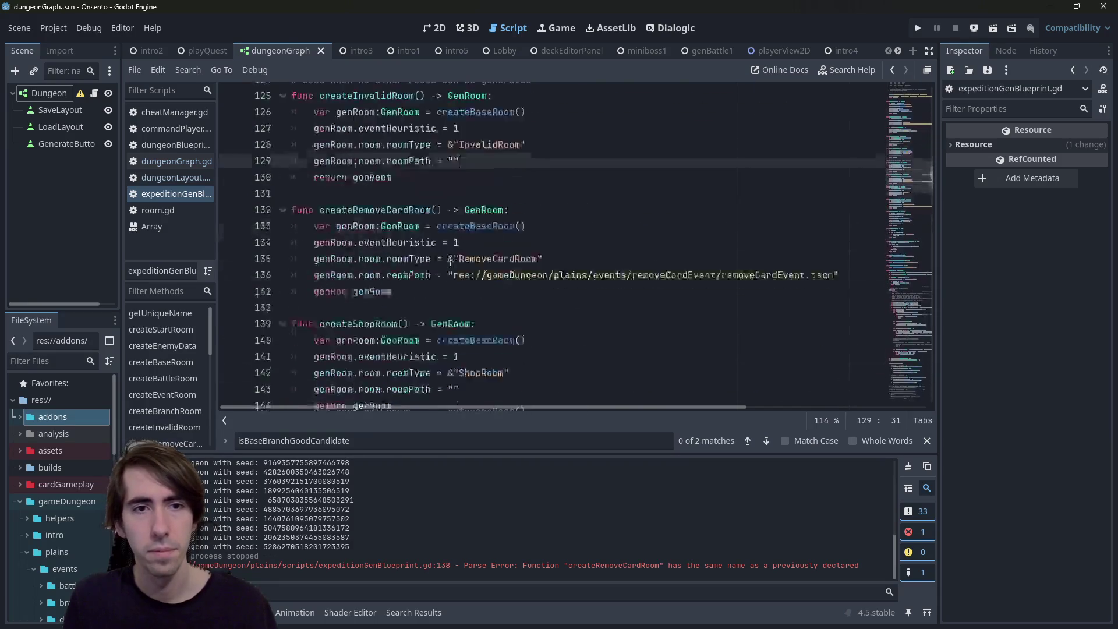
scroll(450, 261, up, 6)
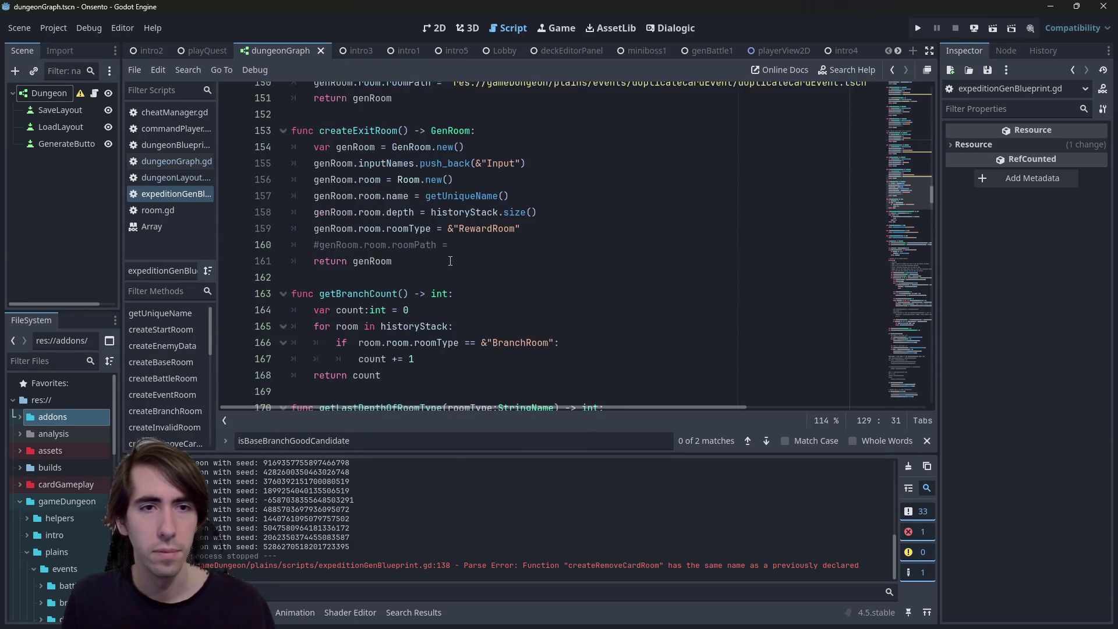
scroll(533, 247, up, 1)
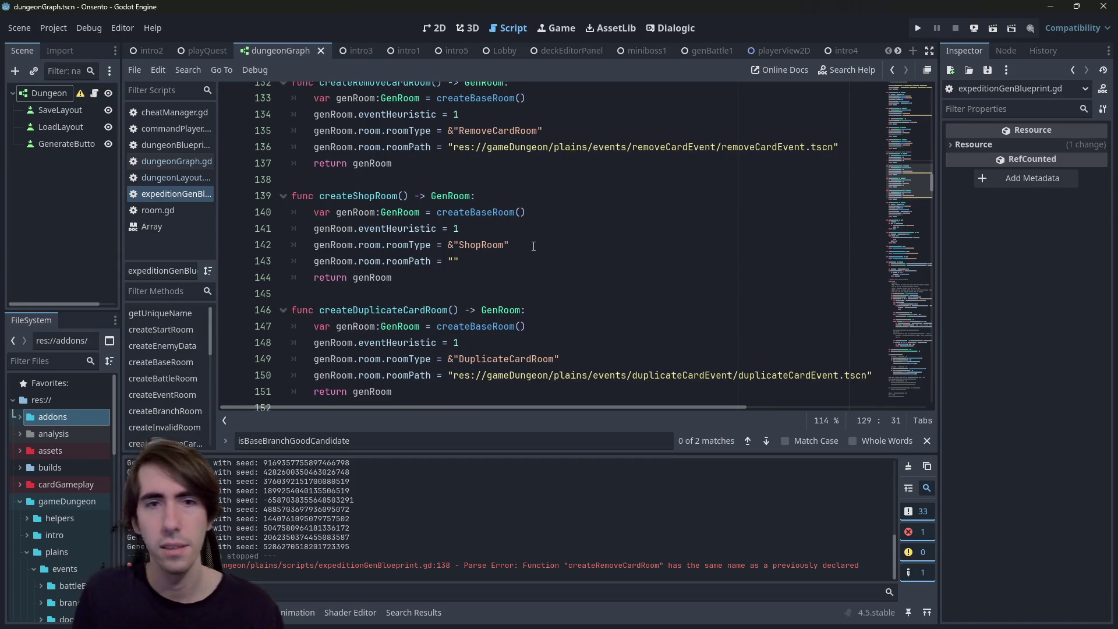
scroll(462, 276, up, 2)
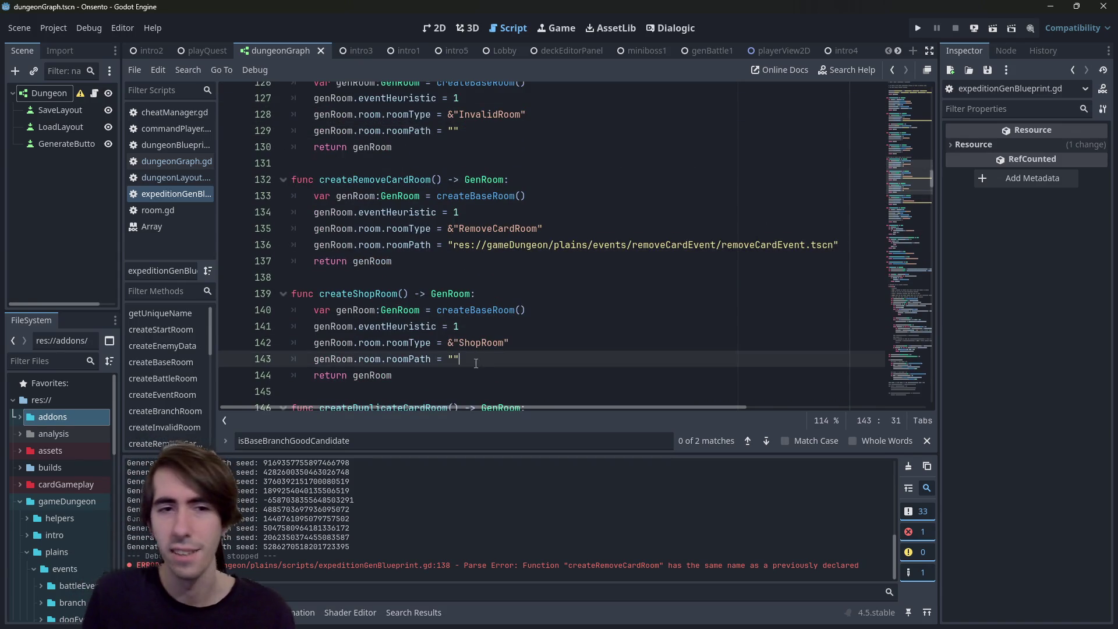
drag(394, 375, 182, 280)
click(474, 359)
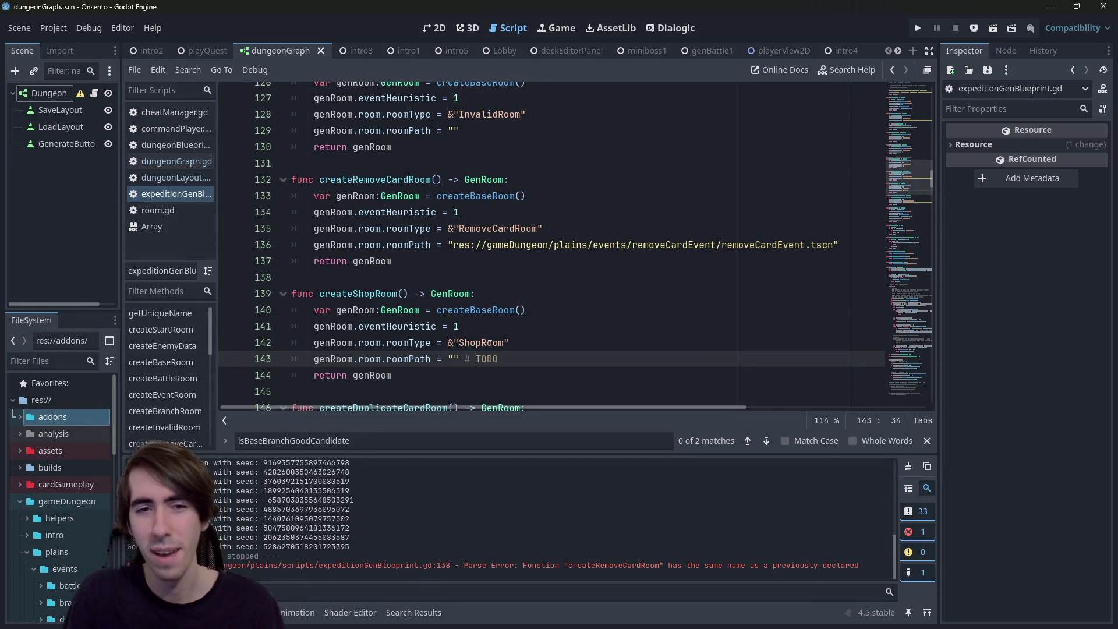
scroll(507, 248, down, 1)
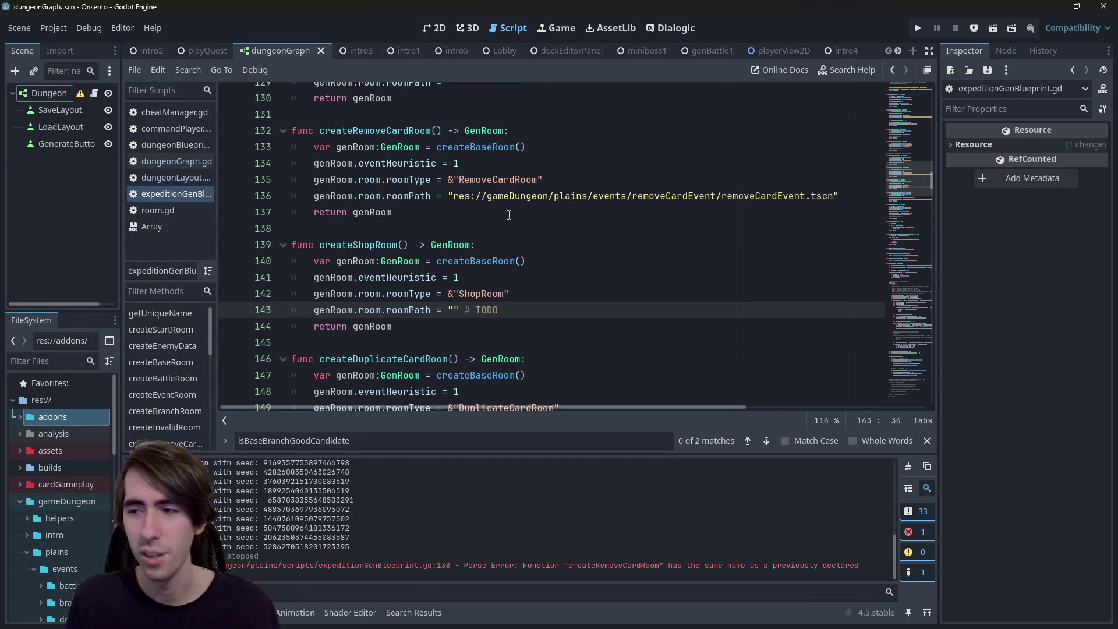
mouse_move(513, 191)
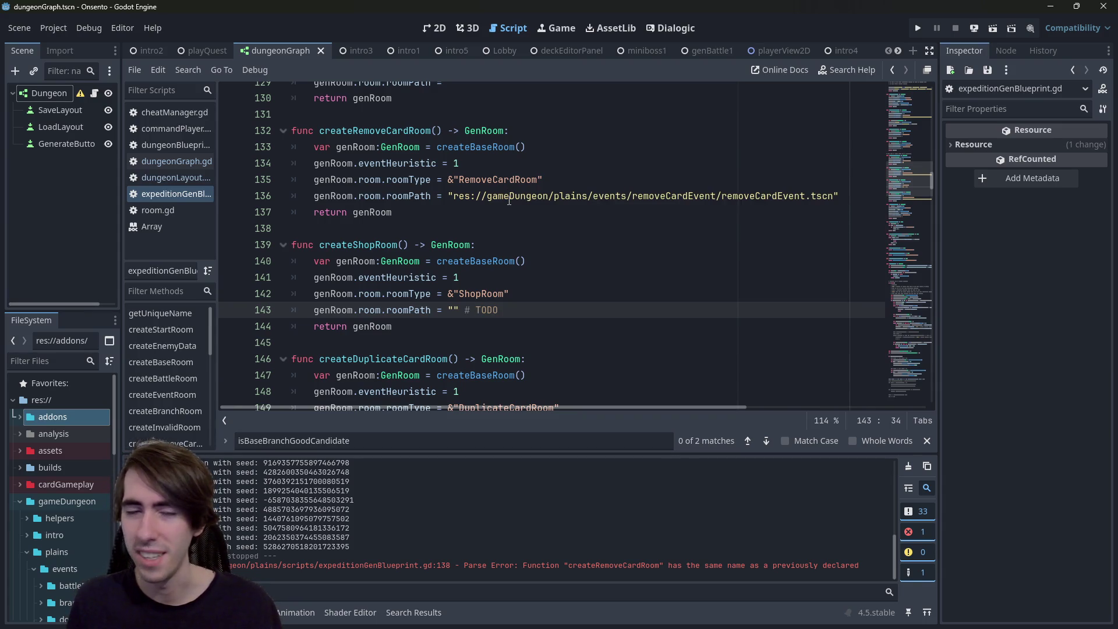
mouse_move(396, 327)
mouse_down()
mouse_move(496, 314)
mouse_move(432, 310)
mouse_move(291, 245)
mouse_up()
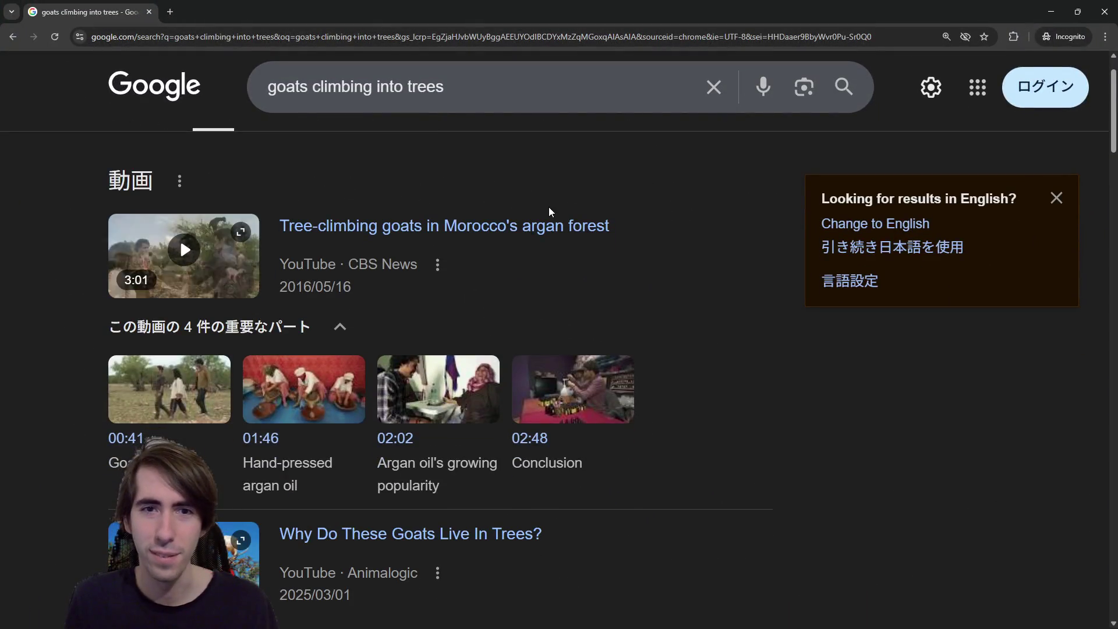
Enlarge the results page and open the CBS News tree-climbing goats video in a new tab
key(ctrl+plus)
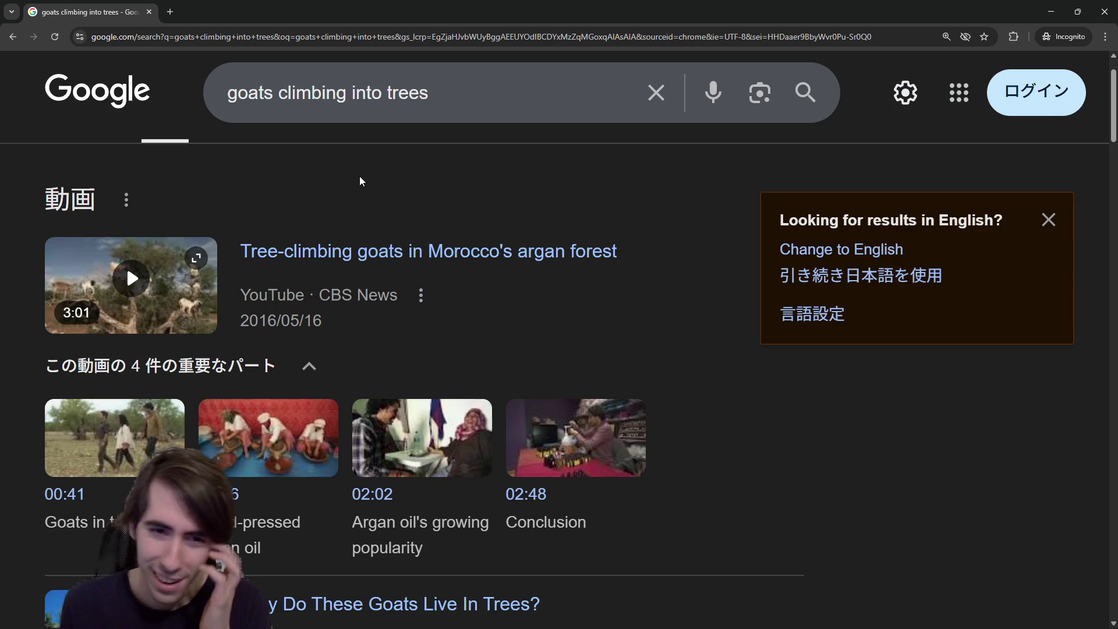
scroll(285, 250, down, 1)
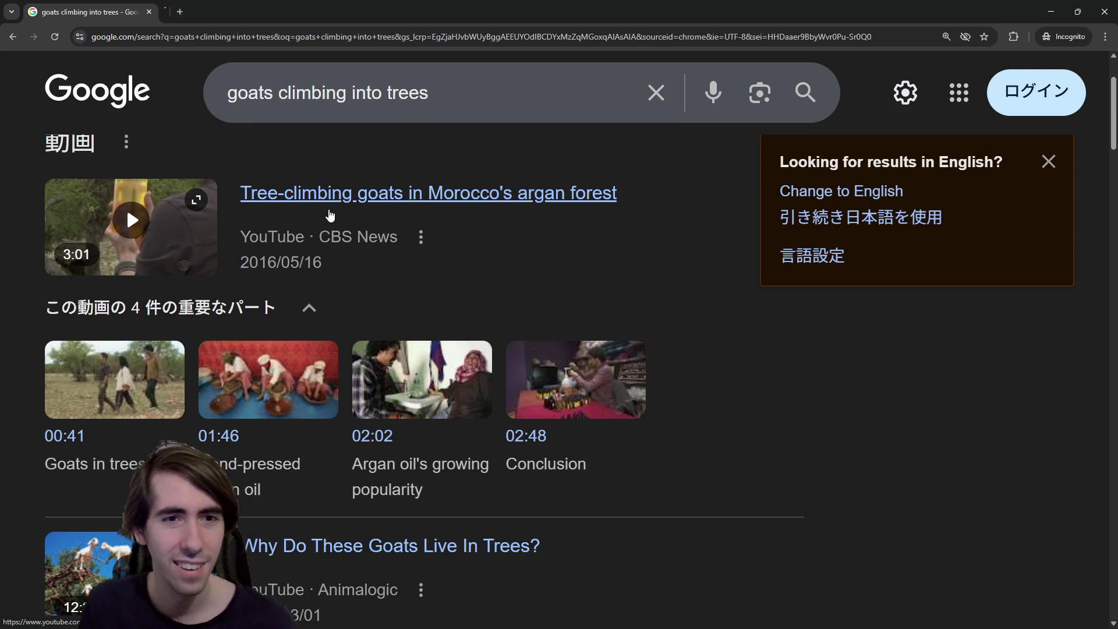
middle_click(327, 233)
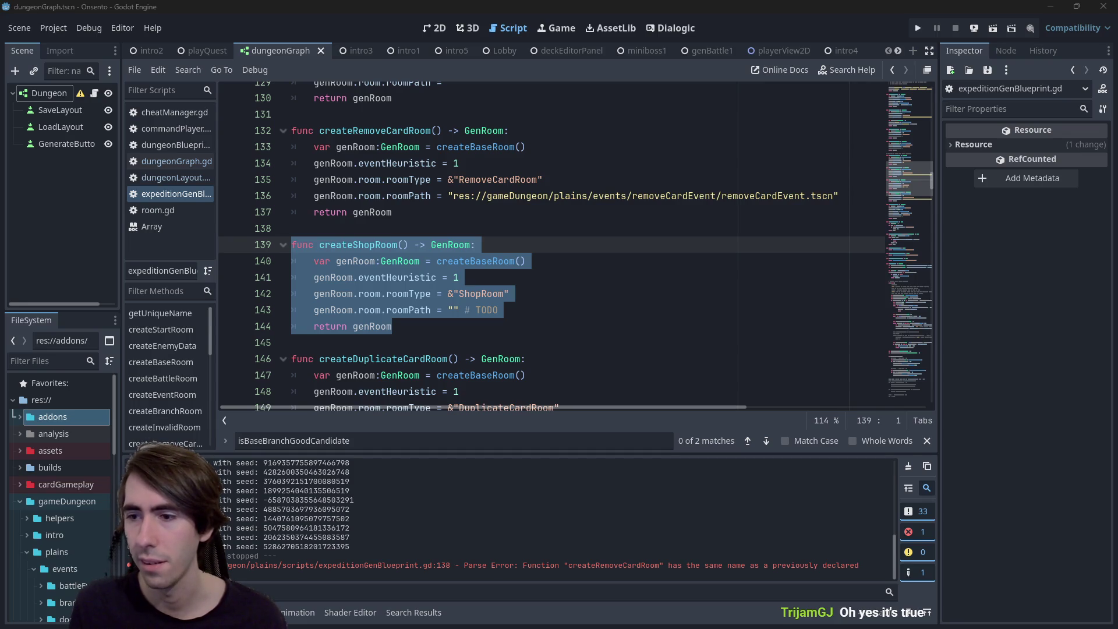
key(alt+Tab)
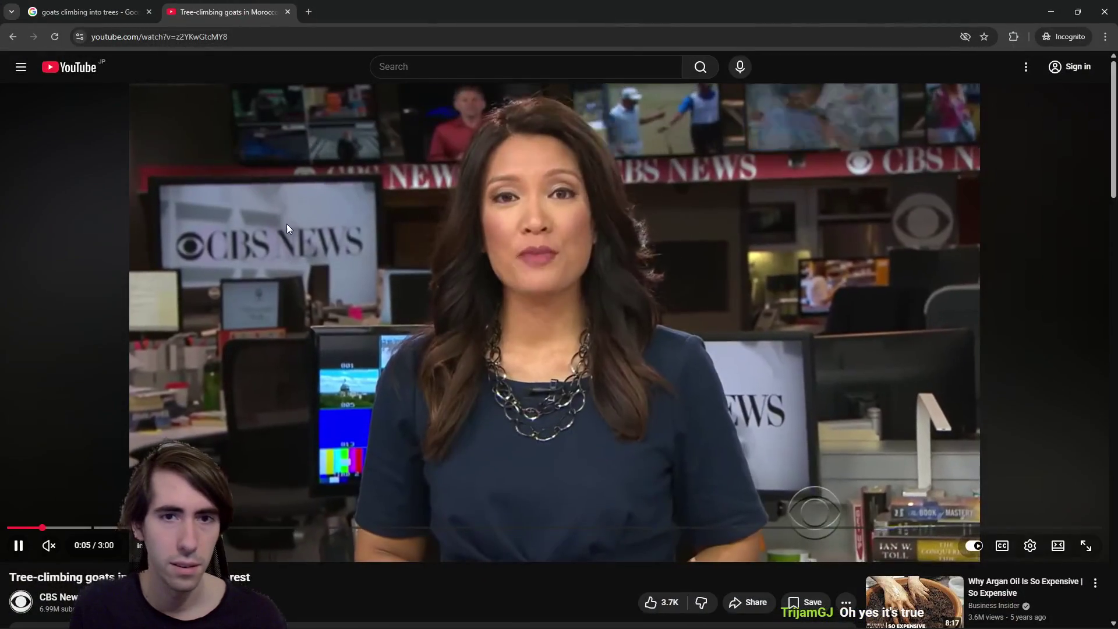
Seek the goats video forward to about 1:56, then back to 1:04 showing a goat
drag(15, 526, 335, 529)
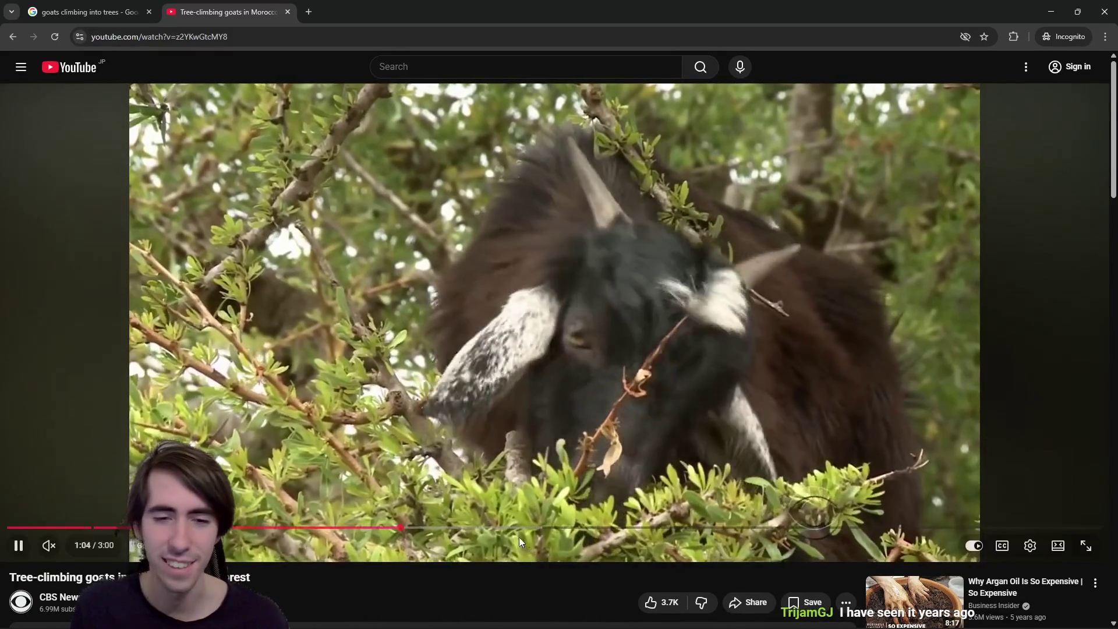
click(487, 528)
click(599, 529)
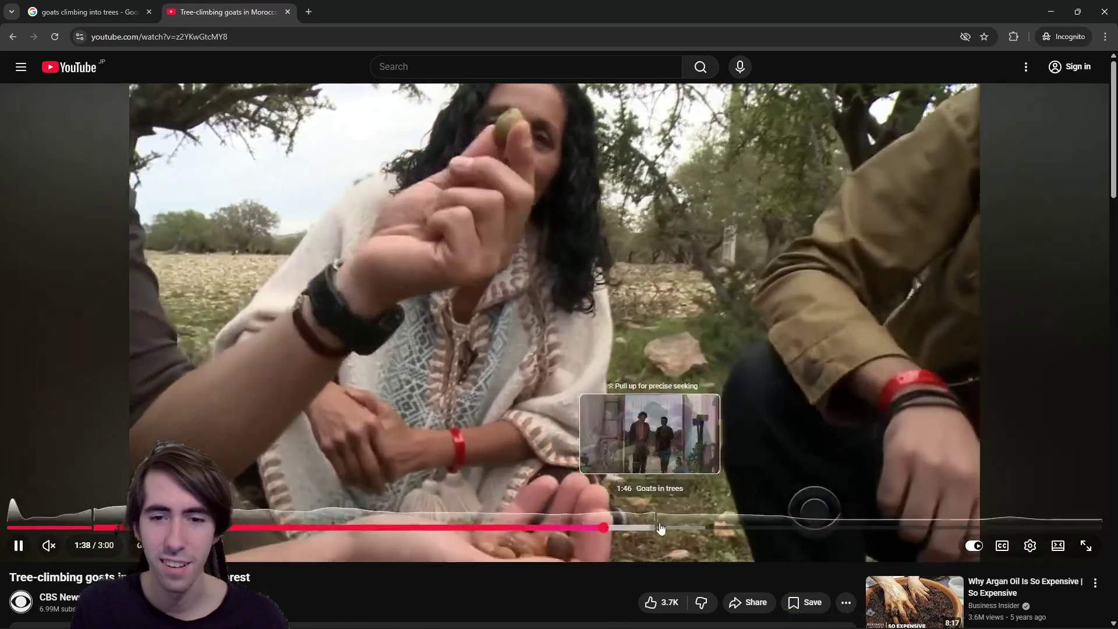
mouse_move(650, 530)
mouse_down()
mouse_move(816, 530)
mouse_move(789, 528)
mouse_up()
click(397, 528)
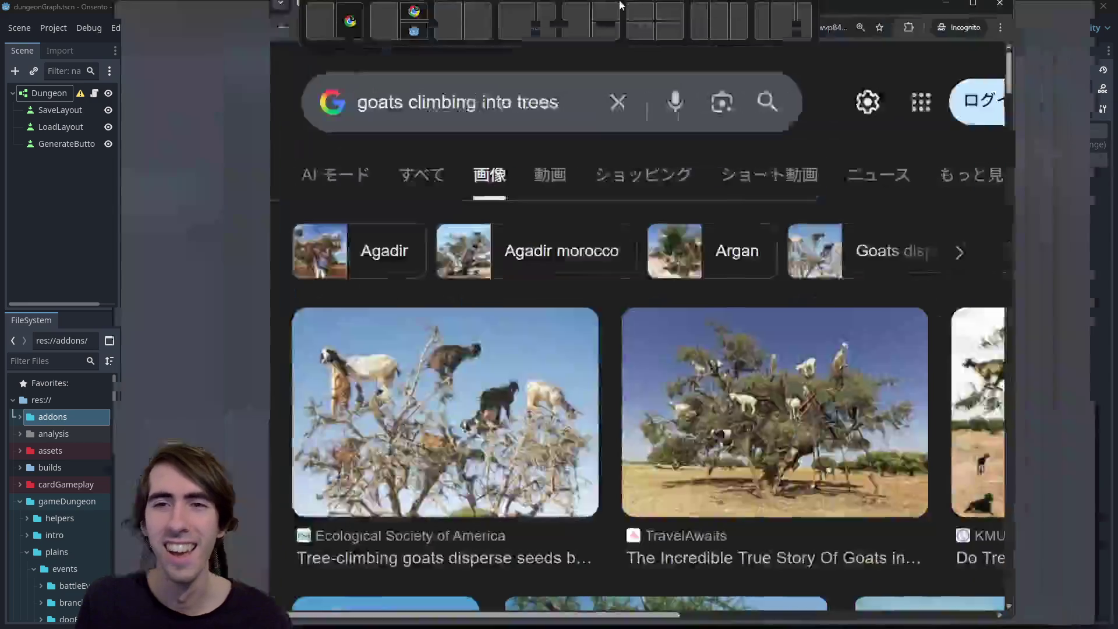
Browse the goats-climbing-trees image results and preview the Facebook goat image
scroll(674, 399, down, 4)
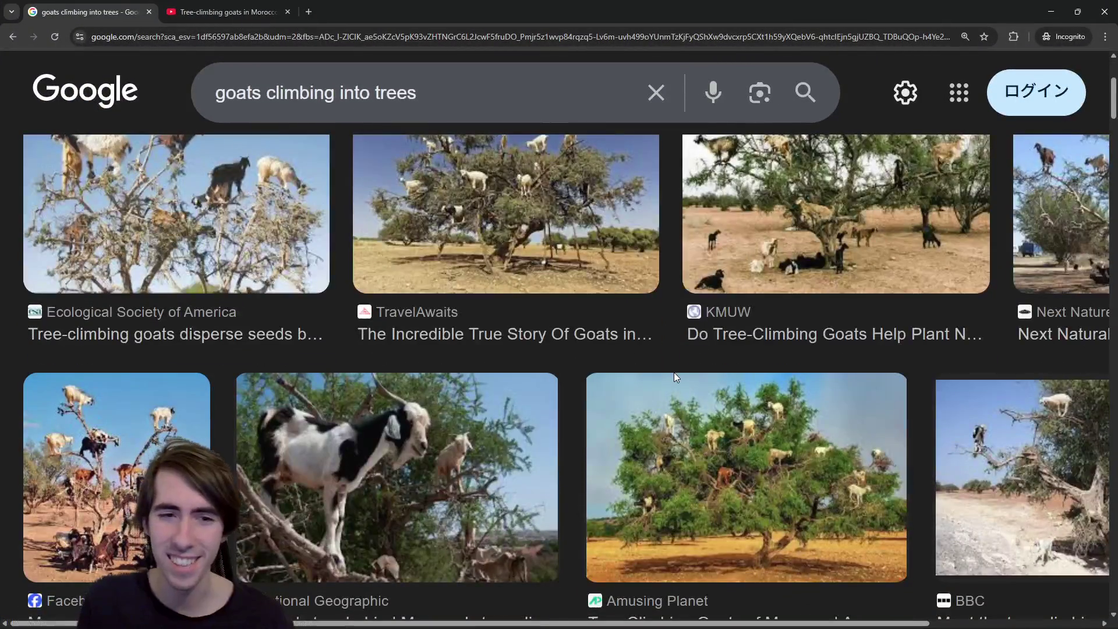
scroll(493, 420, up, 2)
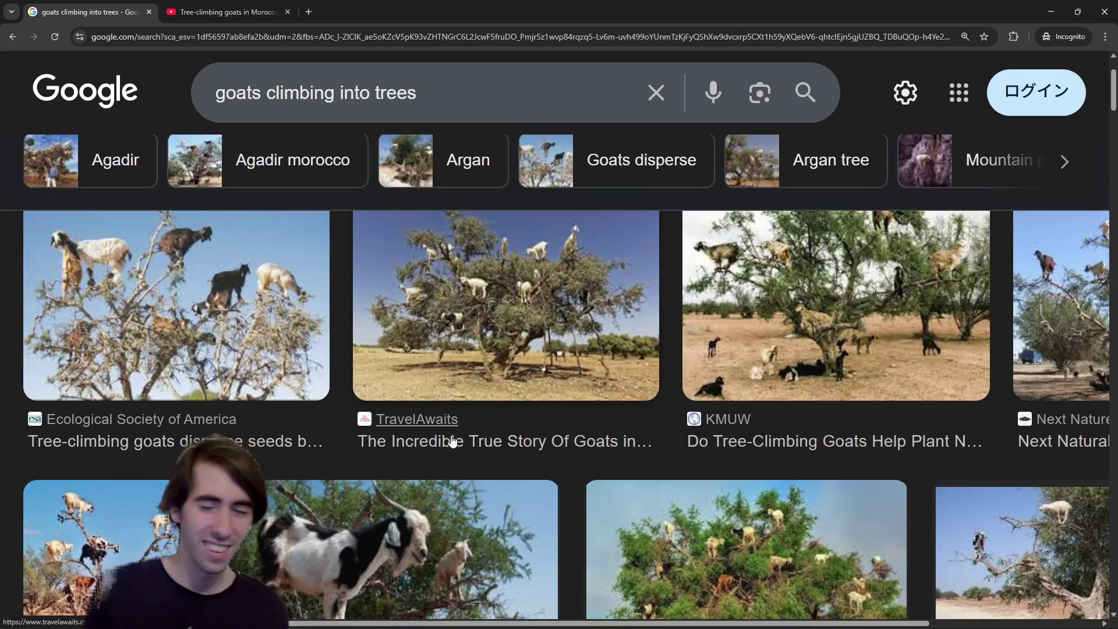
scroll(757, 207, down, 6)
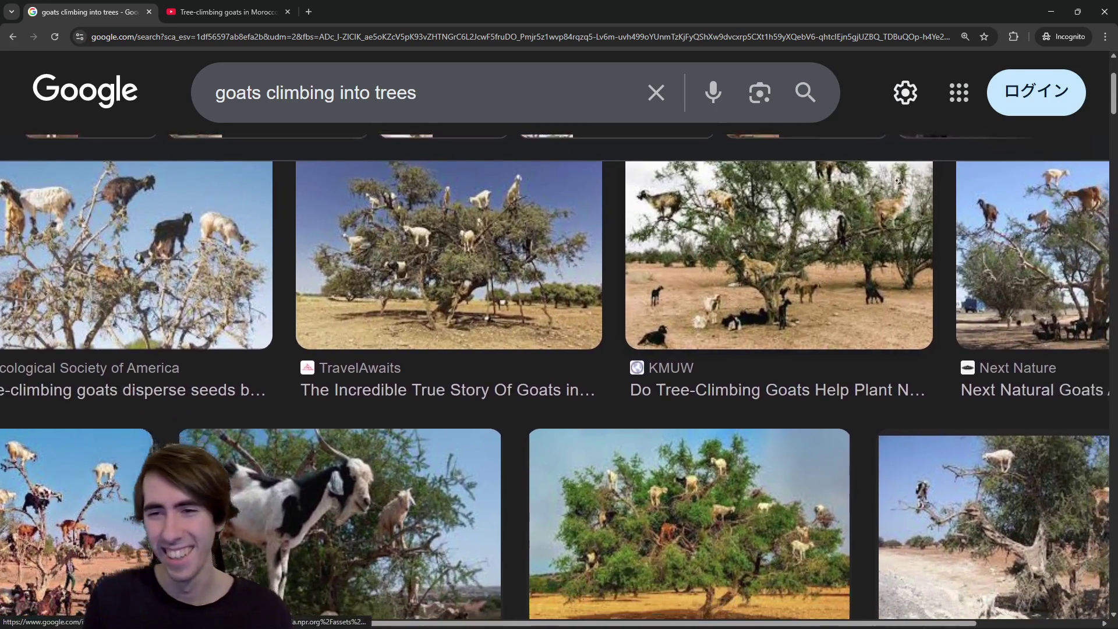
scroll(758, 206, down, 5)
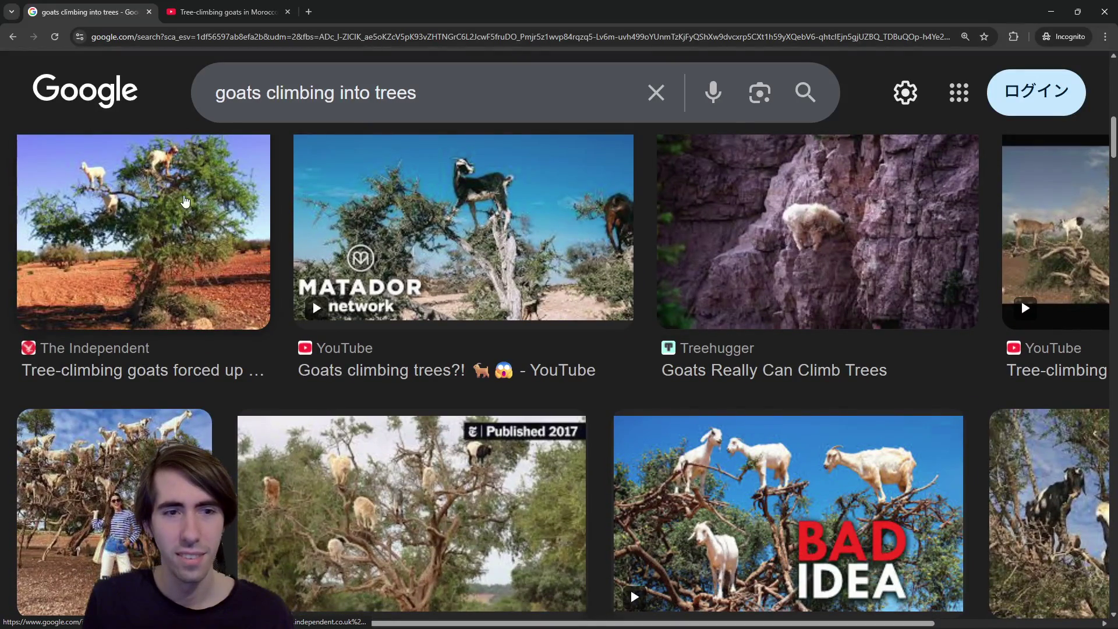
scroll(357, 389, up, 10)
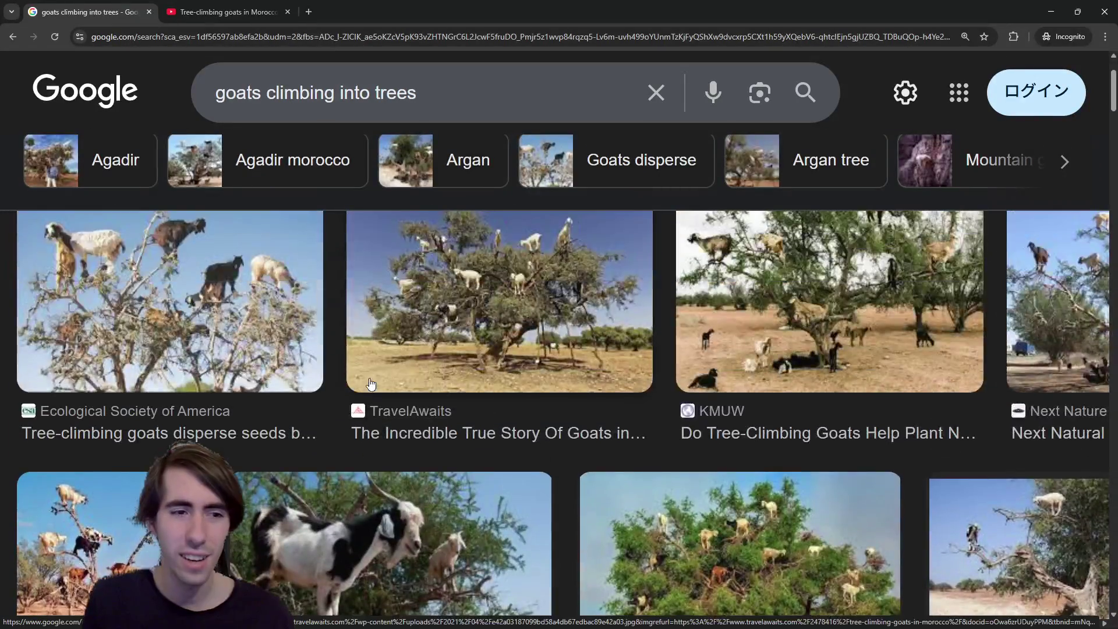
scroll(172, 427, down, 2)
click(170, 422)
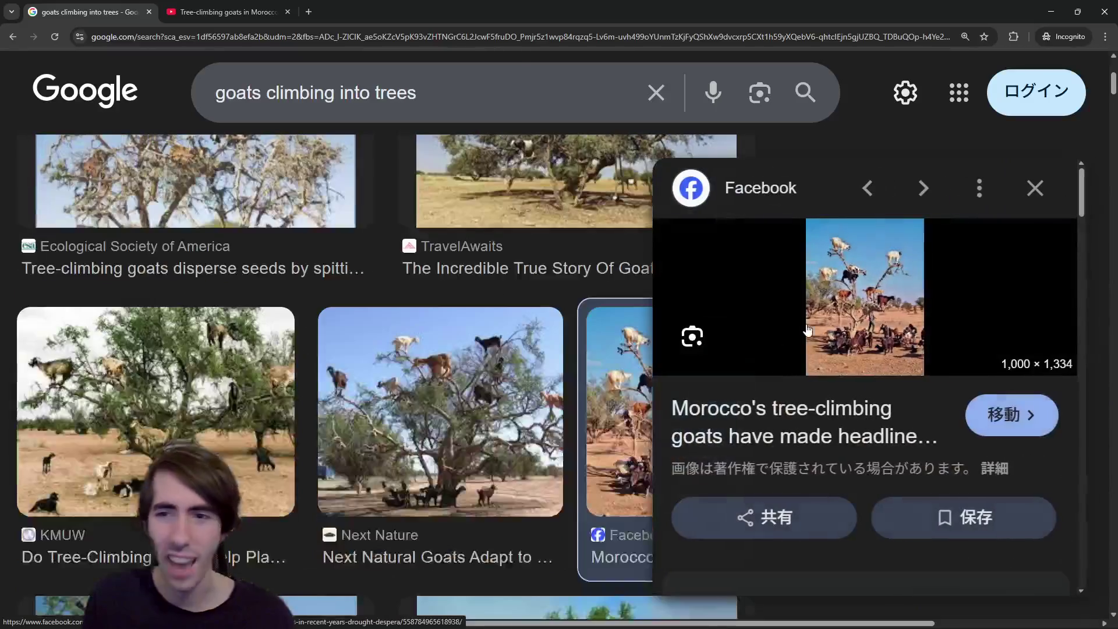
Open the previewed Facebook goat image in a new tab, view it, then close the preview
scroll(438, 362, up, 3)
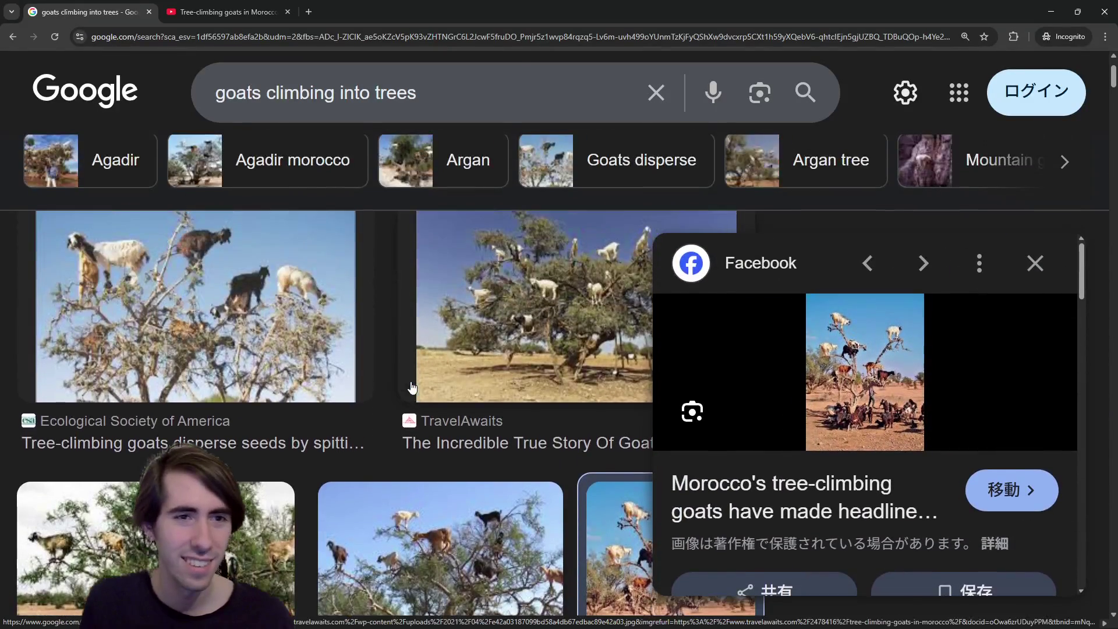
scroll(412, 387, down, 2)
right_click(806, 293)
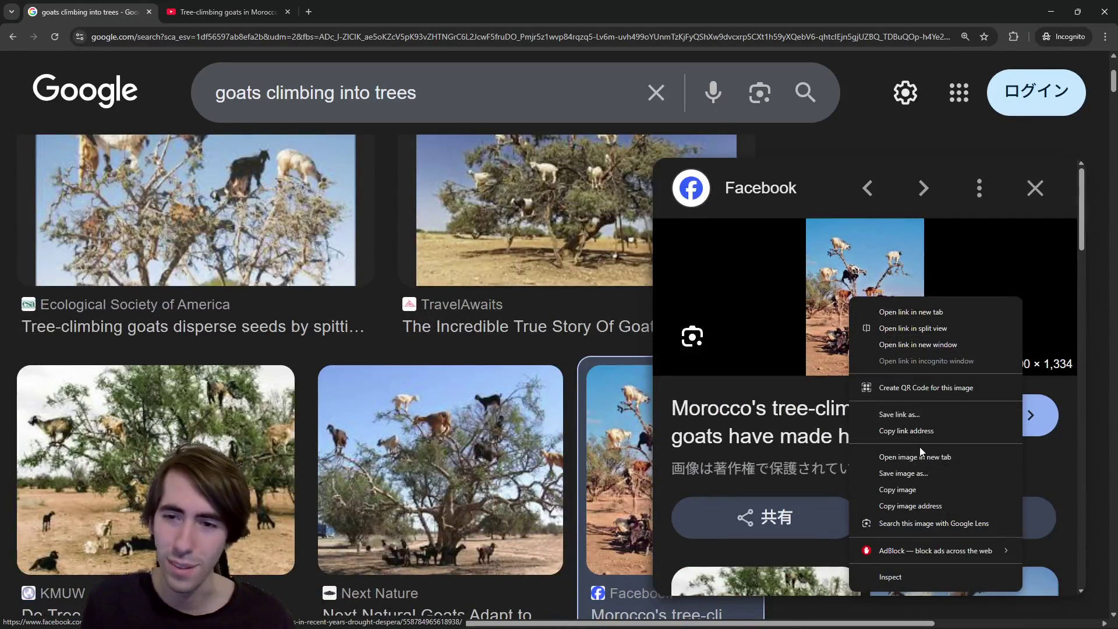
click(850, 455)
click(370, 6)
key(ctrl+1)
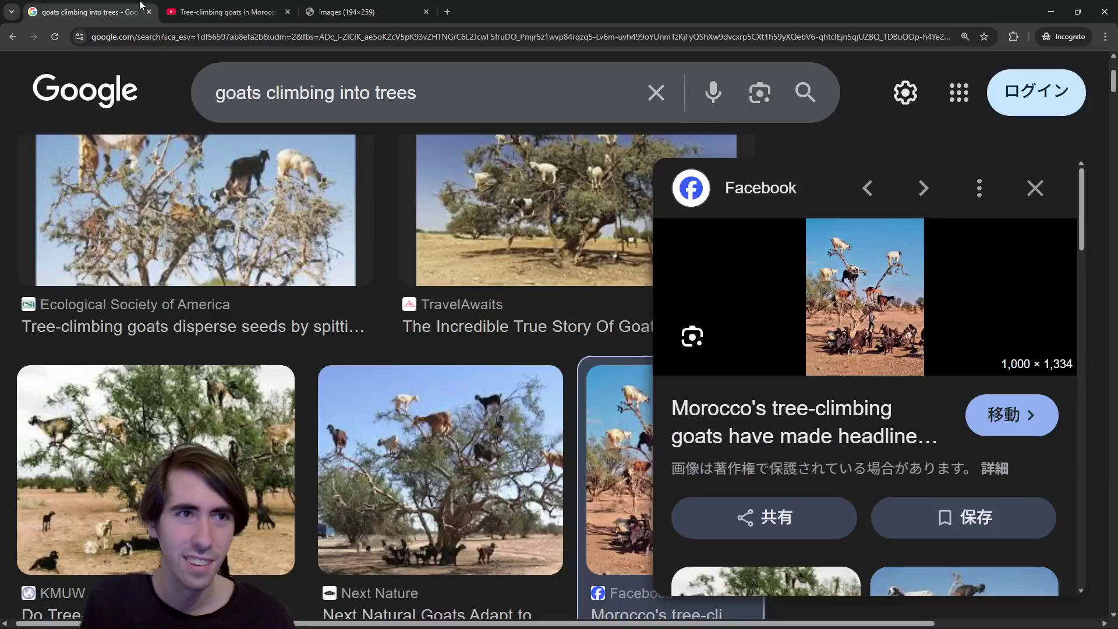
scroll(841, 400, down, 4)
click(1035, 187)
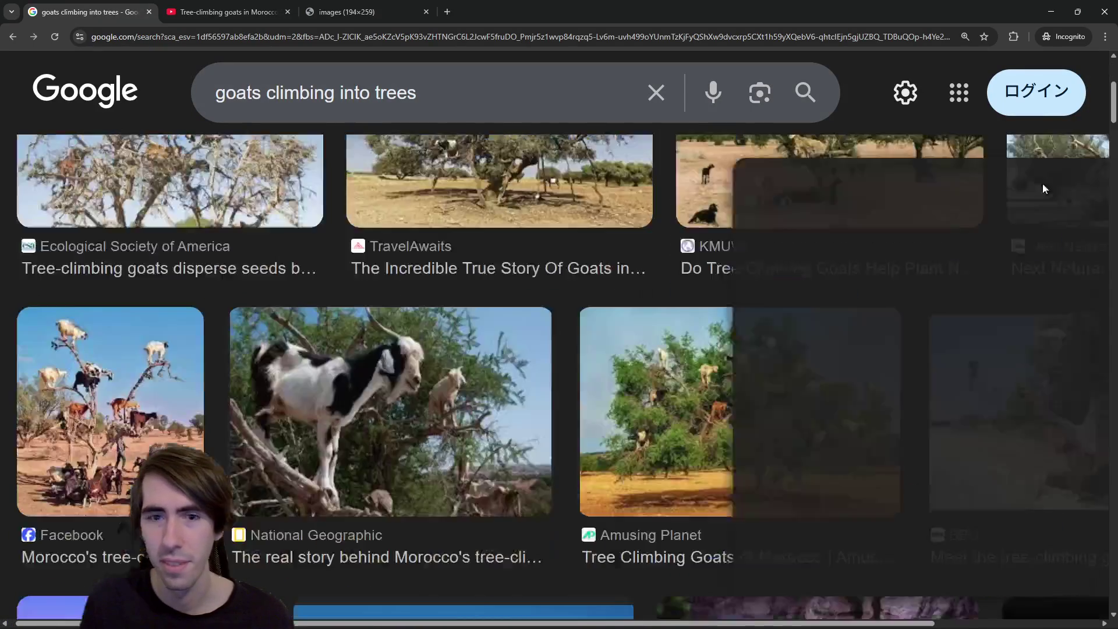
Scroll further through the goat image results, then switch back to the Godot script editor
scroll(311, 396, down, 5)
scroll(312, 396, down, 1)
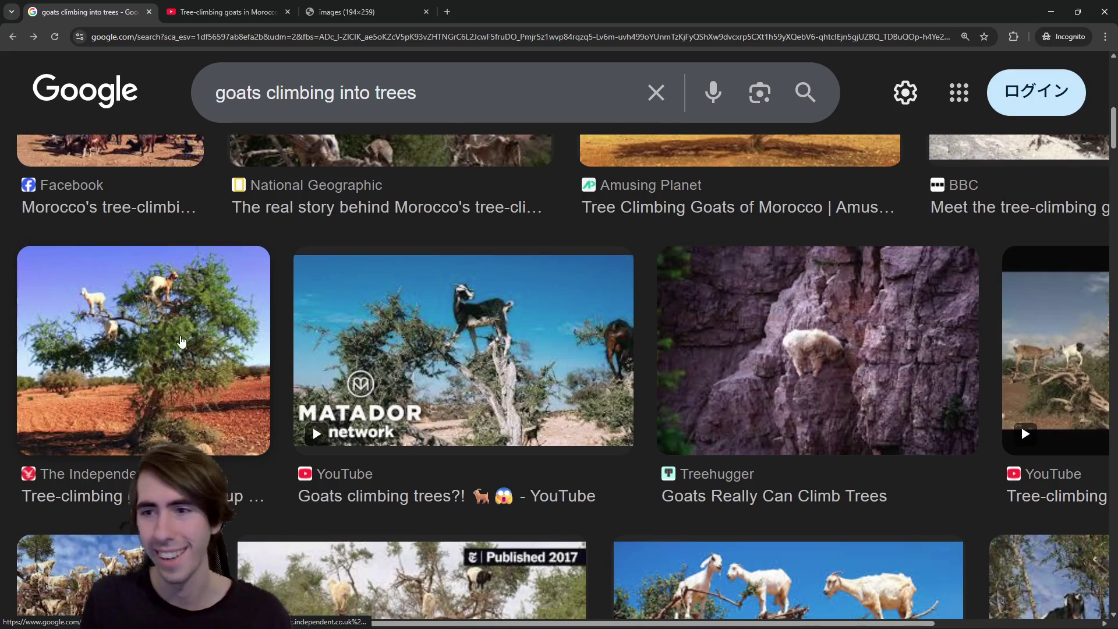
scroll(658, 351, down, 3)
scroll(98, 352, down, 1)
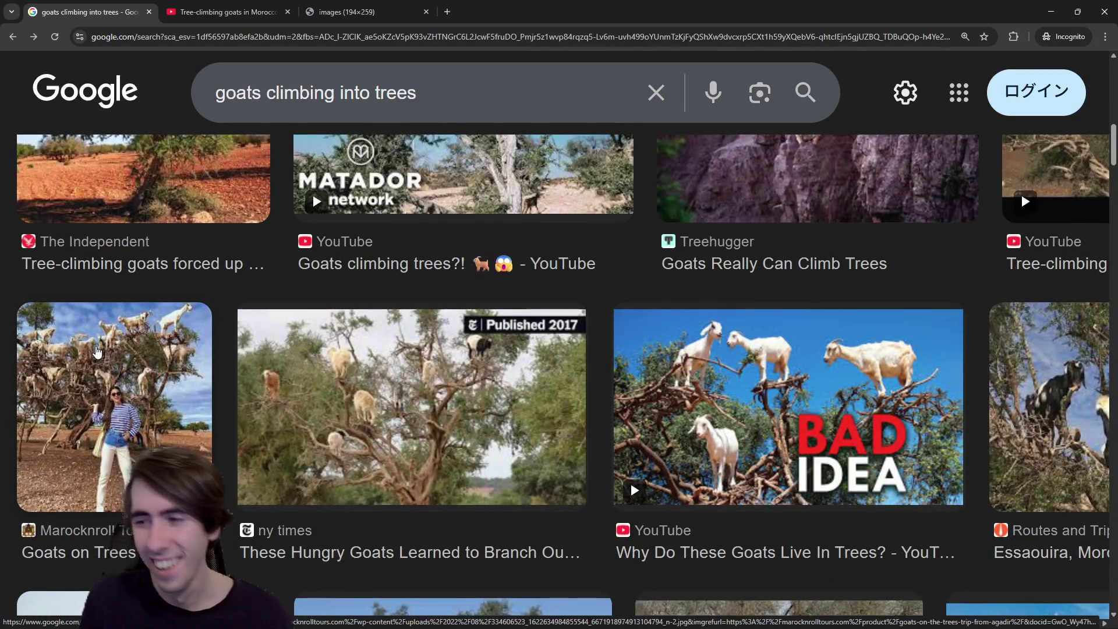
scroll(674, 429, down, 2)
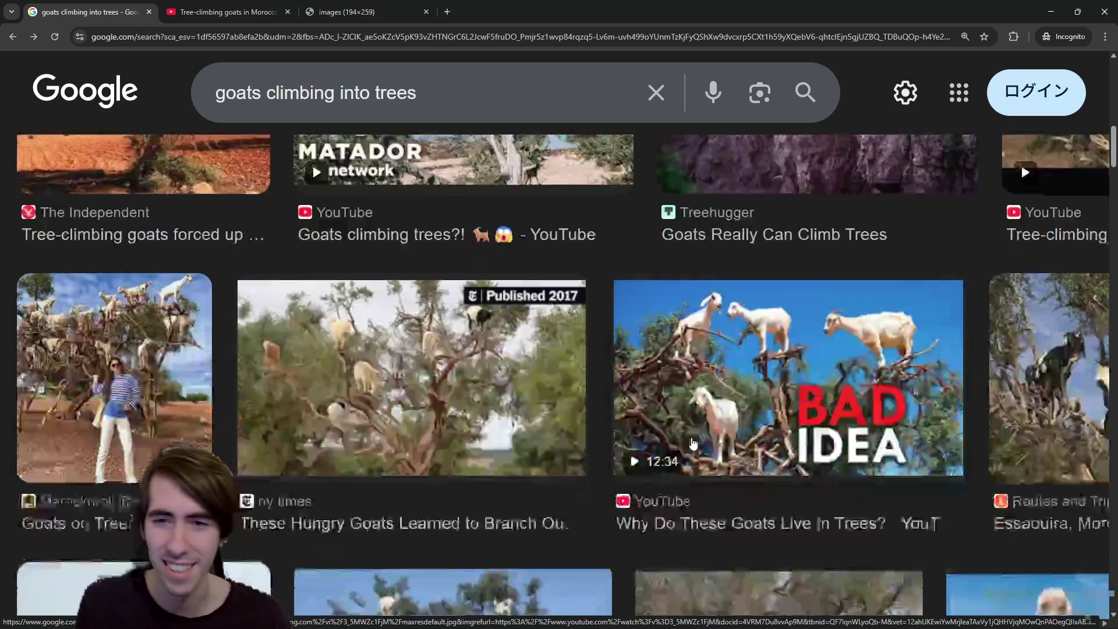
scroll(644, 431, down, 1)
scroll(644, 432, down, 3)
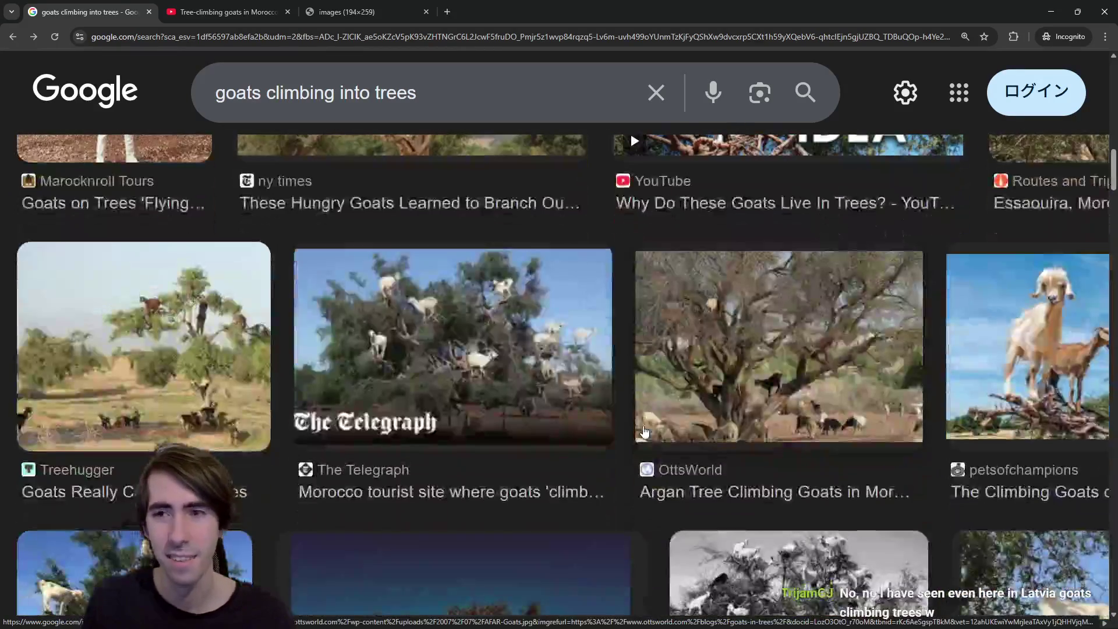
scroll(644, 432, down, 3)
scroll(645, 432, down, 3)
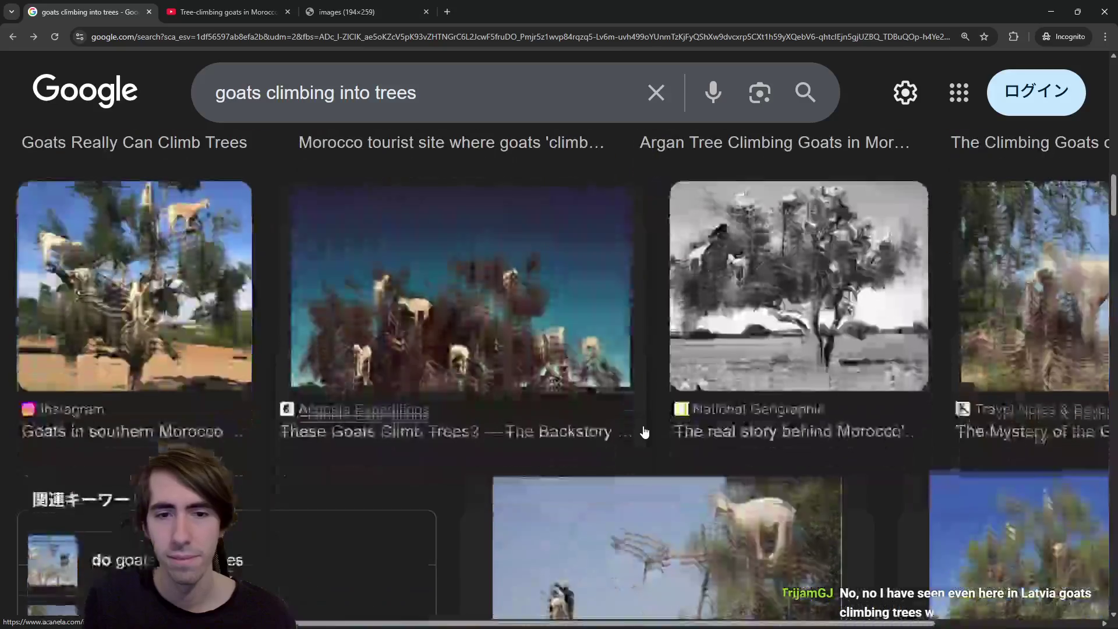
scroll(644, 432, down, 6)
scroll(644, 432, down, 4)
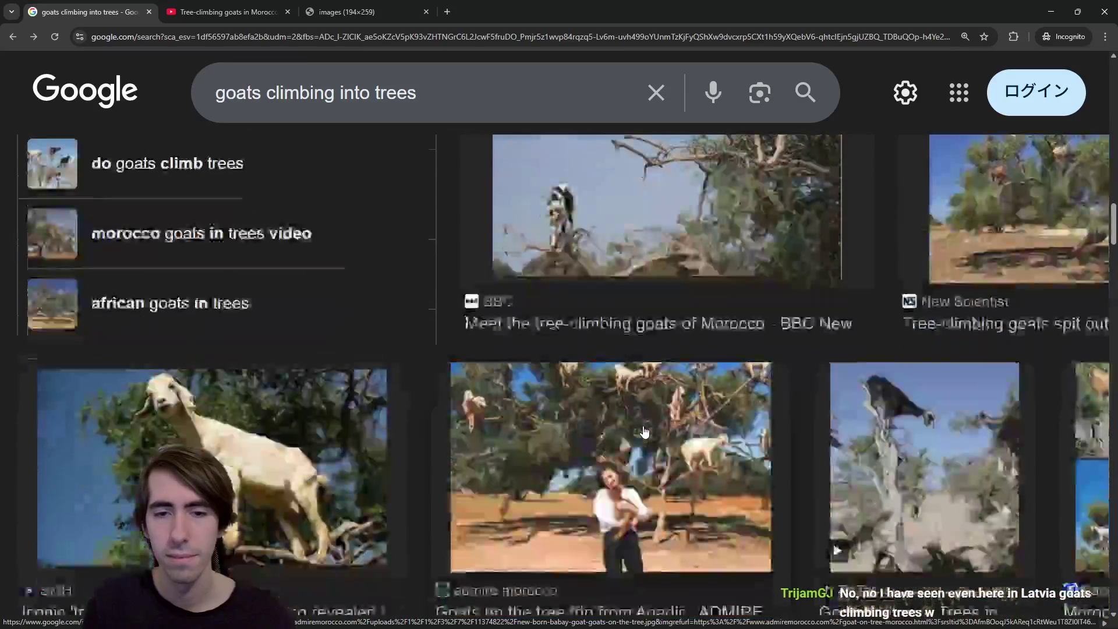
scroll(644, 432, down, 4)
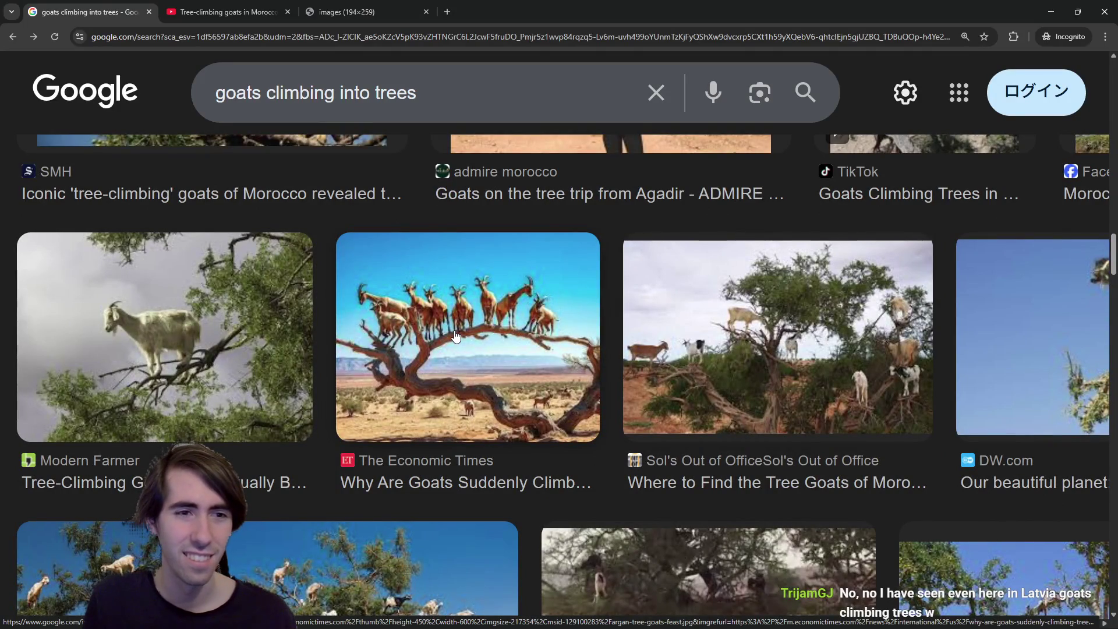
key(alt+Tab)
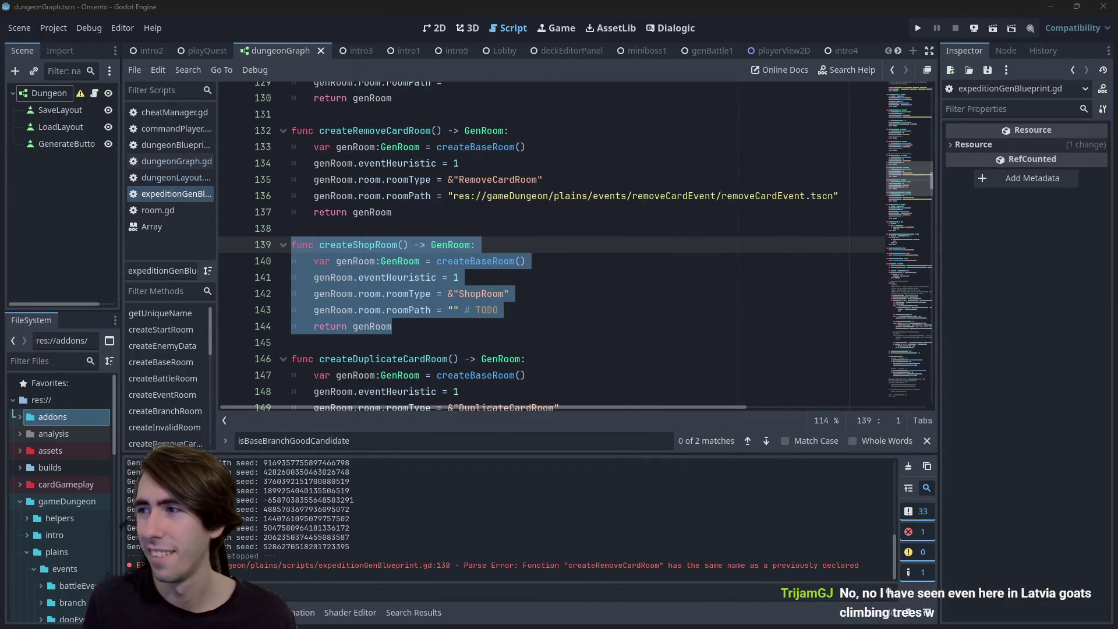
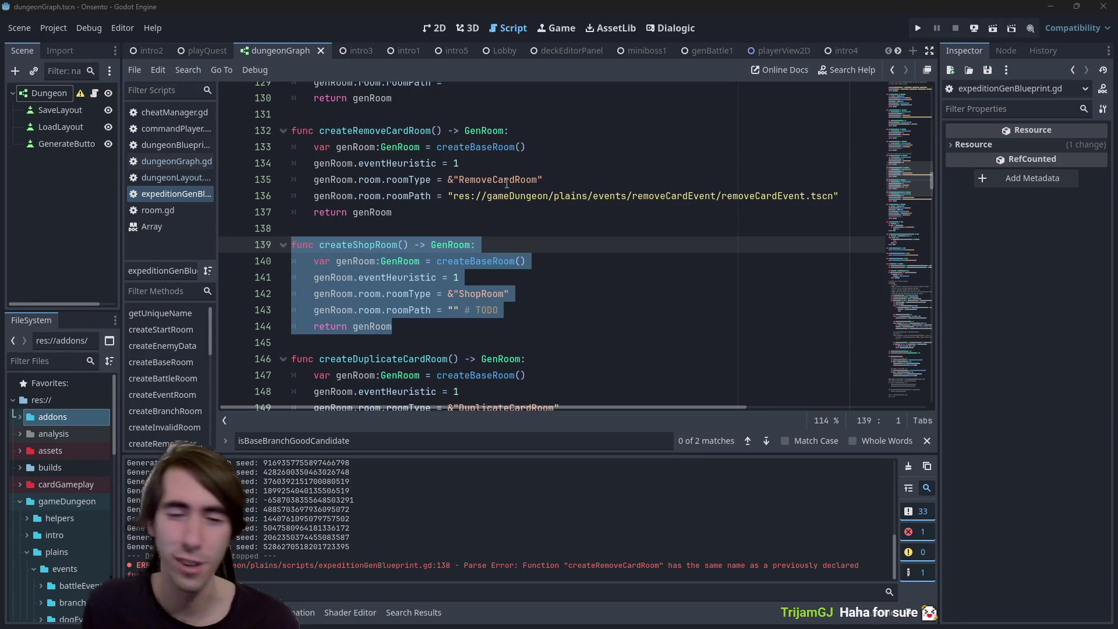
Locate where createDuplicateCardRoom is used in the room-generation code
scroll(567, 234, down, 1)
click(613, 280)
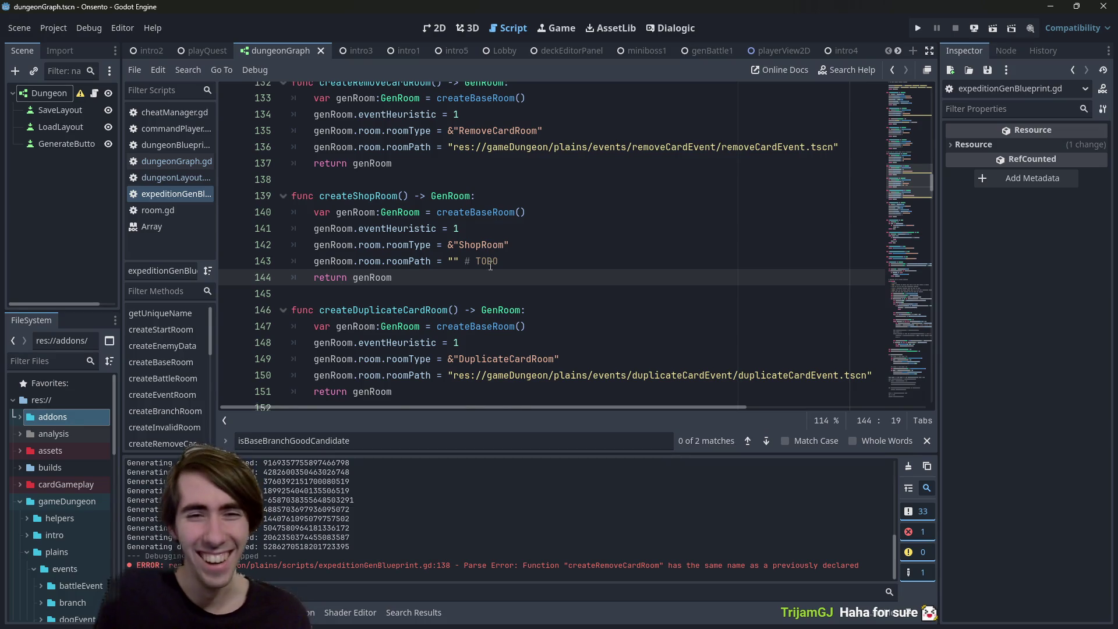
scroll(490, 265, down, 1)
scroll(524, 262, up, 2)
scroll(561, 257, down, 2)
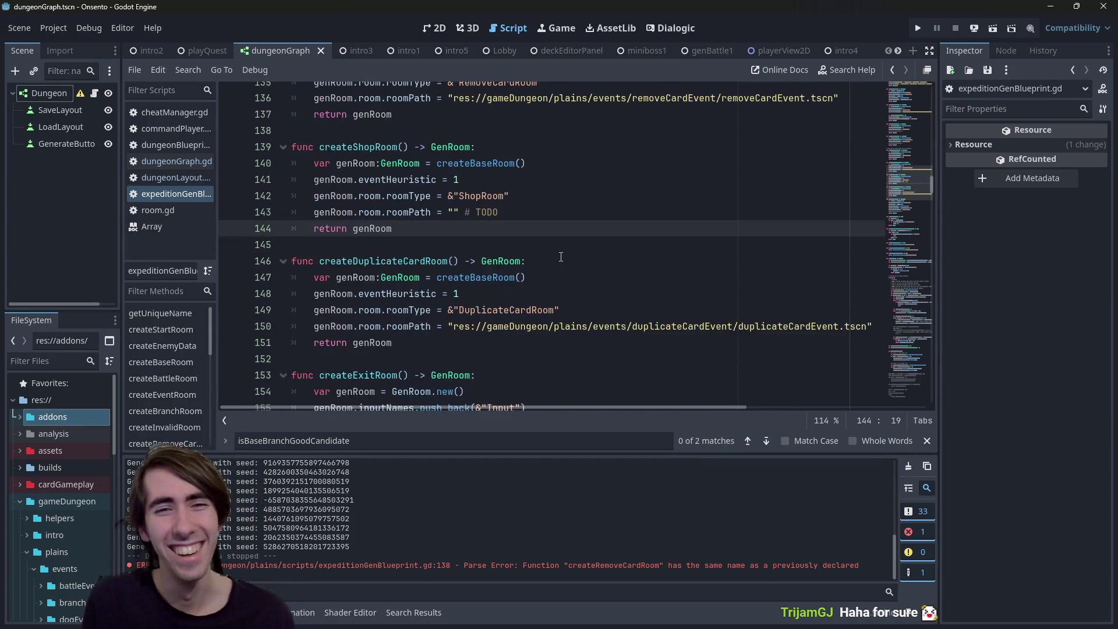
scroll(560, 257, up, 1)
click(548, 288)
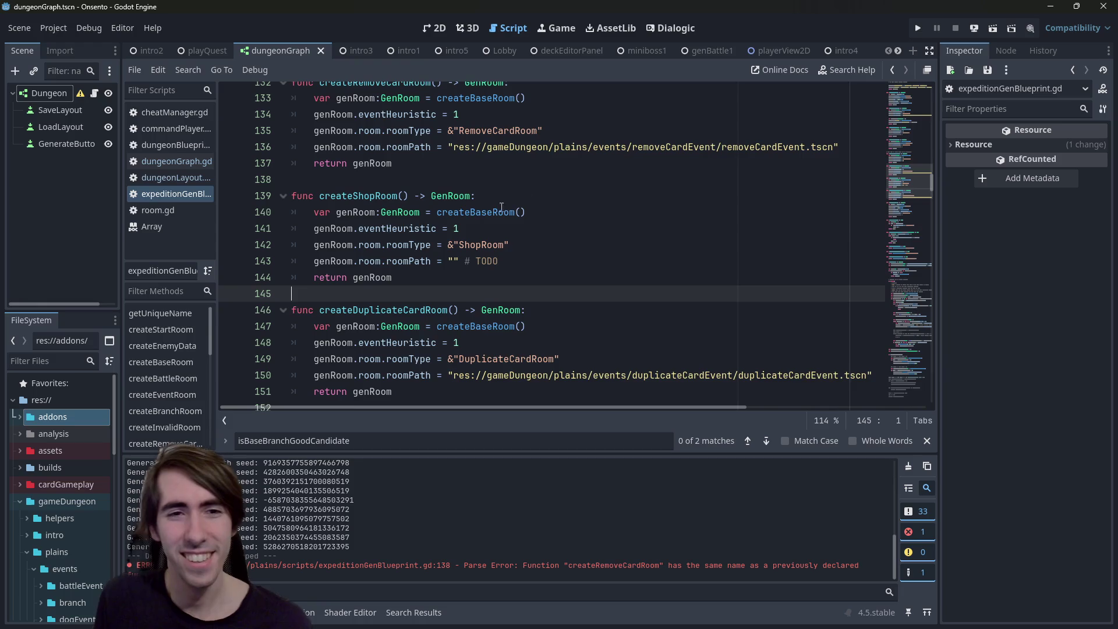
double_click(361, 195)
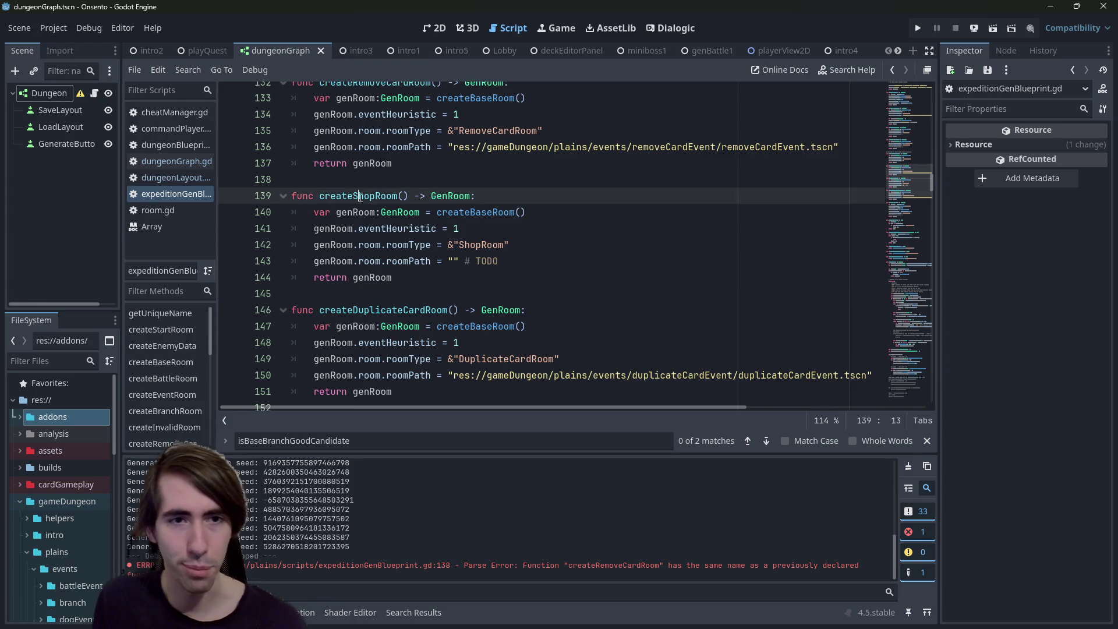
double_click(384, 310)
key(ctrl+f)
key(Return)
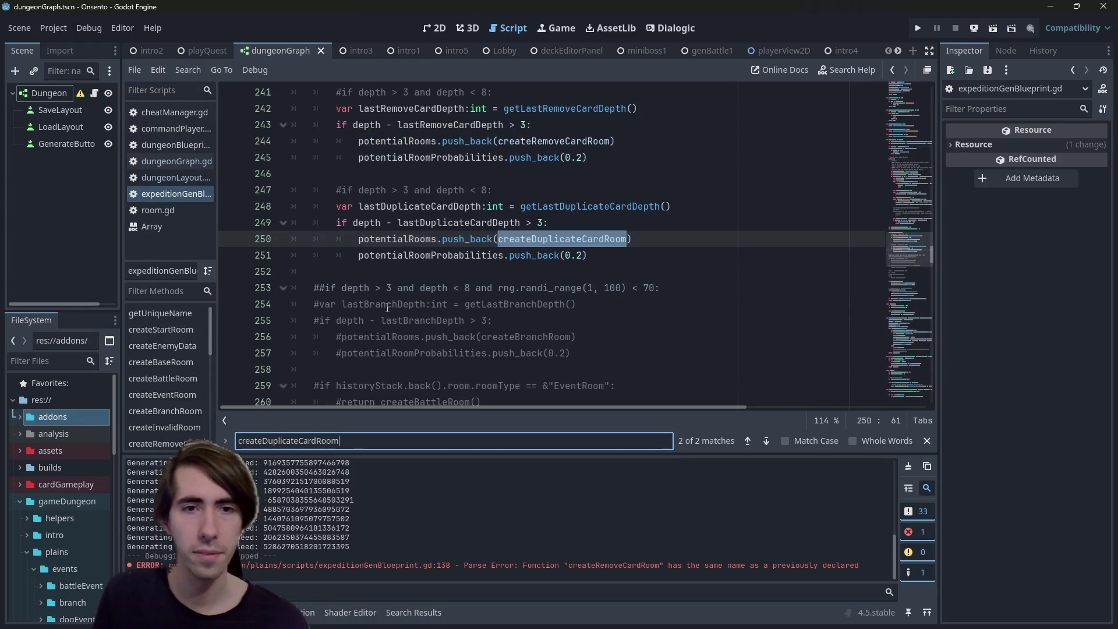
Duplicate the 5-line duplicate-card candidate block directly below itself
scroll(387, 308, up, 2)
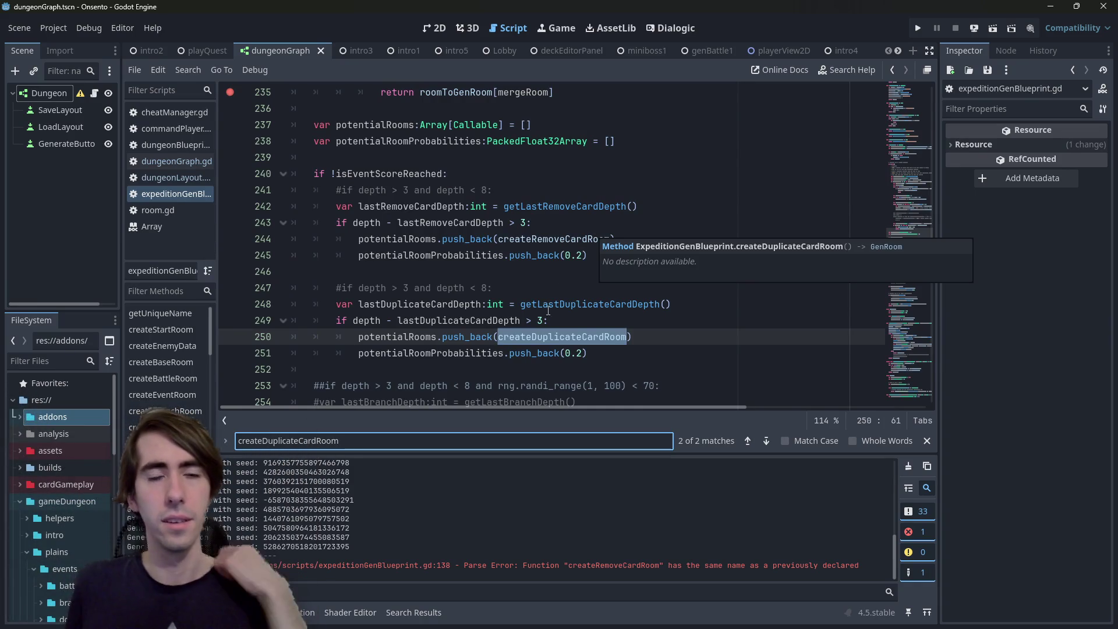
scroll(548, 311, down, 1)
drag(589, 304, 216, 240)
key(ctrl+c)
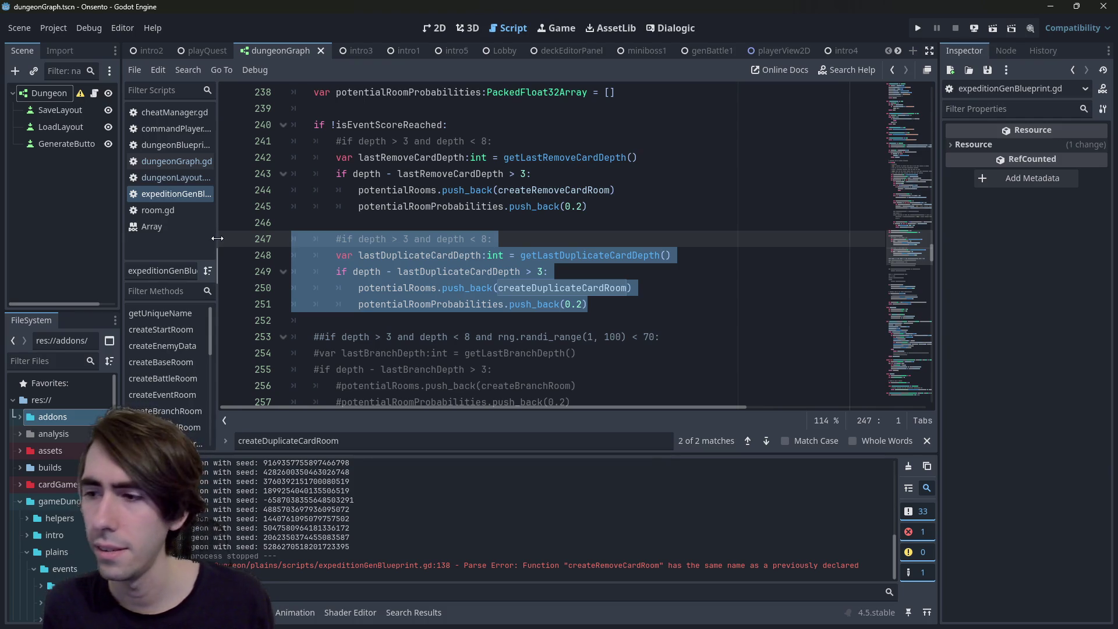
click(399, 319)
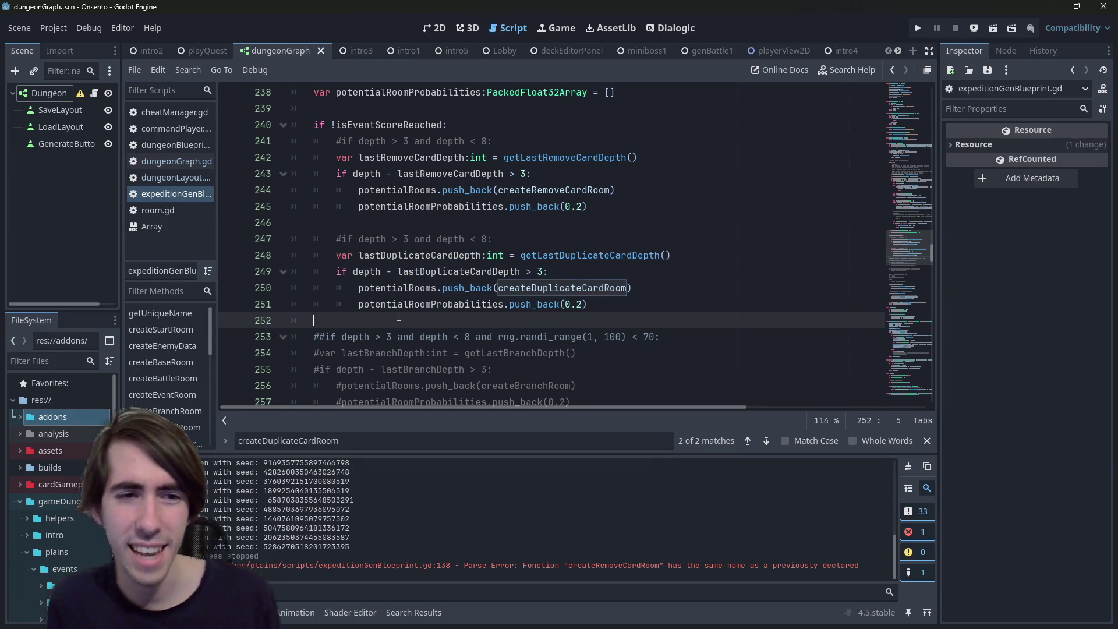
key(Return)
key(Return)
key(Up)
key(ctrl+v)
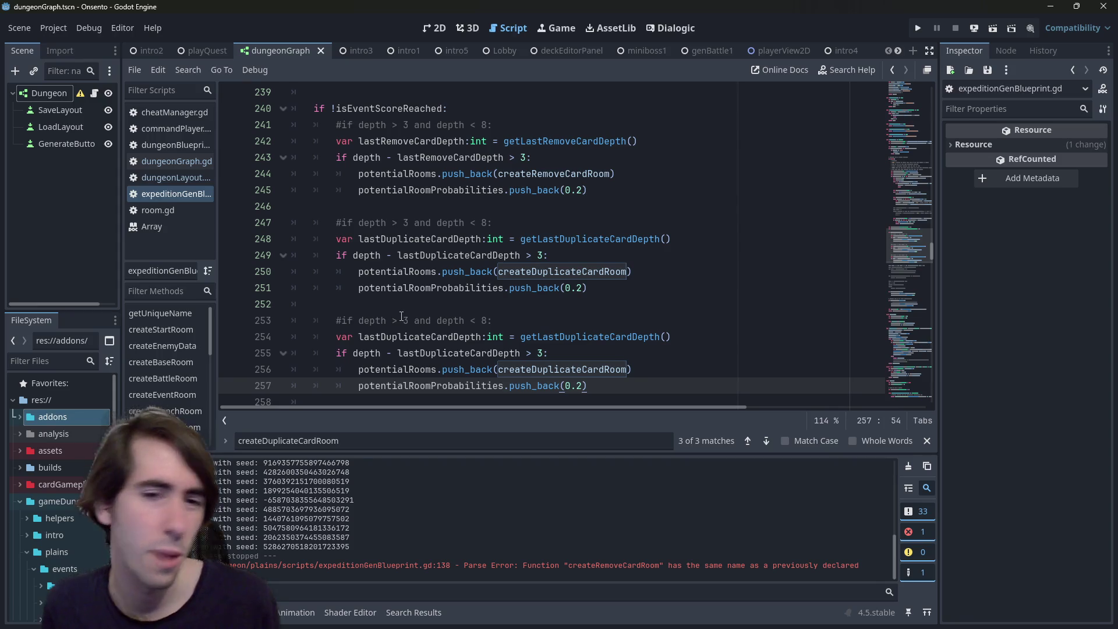
Rename the copy's variable to lastShopDepth and its getter to getLastShopDepth()
double_click(465, 288)
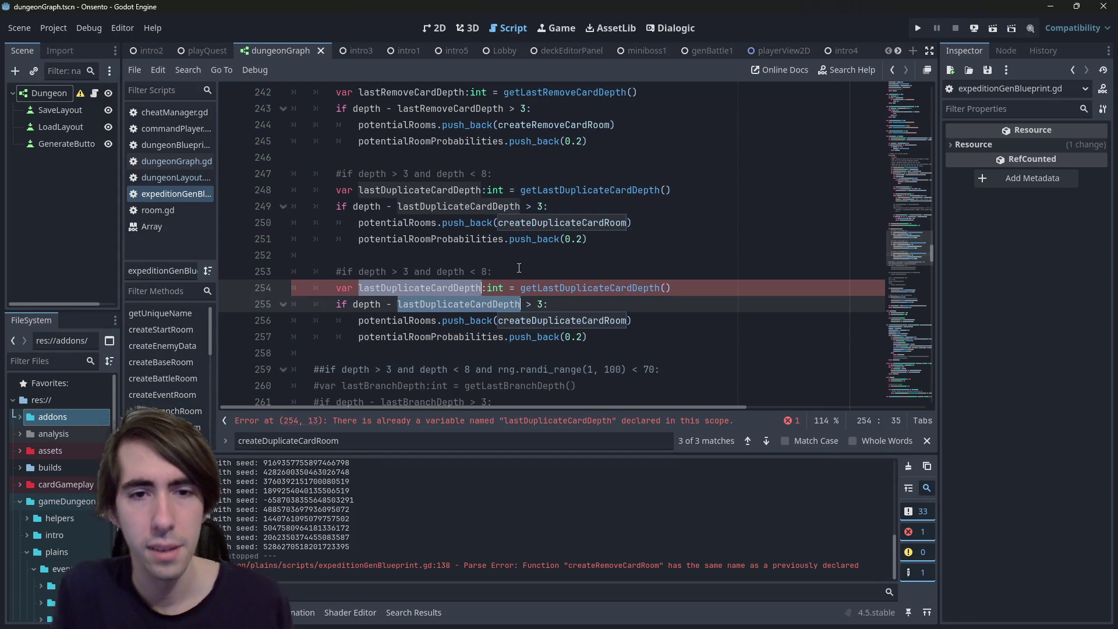
text(lastShopDe)
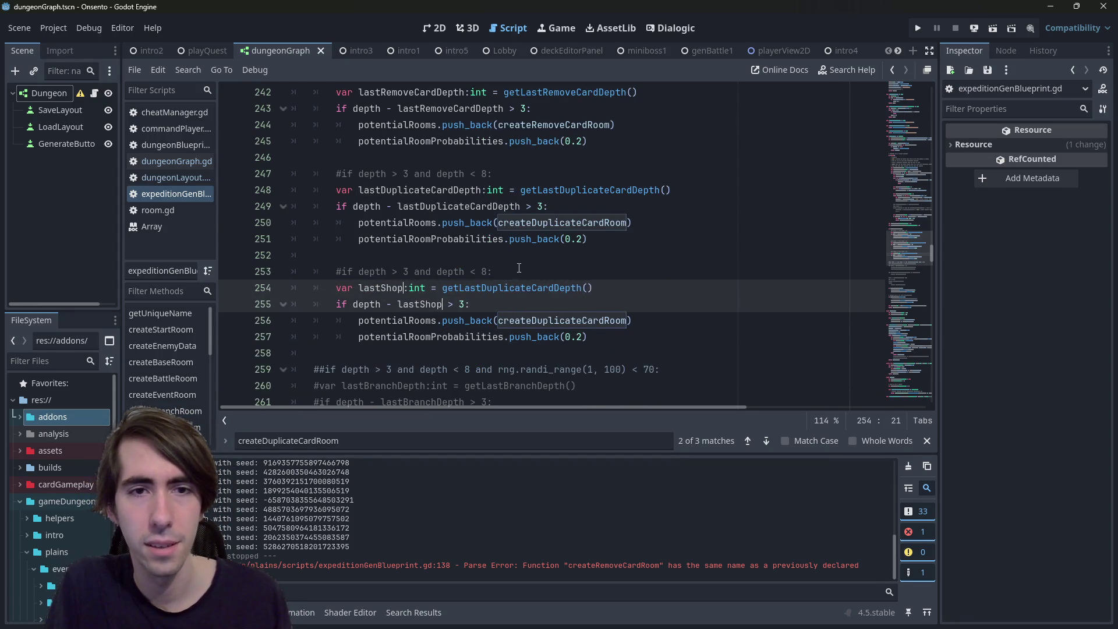
text(pth)
key(ctrl+s)
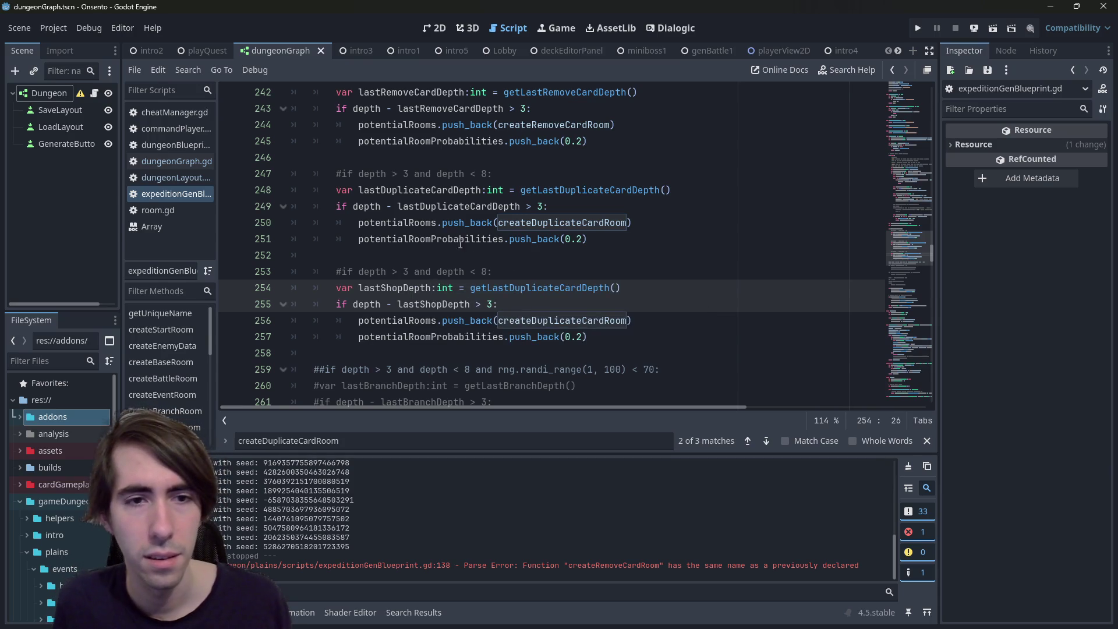
double_click(501, 288)
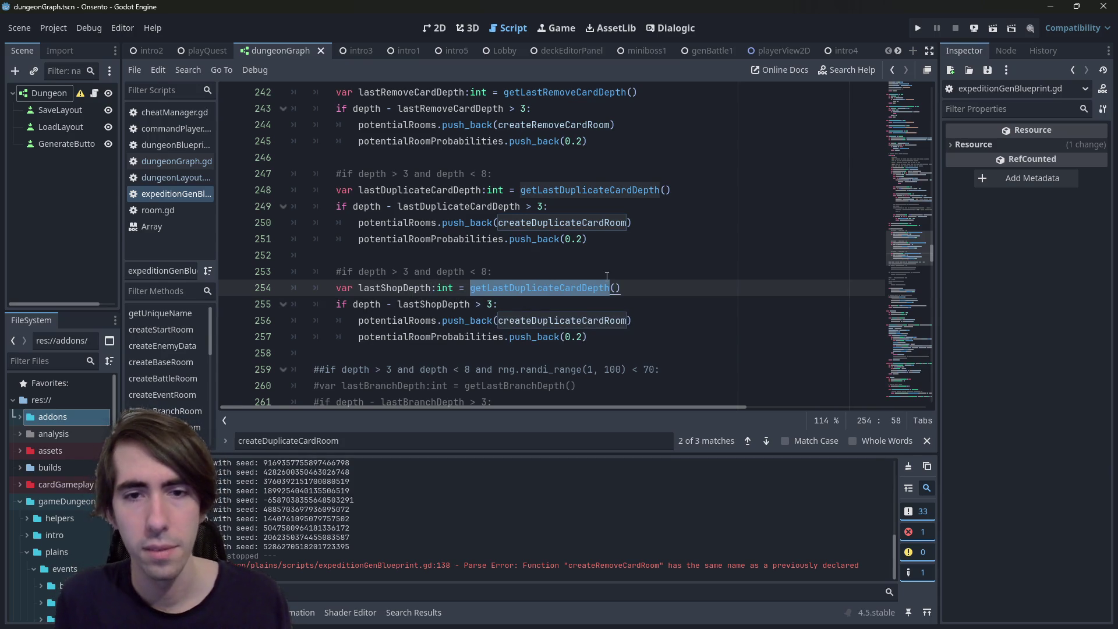
click(552, 284)
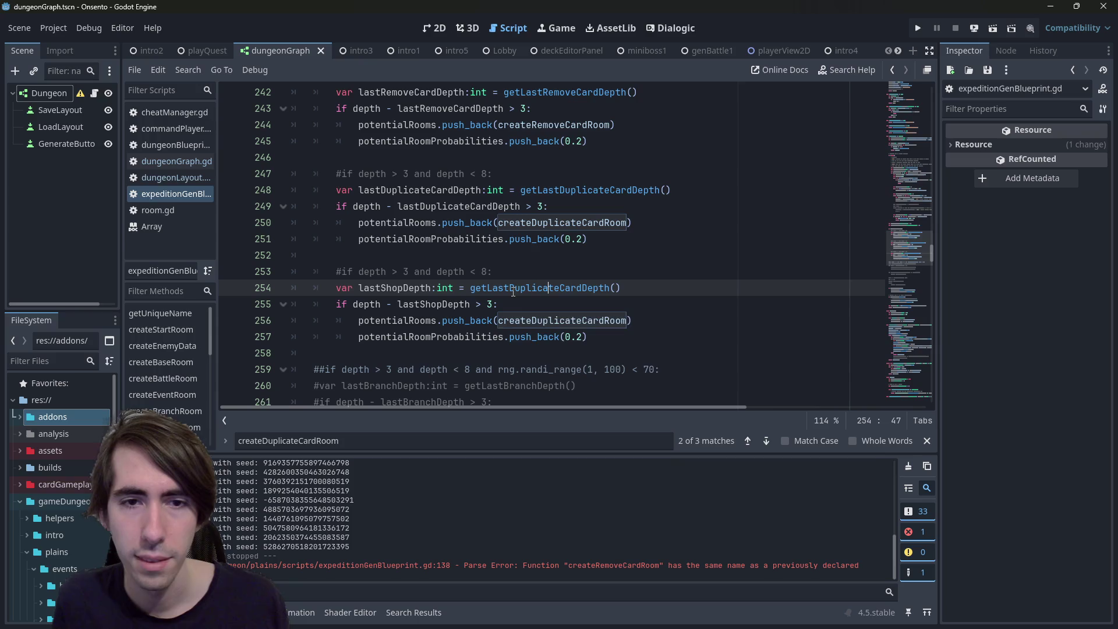
drag(509, 288, 582, 287)
text(S)
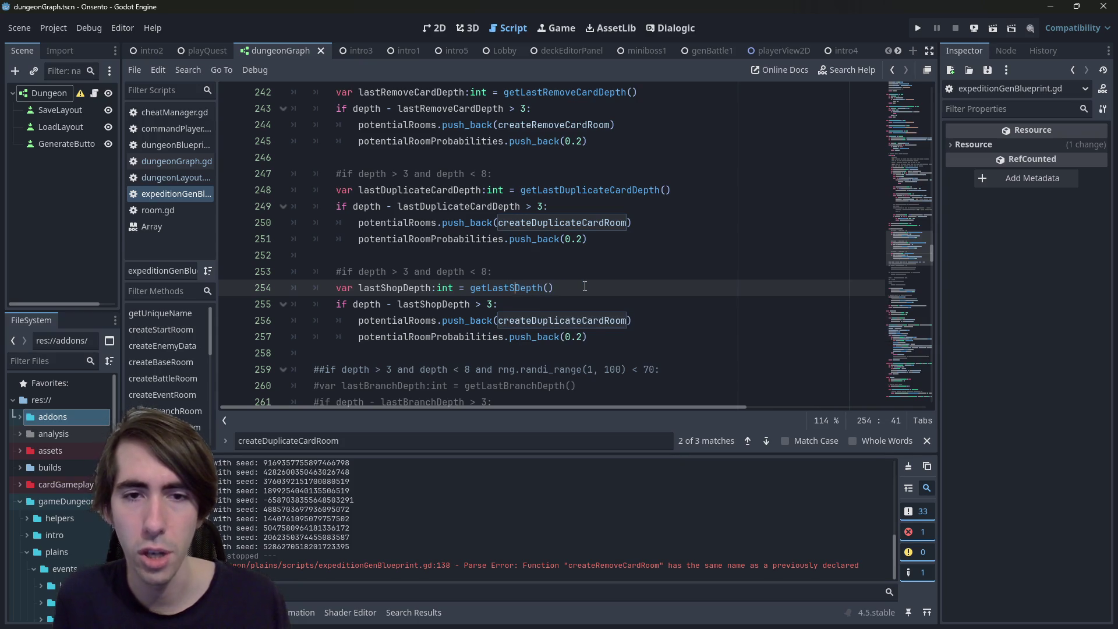
text(hop)
Replace createDuplicateCardRoom with createShopRoom() in the copied block
double_click(578, 320)
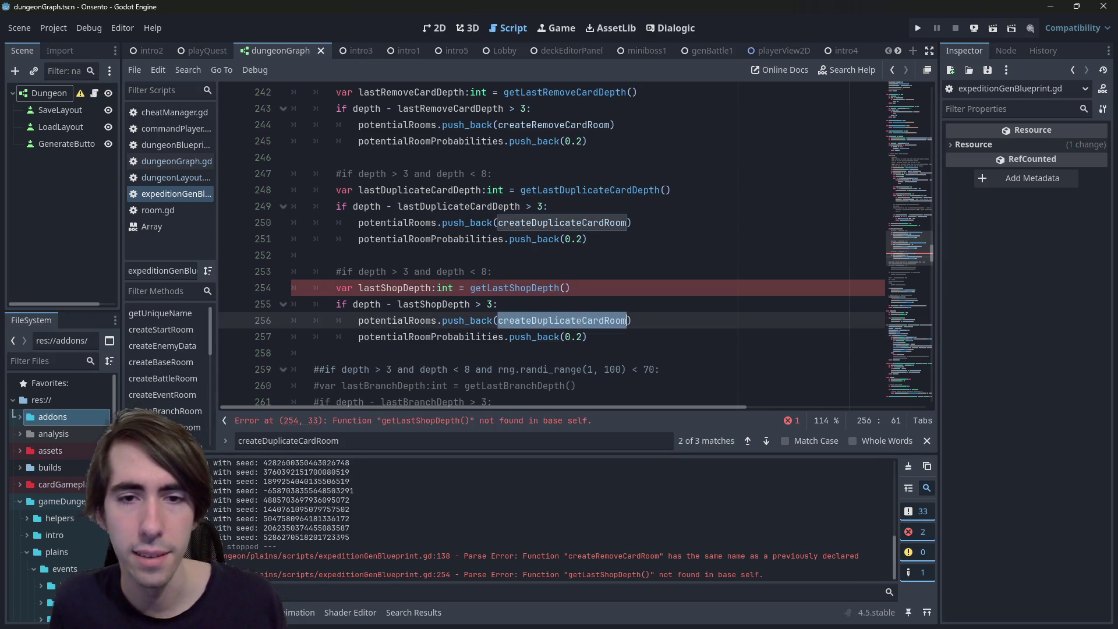
text(createS)
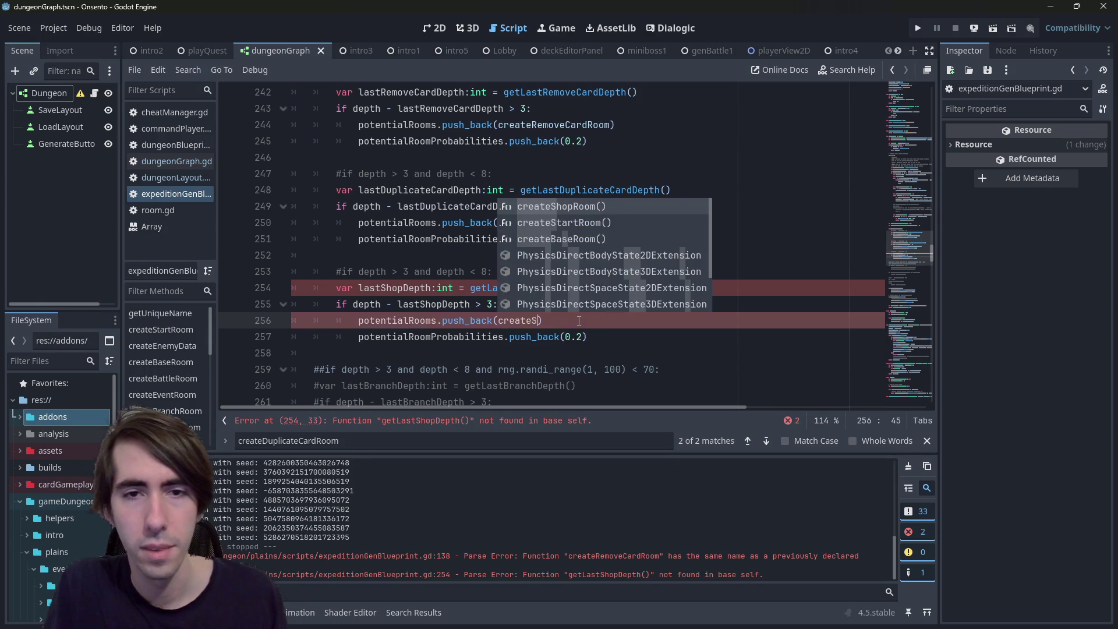
text(hop)
key(Return)
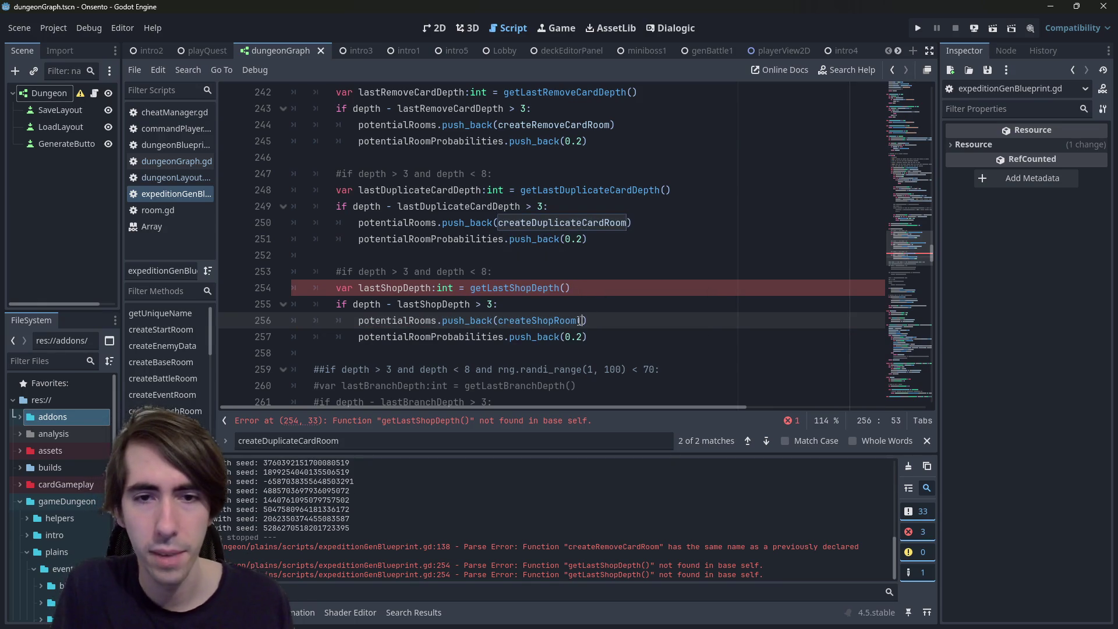
key(BackSpace)
text())
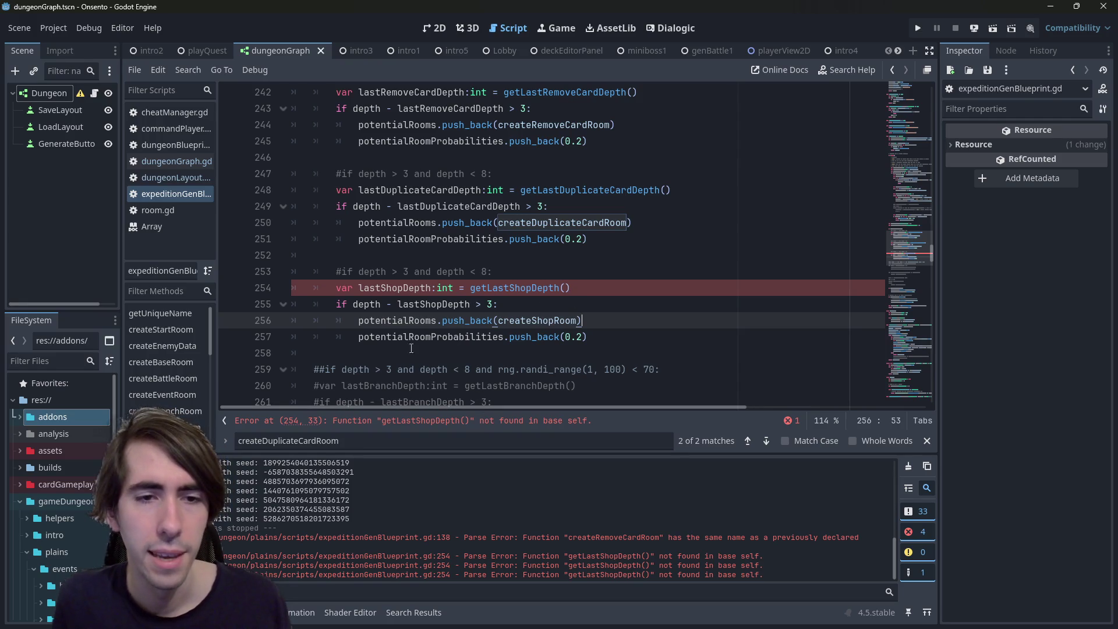
Review the copied depth condition and its 0.2 probability entry
click(386, 308)
double_click(421, 308)
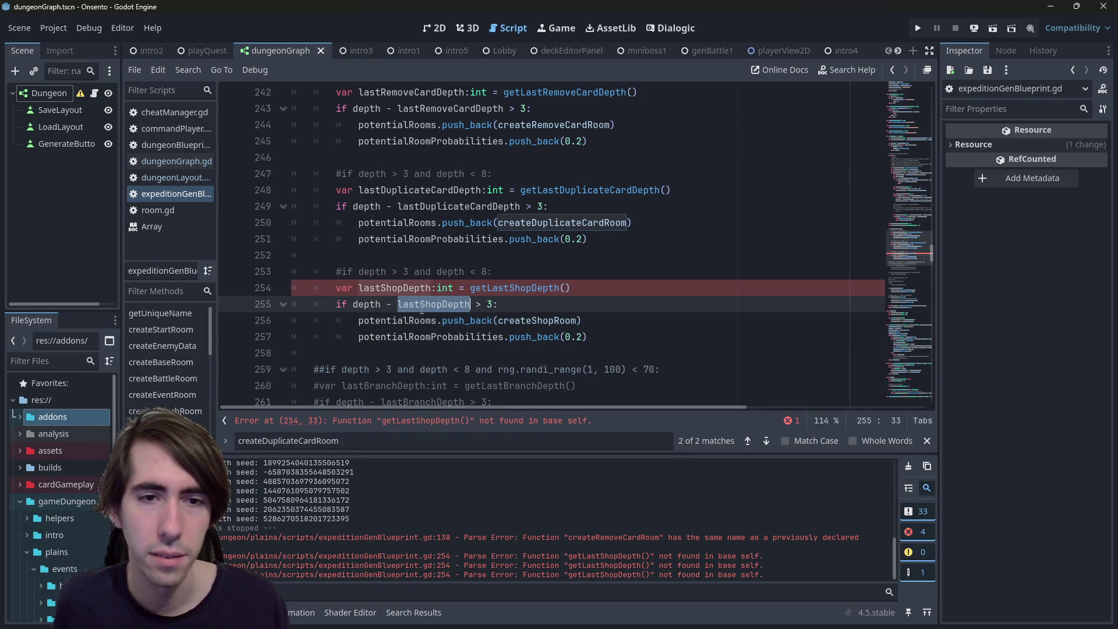
double_click(368, 304)
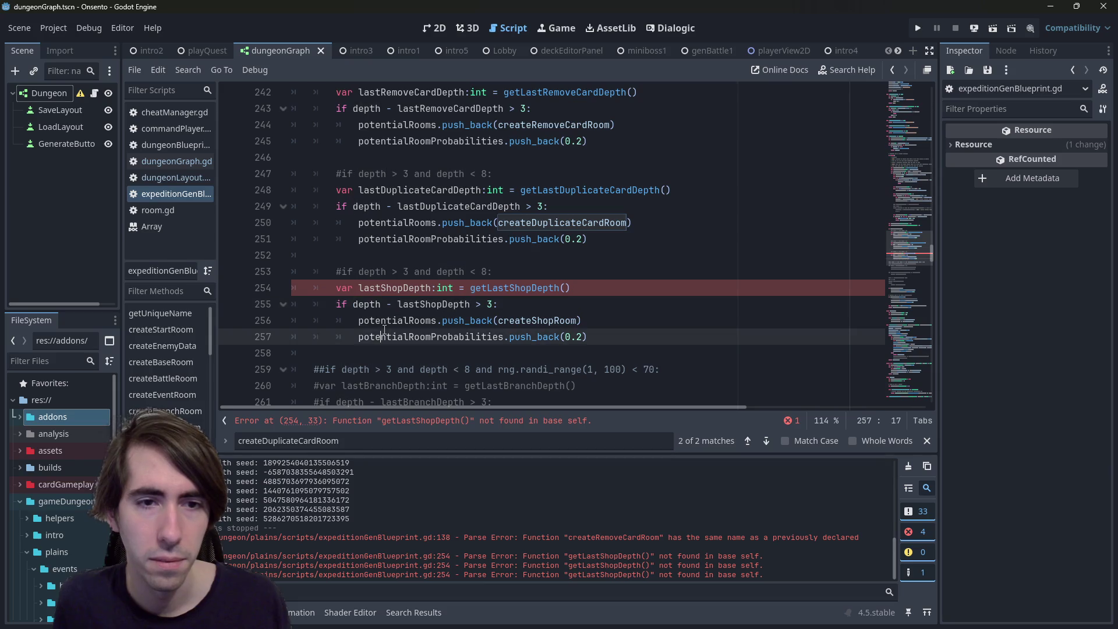
double_click(408, 336)
double_click(396, 320)
double_click(431, 337)
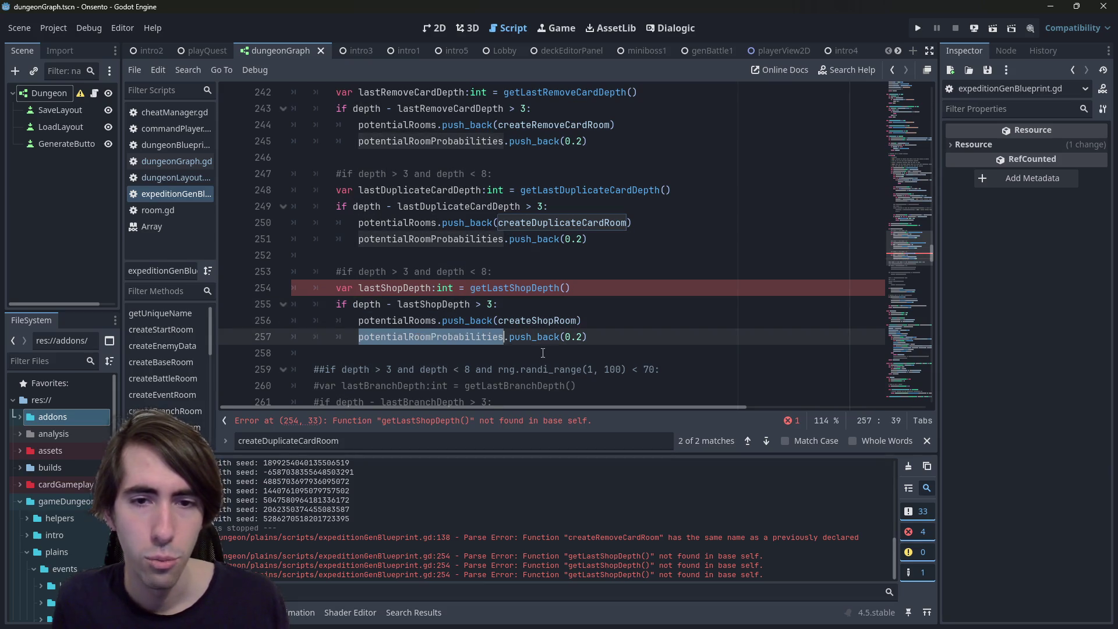
click(582, 338)
text(1)
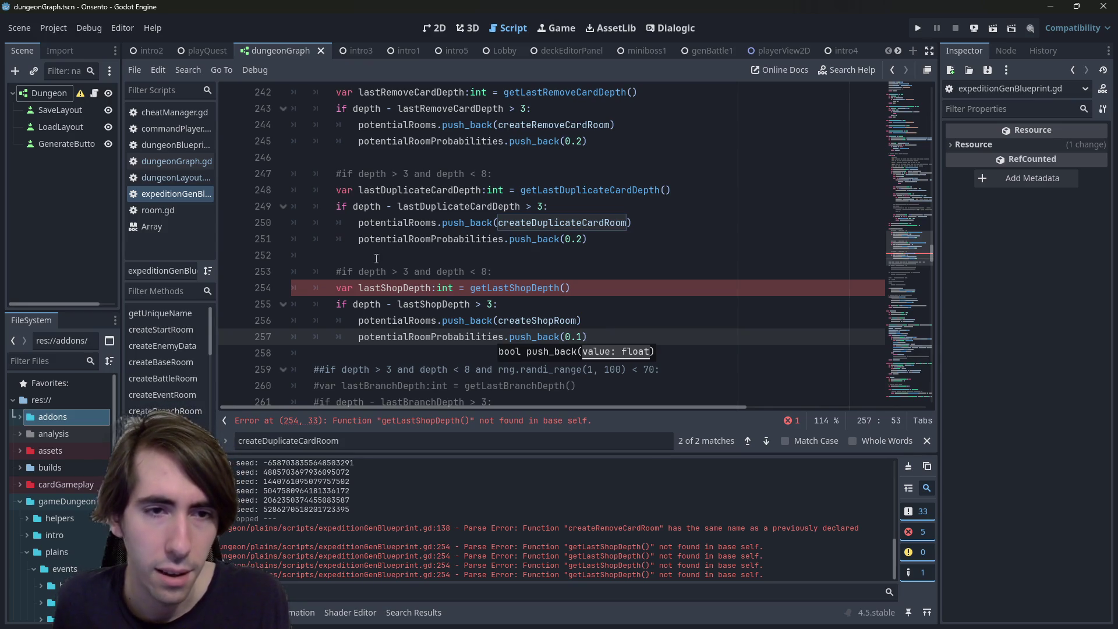
Try retyping 'and depth > 3 and depth < 8' on line 253, then undo it
drag(356, 272, 500, 273)
key(Right)
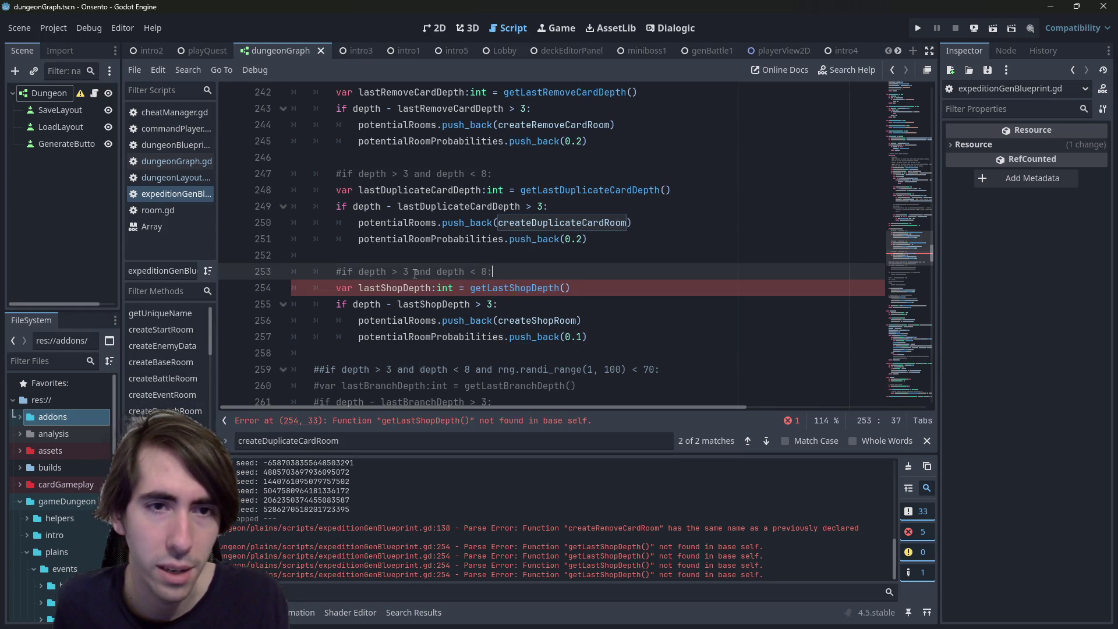
drag(362, 271, 488, 271)
key(ctrl+c)
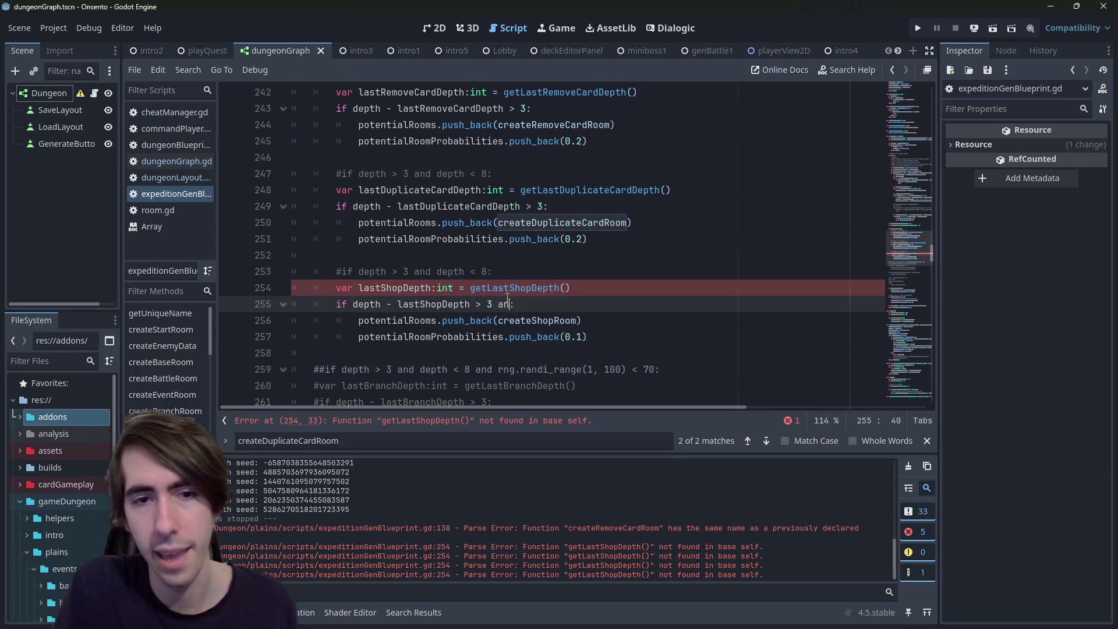
text(and depth > 3 and depth < 8)
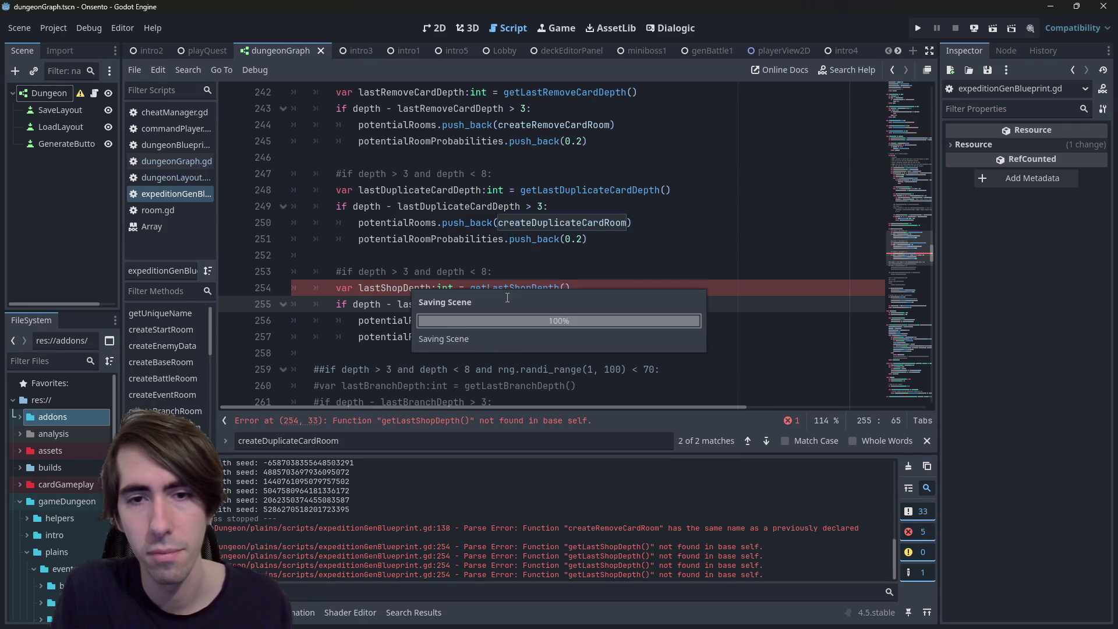
key(ctrl+z)
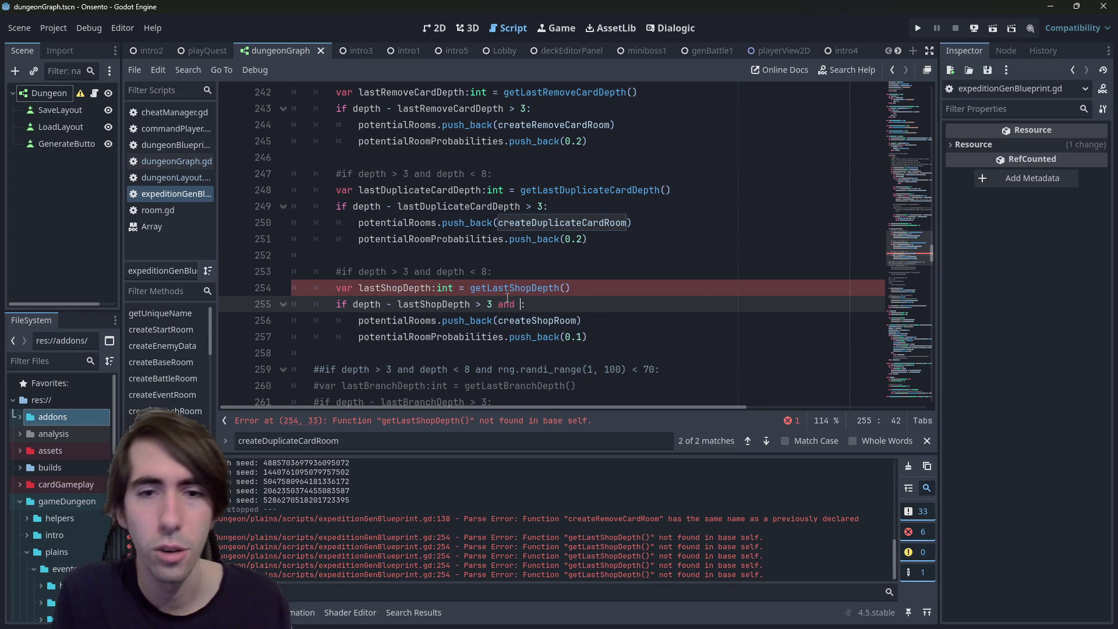
Append 'and' plus the pasted depth-range condition to the shop check
scroll(508, 298, up, 4)
scroll(507, 297, up, 15)
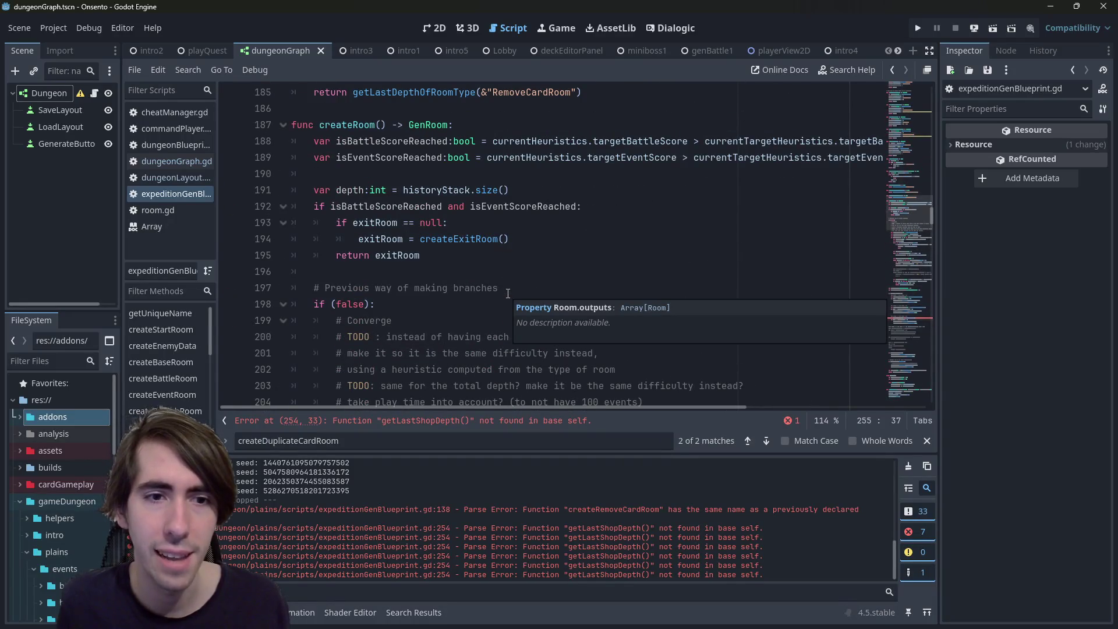
scroll(507, 293, down, 16)
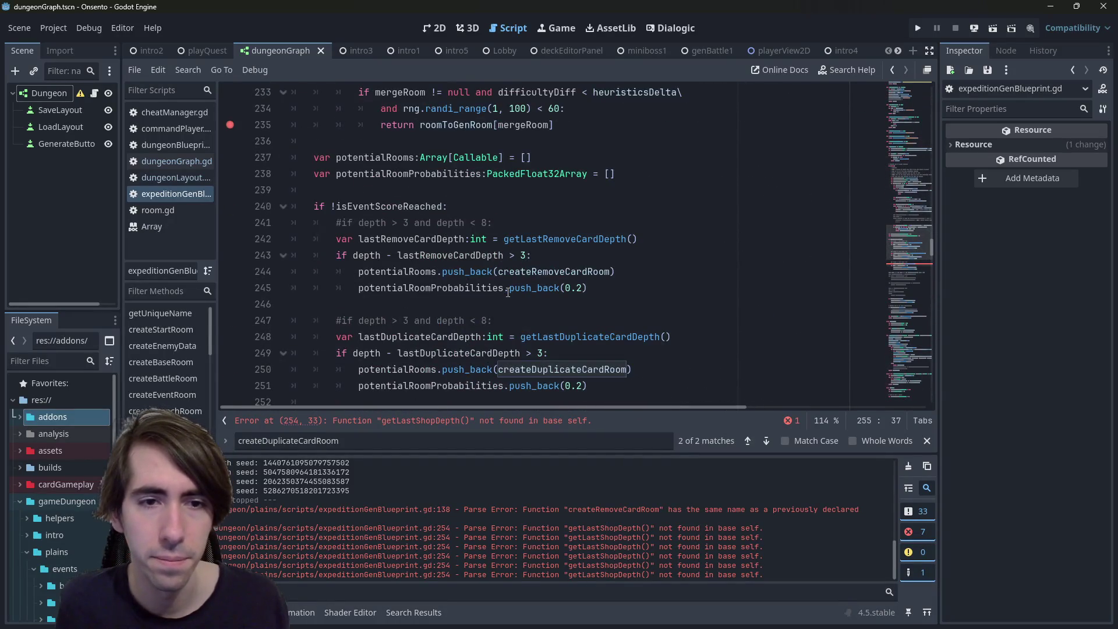
scroll(507, 291, down, 4)
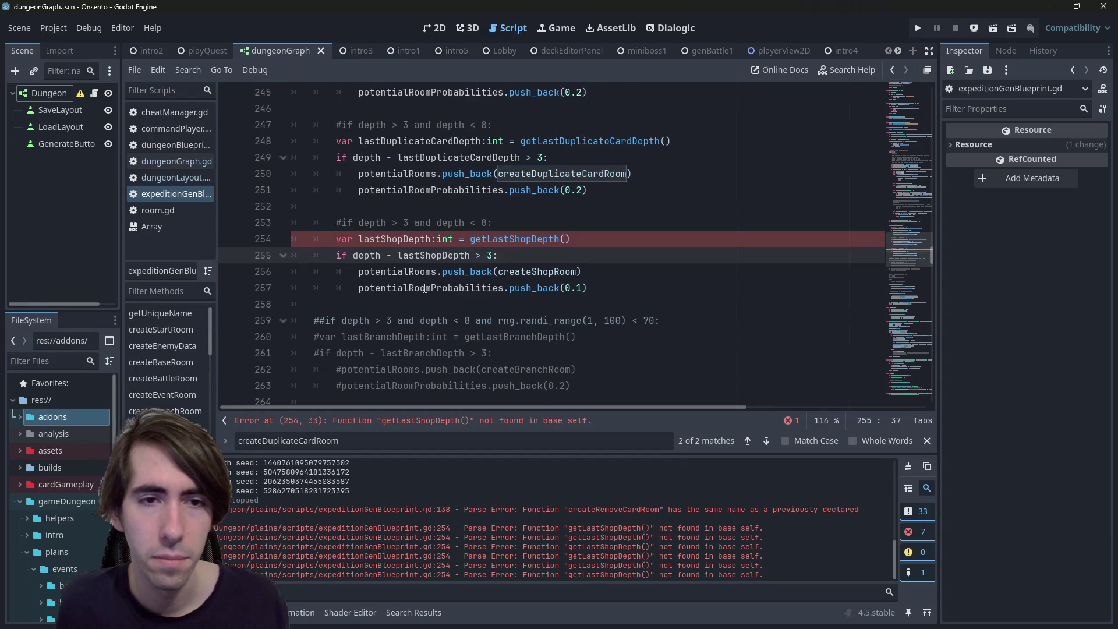
text(and)
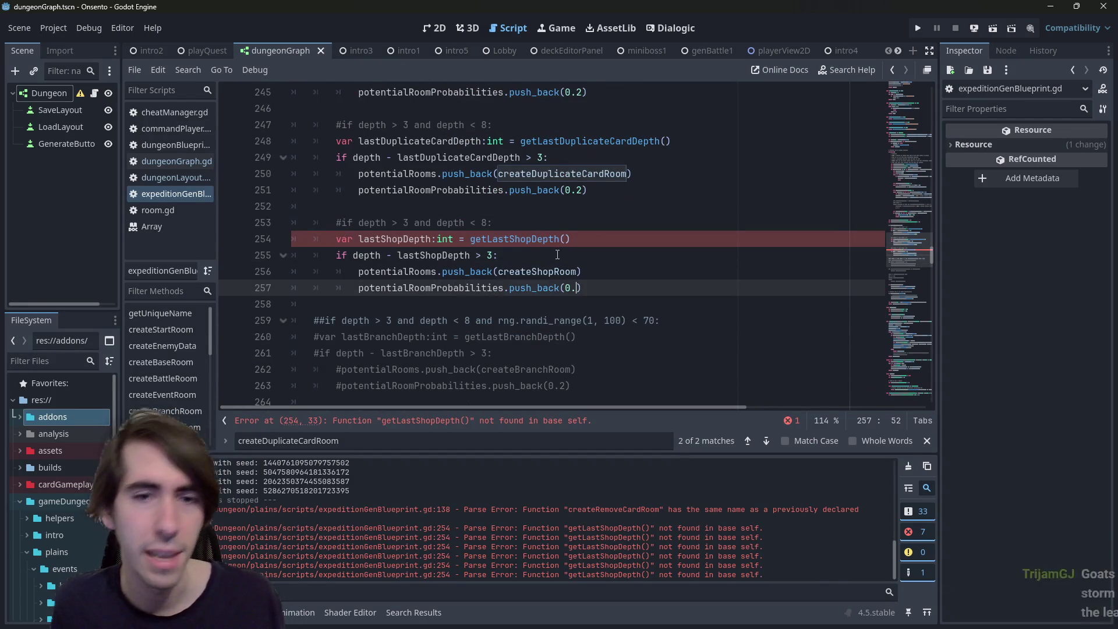
key(ctrl+v)
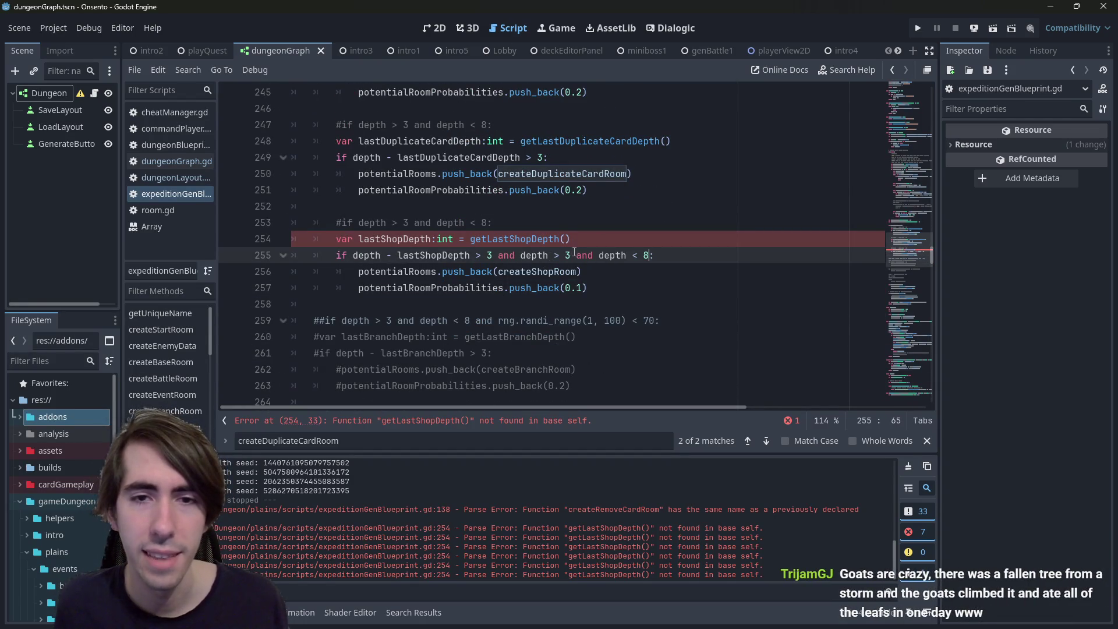
Remove the 'depth < 8' limit, save, and restore the accidentally deleted 'depth > 3'
drag(572, 255, 650, 255)
key(BackSpace)
key(ctrl+s)
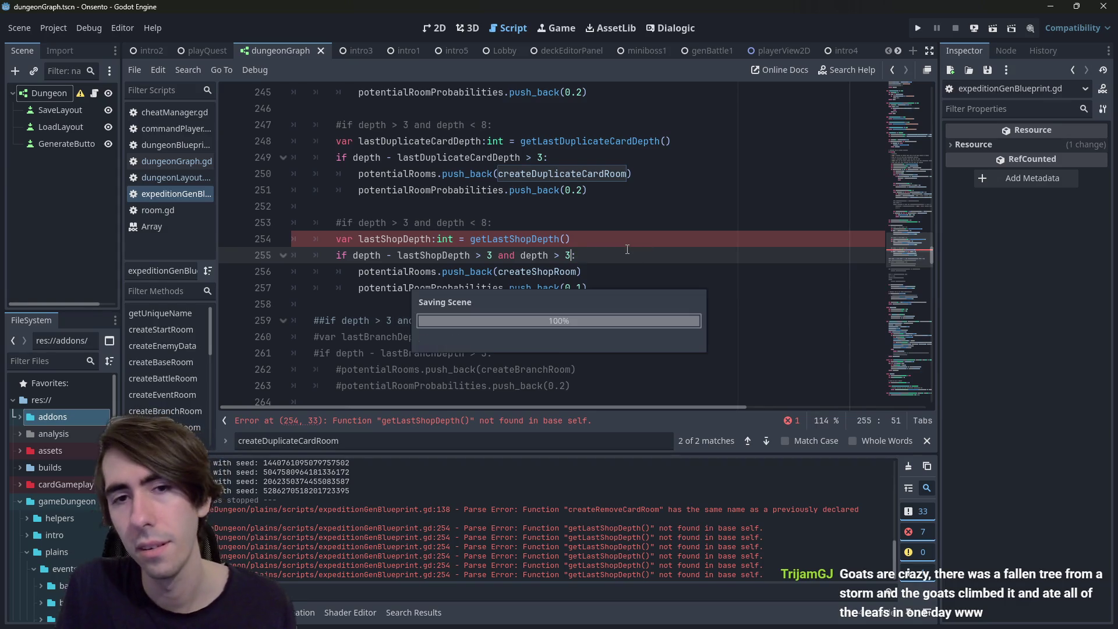
key(BackSpace)
key(BackSpace)
key(BackSpace)
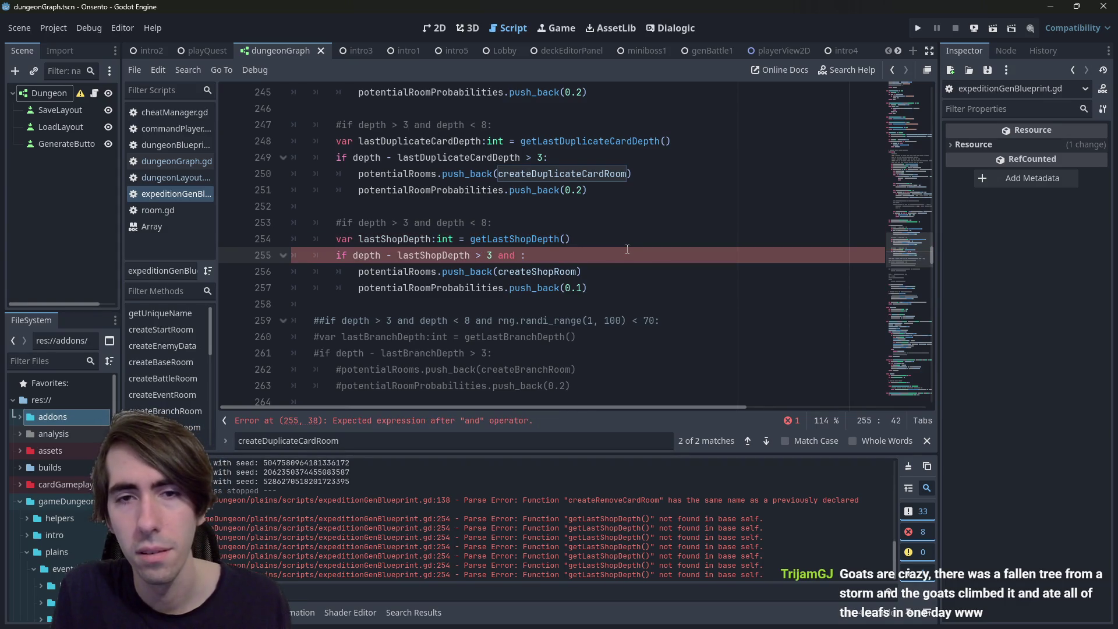
key(ctrl+z)
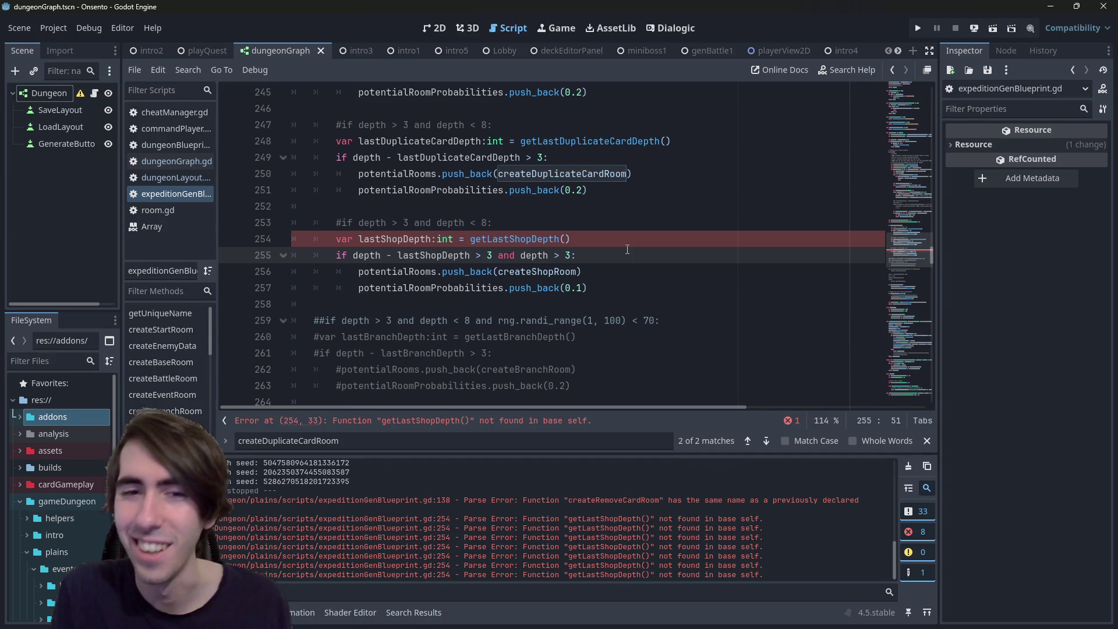
key(ctrl+s)
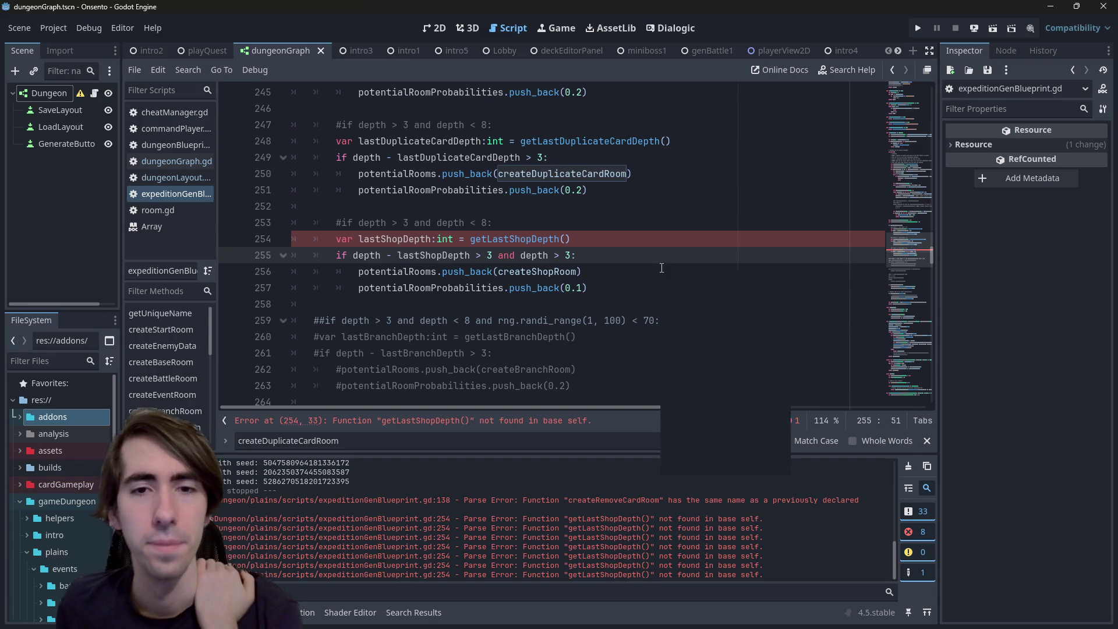
click(620, 287)
click(617, 262)
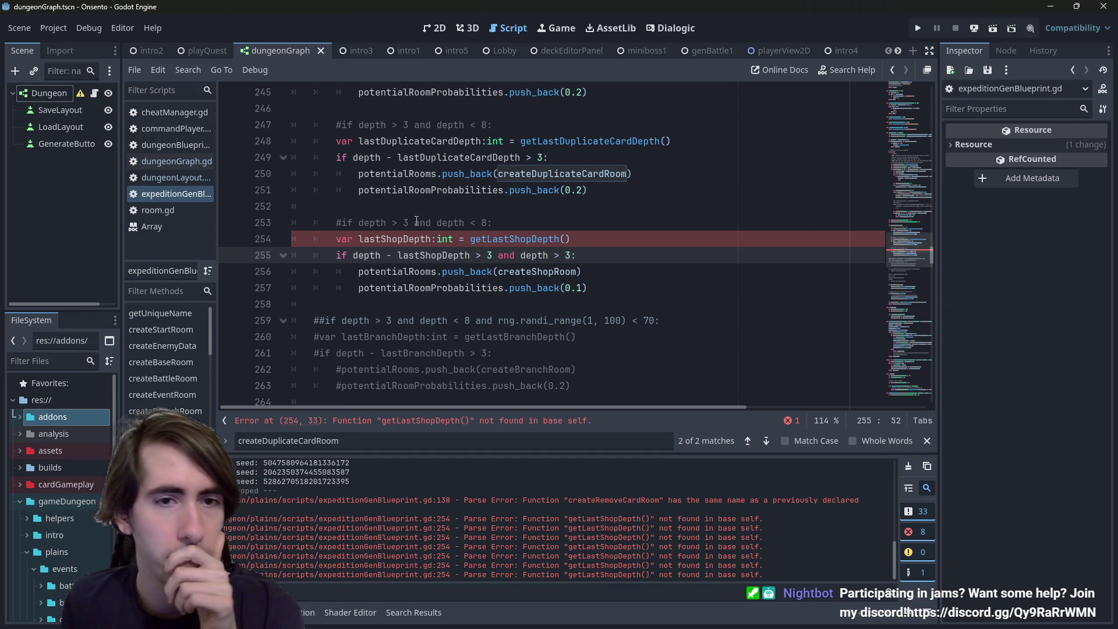
Copy the getLastDuplicateCardDepth function definition
double_click(408, 239)
double_click(515, 238)
scroll(525, 298, up, 4)
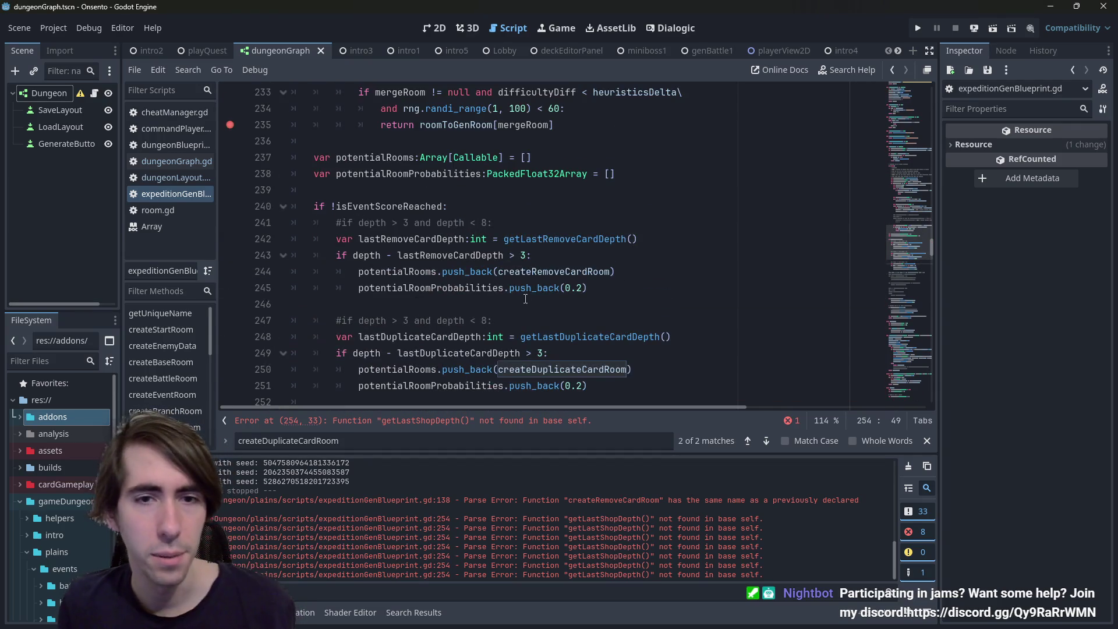
ctrl+click(525, 299)
drag(603, 257, 189, 247)
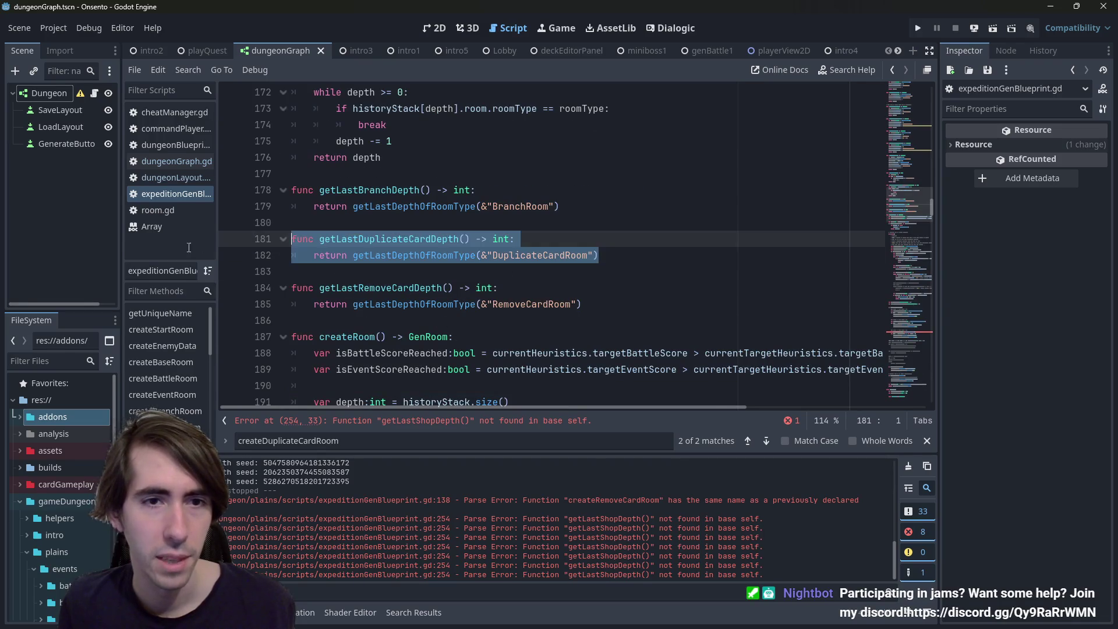
key(ctrl+c)
Paste it below getLastRemoveCardDepth as getLastShopDepth returning &"ShopRoom"
click(494, 320)
key(Return)
key(Return)
key(Up)
key(ctrl+v)
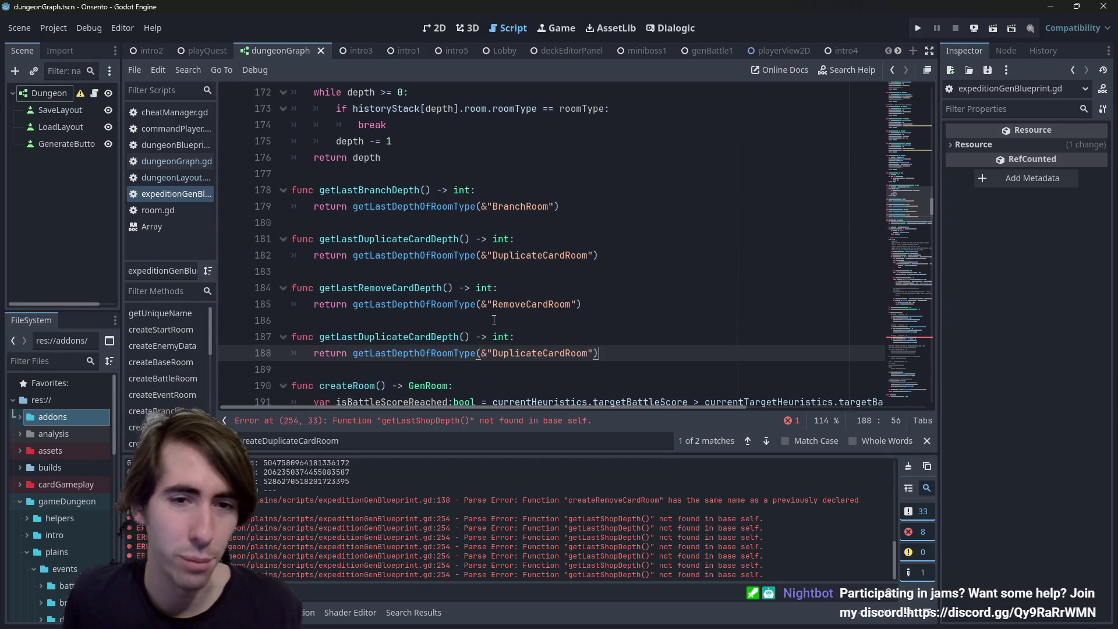
double_click(415, 338)
text(getLa)
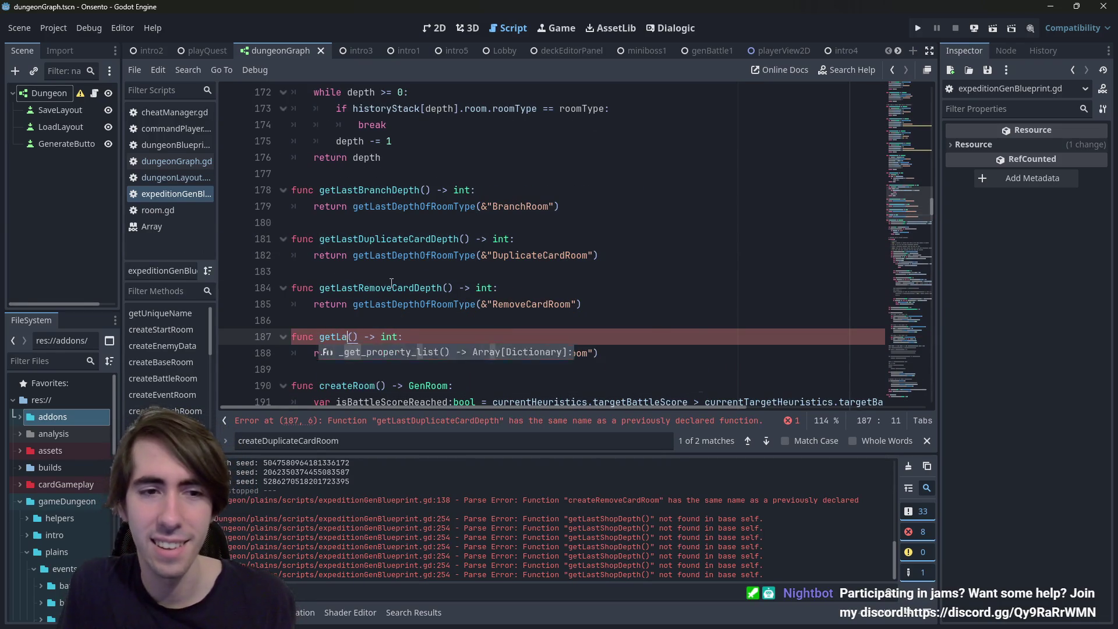
text(stShopDepth)
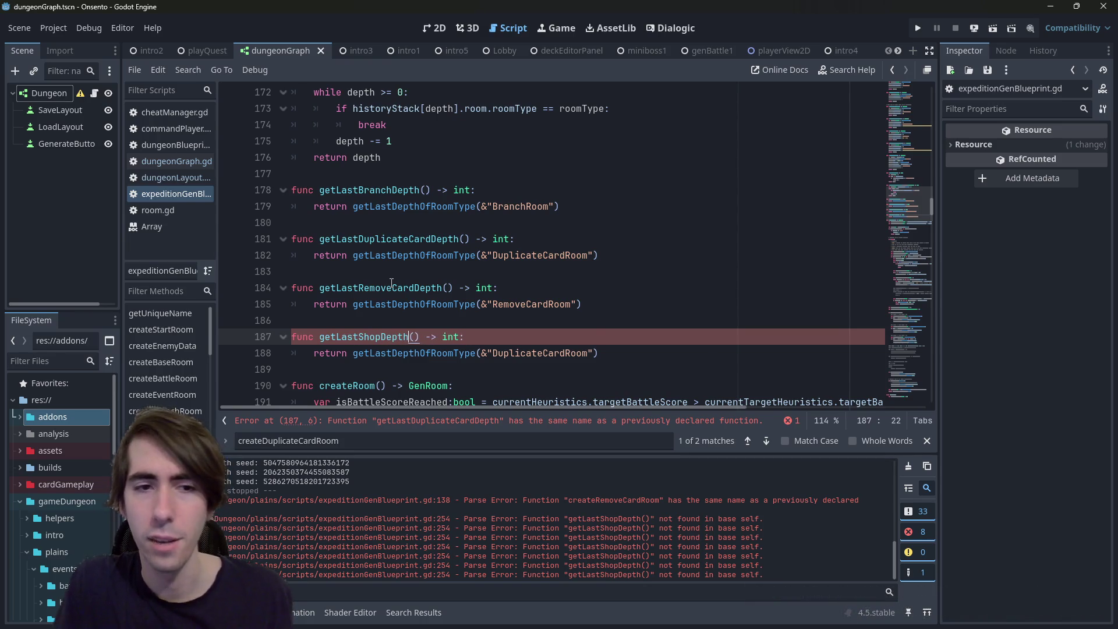
double_click(529, 353)
text(Shop)
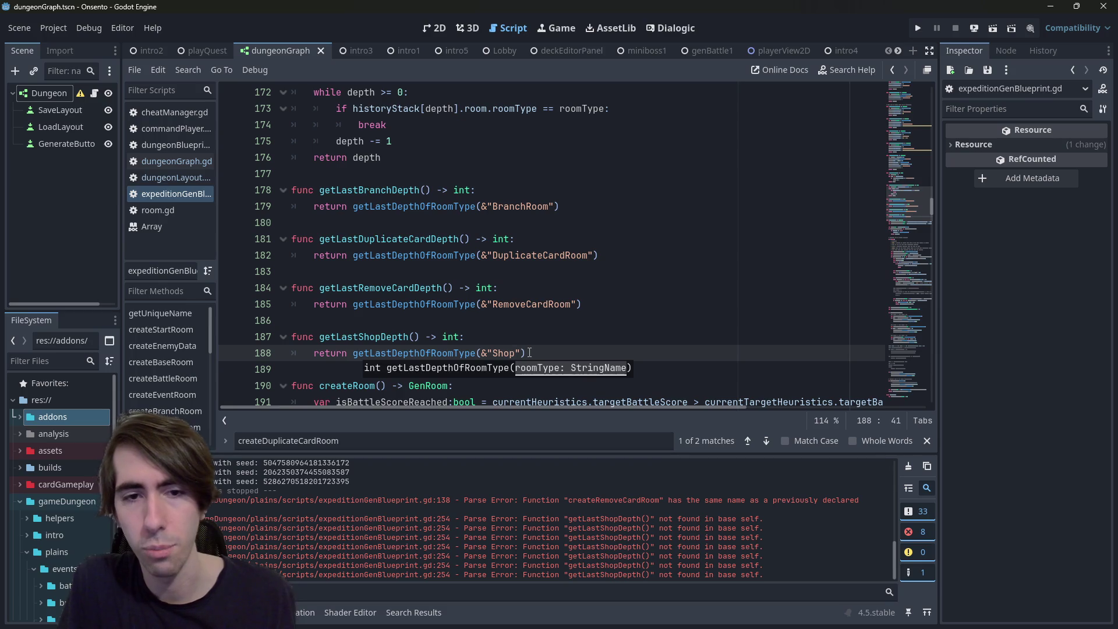
text(Room)
Check the ShopRoom string matches in the script, then run the project
key(Left)
key(Left)
key(Left)
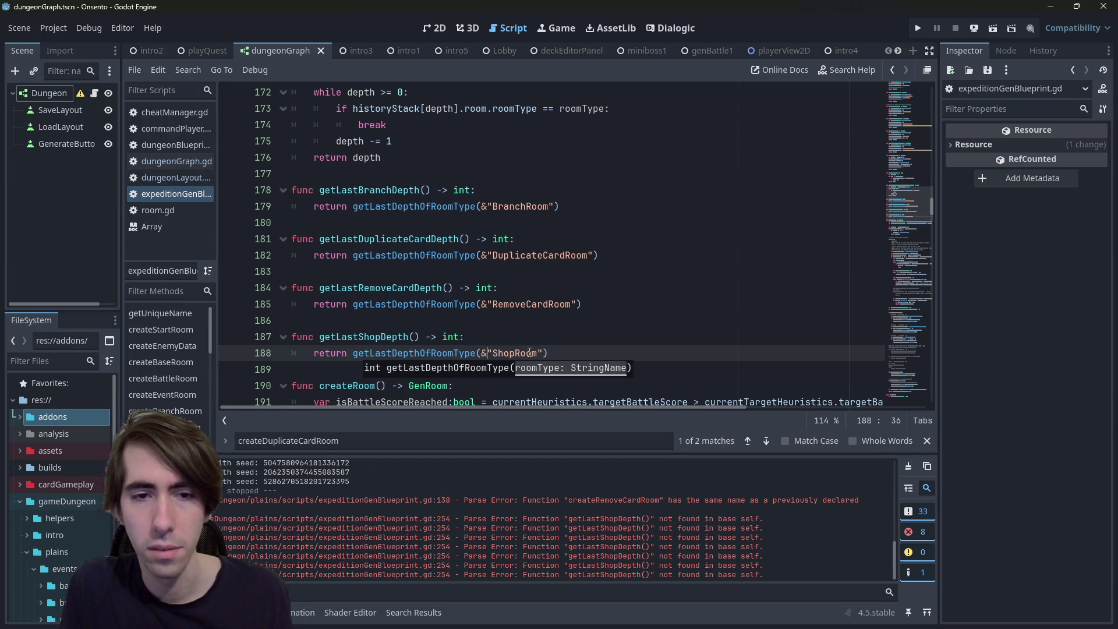
drag(481, 352, 533, 353)
key(ctrl+f)
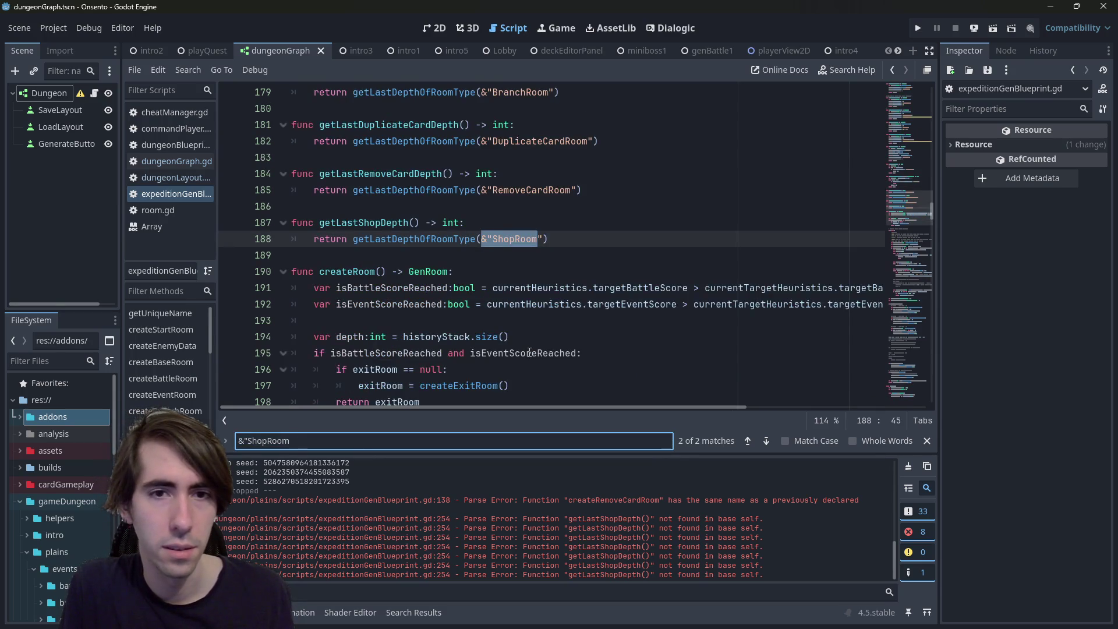
key(Return)
key(Return)
key(Escape)
click(643, 304)
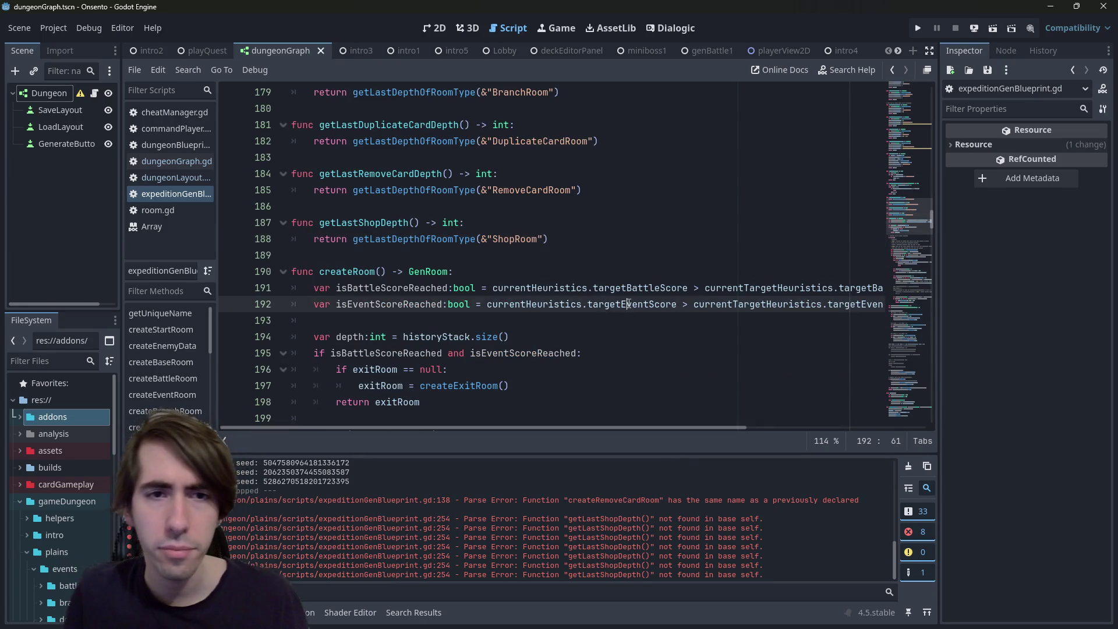
click(994, 29)
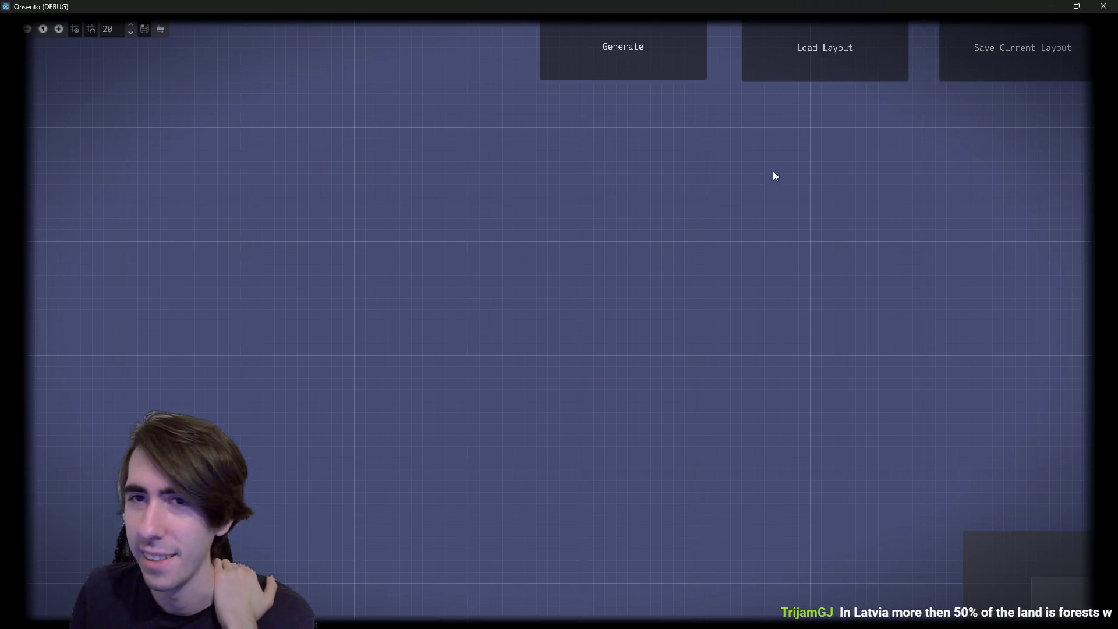
Generate a dungeon graph and zoom in on its BattleRoom, BranchRoom and RemoveCardRoom nodes
click(634, 41)
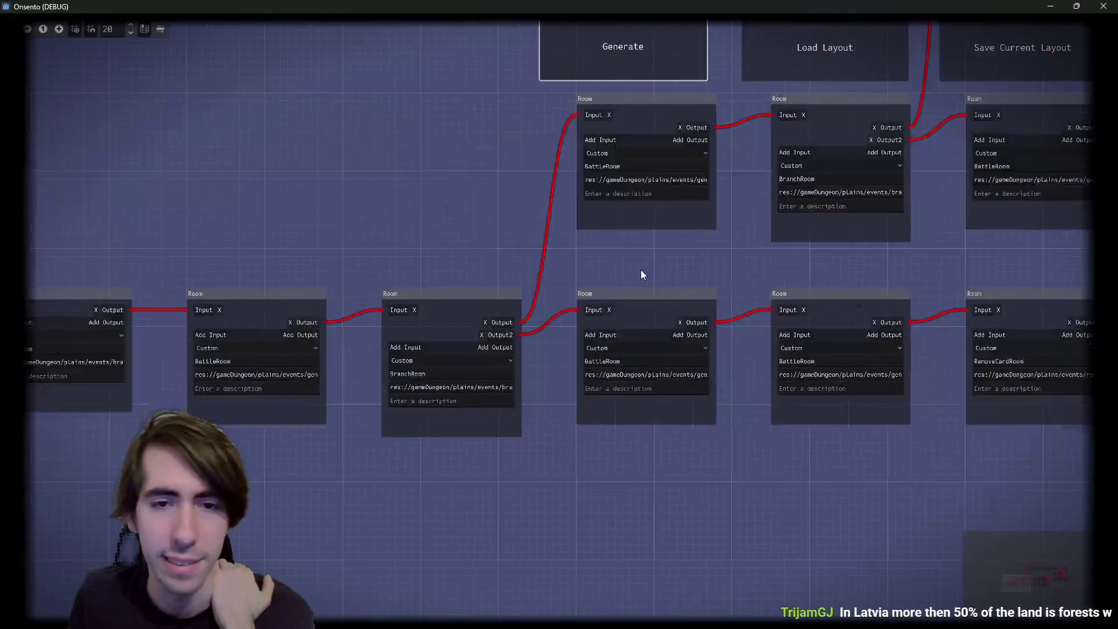
scroll(465, 275, up, 1)
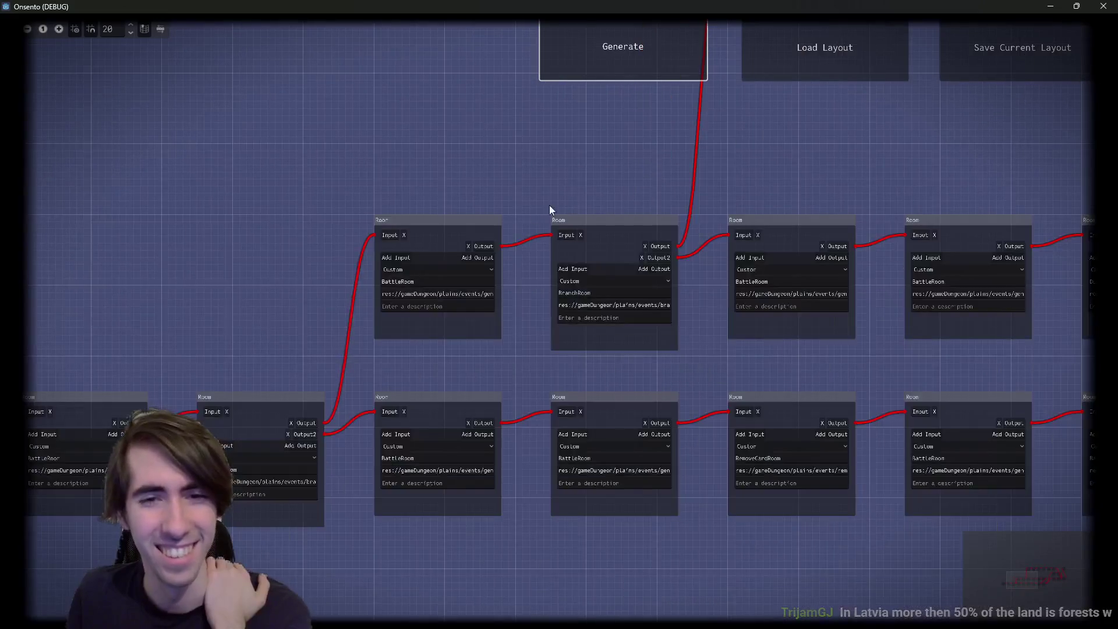
scroll(661, 302, up, 1)
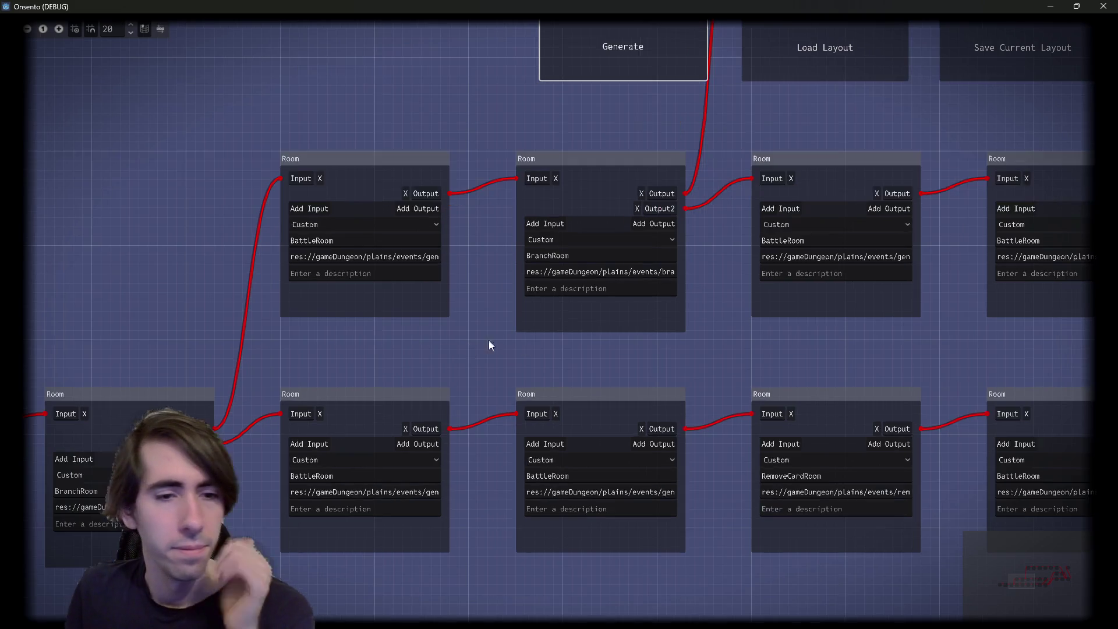
scroll(582, 271, down, 1)
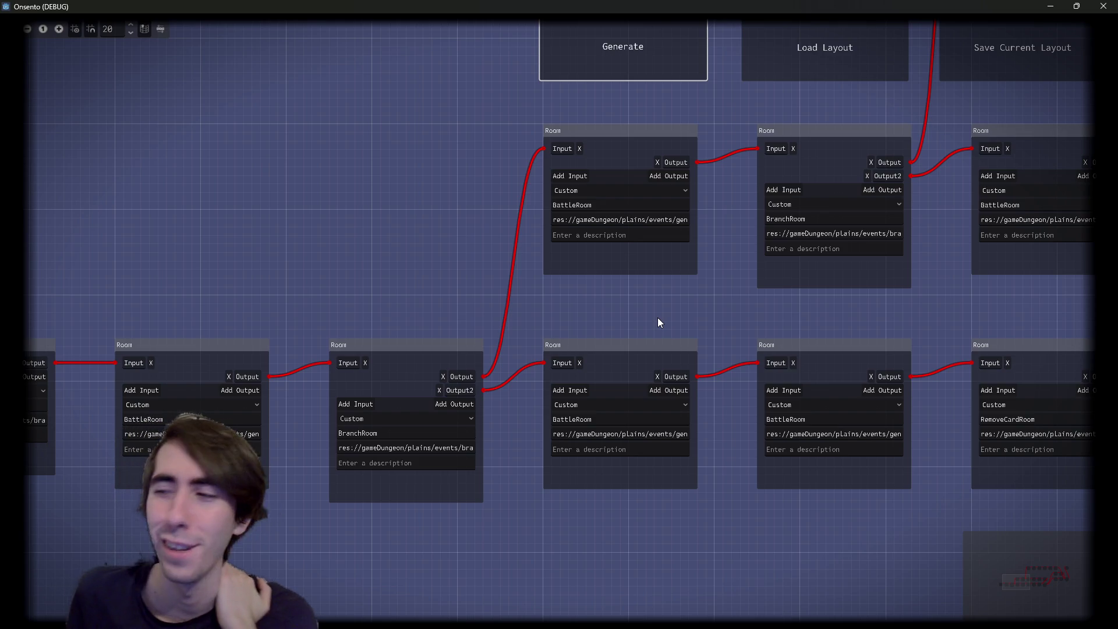
scroll(349, 357, down, 3)
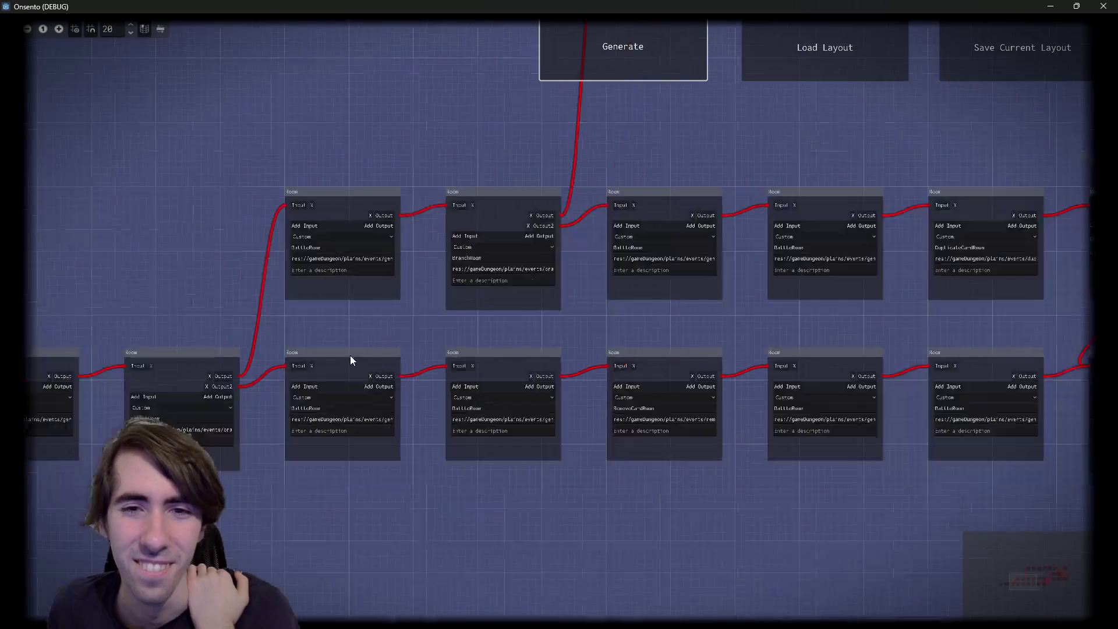
key(space)
scroll(513, 300, down, 2)
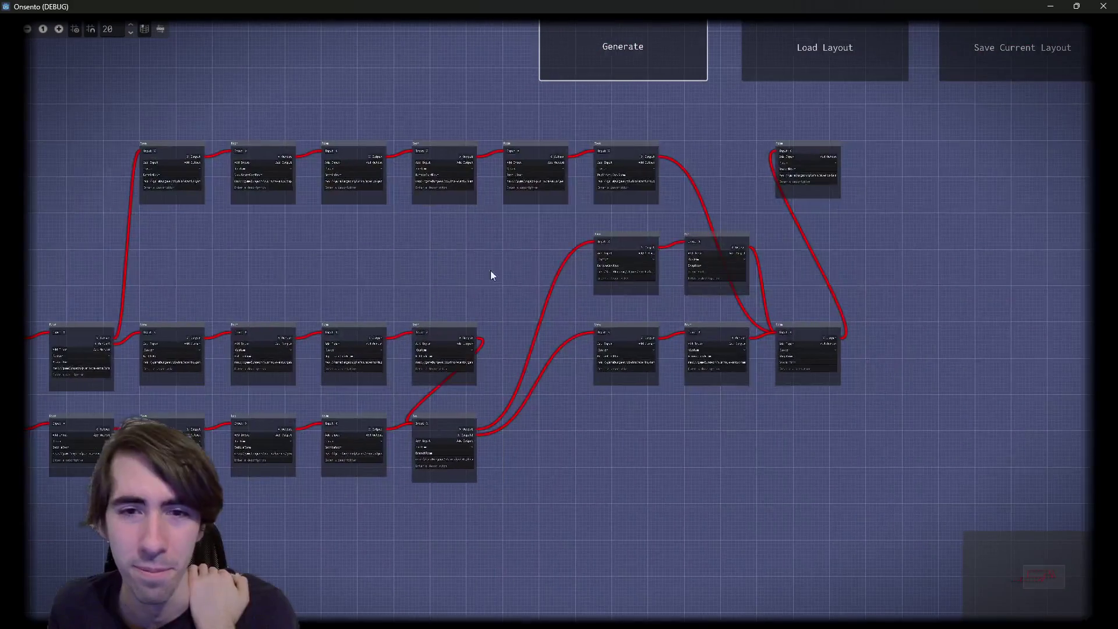
mouse_move(628, 222)
mouse_down()
mouse_move(736, 265)
mouse_move(745, 320)
mouse_up()
key(space)
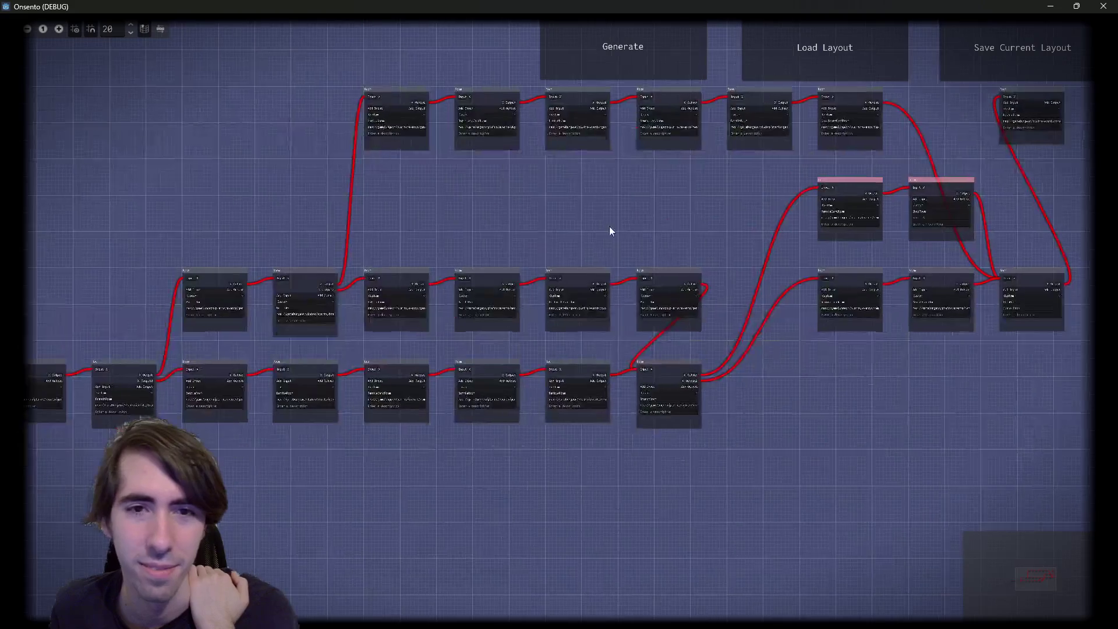
click(576, 64)
mouse_move(603, 4)
mouse_down()
mouse_move(1117, 244)
mouse_move(1117, 209)
mouse_move(583, 3)
mouse_up()
scroll(637, 541, up, 3)
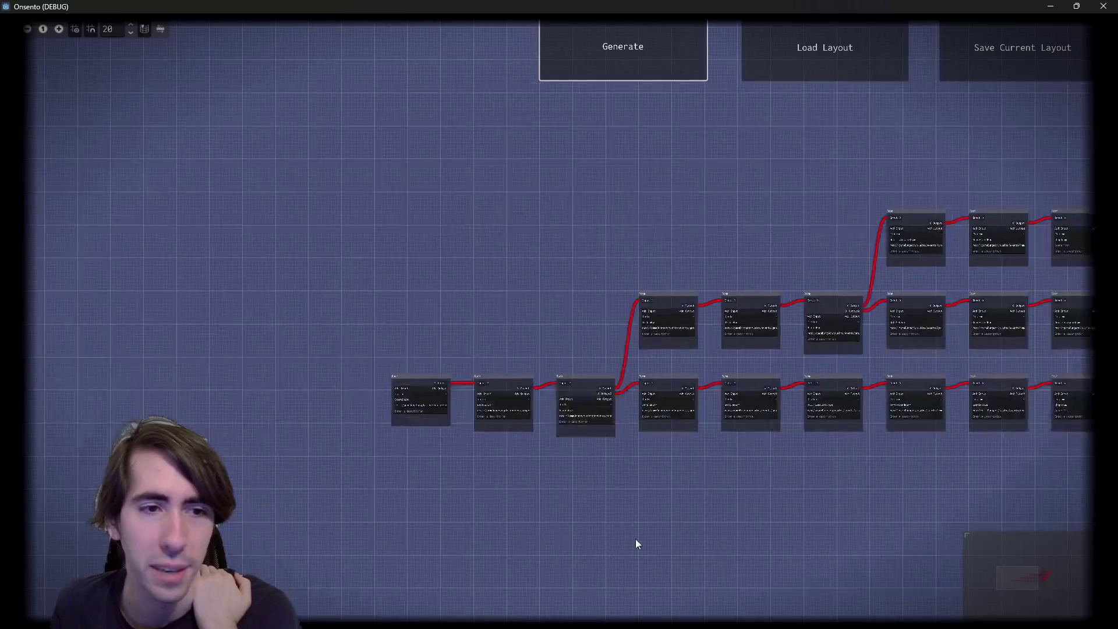
scroll(560, 470, up, 5)
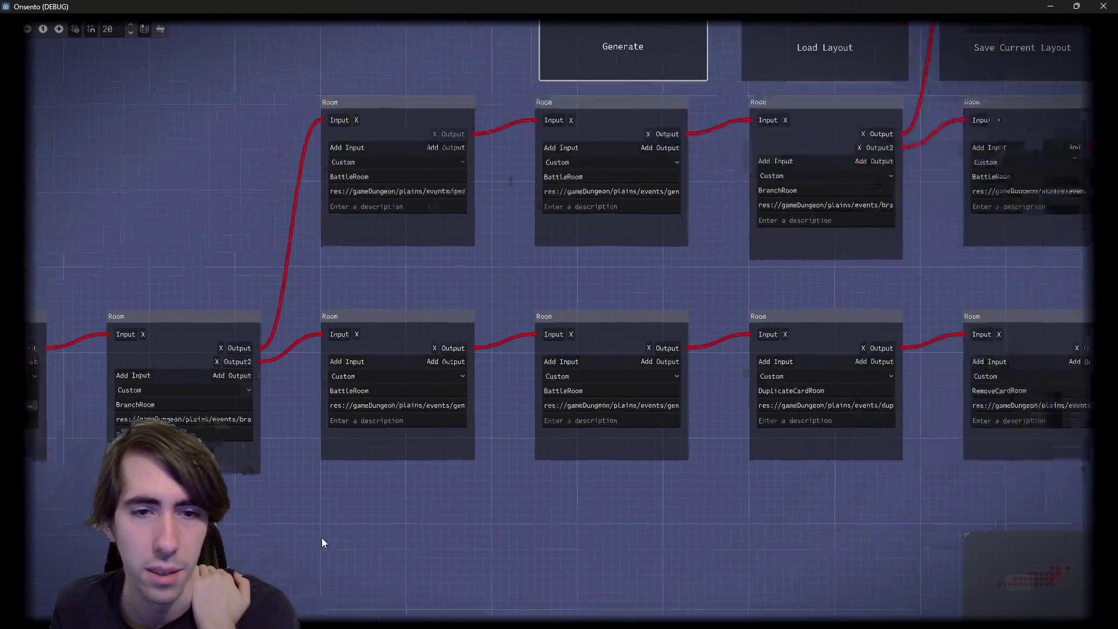
drag(447, 467, 347, 480)
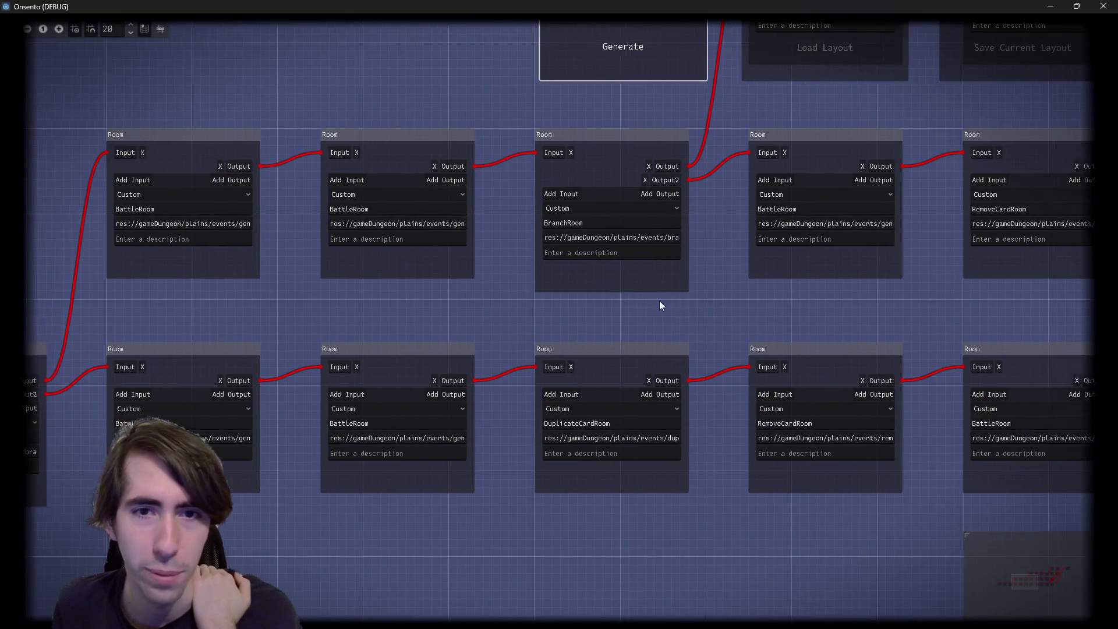
drag(662, 305, 472, 305)
scroll(559, 264, right, 5)
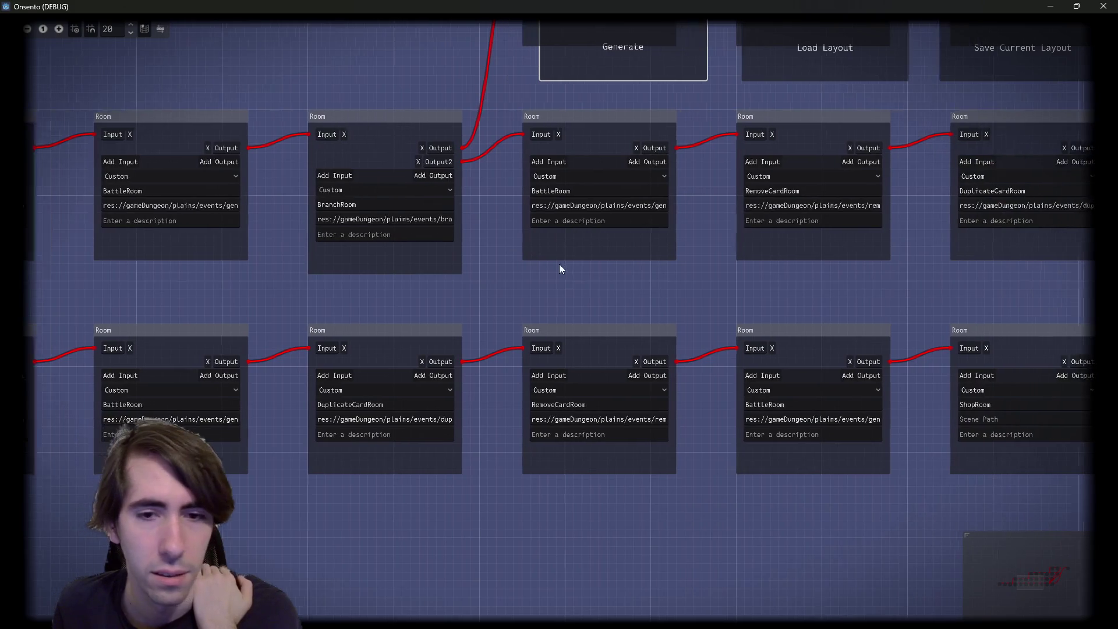
scroll(582, 266, right, 2)
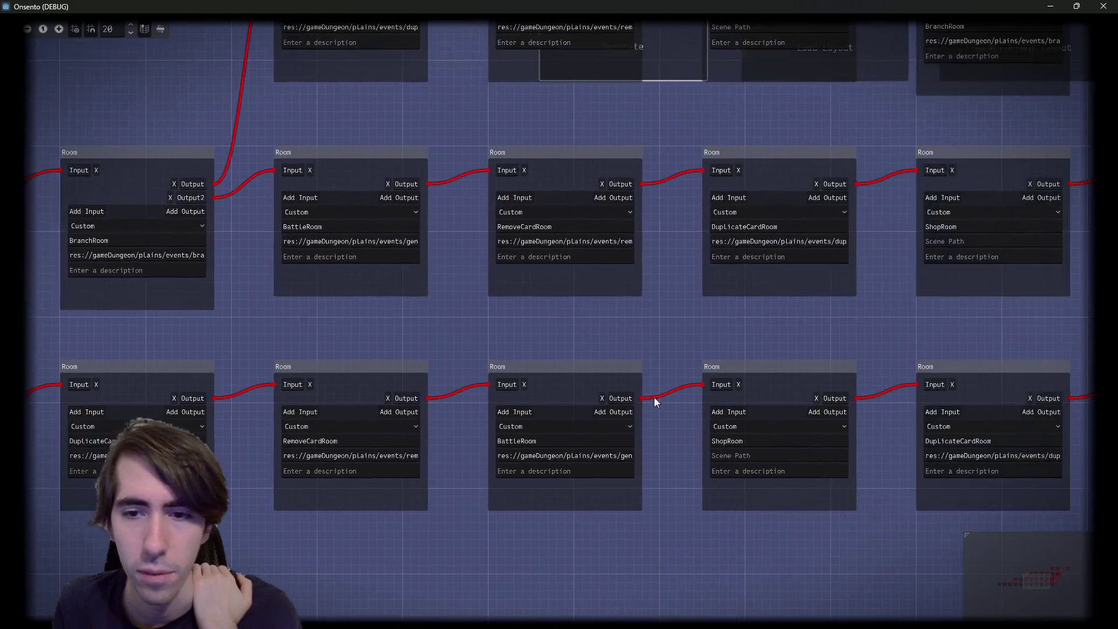
click(757, 445)
scroll(500, 527, right, 9)
scroll(469, 520, down, 2)
scroll(424, 546, right, 3)
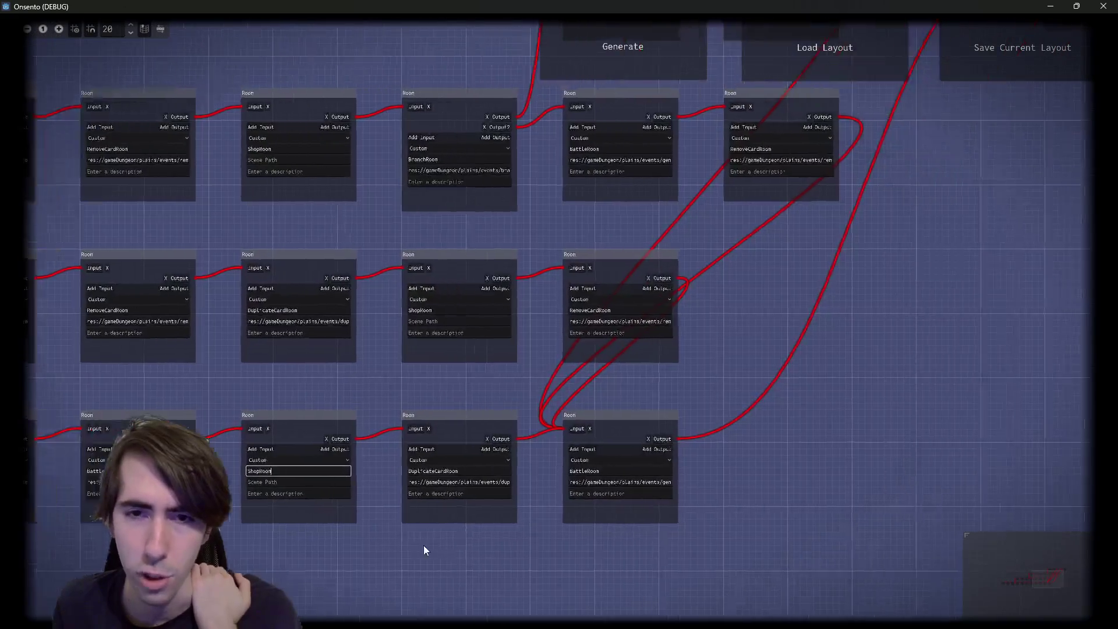
scroll(604, 375, up, 5)
scroll(604, 375, left, 2)
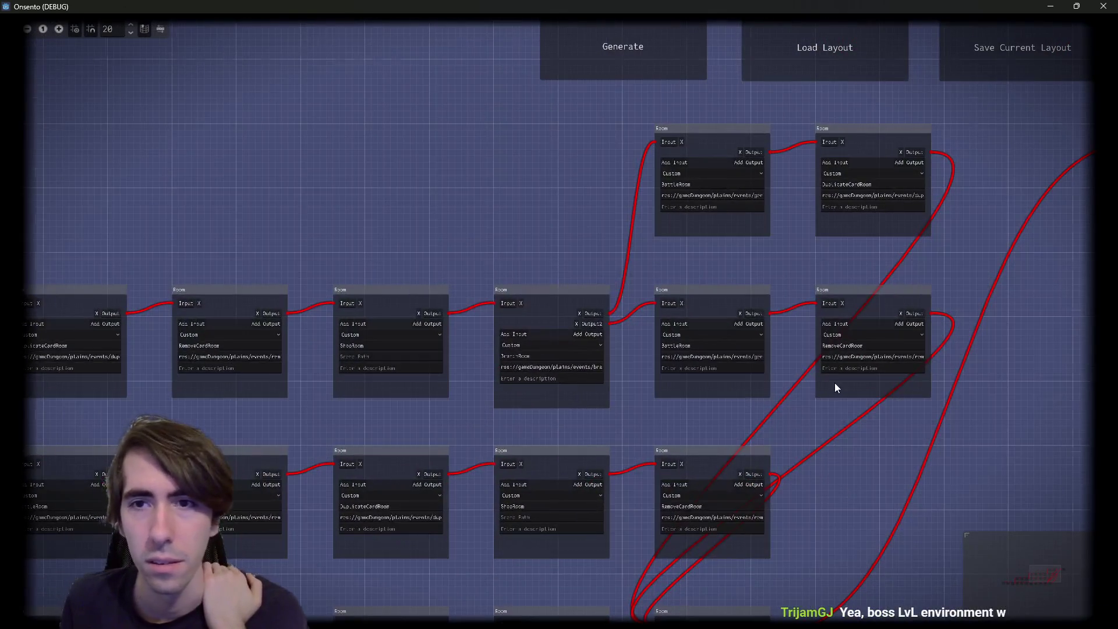
scroll(806, 408, up, 2)
scroll(552, 389, right, 4)
scroll(552, 389, down, 1)
scroll(813, 357, down, 1)
scroll(813, 356, left, 1)
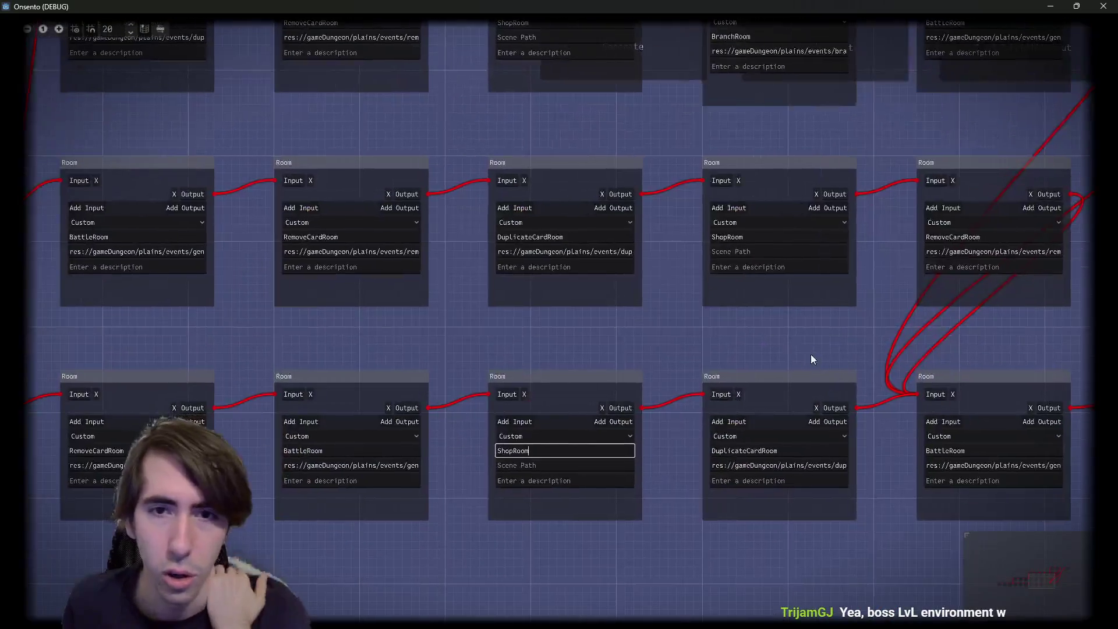
click(749, 163)
scroll(677, 232, up, 3)
scroll(677, 233, right, 2)
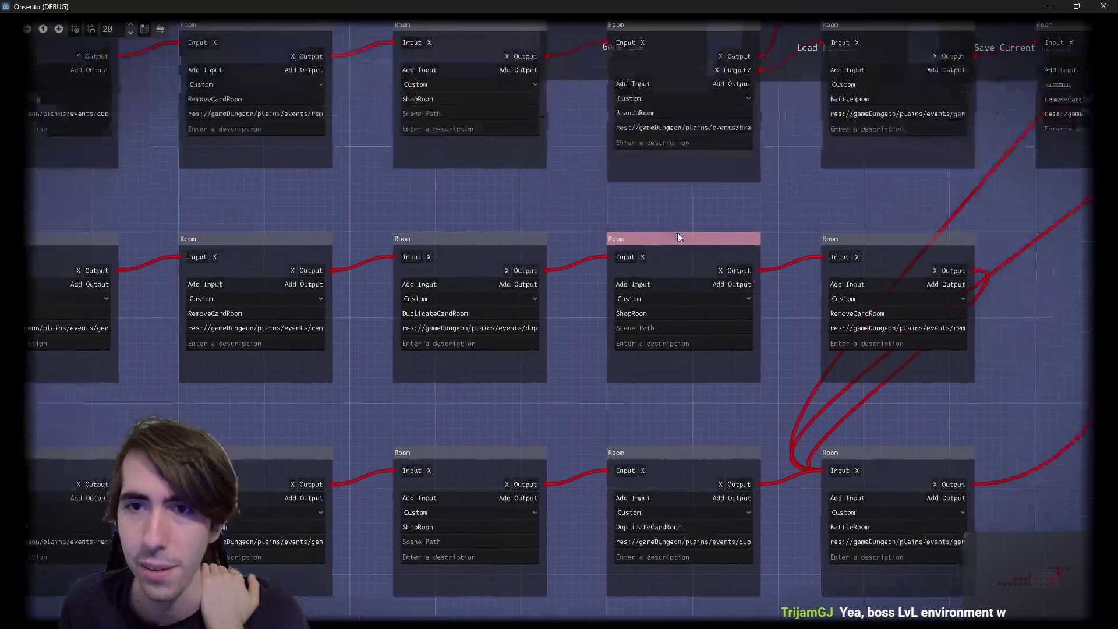
scroll(664, 318, down, 1)
scroll(664, 319, down, 1)
scroll(572, 298, up, 3)
click(479, 198)
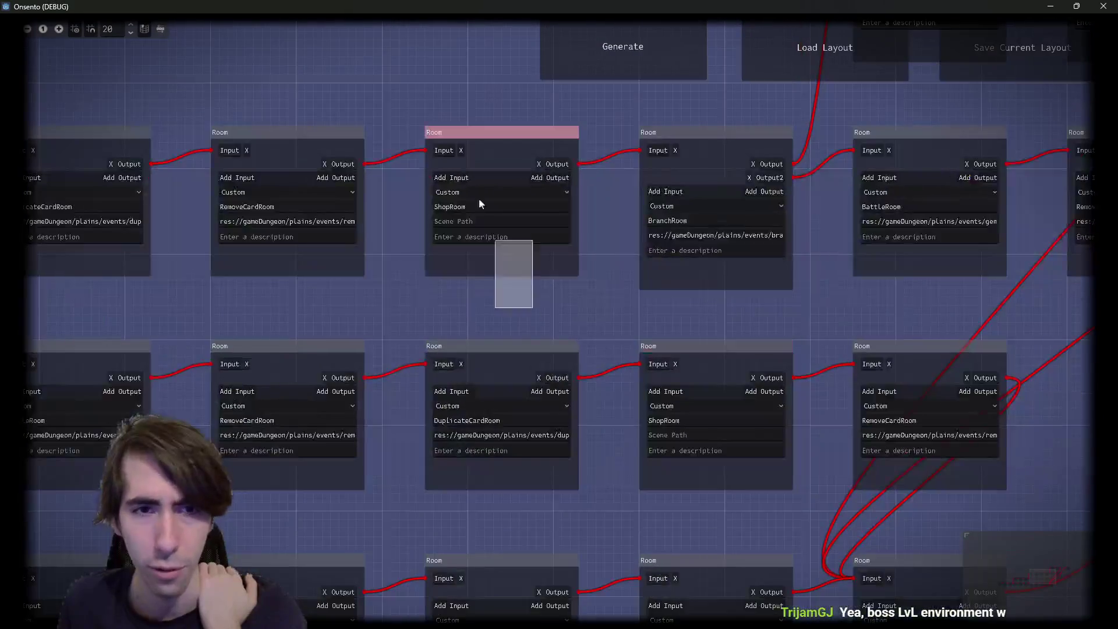
scroll(489, 434, up, 4)
scroll(530, 379, right, 8)
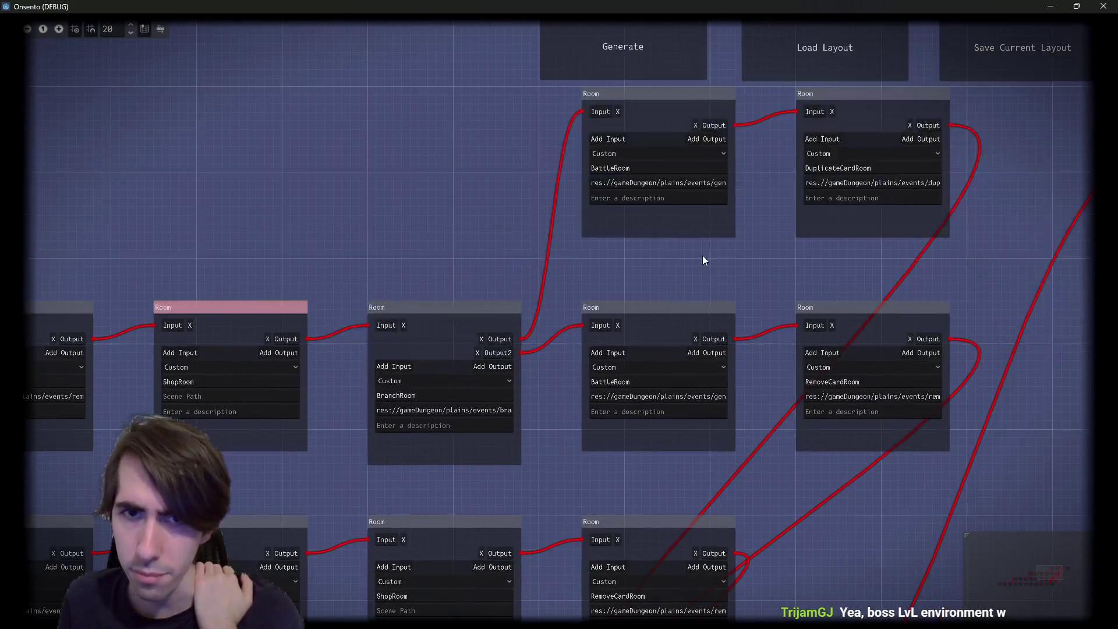
scroll(565, 351, down, 4)
scroll(659, 167, left, 4)
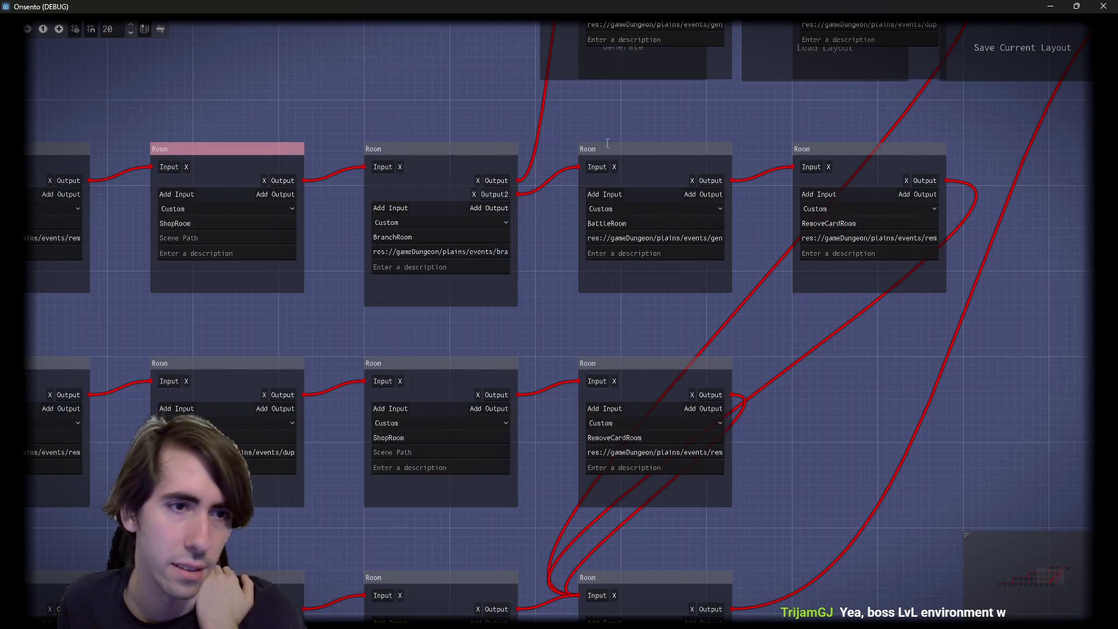
scroll(399, 242, down, 3)
scroll(399, 242, left, 3)
scroll(510, 398, down, 1)
scroll(510, 398, left, 1)
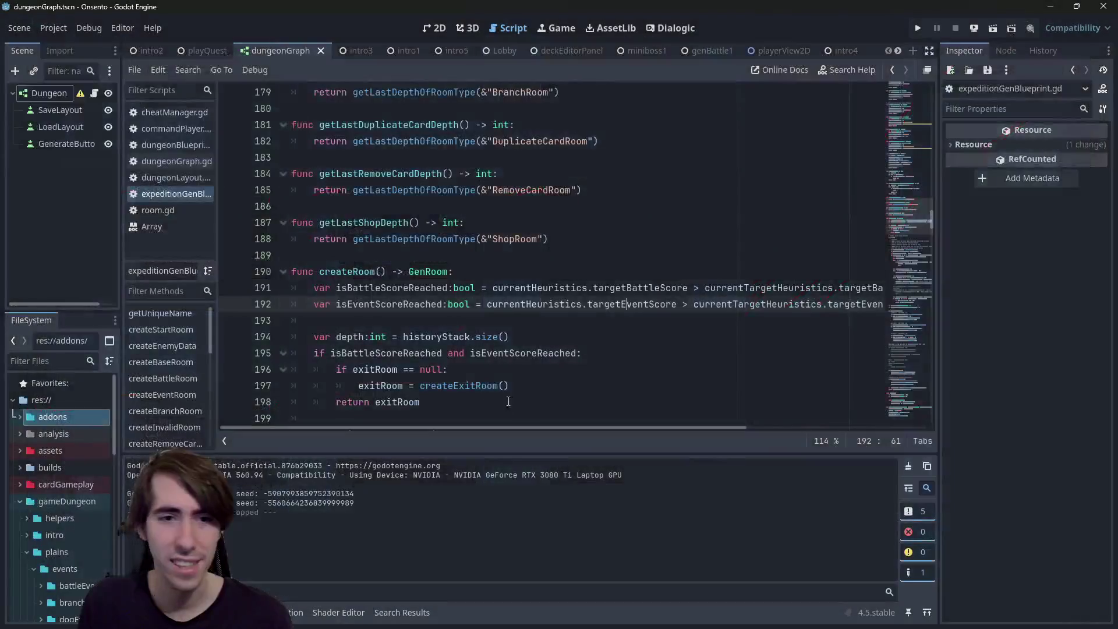
Close the game and find where getLastShopDepth is used in the script
click(1098, 9)
scroll(500, 381, down, 2)
click(524, 320)
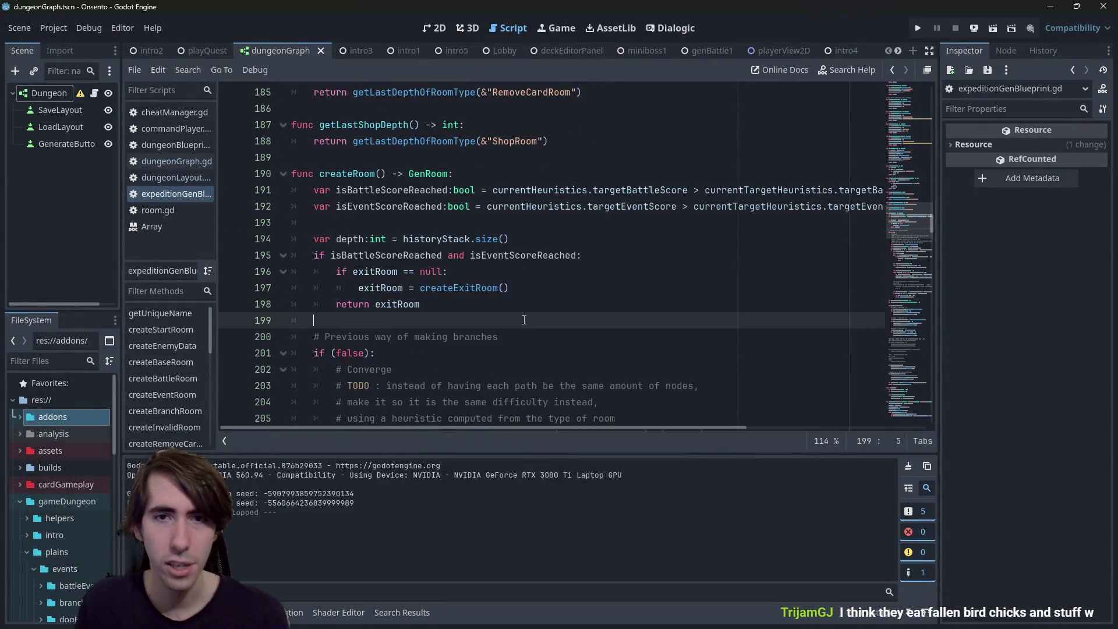
click(515, 141)
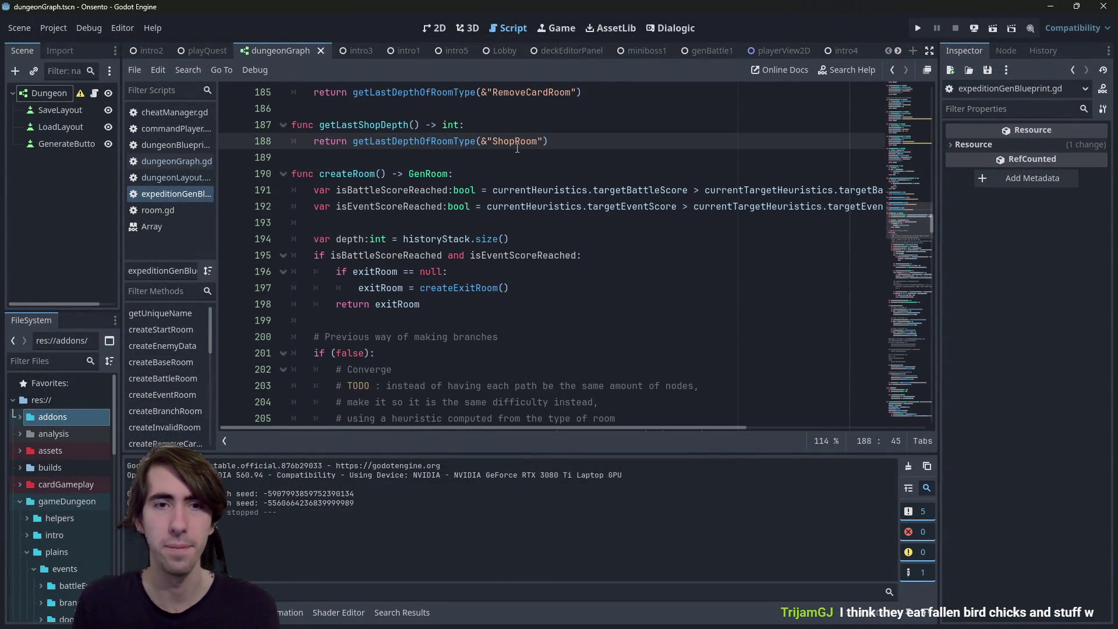
double_click(376, 127)
key(ctrl+f)
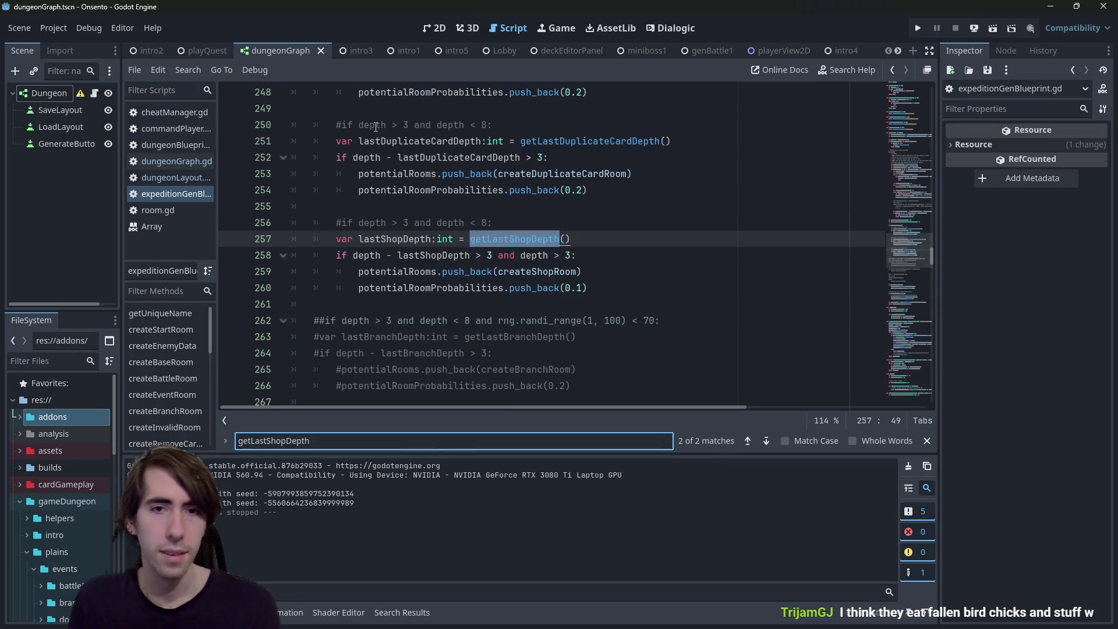
Change the shop spacing check from '> 3' to '> 5', then switch to Chrome
click(496, 250)
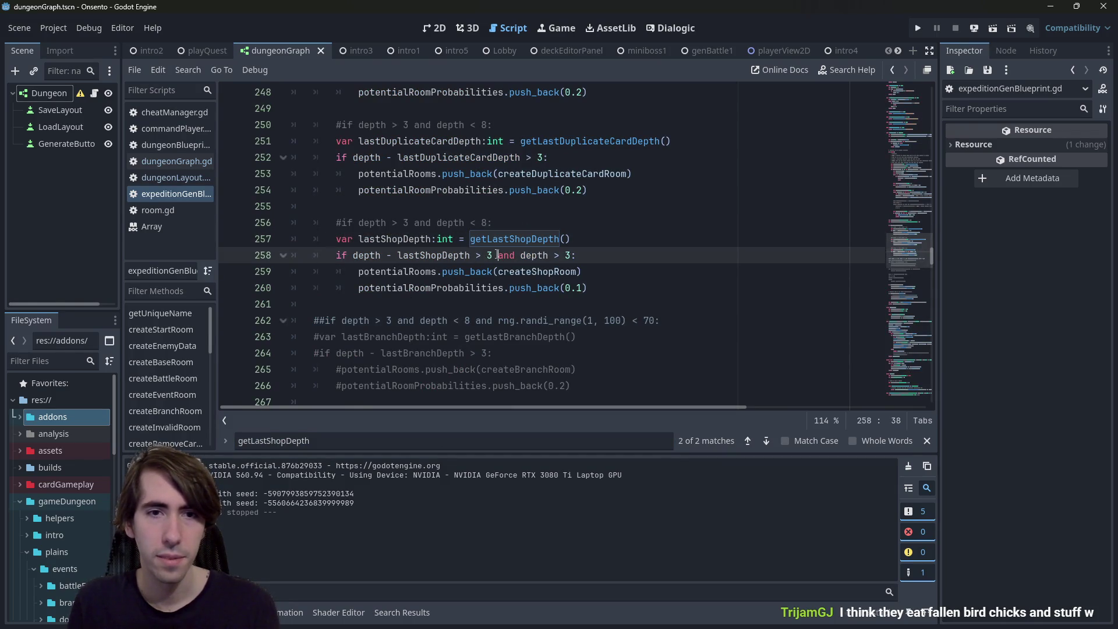
key(shift+Left)
key(BackSpace)
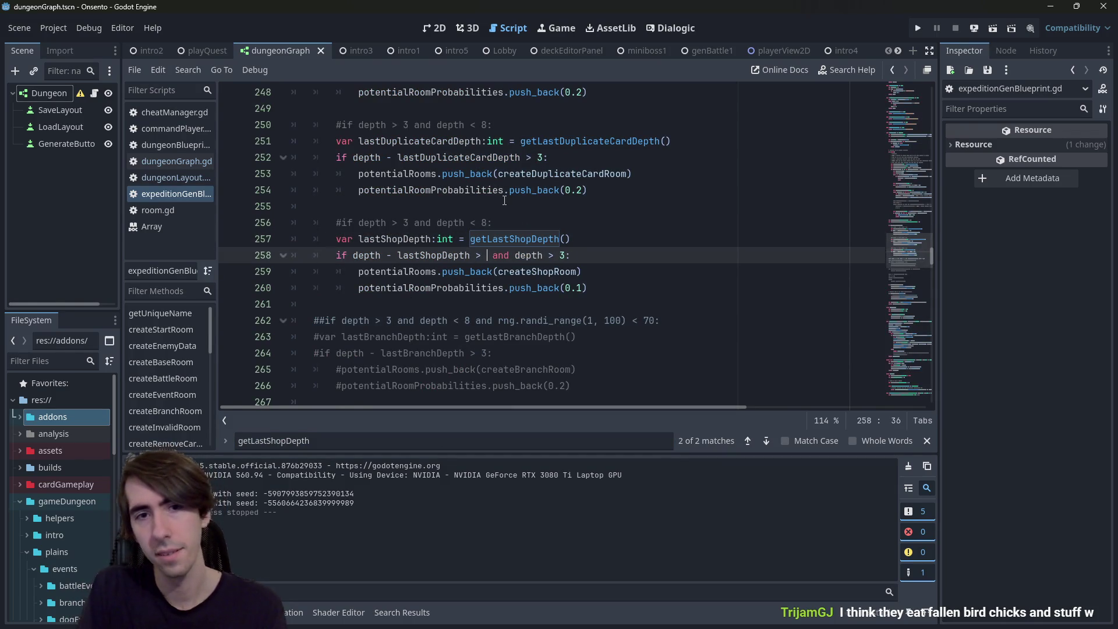
text(5)
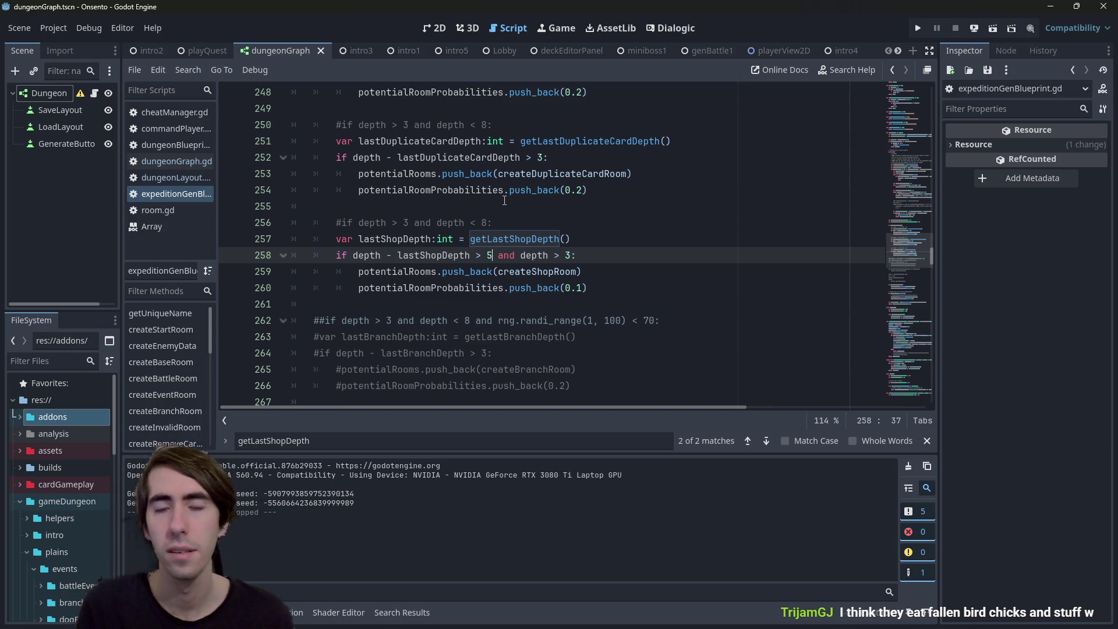
key(alt+Tab)
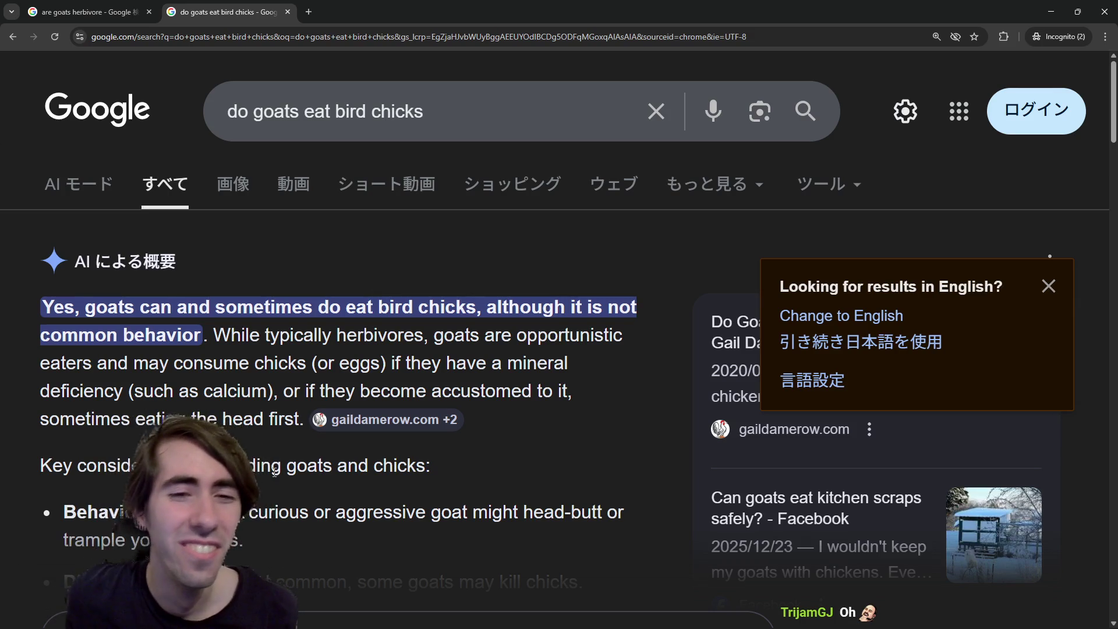
Highlight passages in the AI overview about goats eating bird chicks
drag(211, 336, 301, 367)
drag(377, 363, 401, 356)
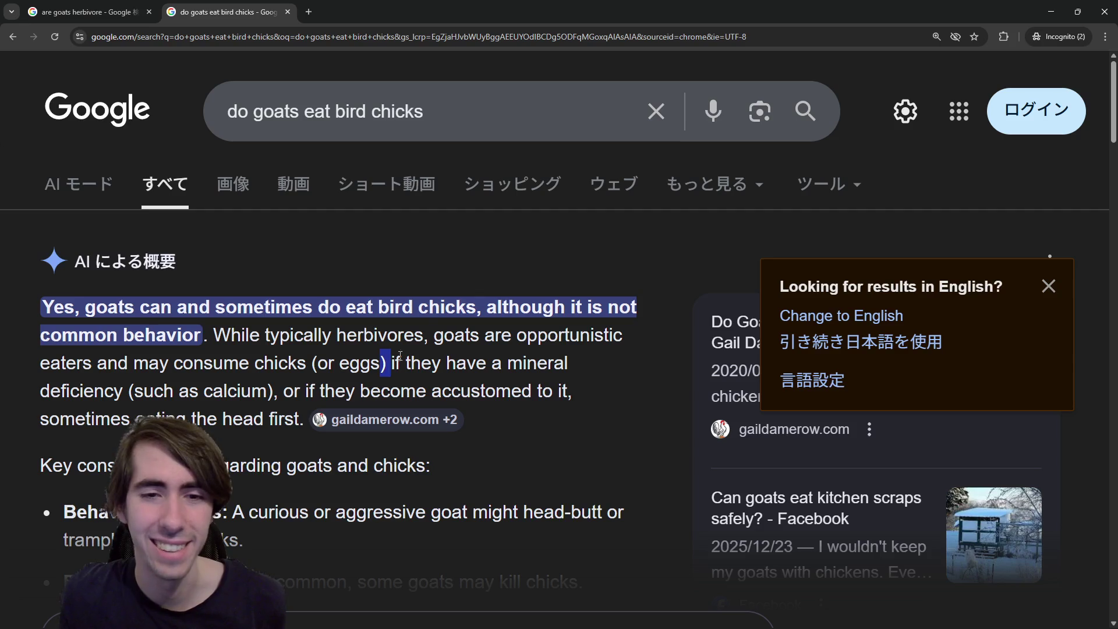
click(456, 364)
double_click(537, 363)
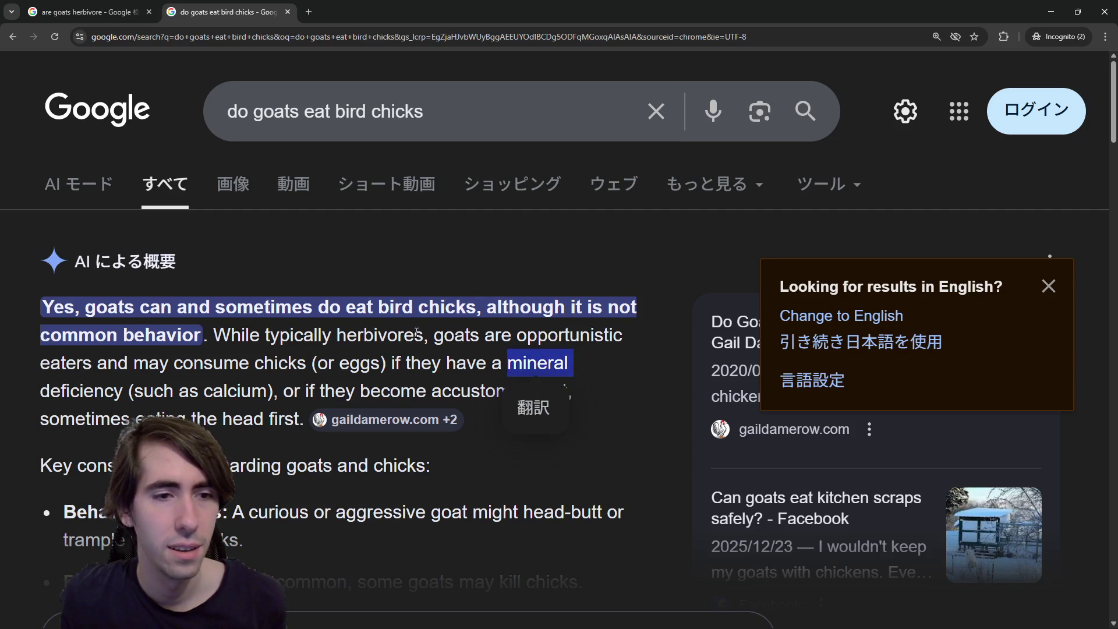
click(439, 328)
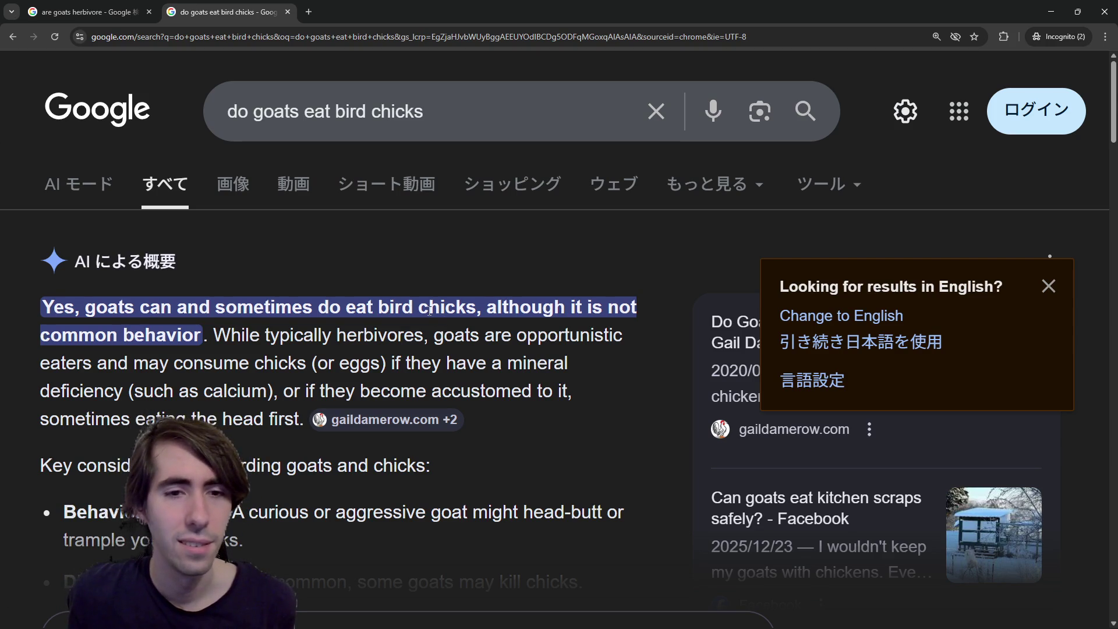
scroll(429, 310, down, 1)
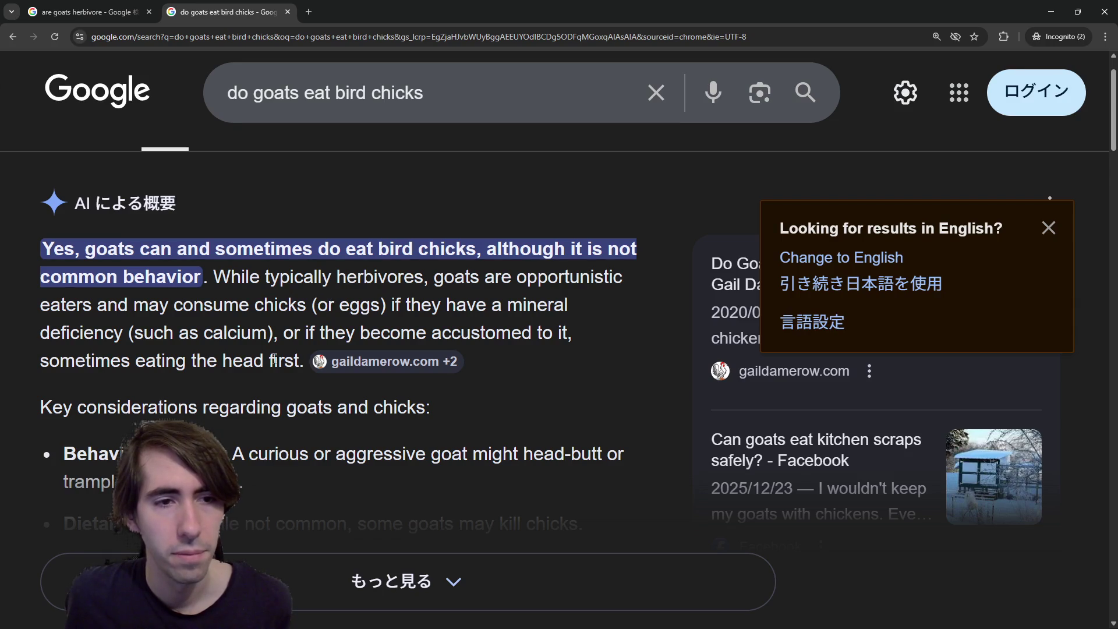
Highlight the head-first eating phrase, then move the herbivore search tab into this window
drag(121, 359, 299, 363)
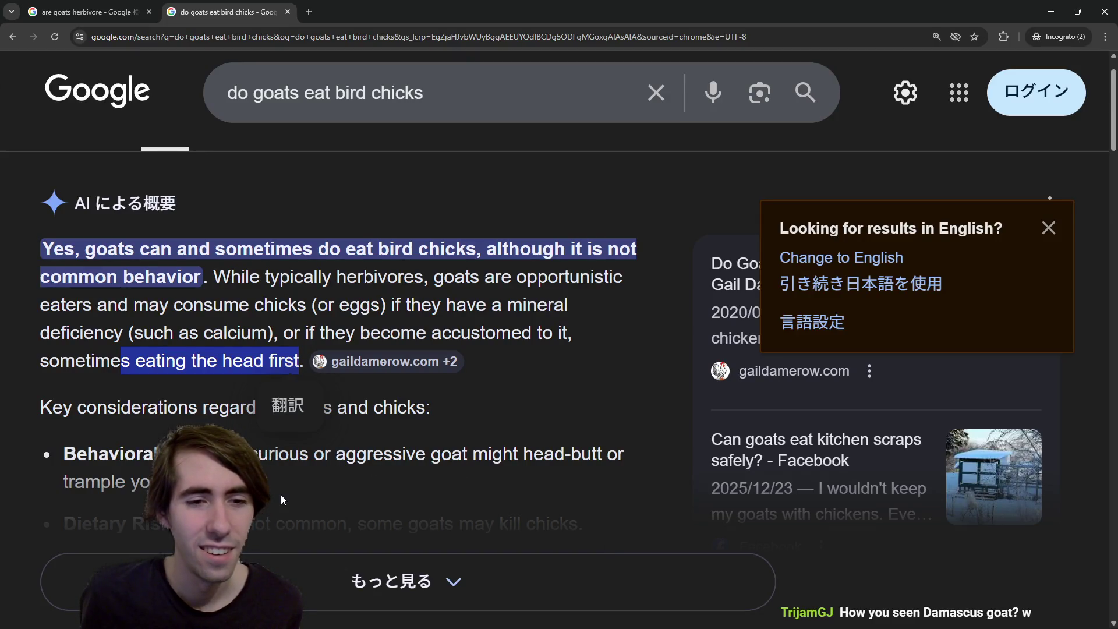
key(alt+Tab)
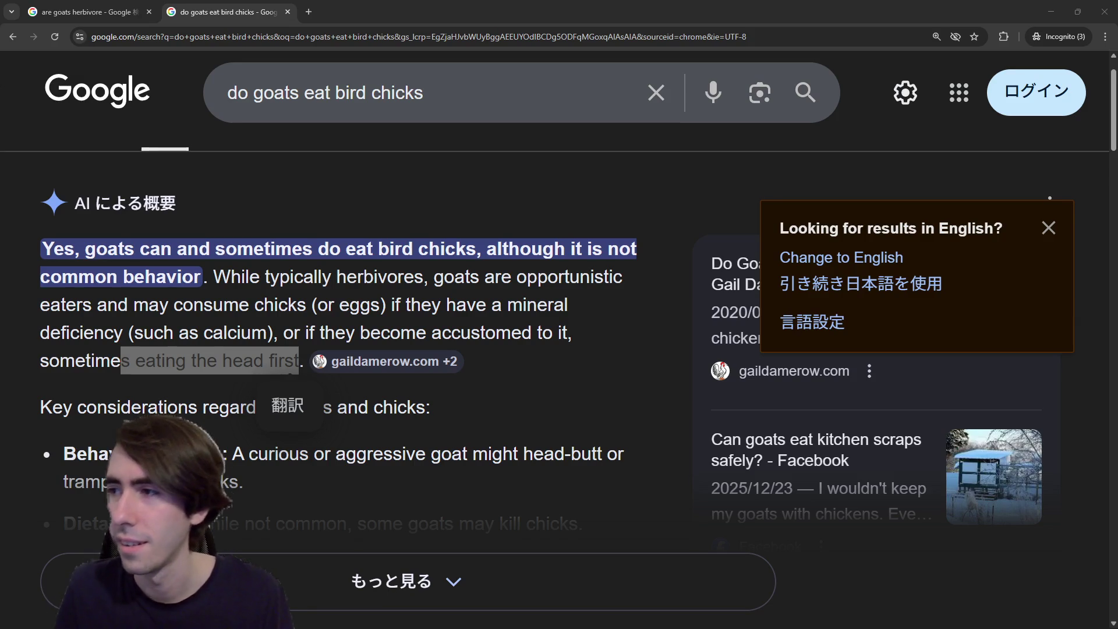
drag(1098, 119, 395, 5)
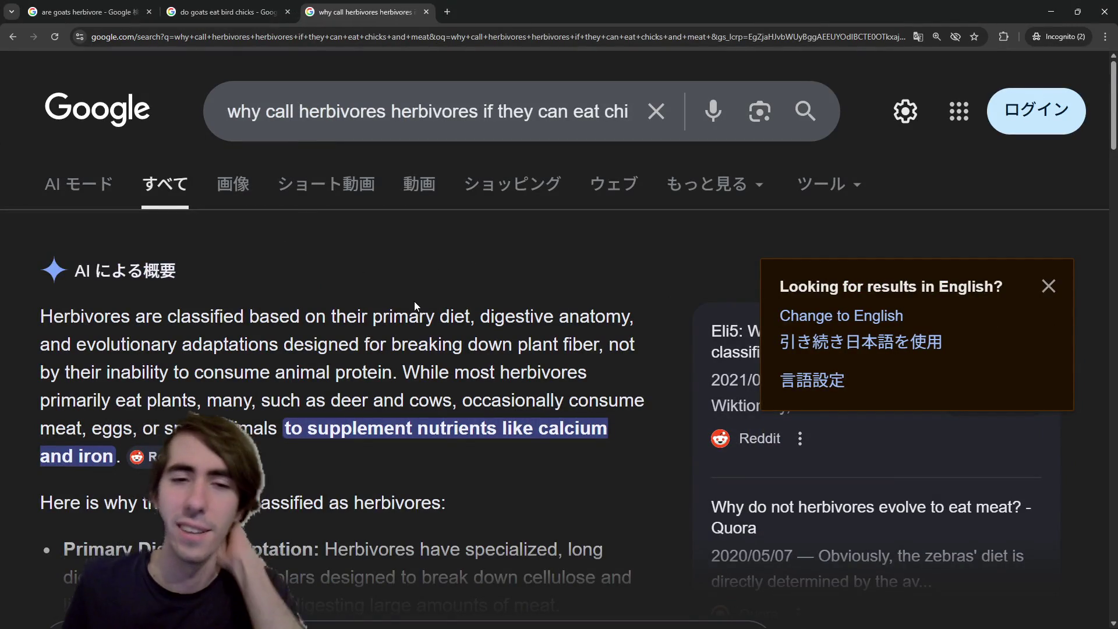
Highlight passages about herbivores' digestive adaptations in the AI overview
drag(377, 316, 472, 316)
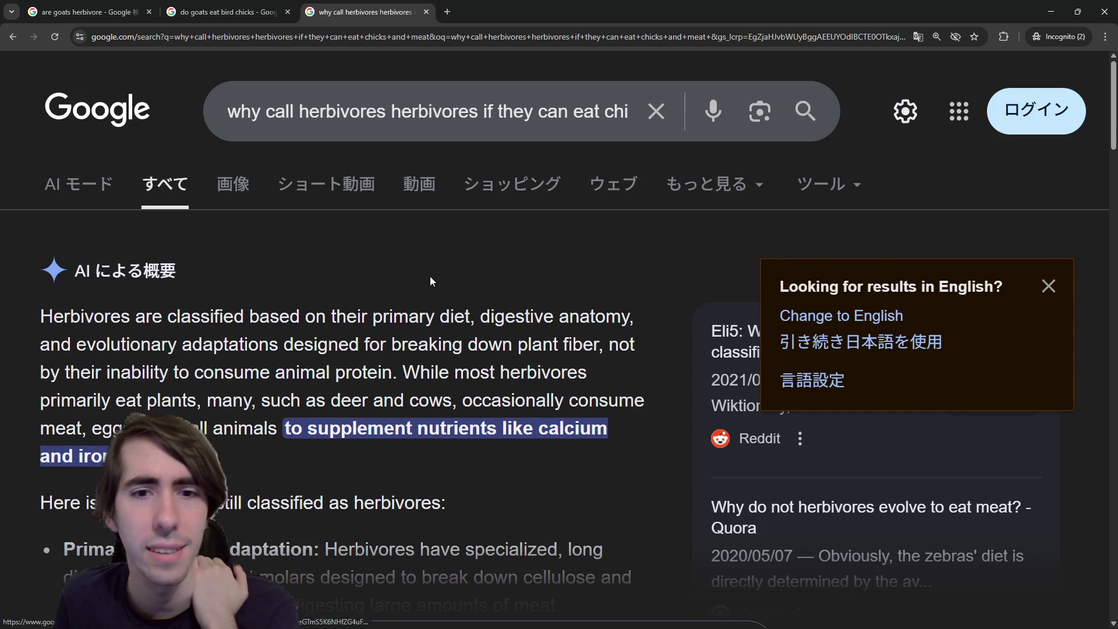
drag(361, 316, 635, 577)
click(511, 314)
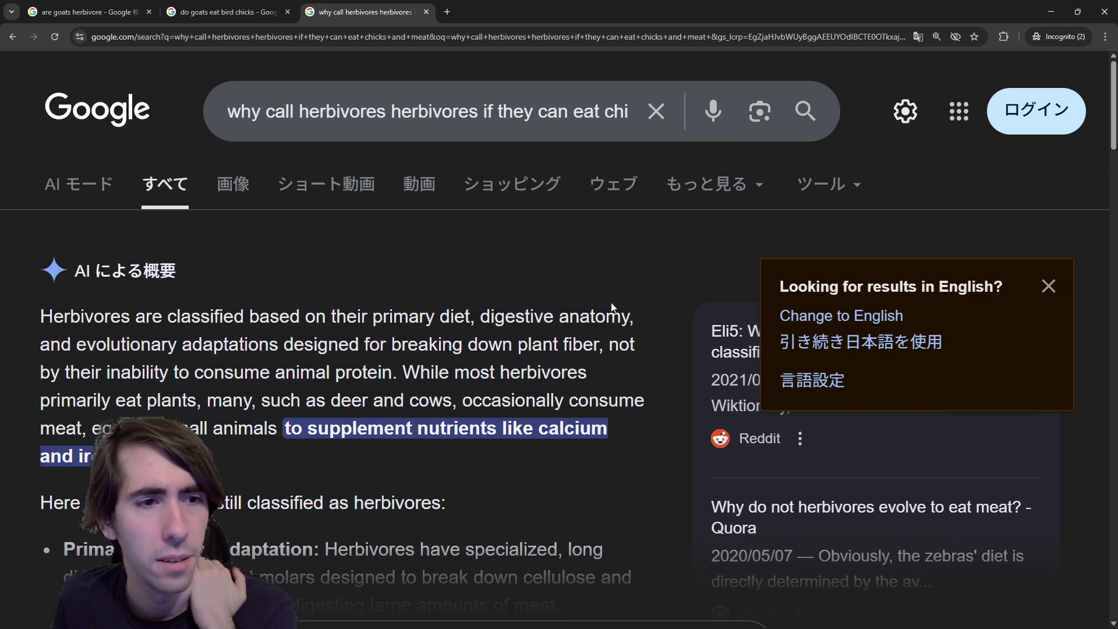
double_click(511, 314)
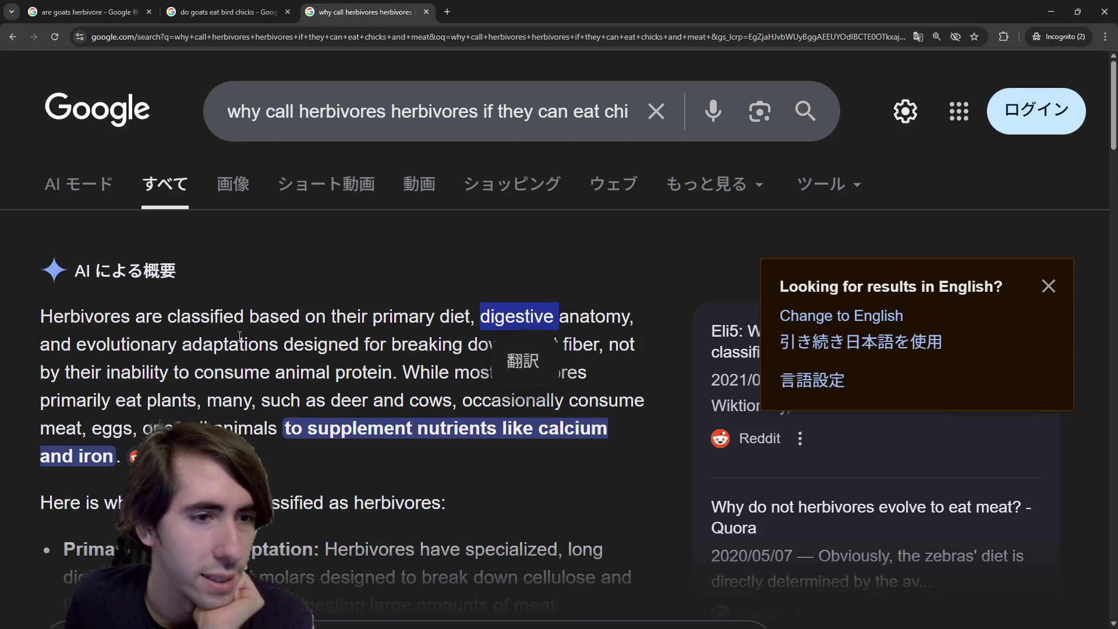
drag(203, 343, 357, 342)
click(358, 343)
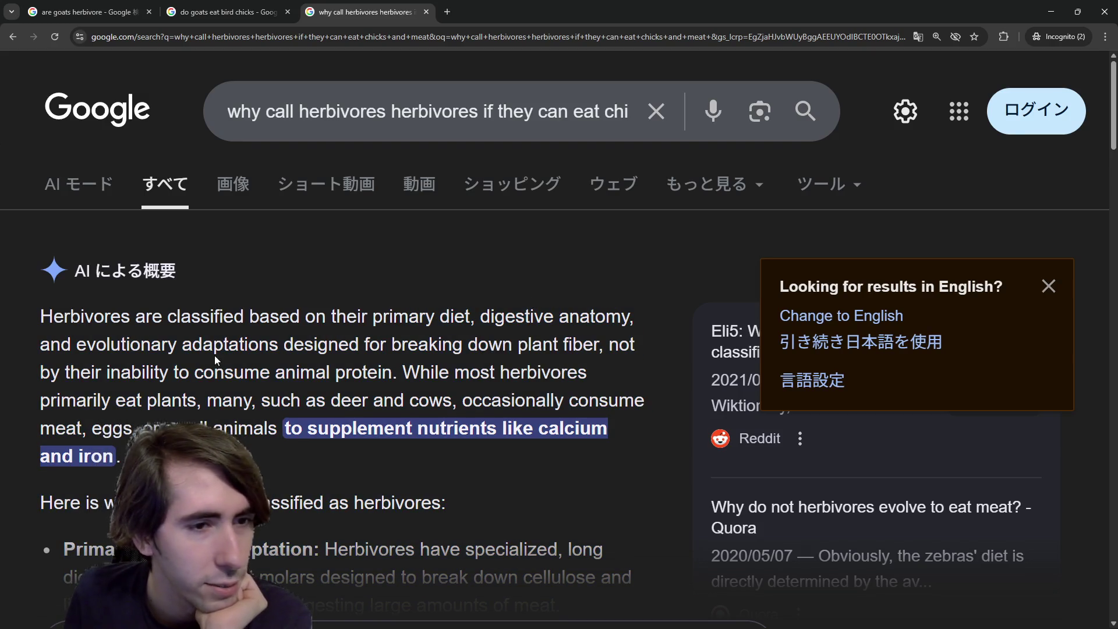
scroll(219, 362, down, 1)
Highlight 'consume animal protein', then switch to the Damascus goat image results
mouse_move(196, 315)
mouse_down()
mouse_move(405, 314)
mouse_move(394, 319)
mouse_up()
click(330, 314)
click(244, 310)
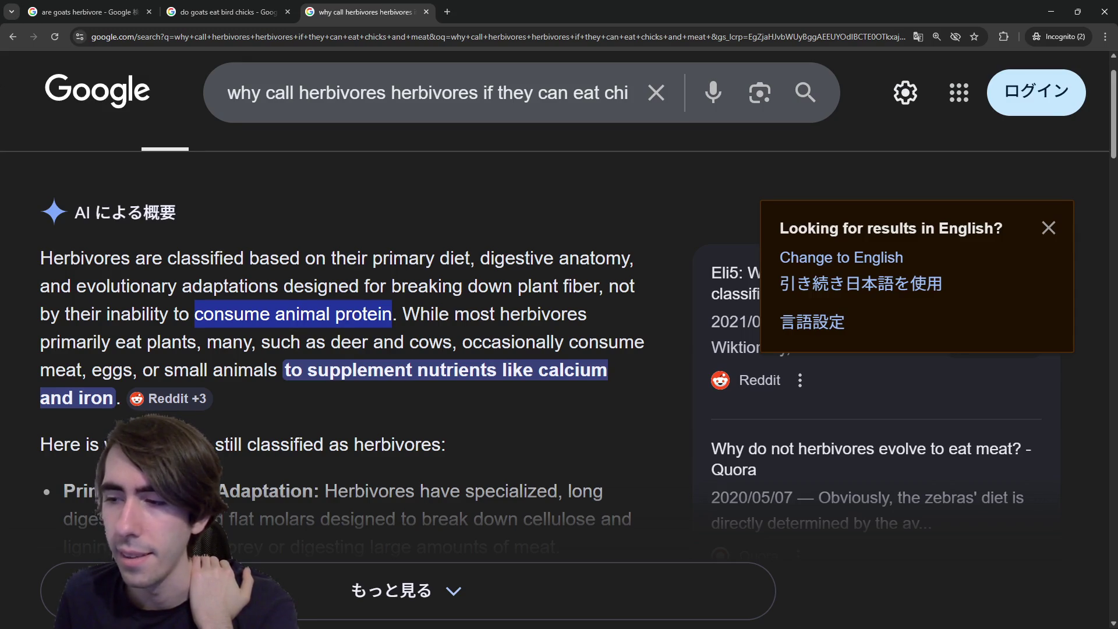
key(alt+Tab)
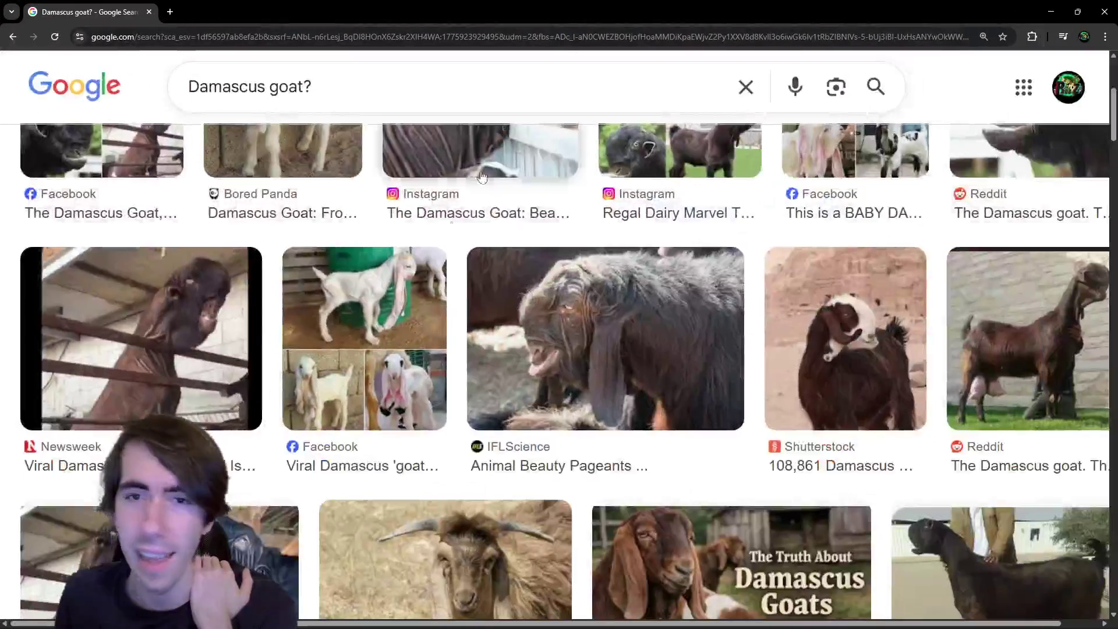
scroll(424, 390, up, 1)
scroll(424, 390, down, 3)
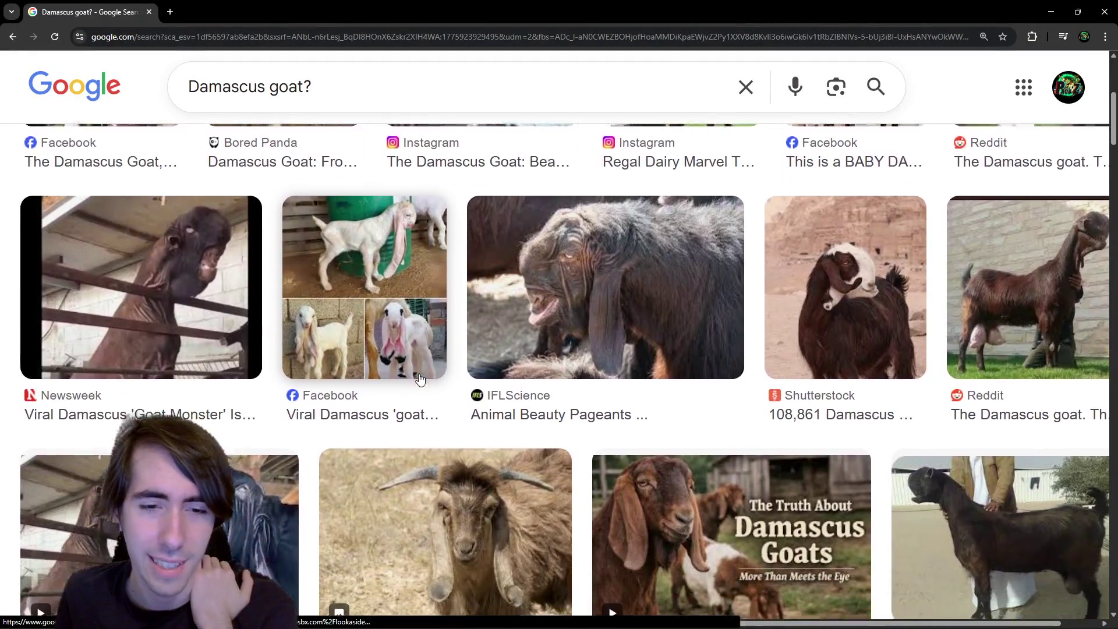
scroll(637, 381, up, 2)
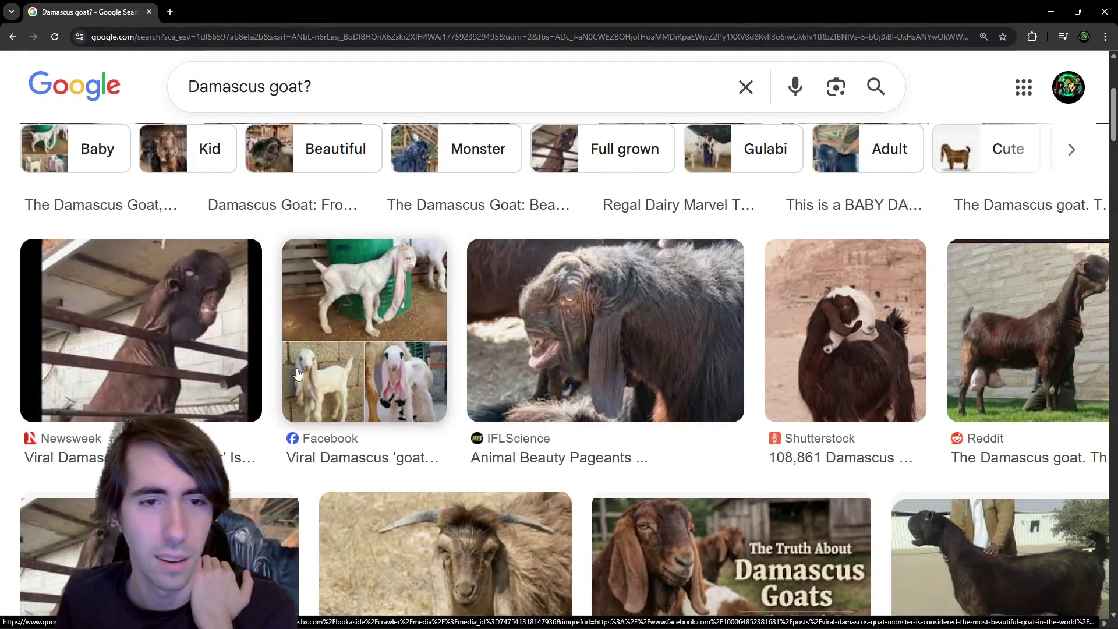
scroll(170, 358, down, 1)
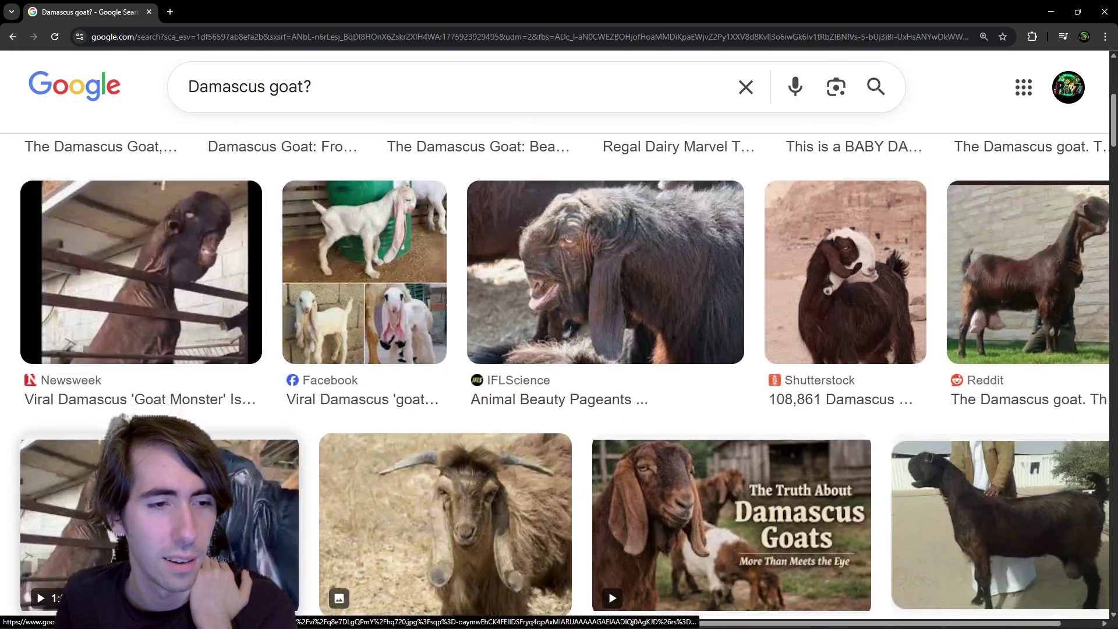
scroll(254, 462, up, 4)
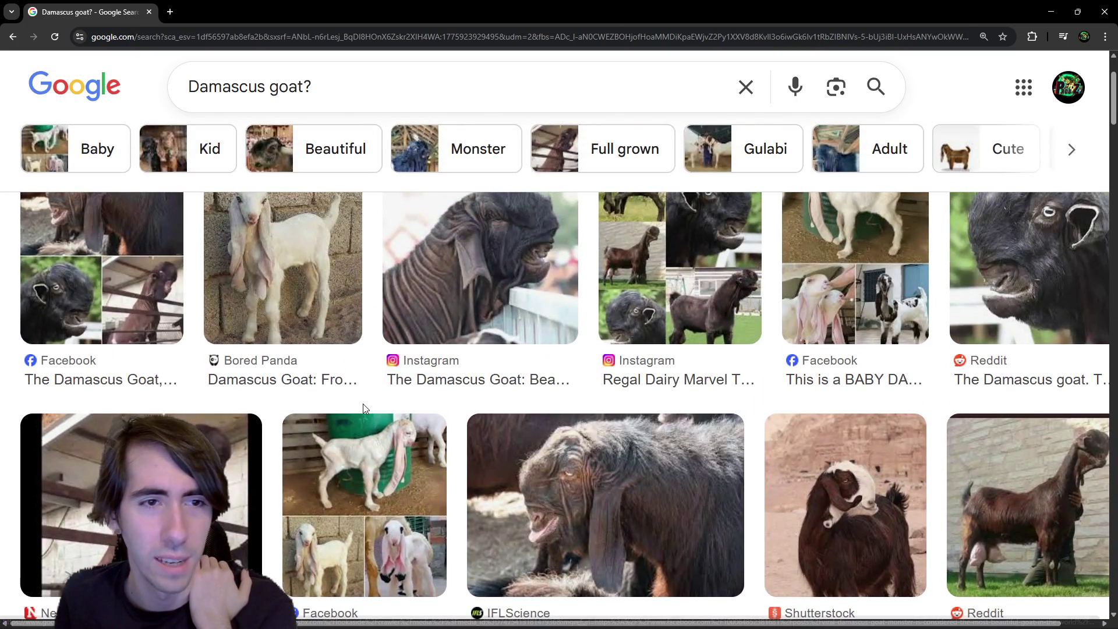
scroll(495, 361, up, 1)
scroll(677, 415, down, 1)
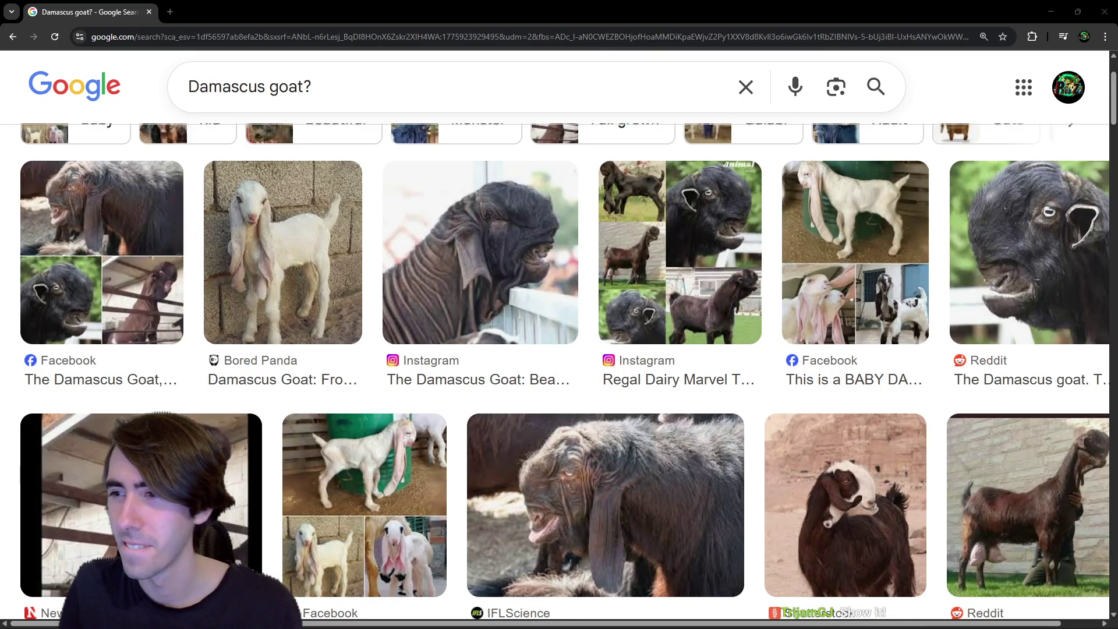
key(alt+Tab)
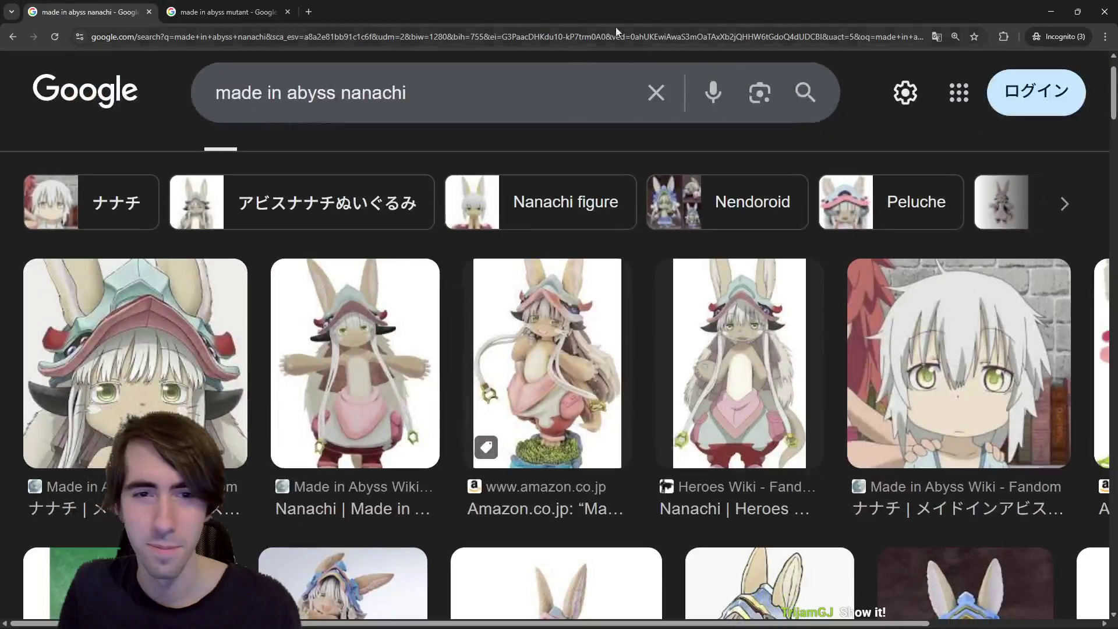
Preview the Bored Panda goat image in the Damascus goat results
scroll(588, 311, down, 1)
scroll(585, 311, up, 1)
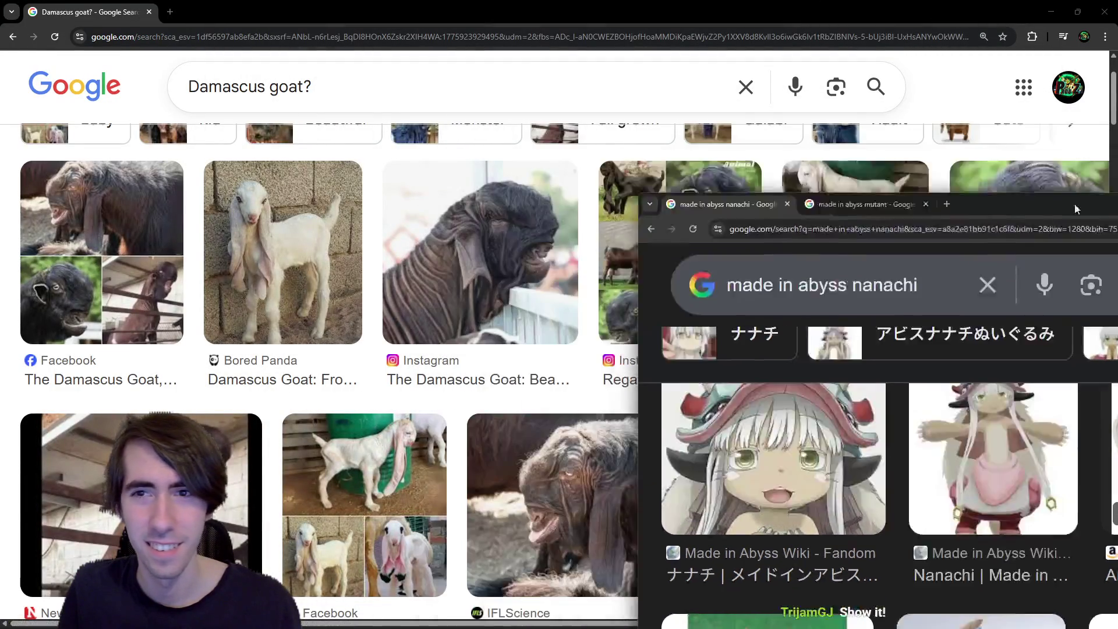
click(283, 250)
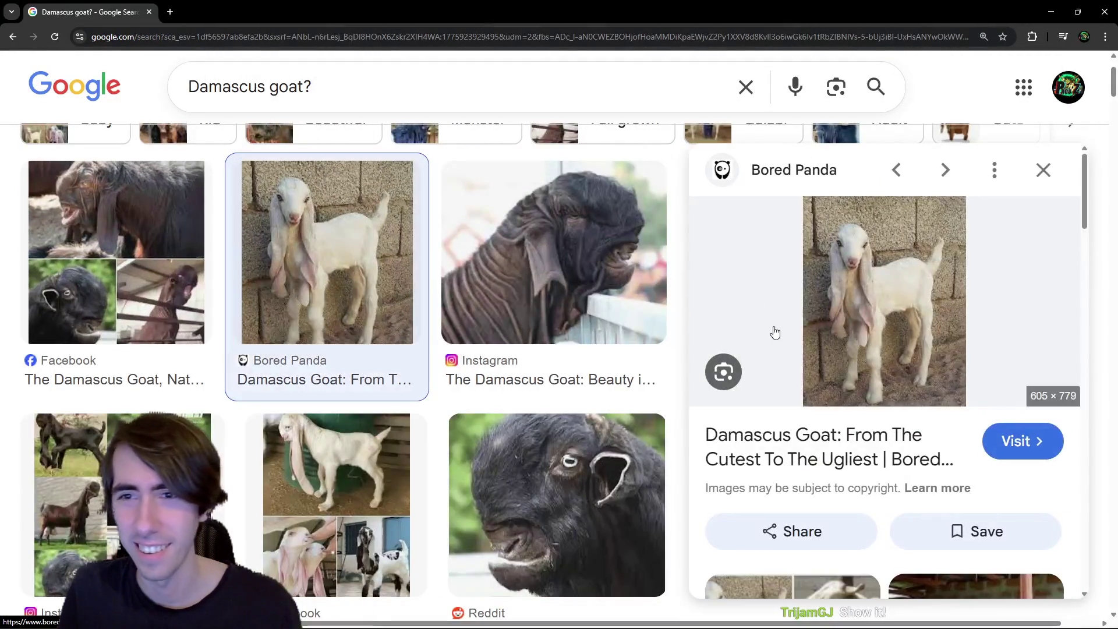
scroll(496, 431, down, 4)
Browse the Nanachi image results, previewing the Amazon figure and green Fandom images
key(alt+Tab)
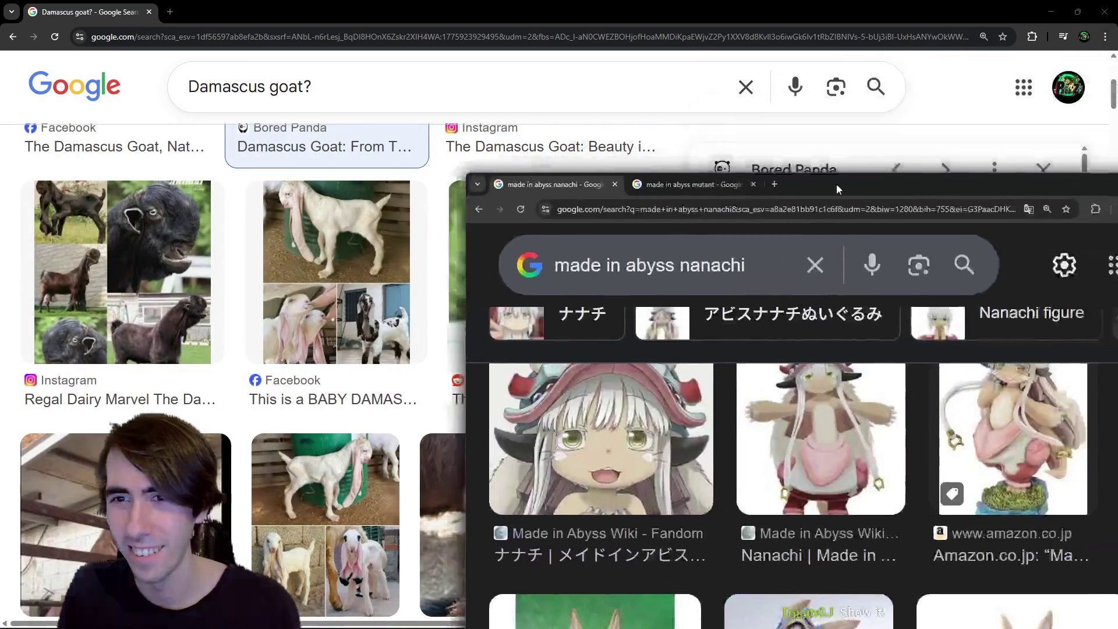
drag(465, 121, 383, 96)
scroll(619, 402, down, 4)
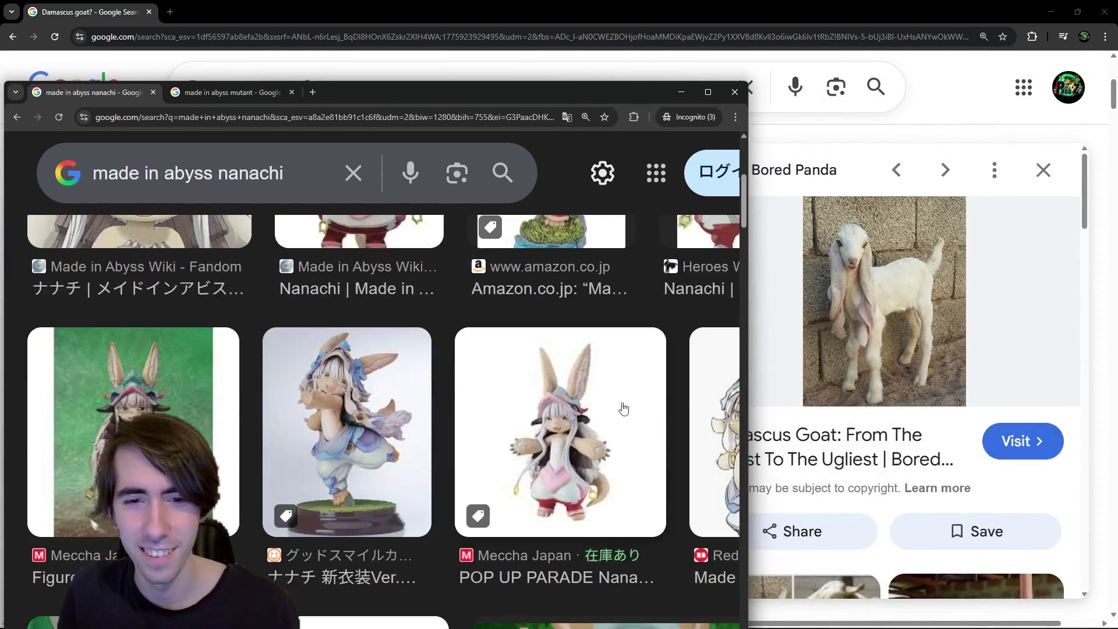
scroll(622, 375, up, 4)
click(584, 377)
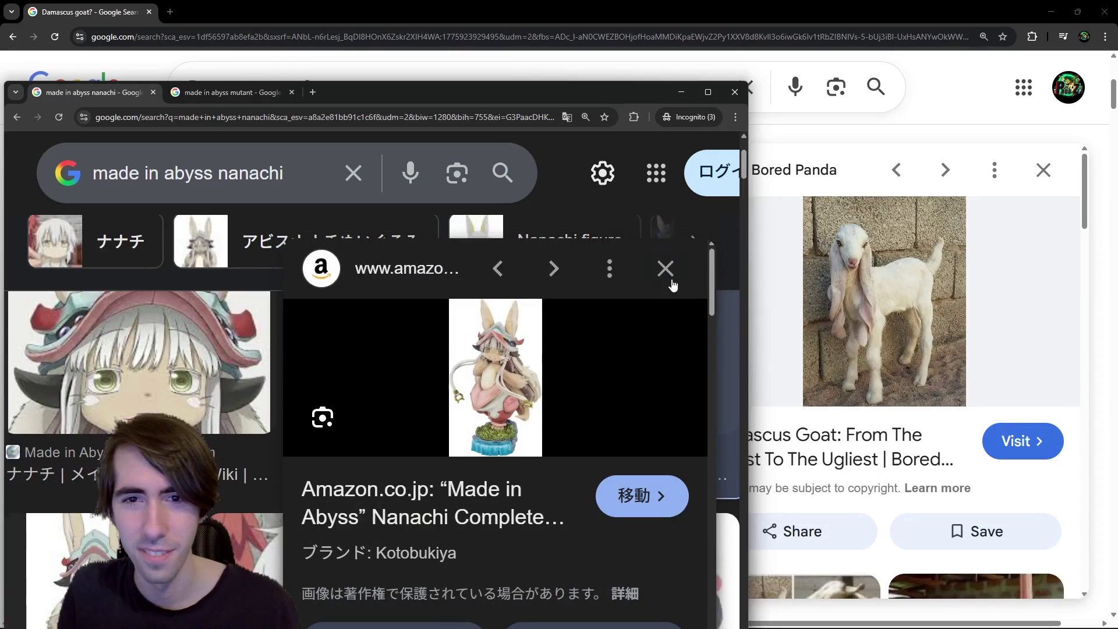
click(663, 269)
scroll(643, 318, down, 10)
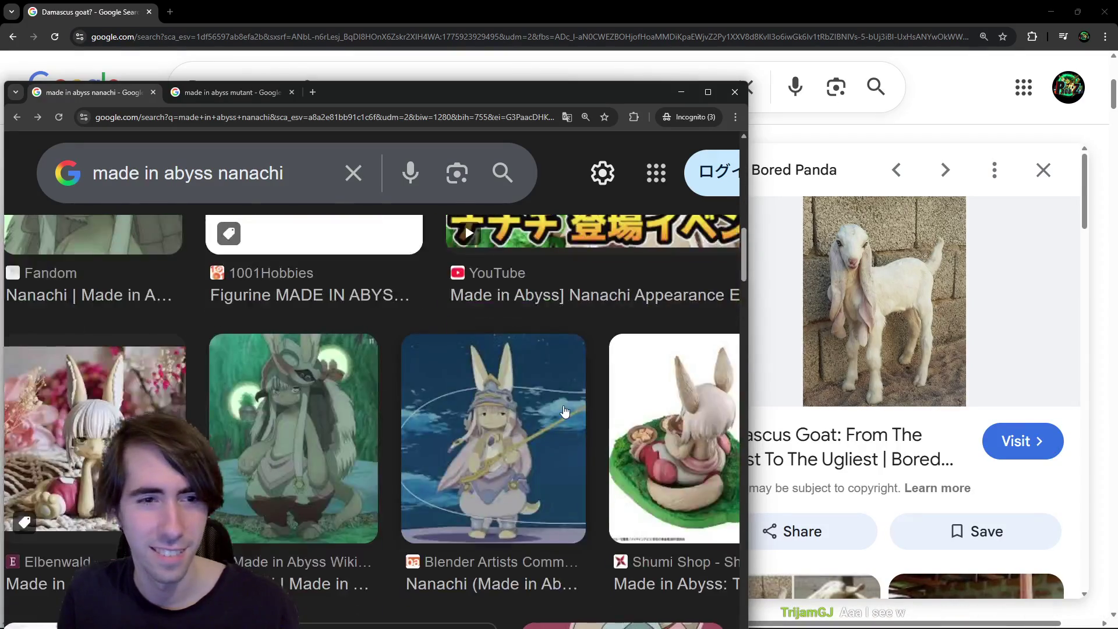
scroll(560, 411, up, 2)
scroll(560, 412, down, 2)
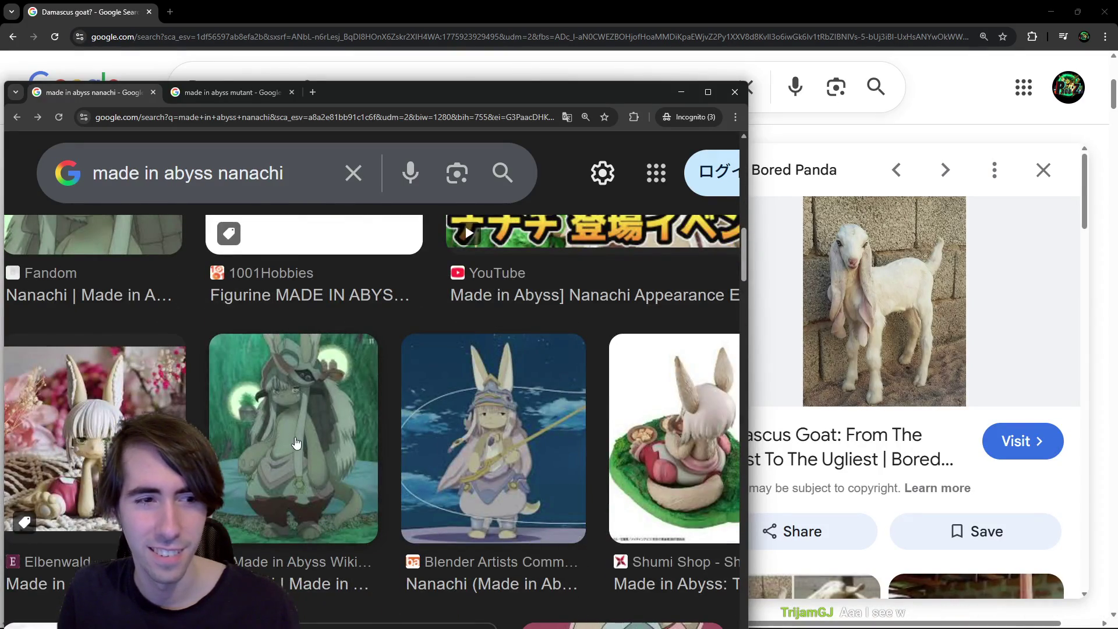
click(360, 438)
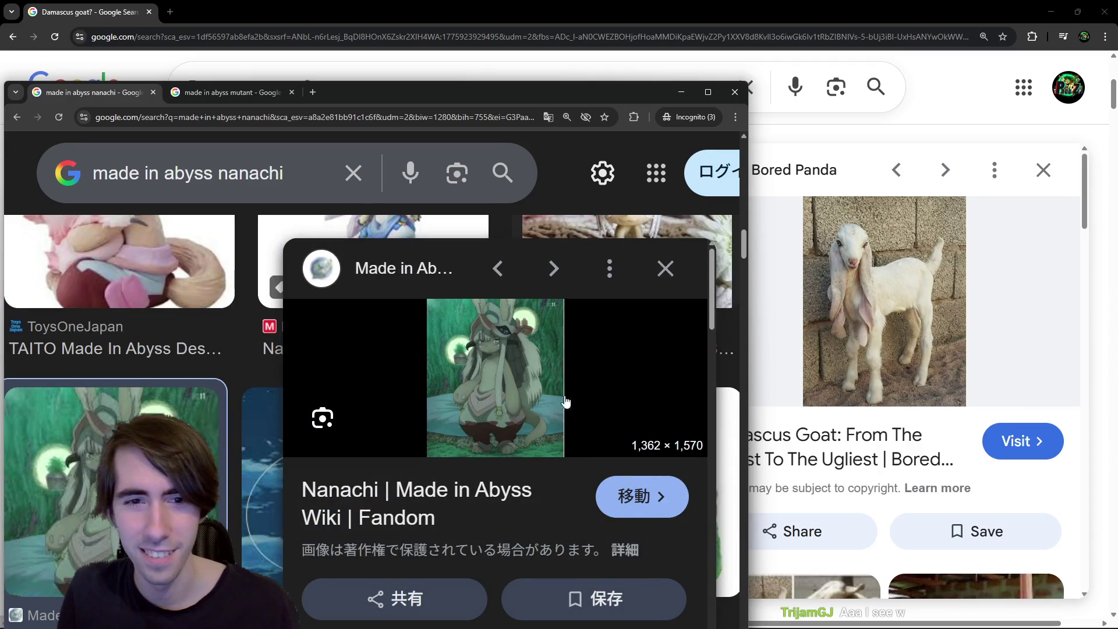
Preview the BABY DAMASCUS goat Facebook image, then return to the Nanachi window
click(781, 192)
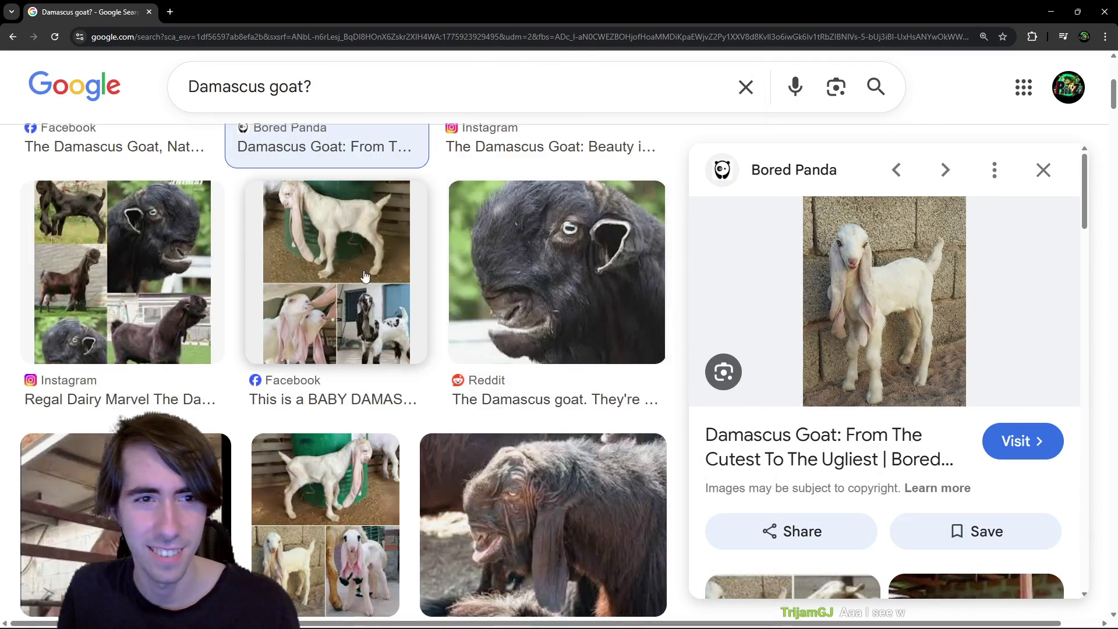
click(338, 269)
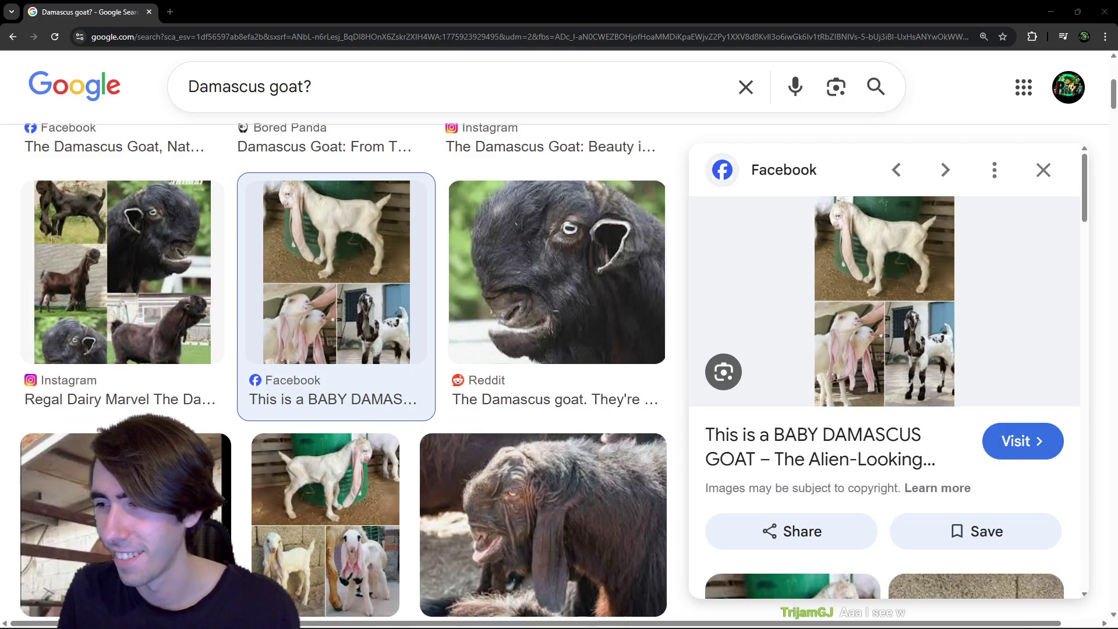
key(alt+Tab)
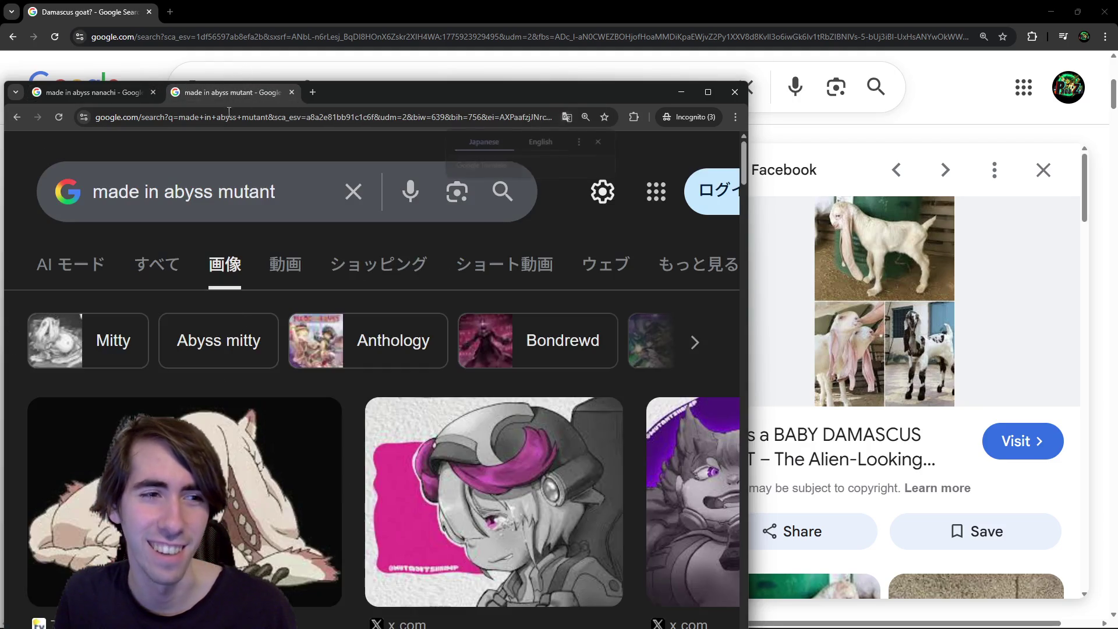
Compare the made in abyss mutant and nanachi results, then close the Nanachi window
click(228, 97)
click(138, 97)
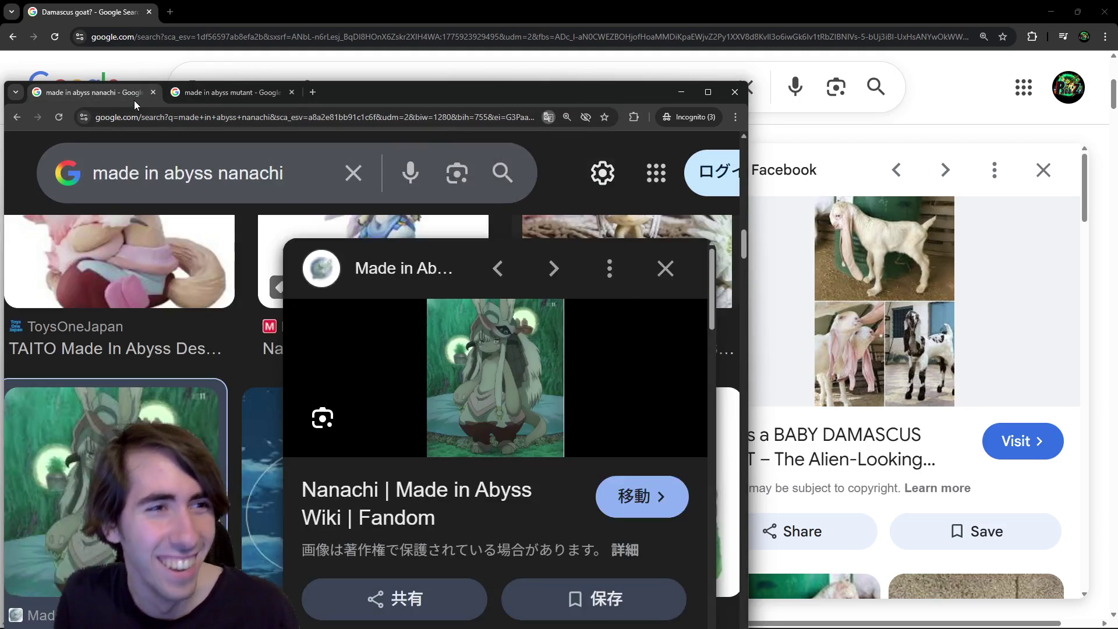
drag(548, 99, 669, 66)
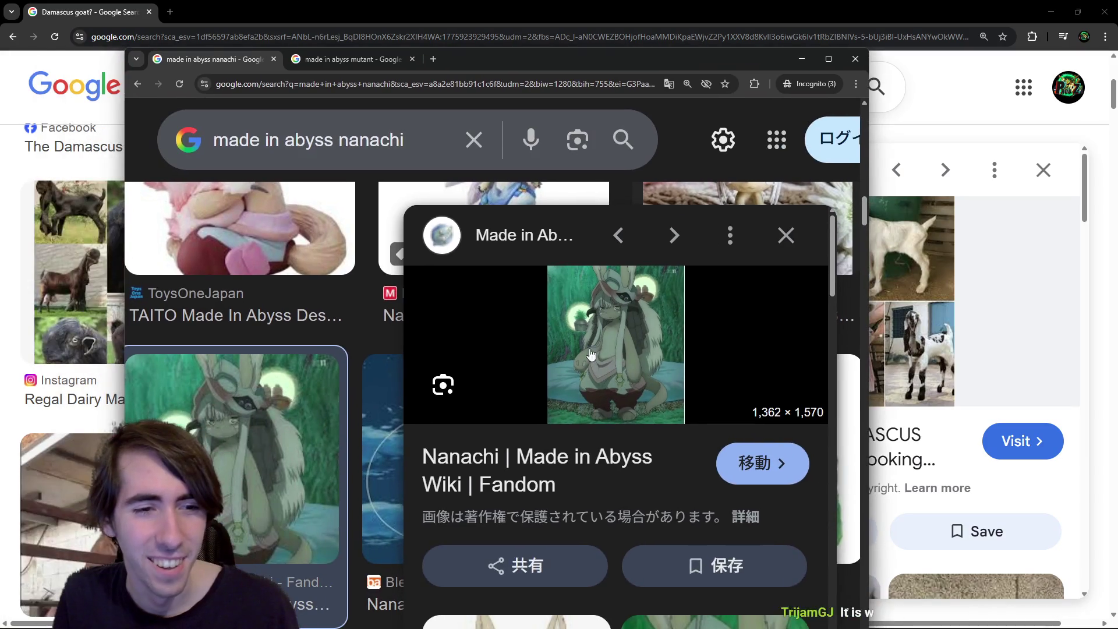
scroll(524, 437, down, 4)
scroll(348, 482, down, 3)
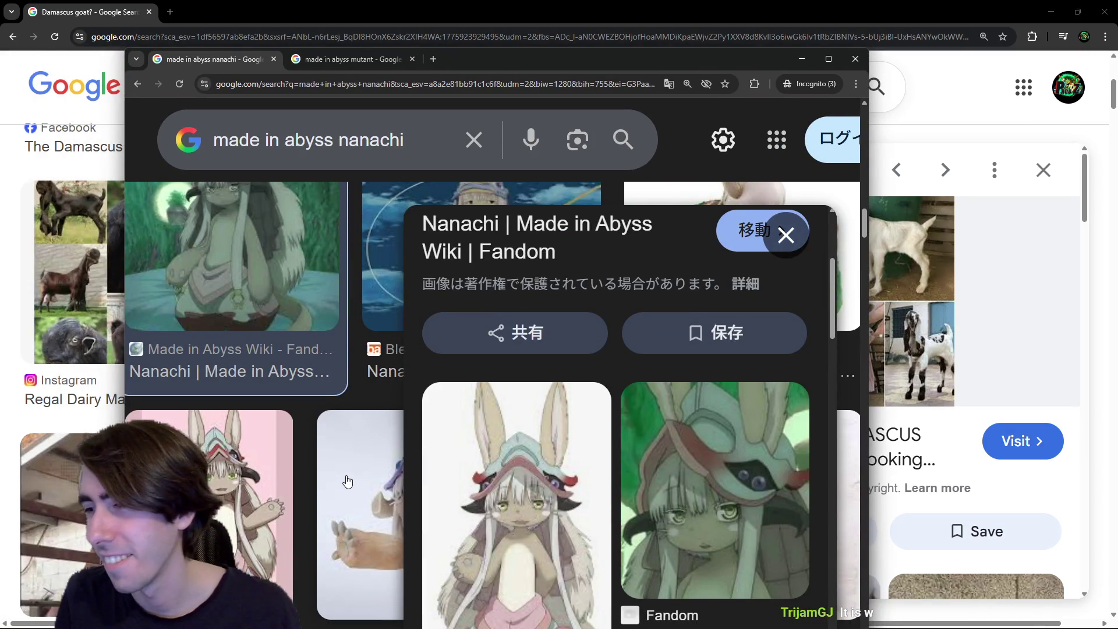
scroll(348, 481, down, 5)
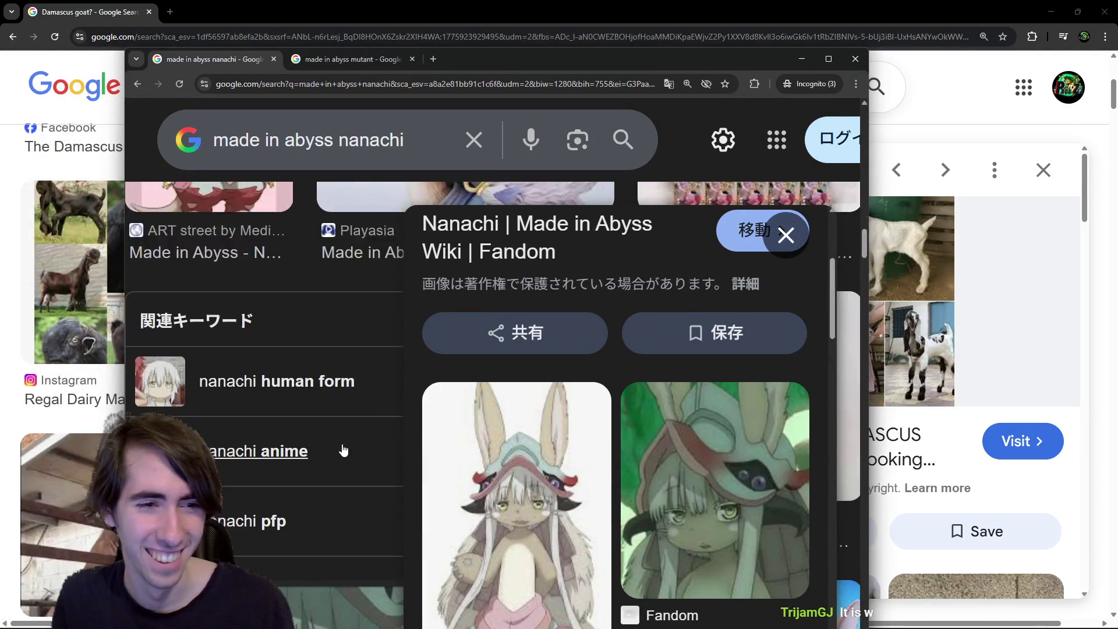
scroll(348, 482, up, 3)
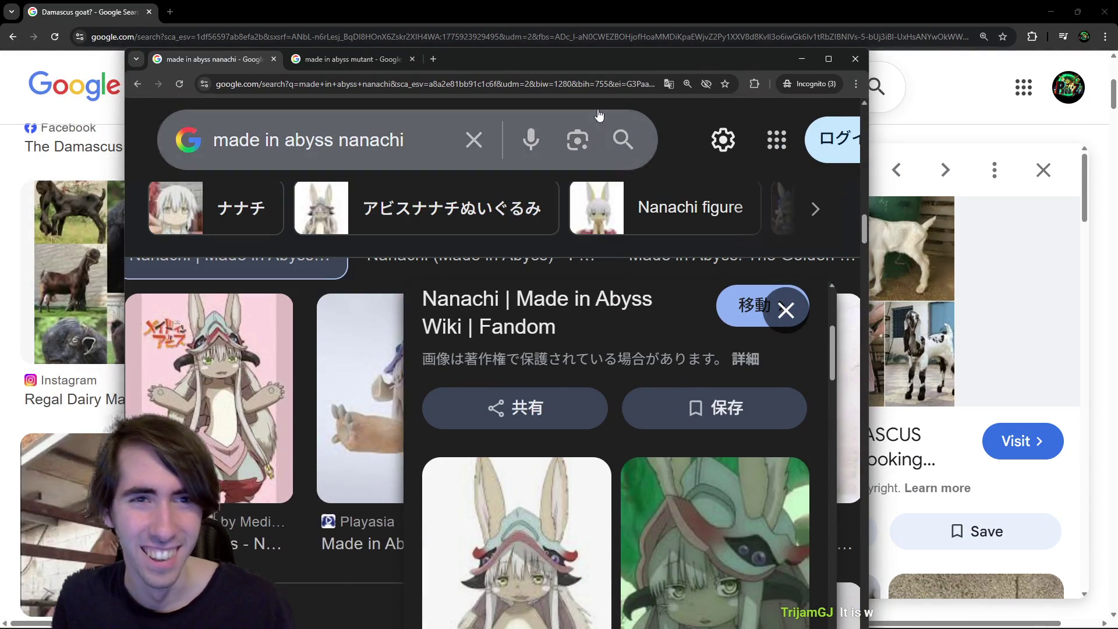
click(858, 63)
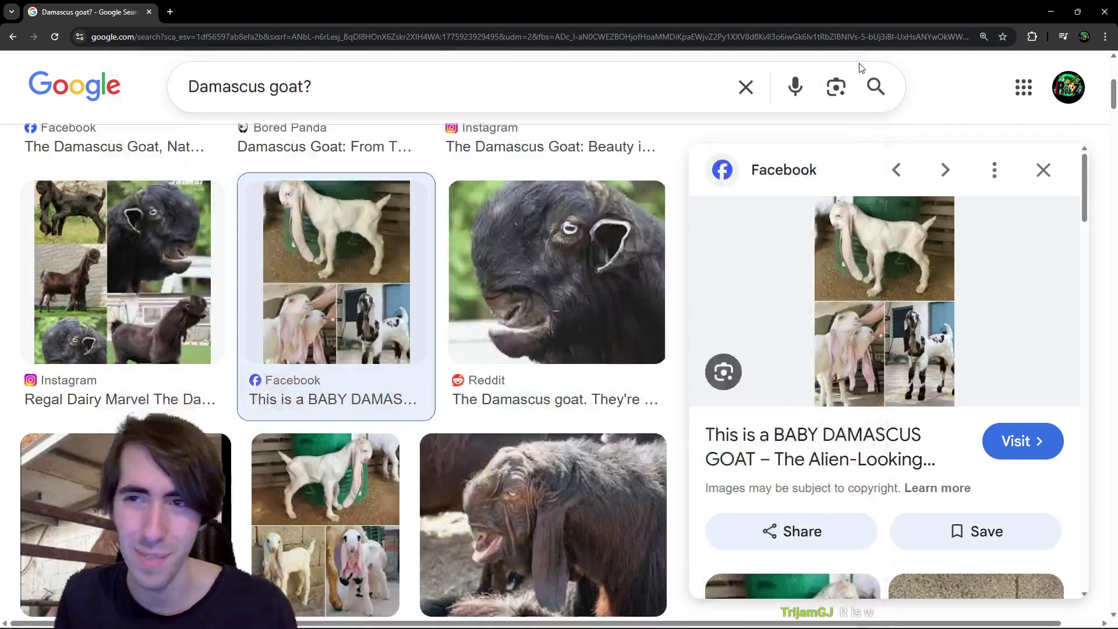
Hide the Damascus goat and herbivore Chrome windows to return to Godot
drag(728, 6, 826, 73)
key(ctrl+w)
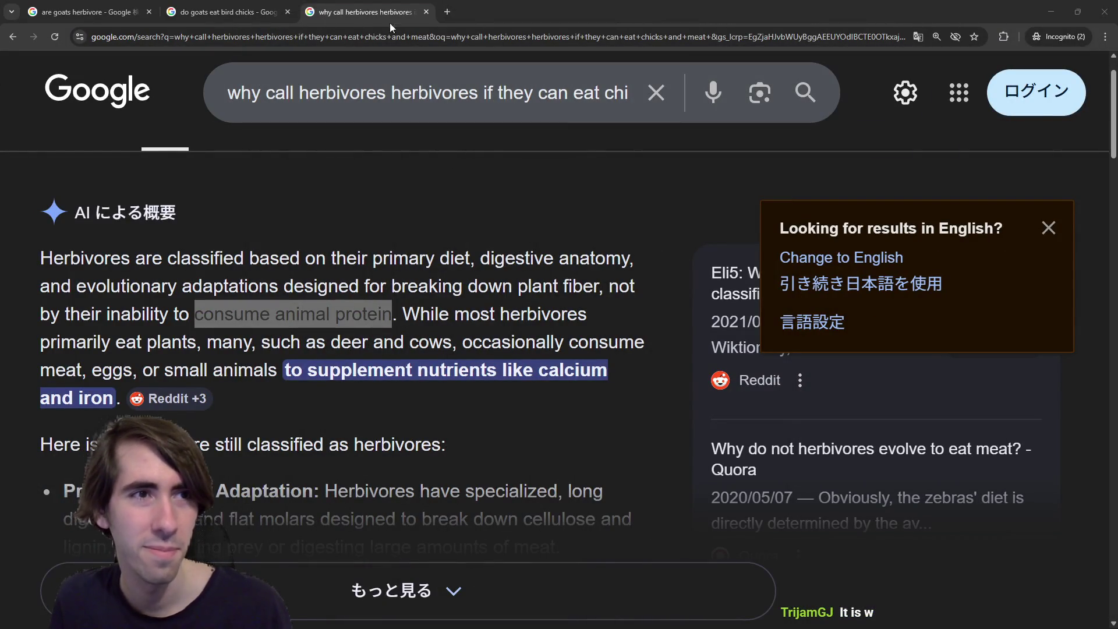
click(87, 12)
click(367, 12)
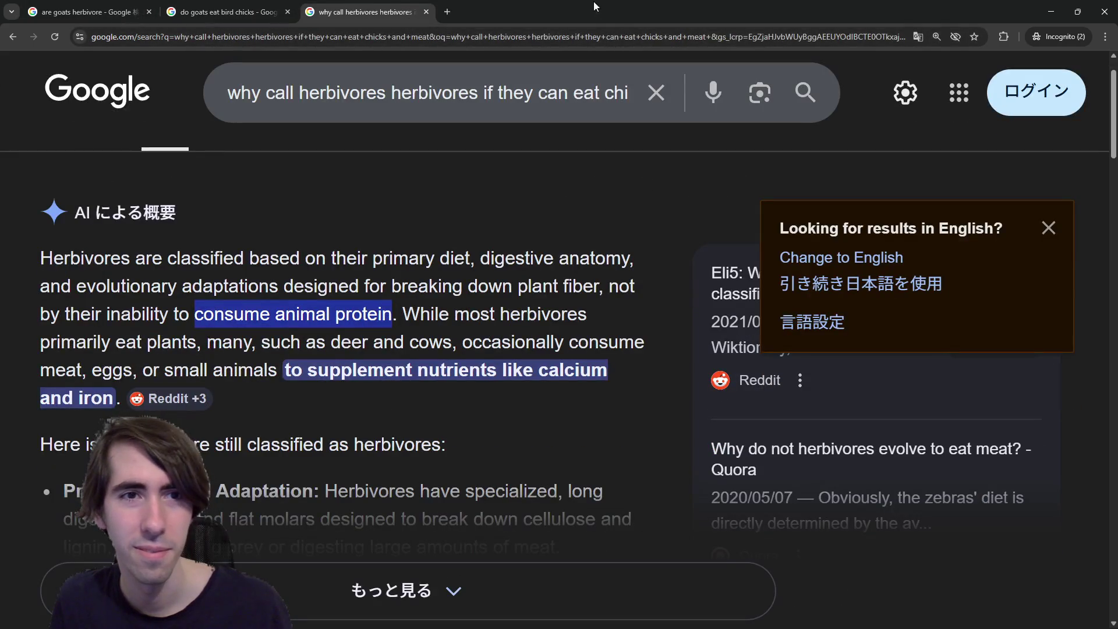
click(1052, 11)
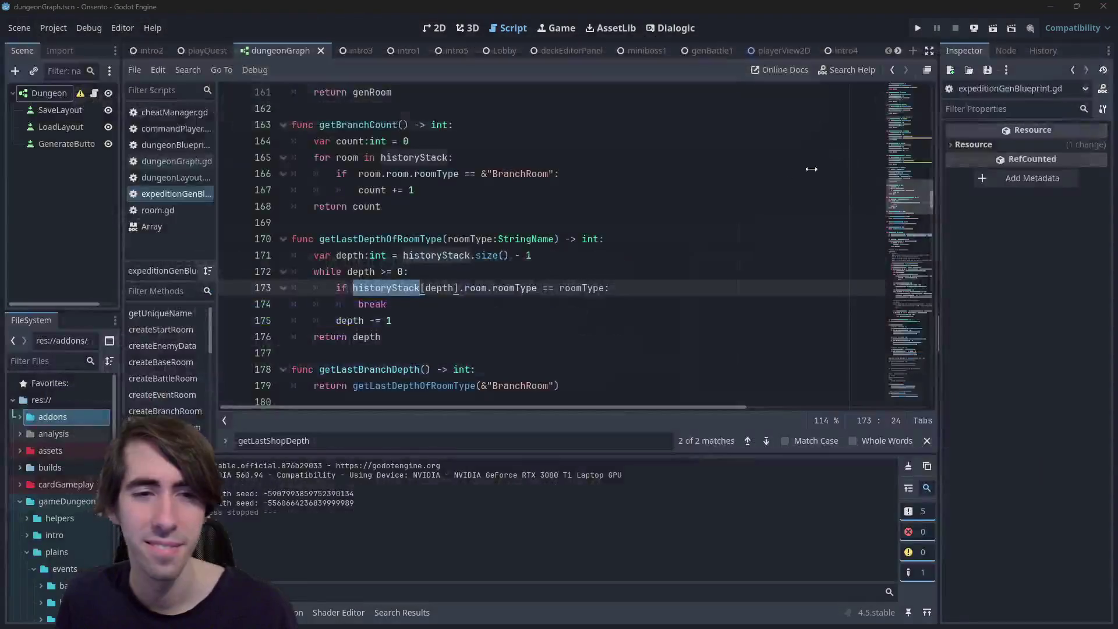
click(555, 294)
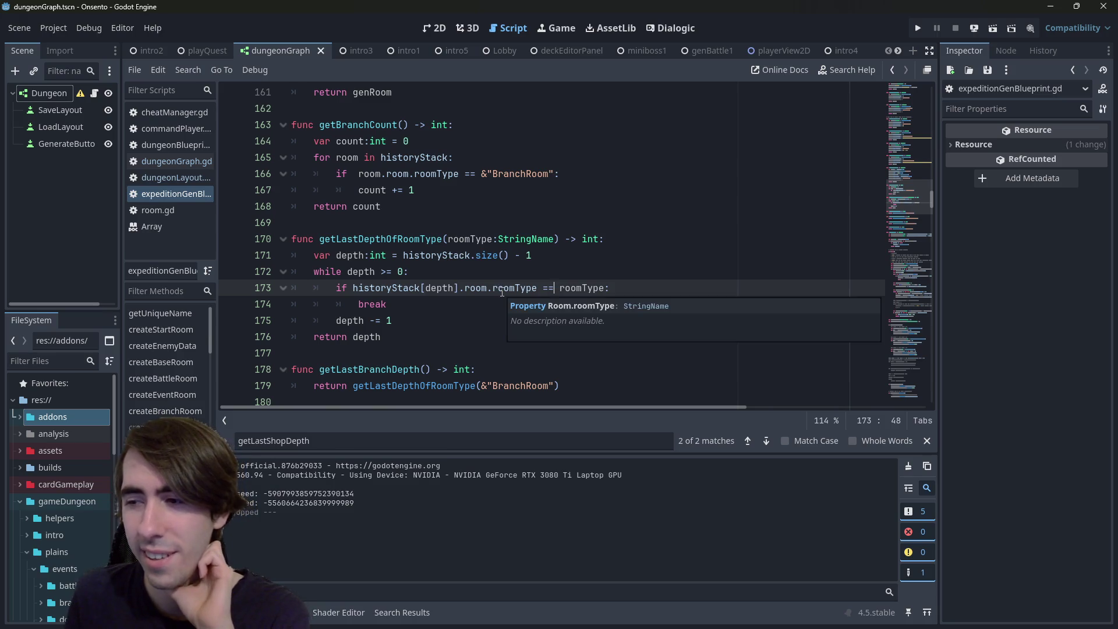
double_click(399, 239)
scroll(401, 260, down, 1)
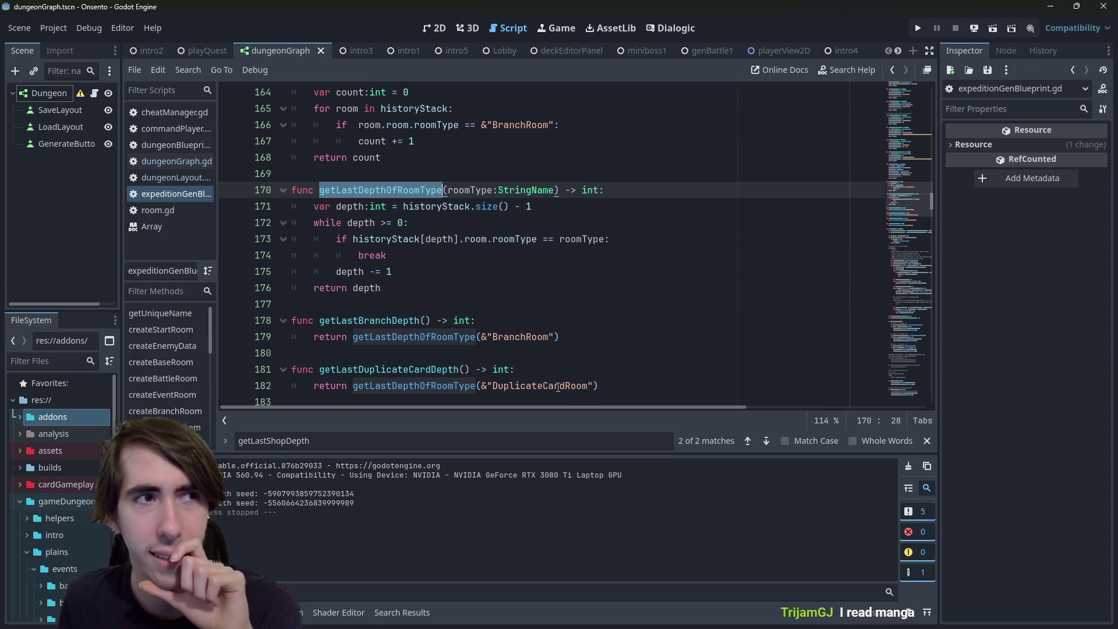
drag(383, 288, 269, 232)
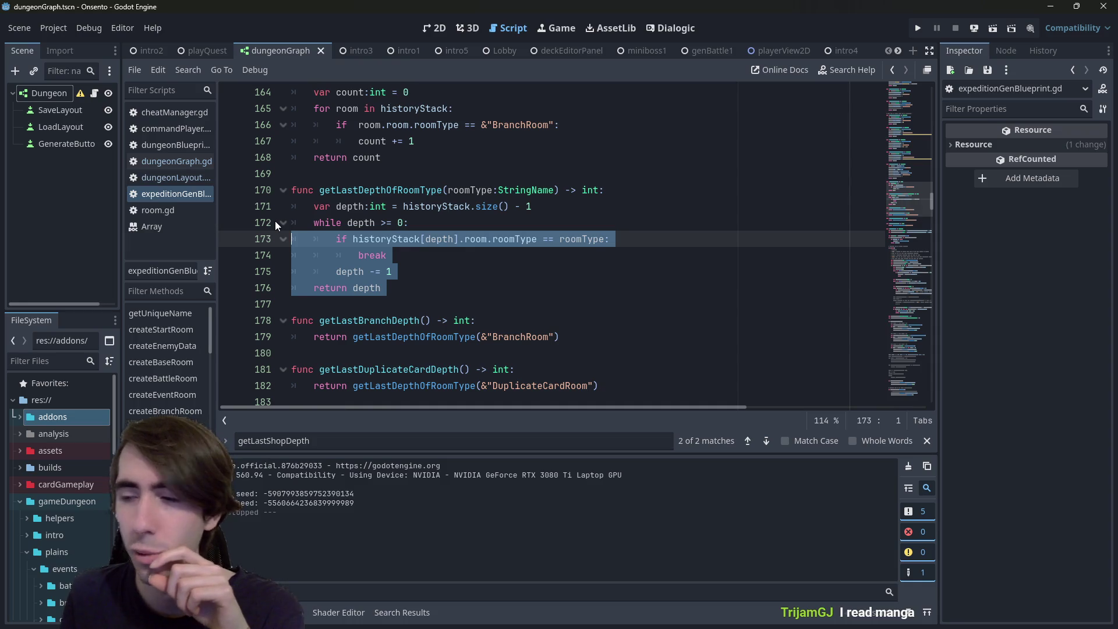
click(346, 167)
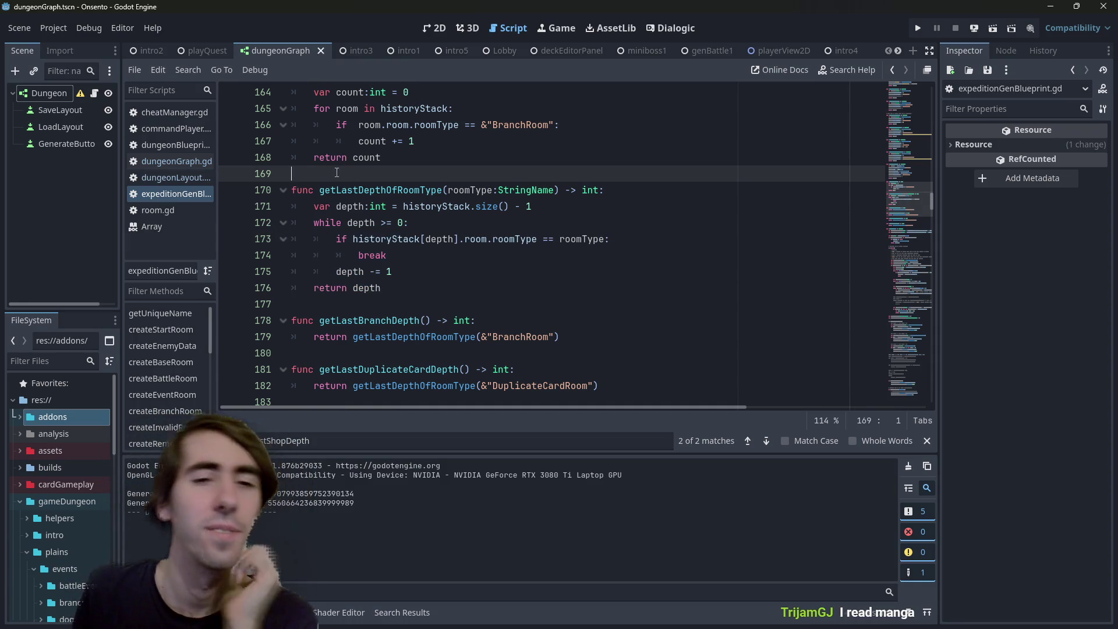
mouse_move(347, 169)
mouse_down()
mouse_move(385, 222)
mouse_move(385, 288)
mouse_move(249, 194)
mouse_up()
click(432, 303)
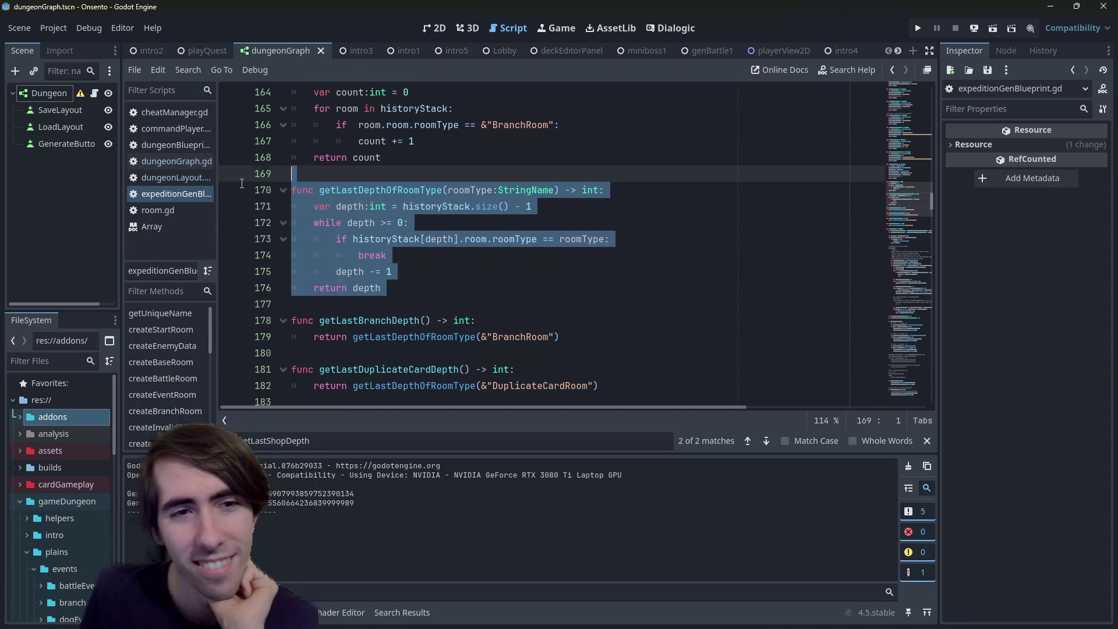
click(456, 274)
scroll(455, 280, down, 2)
scroll(455, 280, up, 2)
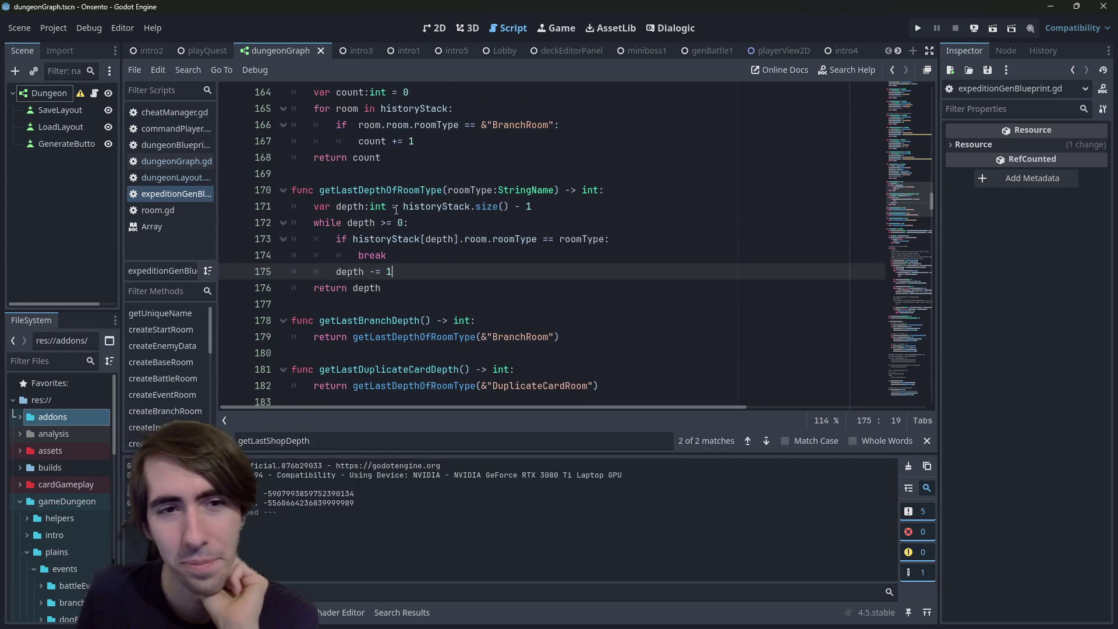
scroll(455, 280, down, 4)
click(367, 272)
double_click(367, 271)
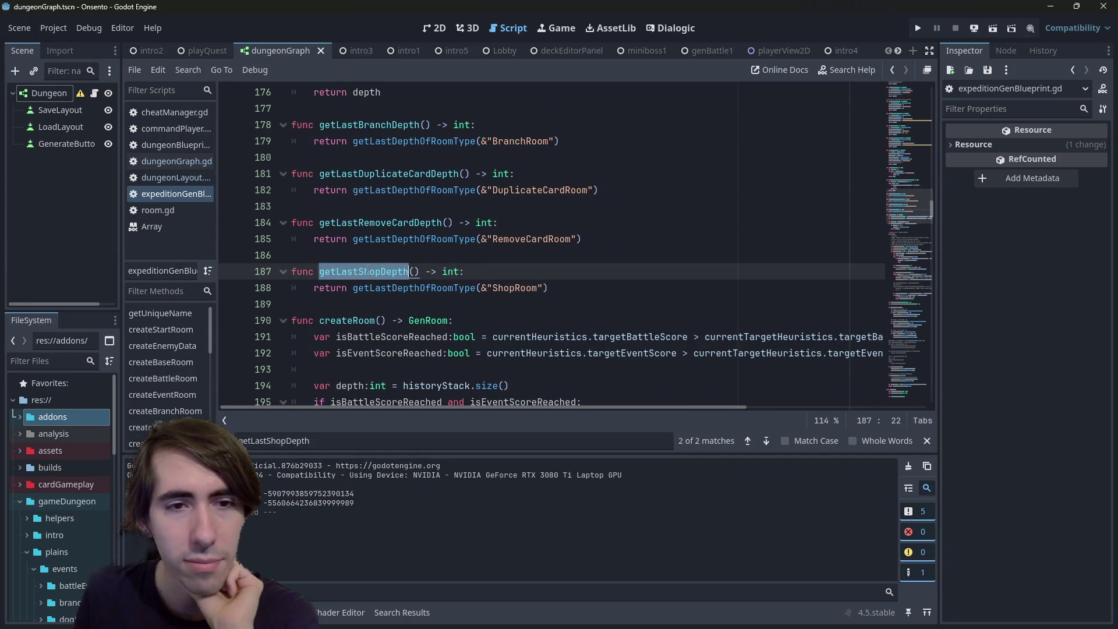
scroll(656, 247, down, 14)
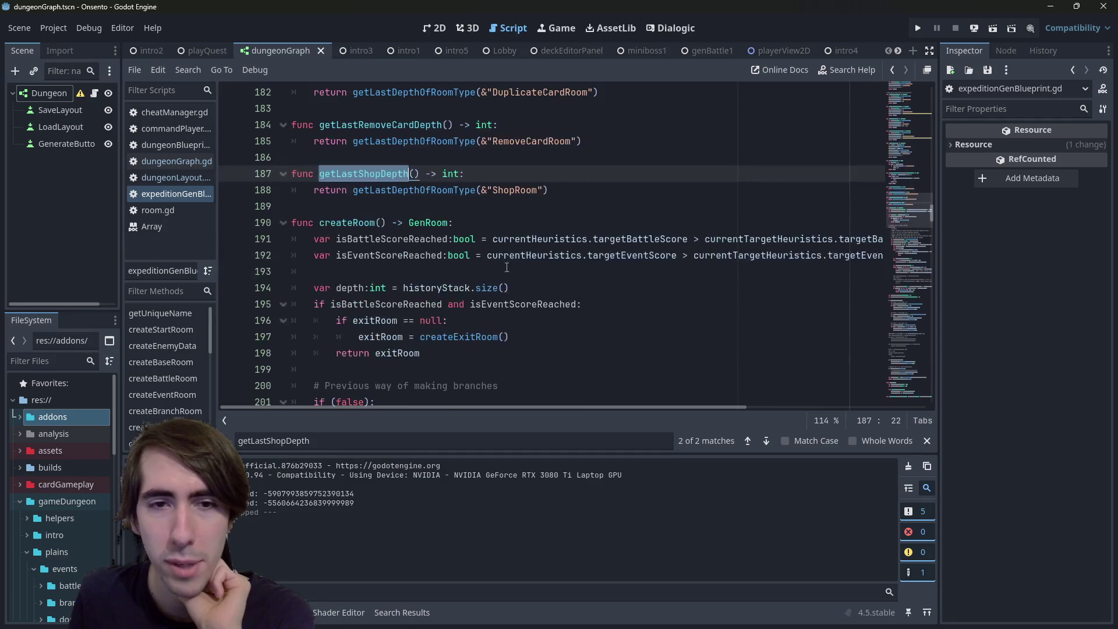
scroll(490, 279, up, 13)
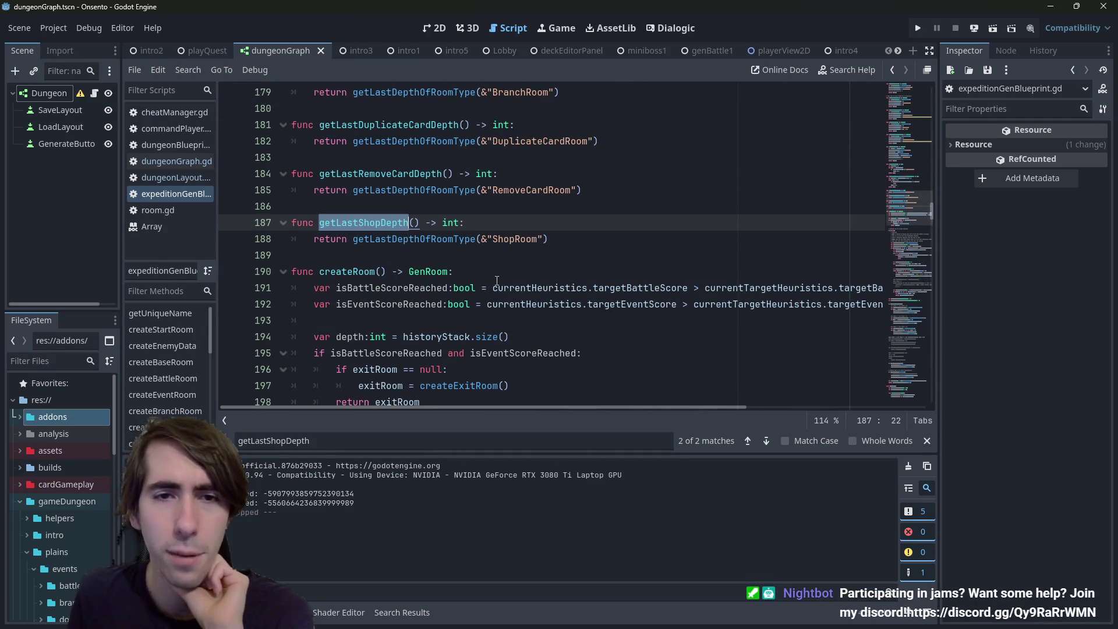
drag(548, 238, 269, 221)
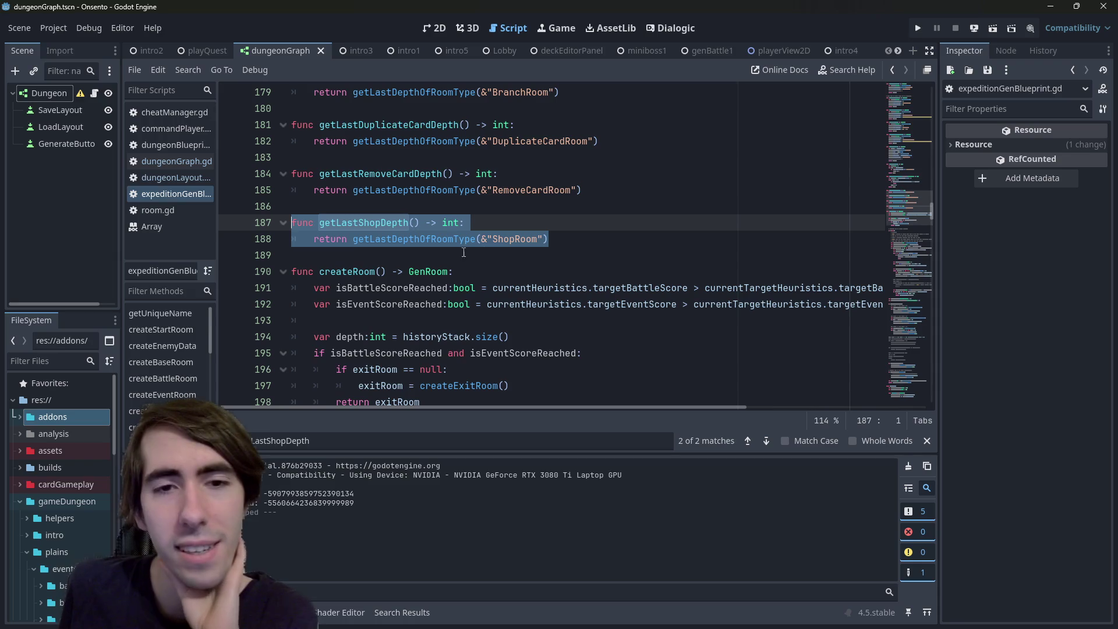
In the Heuristics class, add a shopEventScore variable below targetEventScore and save the script
click(897, 115)
click(896, 76)
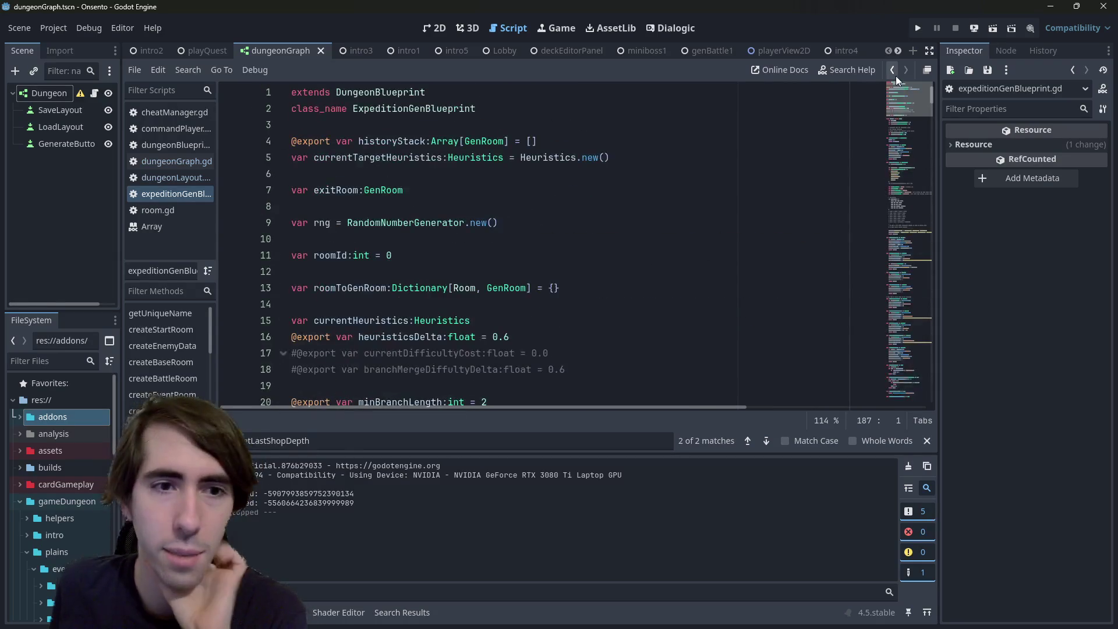
scroll(441, 284, down, 2)
scroll(441, 283, up, 2)
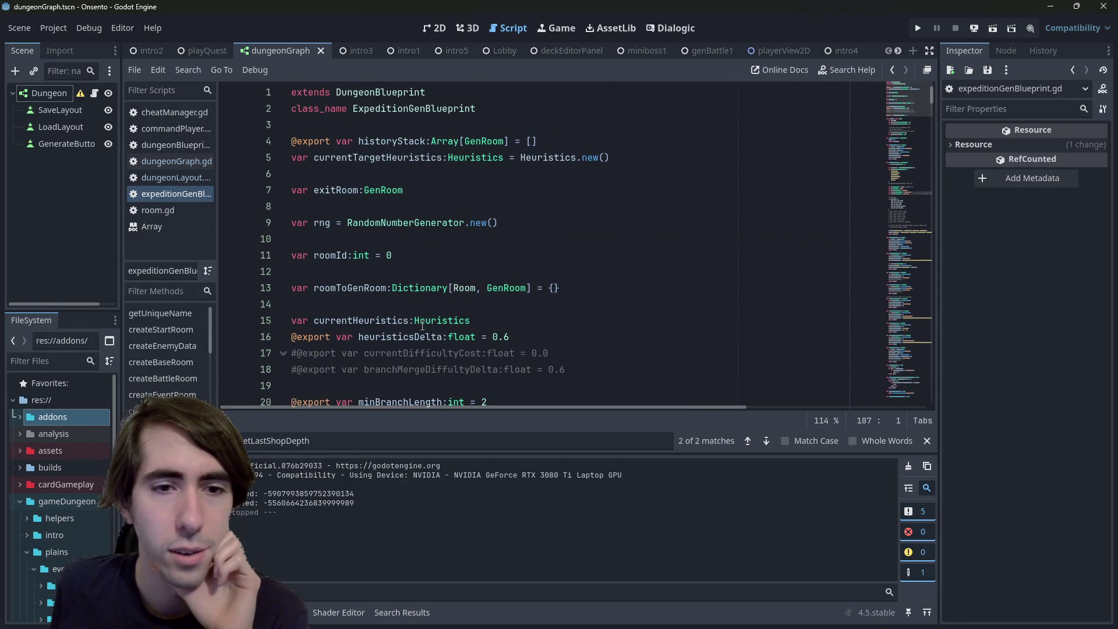
click(441, 325)
ctrl+click(441, 325)
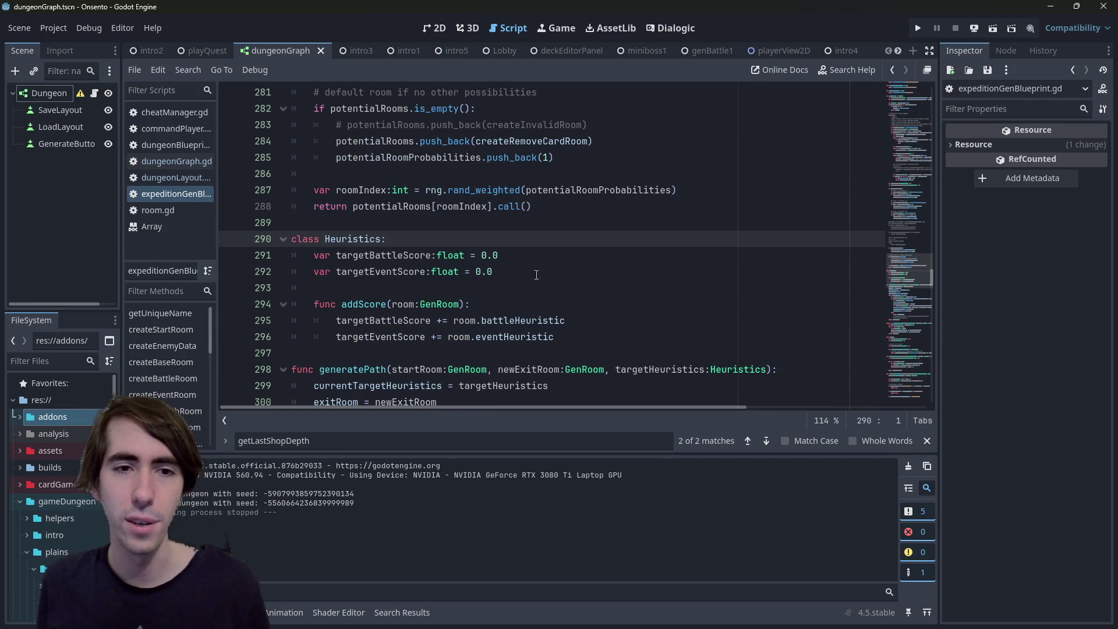
drag(492, 271, 190, 265)
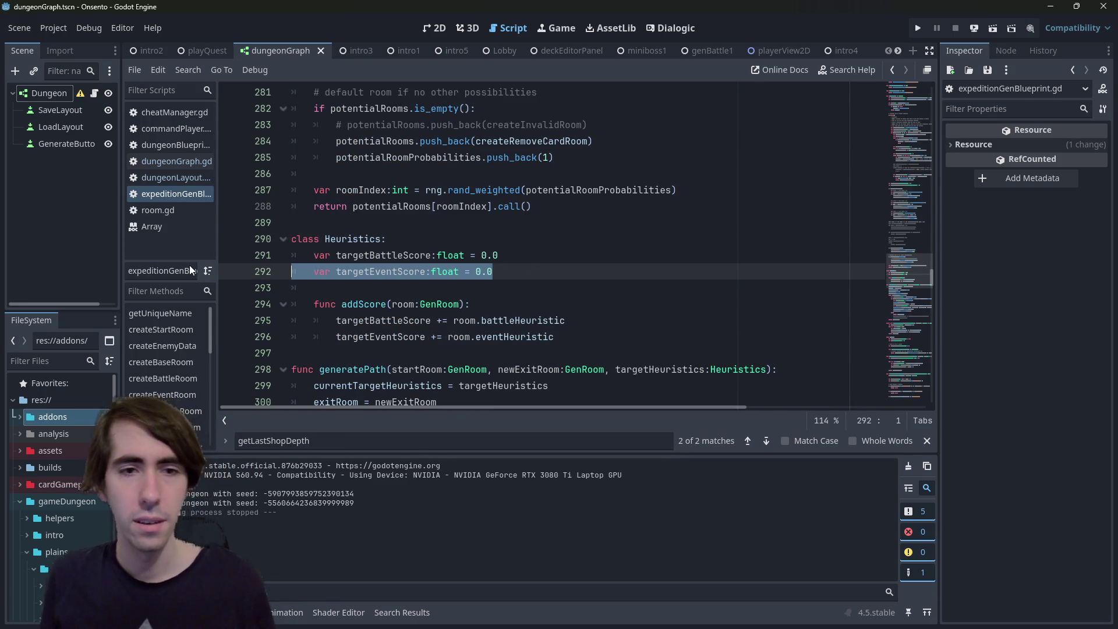
key(End)
key(ctrl+shift+d)
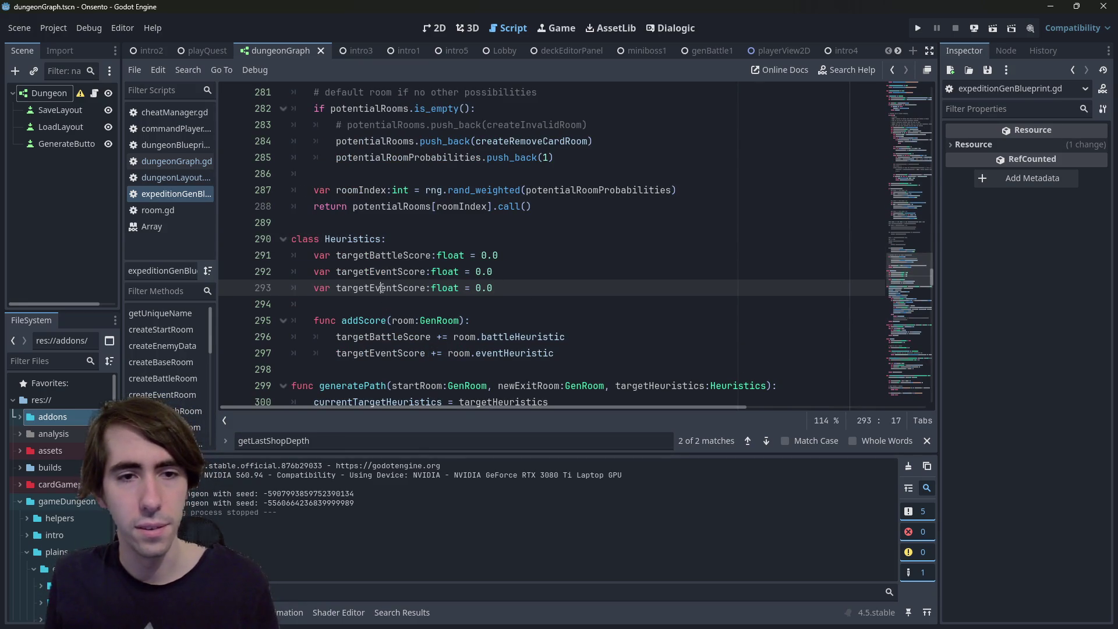
double_click(379, 288)
text(shopEve)
text(ntScore)
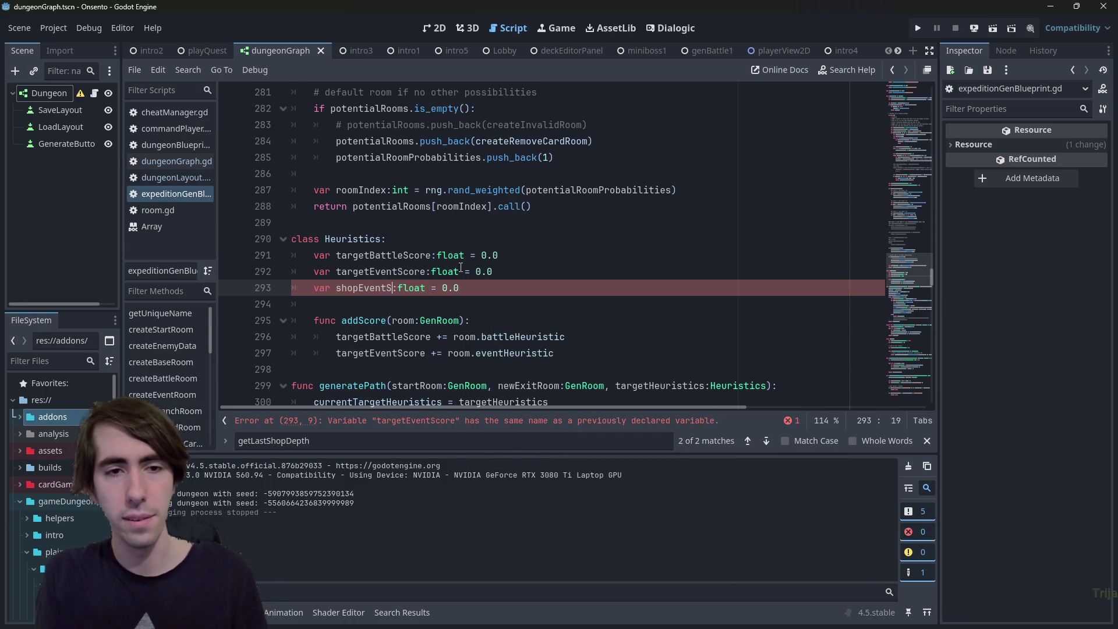
key(ctrl+s)
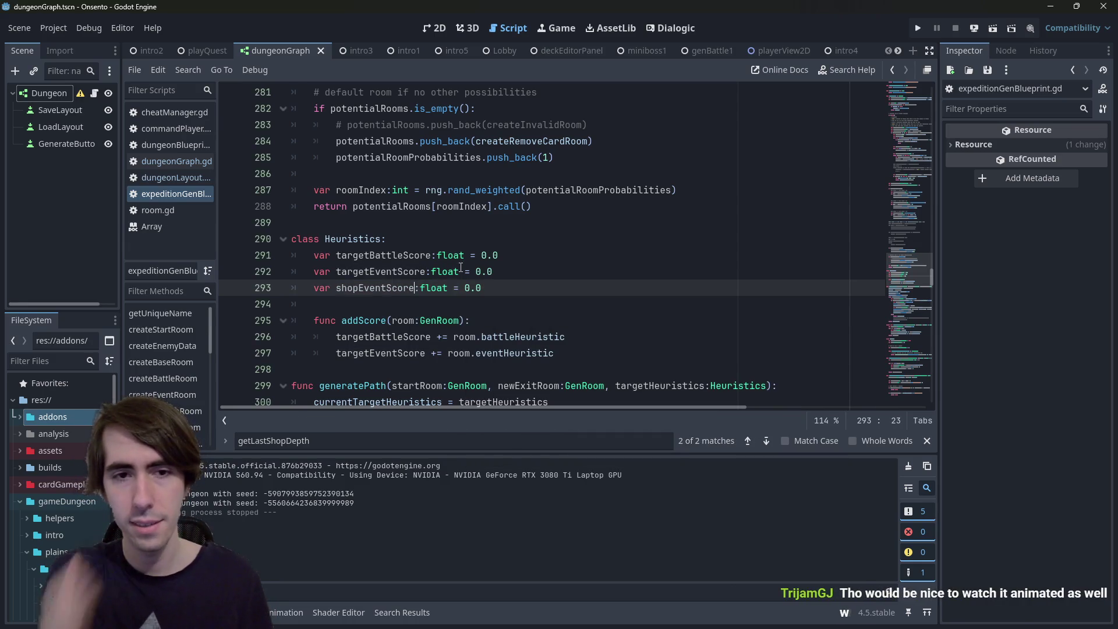
Make addScore increase shopEventScore by room.shopHeuristic, then jump to eventHeuristic's definition
drag(556, 353, 265, 341)
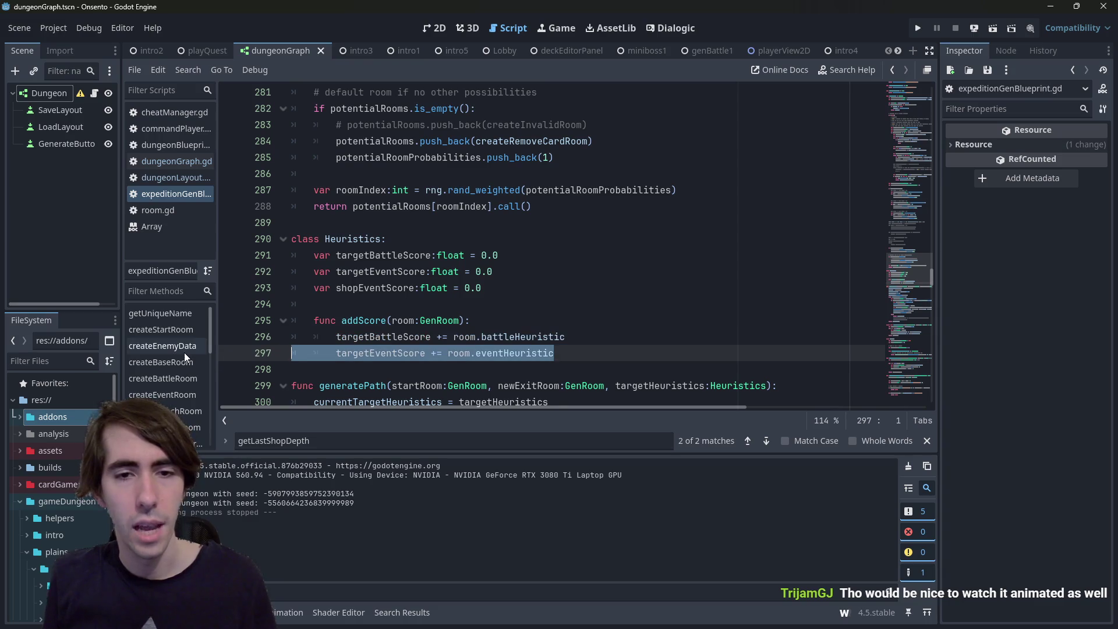
key(Down)
key(ctrl+shift+d)
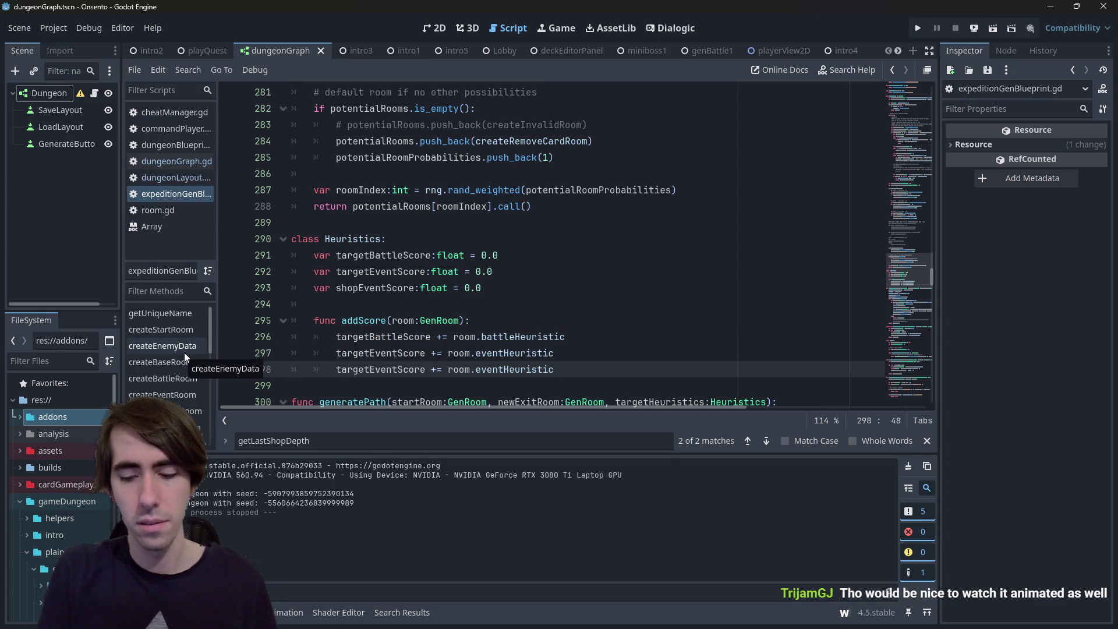
key(ctrl+shift+Left)
text(shopeve)
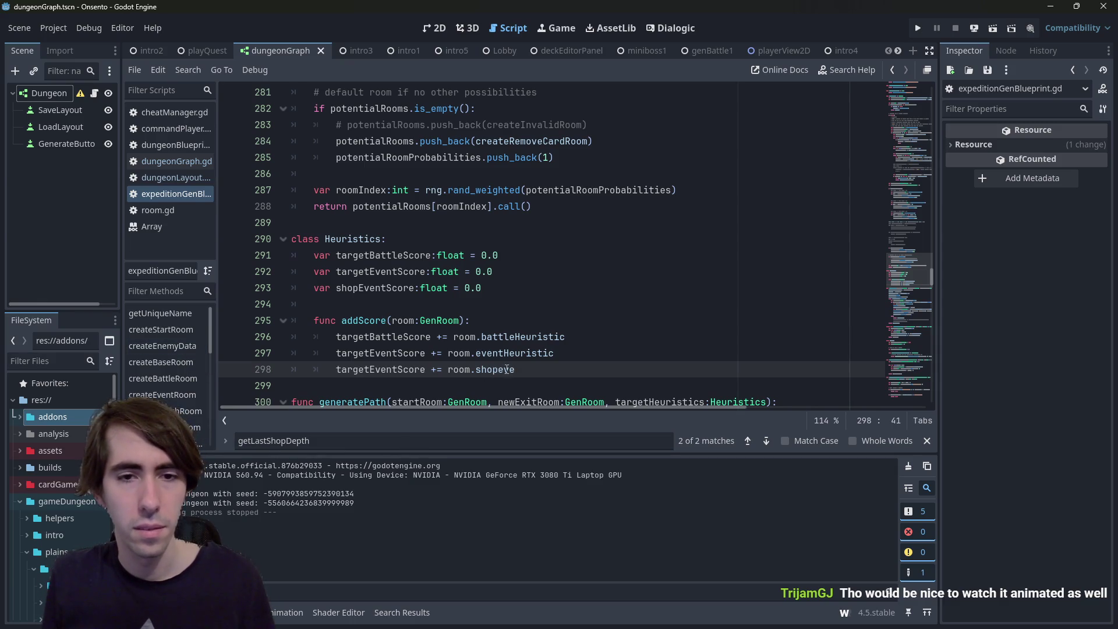
key(BackSpace)
key(BackSpace)
key(BackSpace)
text(Heuristic)
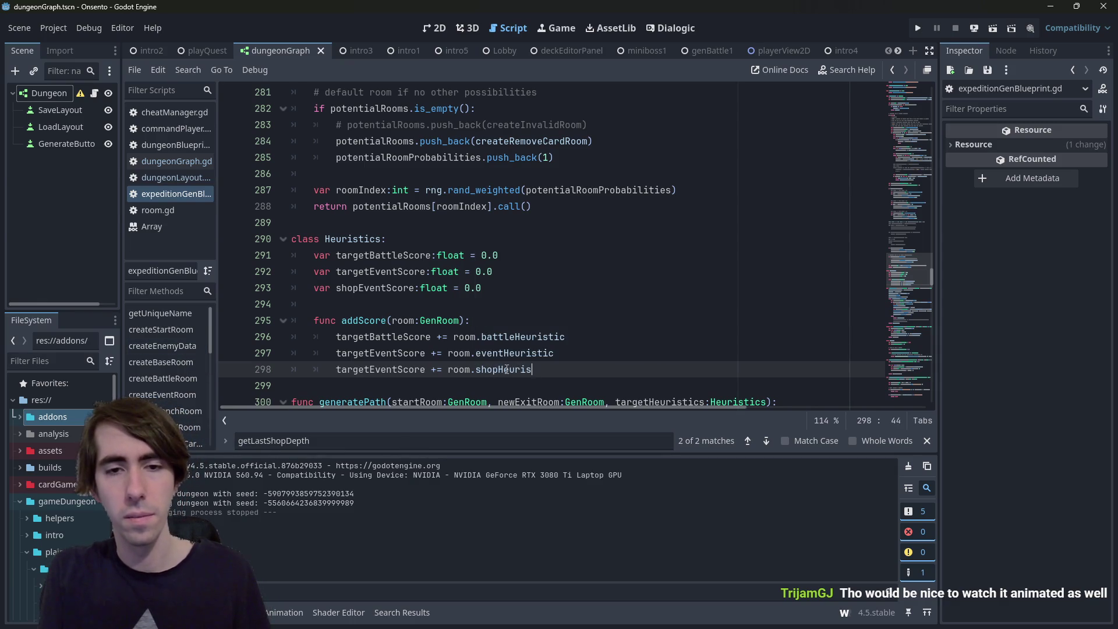
double_click(365, 284)
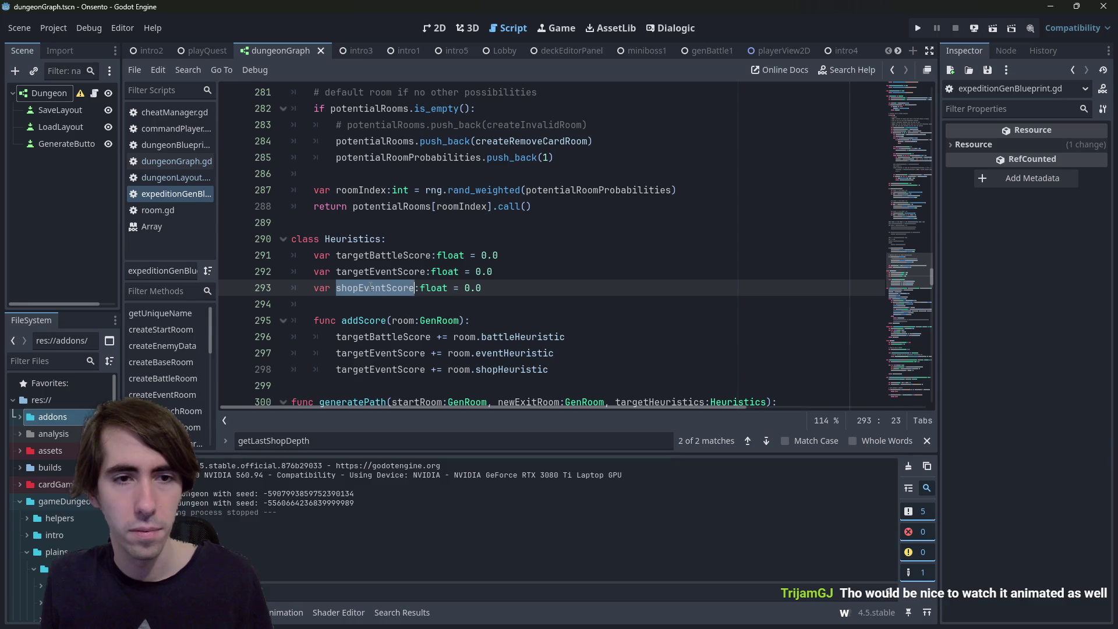
key(ctrl+c)
double_click(379, 369)
key(ctrl+v)
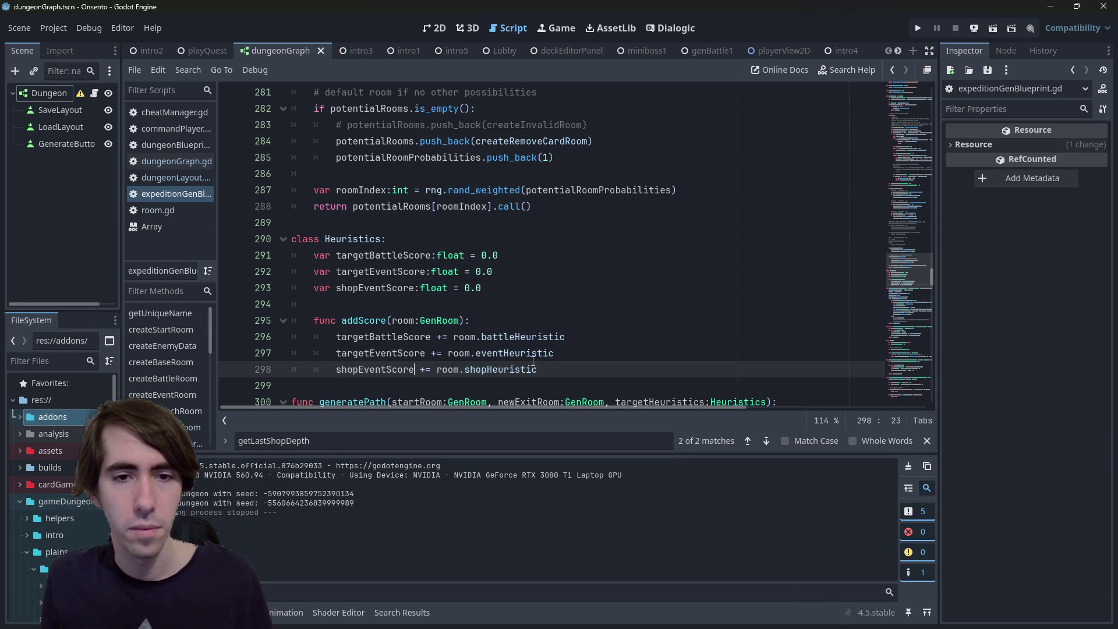
ctrl+click(521, 353)
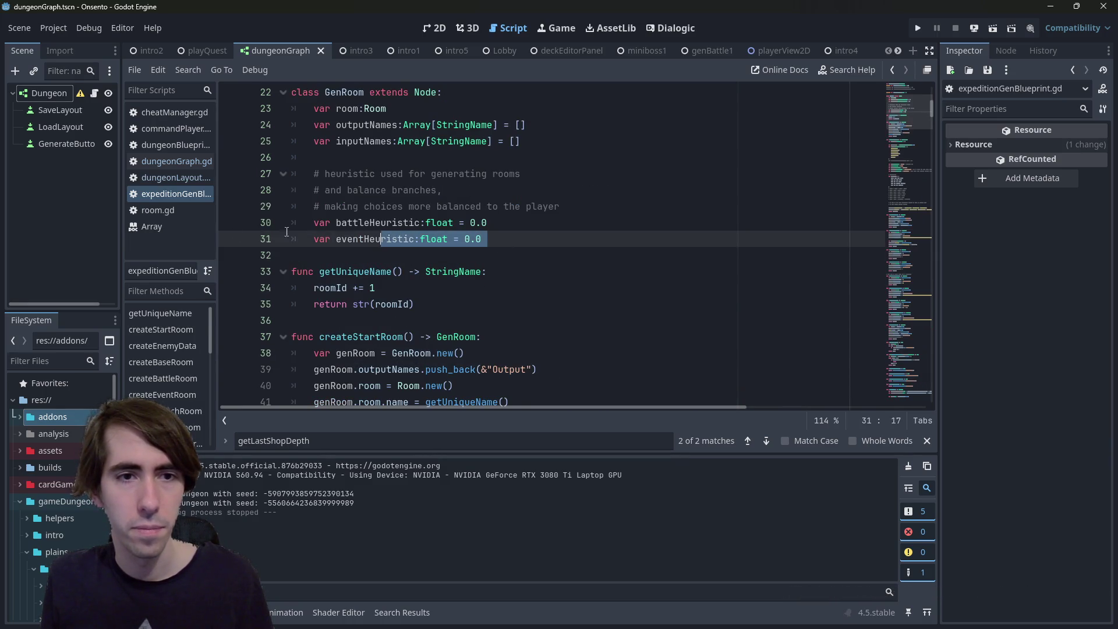
Duplicate GenRoom's eventHeuristic declaration as a shopHeuristic float defaulting to 0.0
click(503, 249)
key(ctrl+shift+d)
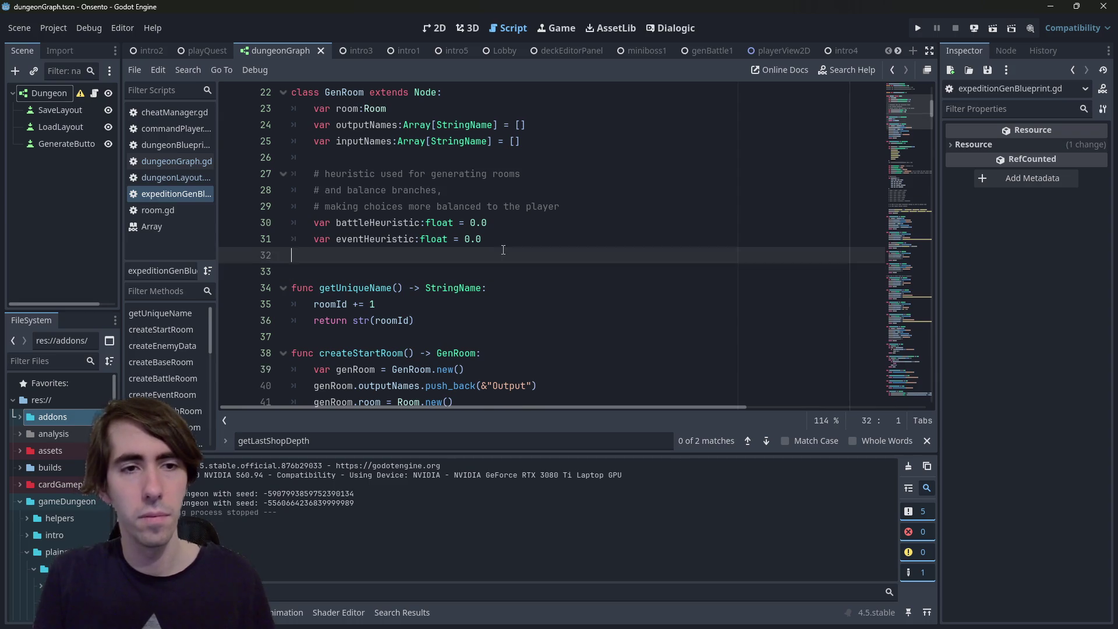
double_click(360, 255)
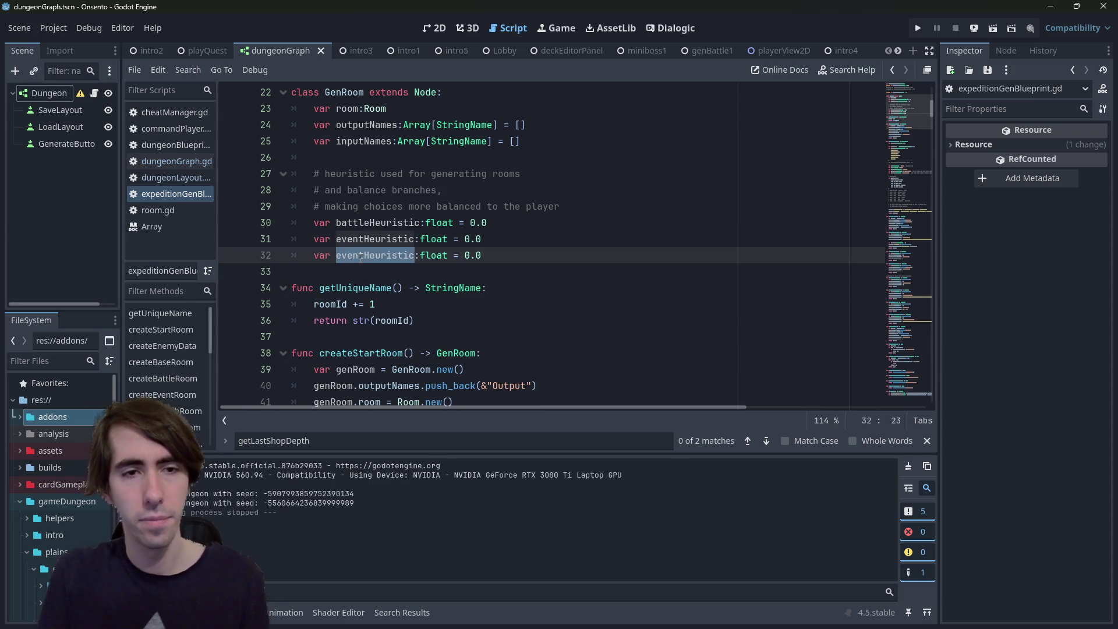
text(shopHeuristic)
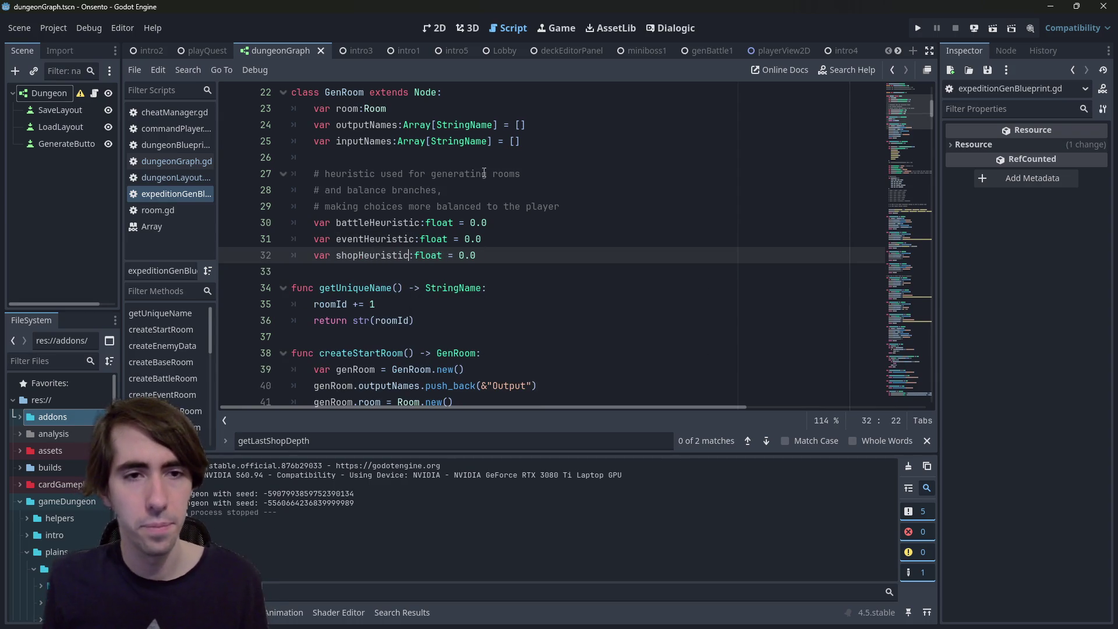
Inspect battleHeuristic and the GenRoom class, then return to the Heuristics addScore code
double_click(379, 223)
scroll(492, 324, down, 6)
scroll(492, 324, up, 8)
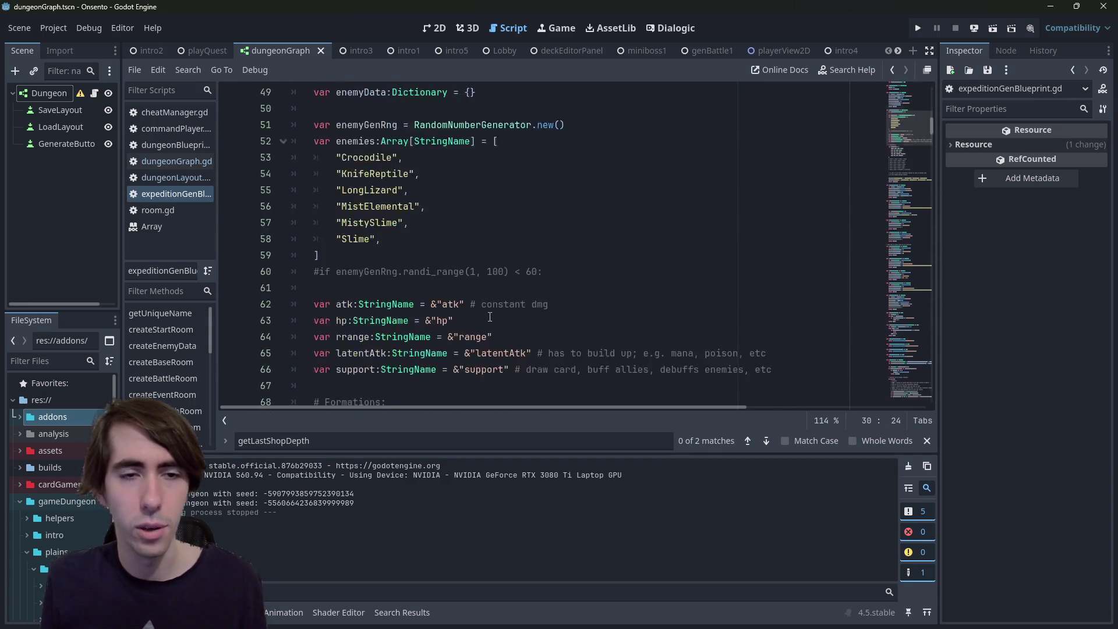
click(360, 186)
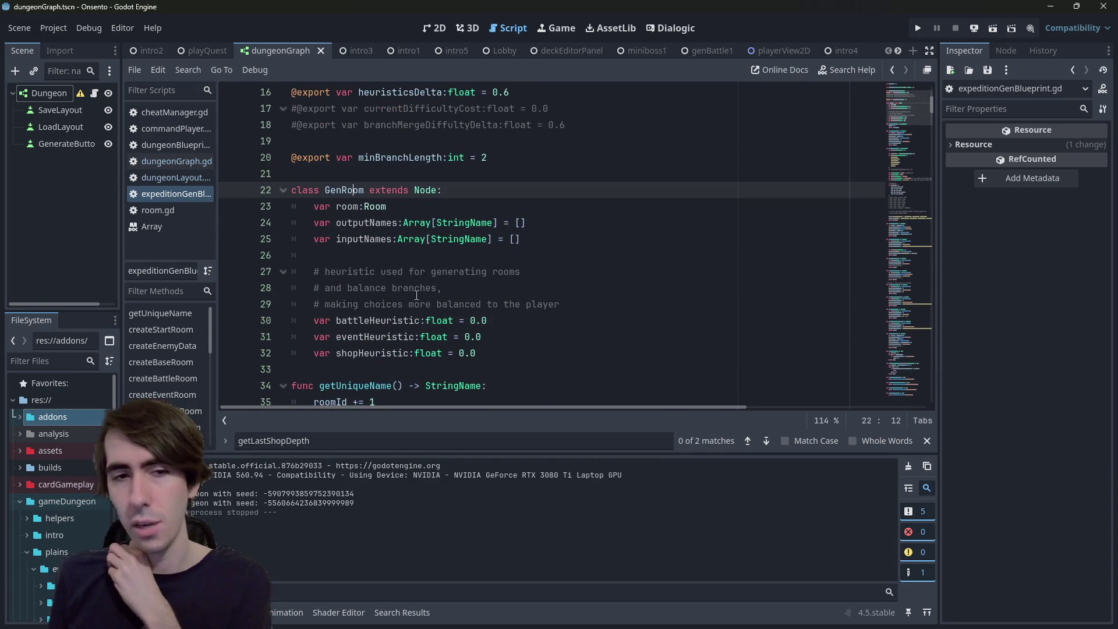
click(501, 369)
scroll(501, 367, up, 1)
key(alt+Left)
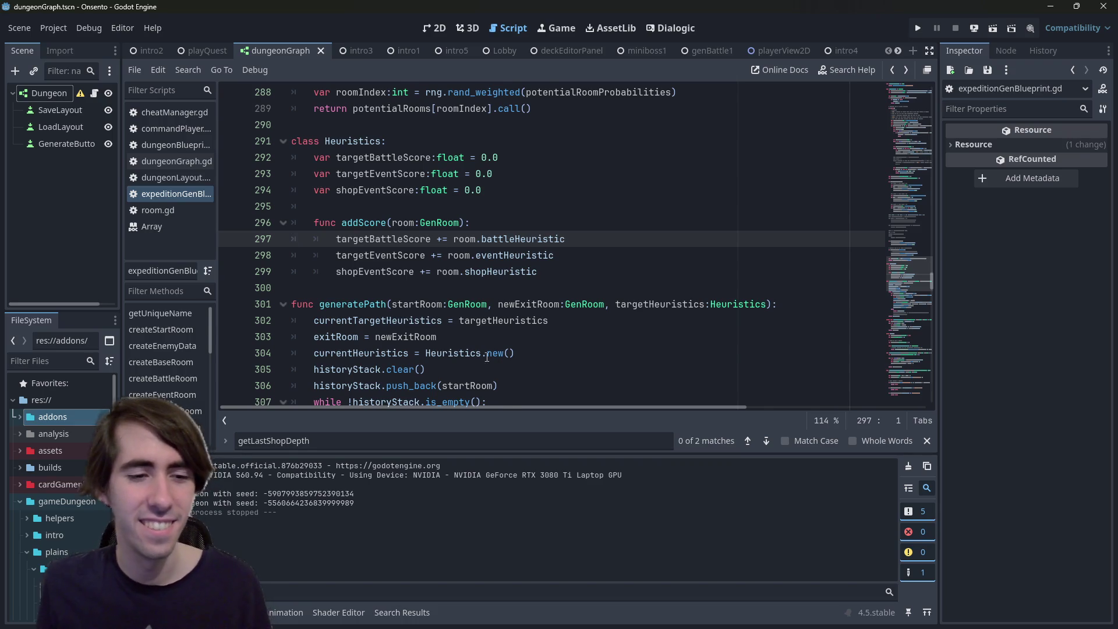
Review the addScore score lines, then select the isEventScoreReached line in createRoom
scroll(411, 370, up, 1)
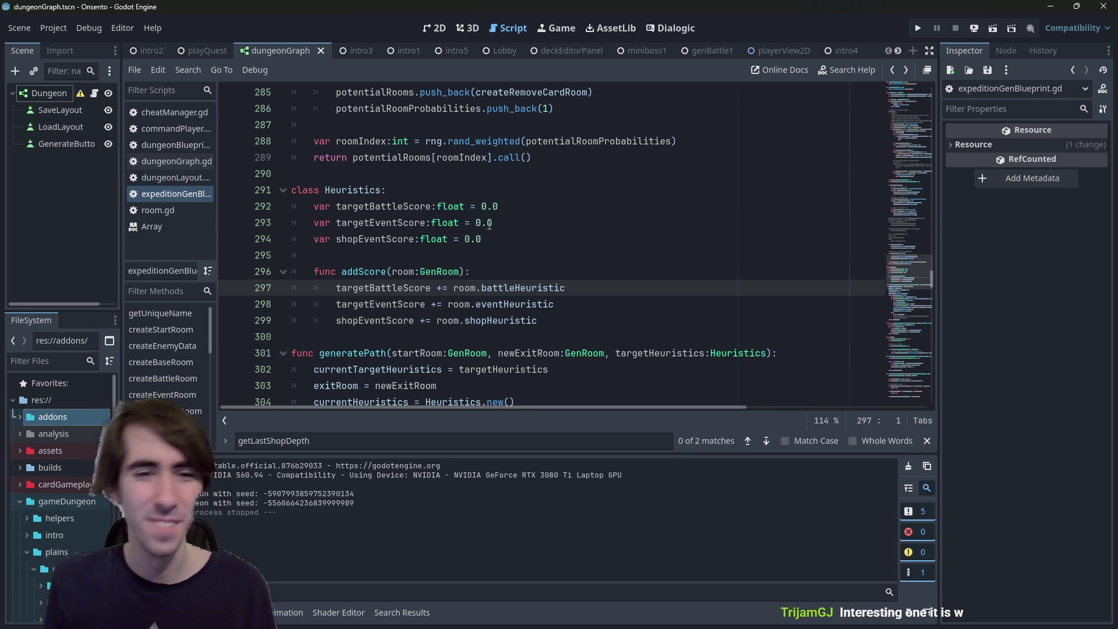
click(364, 269)
double_click(364, 269)
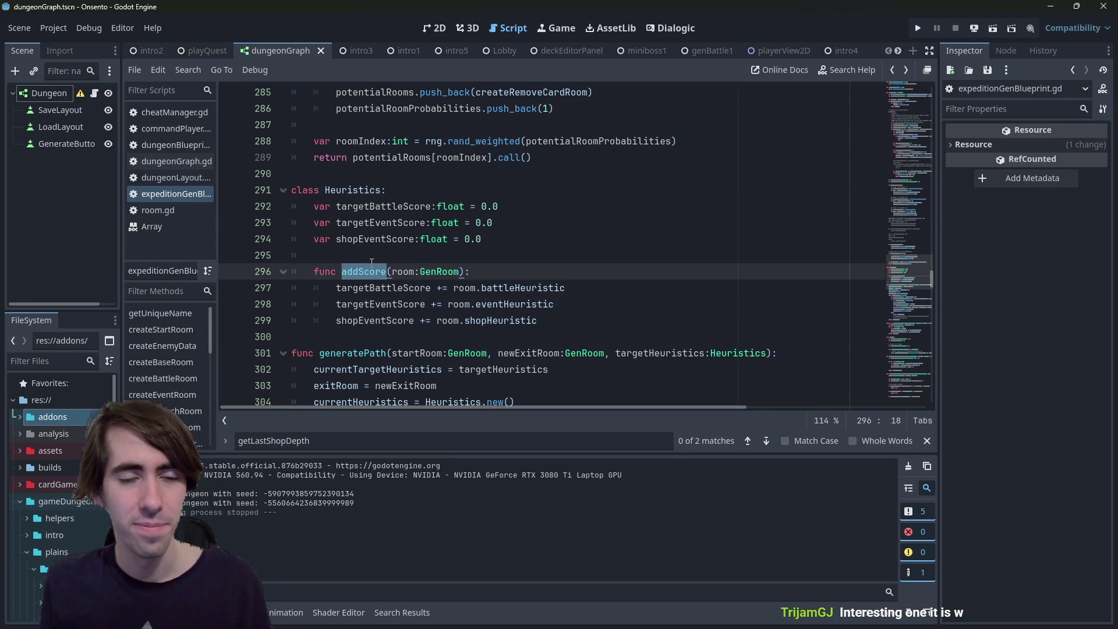
click(389, 320)
double_click(389, 320)
scroll(389, 320, up, 4)
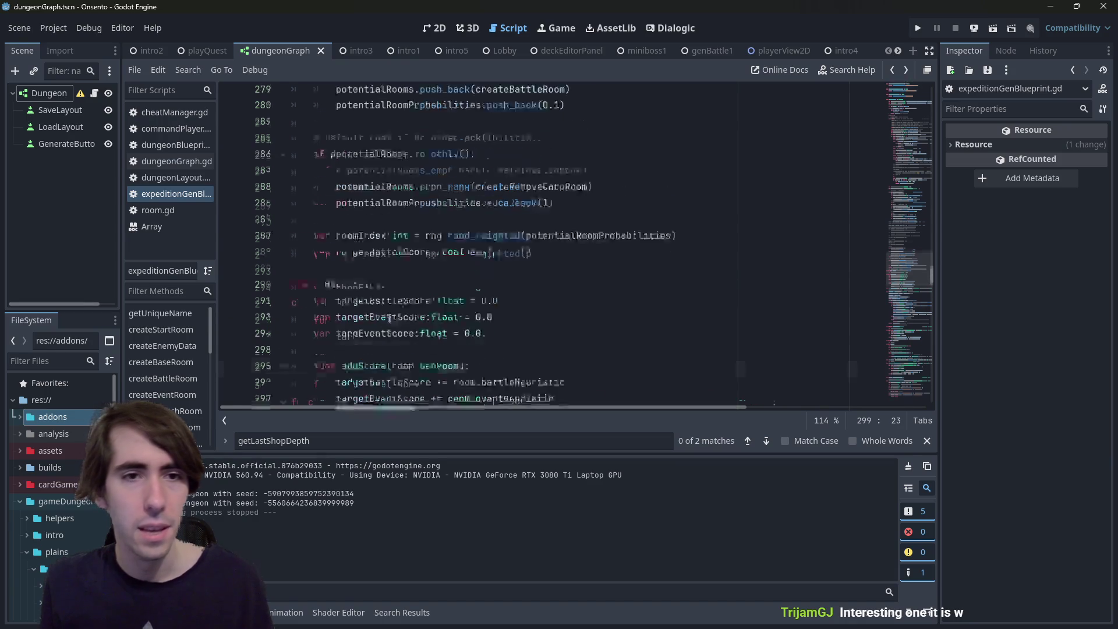
scroll(389, 319, down, 4)
click(381, 288)
double_click(381, 286)
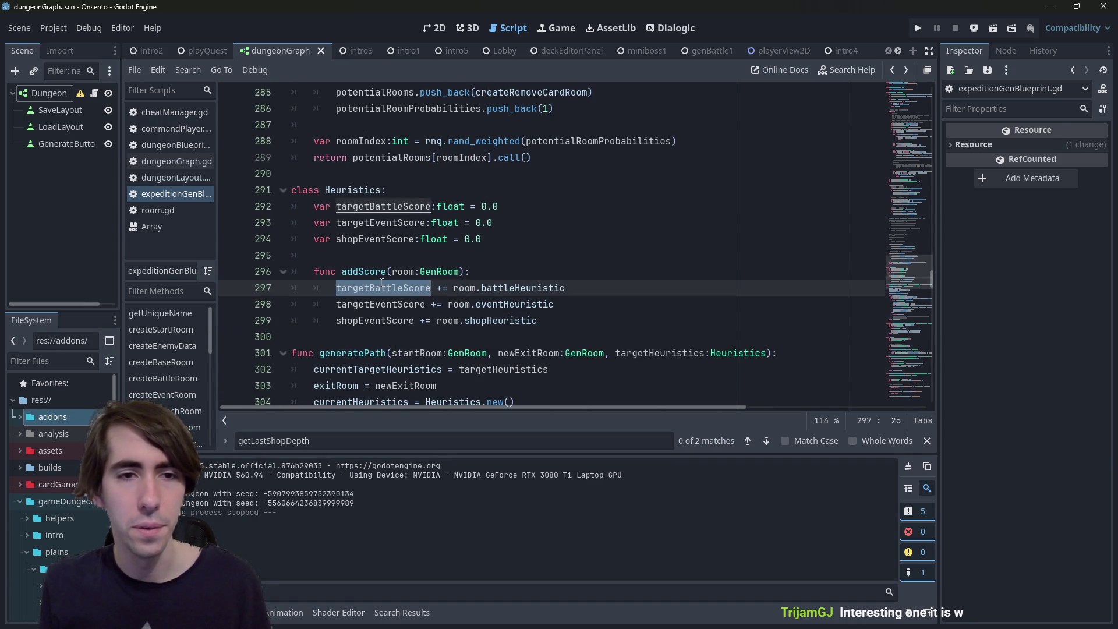
mouse_move(897, 282)
mouse_down()
mouse_move(904, 221)
mouse_move(883, 166)
mouse_move(880, 100)
mouse_move(862, 366)
mouse_move(866, 213)
mouse_up()
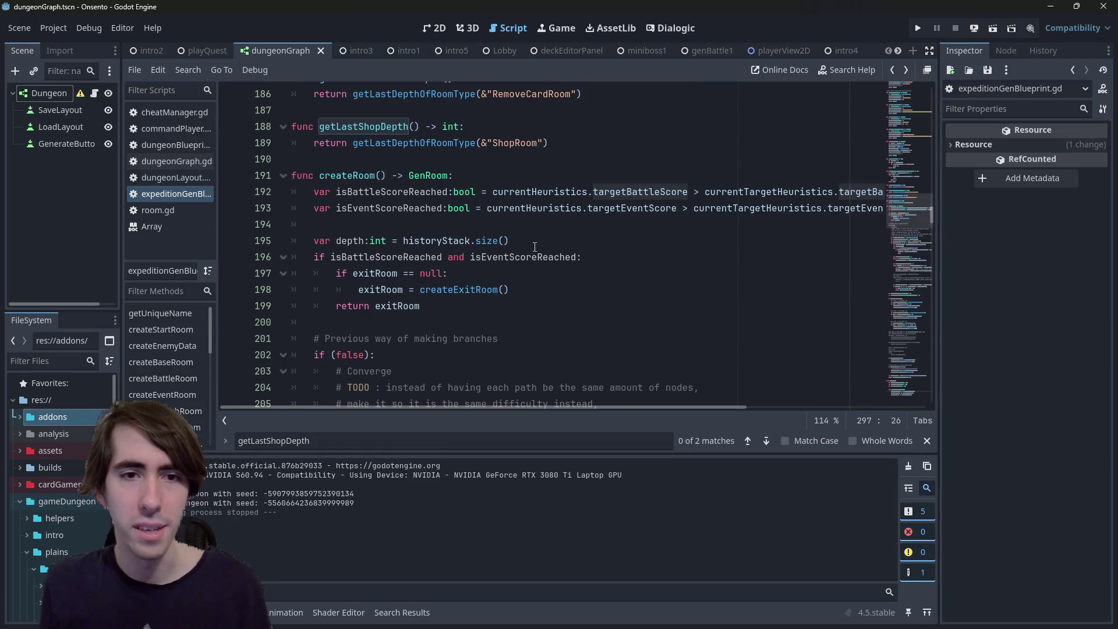
mouse_move(508, 225)
mouse_down()
mouse_move(408, 210)
mouse_move(201, 208)
mouse_up()
Duplicate the isEventScoreReached line and rename the copy to isShopScoreReached
key(ctrl+shift+d)
key(Return)
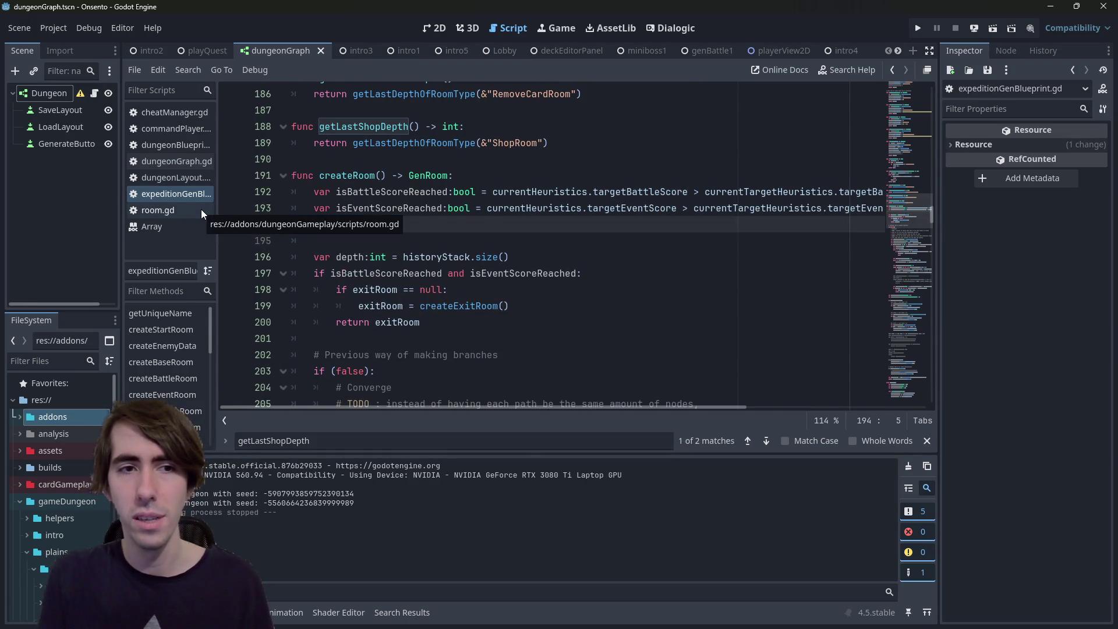
key(ctrl+z)
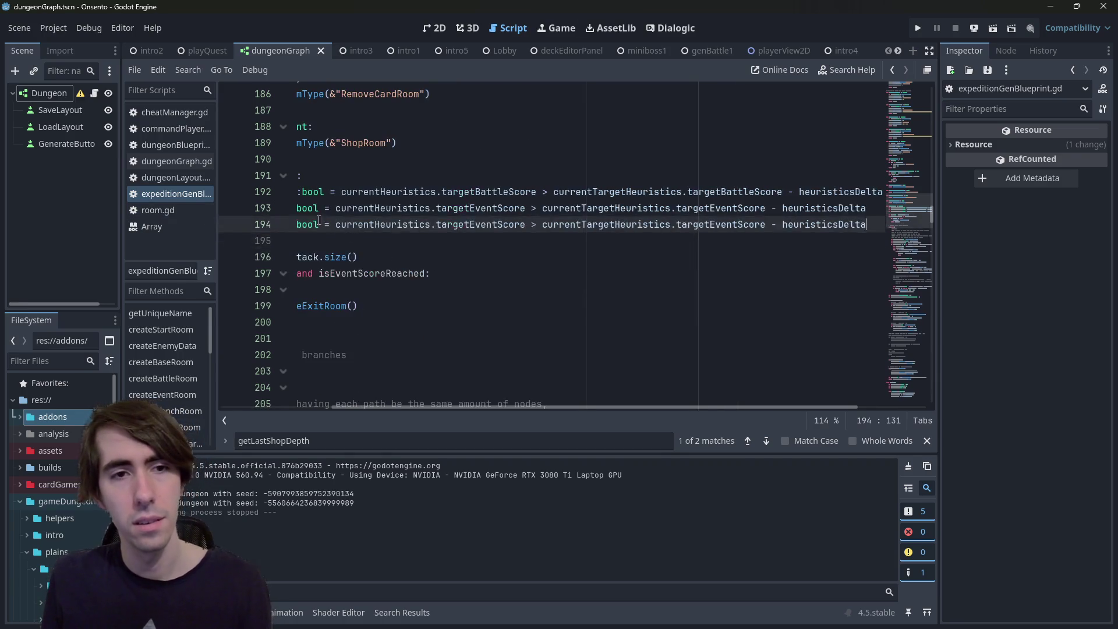
key(Home)
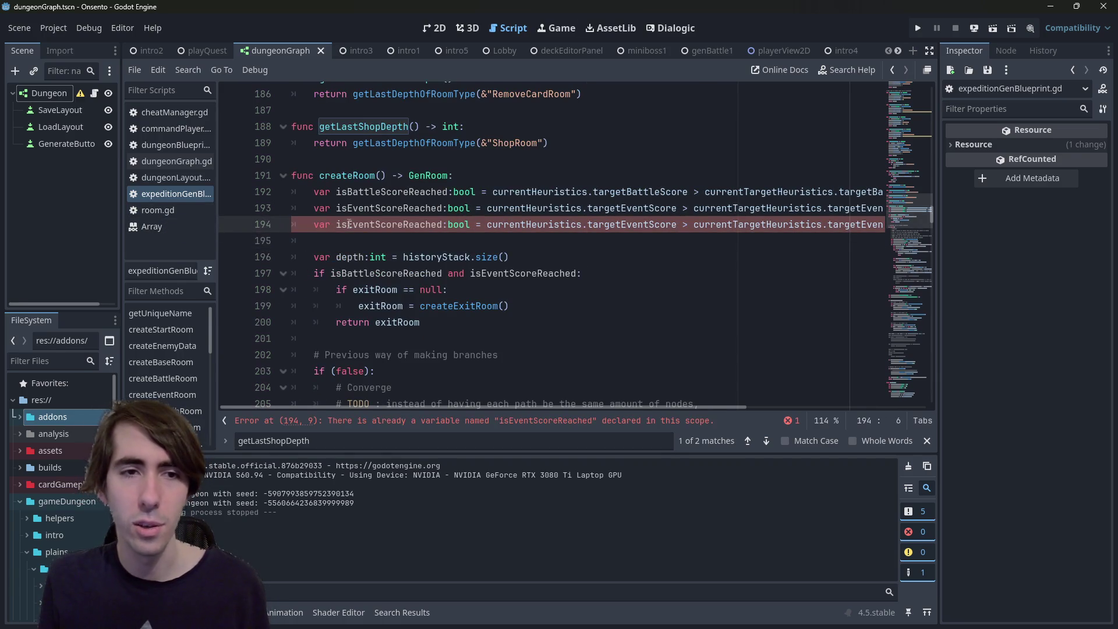
drag(348, 224, 380, 225)
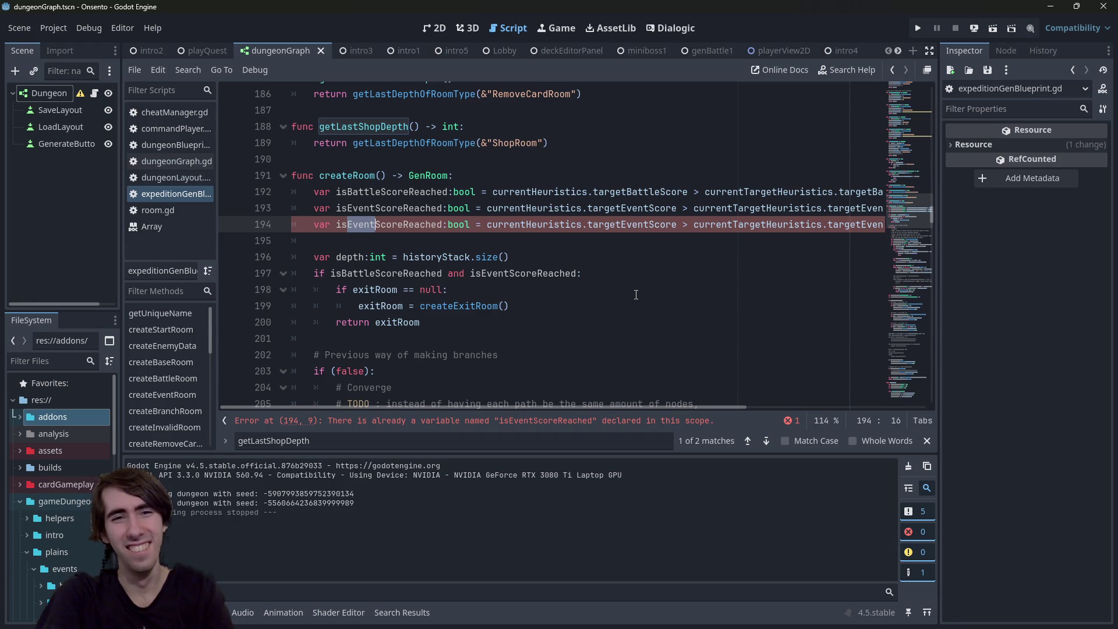
text(Shop)
Replace both targetEventScore references in the new comparison with shopEventScore
key(ctrl+Right)
key(ctrl+Right)
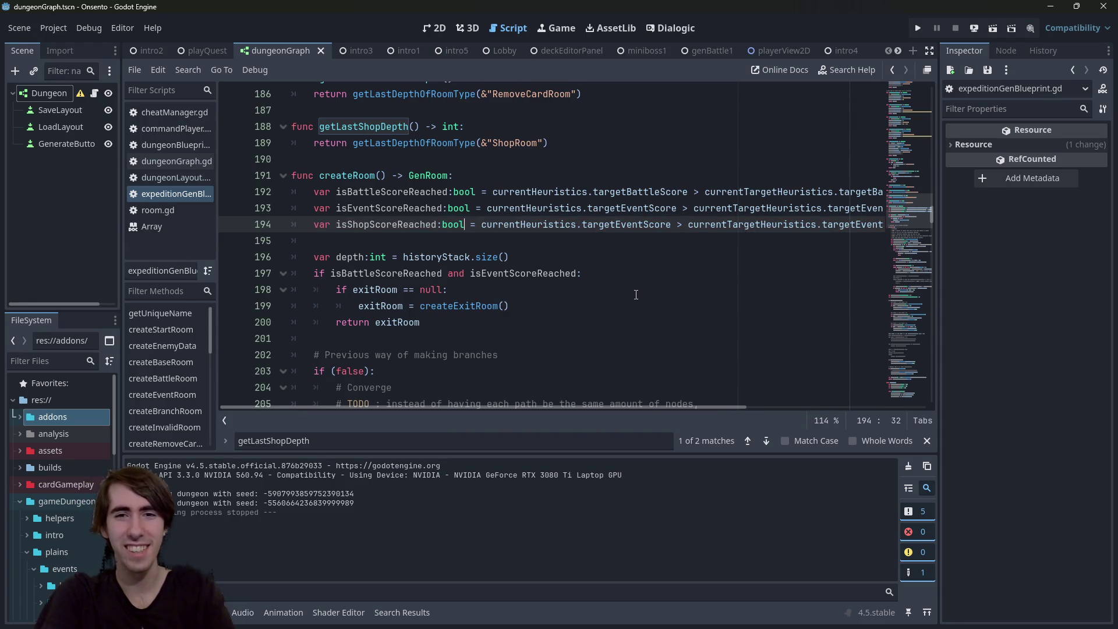
key(ctrl+shift+Left)
text(shopEventScore)
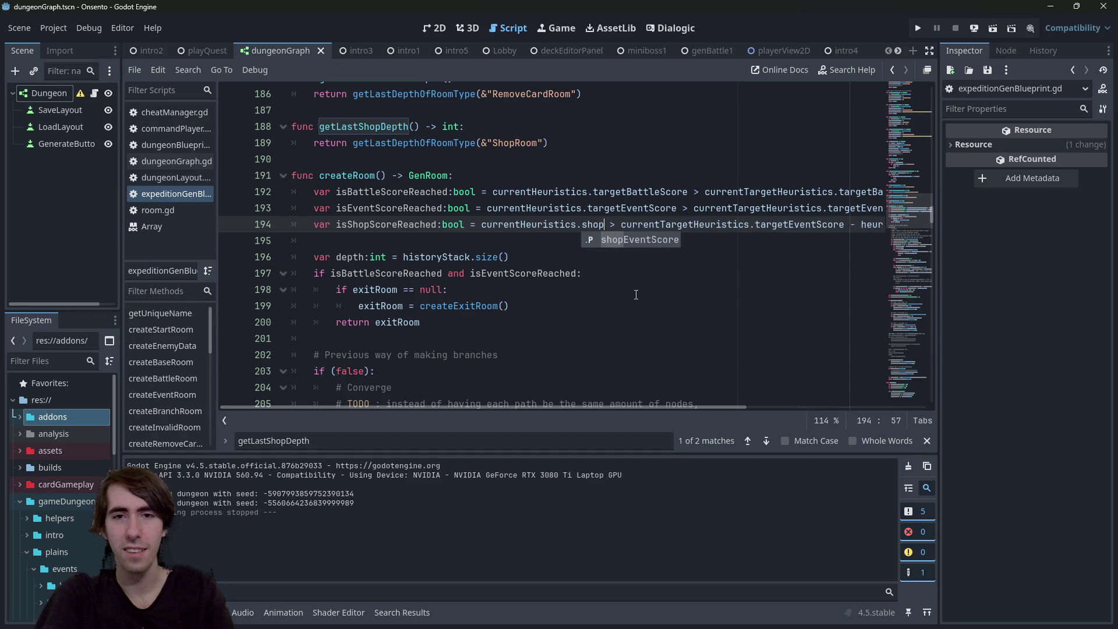
key(ctrl+Right)
key(ctrl+Right)
key(End)
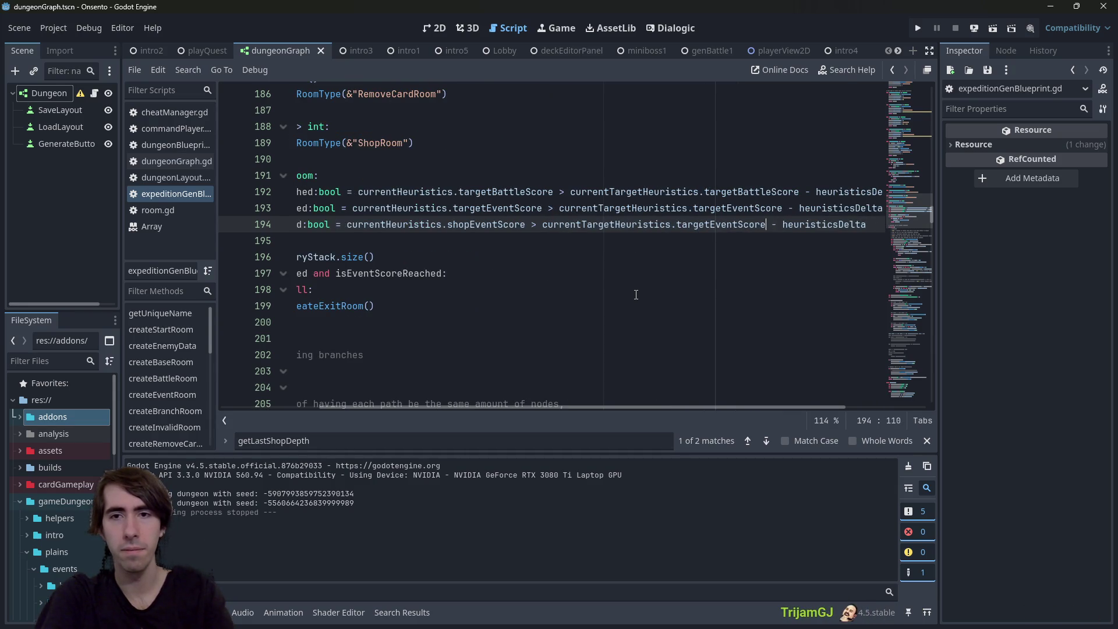
key(ctrl+shift+Left)
text(sho)
key(Return)
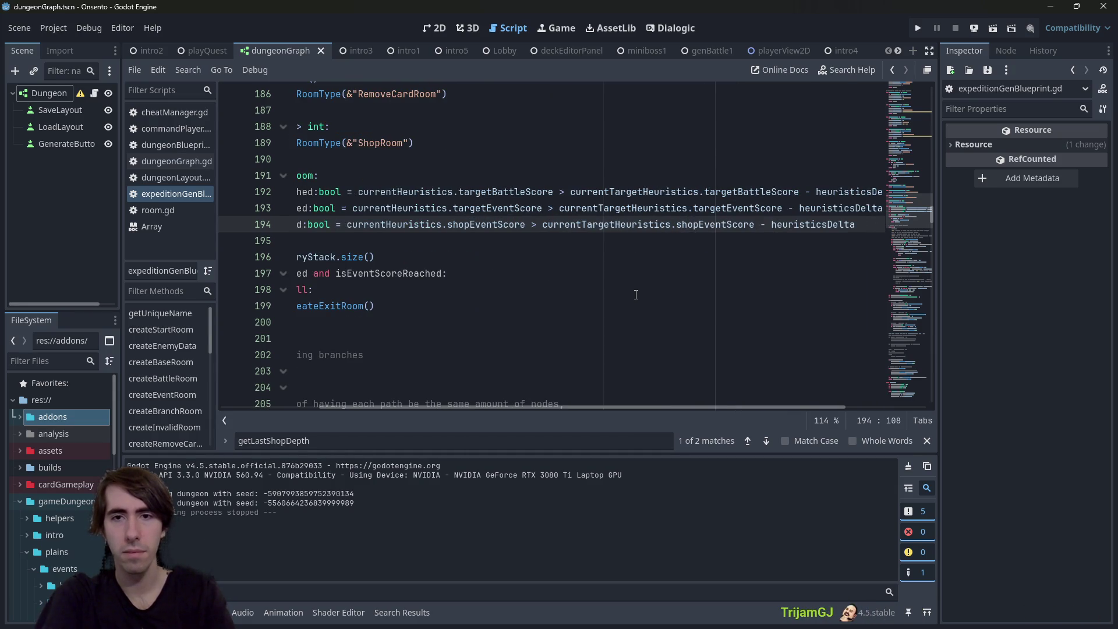
double_click(717, 224)
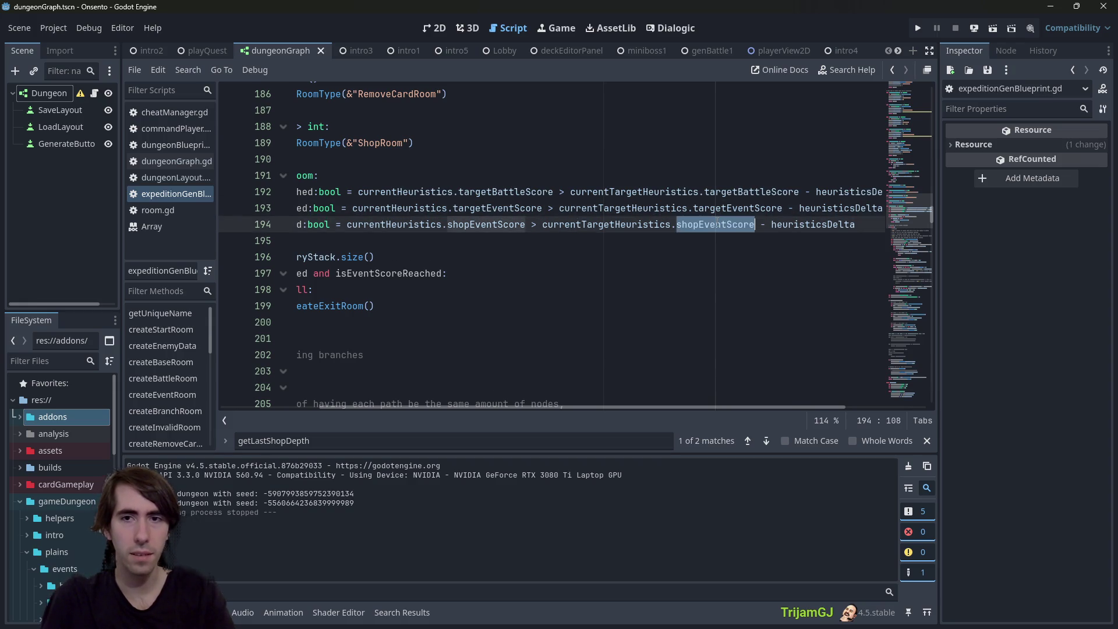
double_click(814, 224)
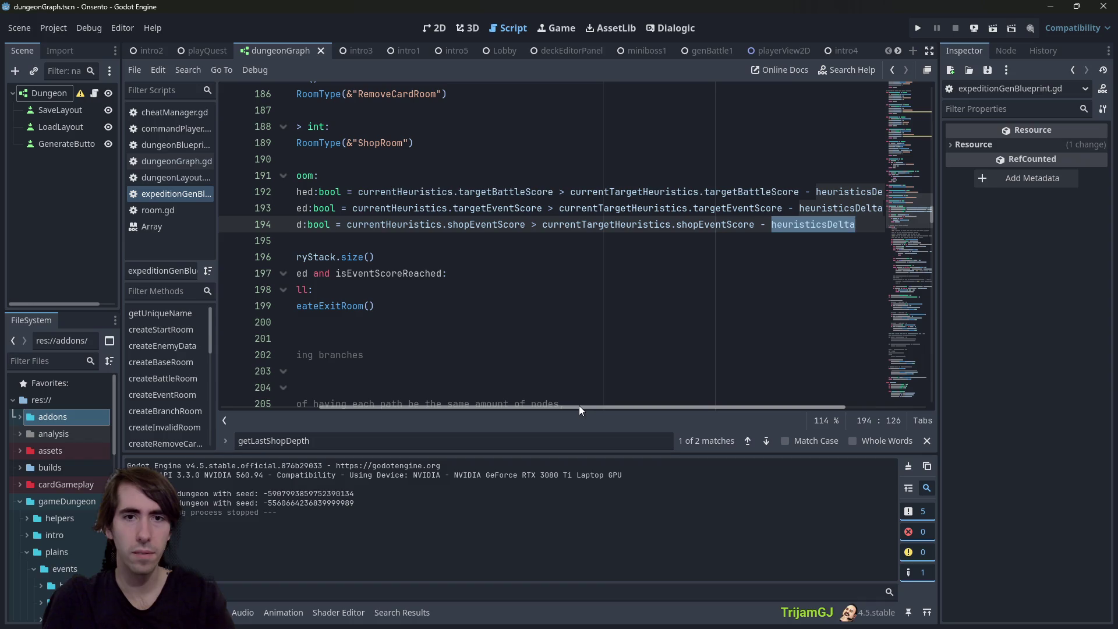
scroll(579, 406, left, 3)
Locate the eventHeuristic line in createShopRoom, restoring its name after an accidental rename
scroll(499, 303, up, 7)
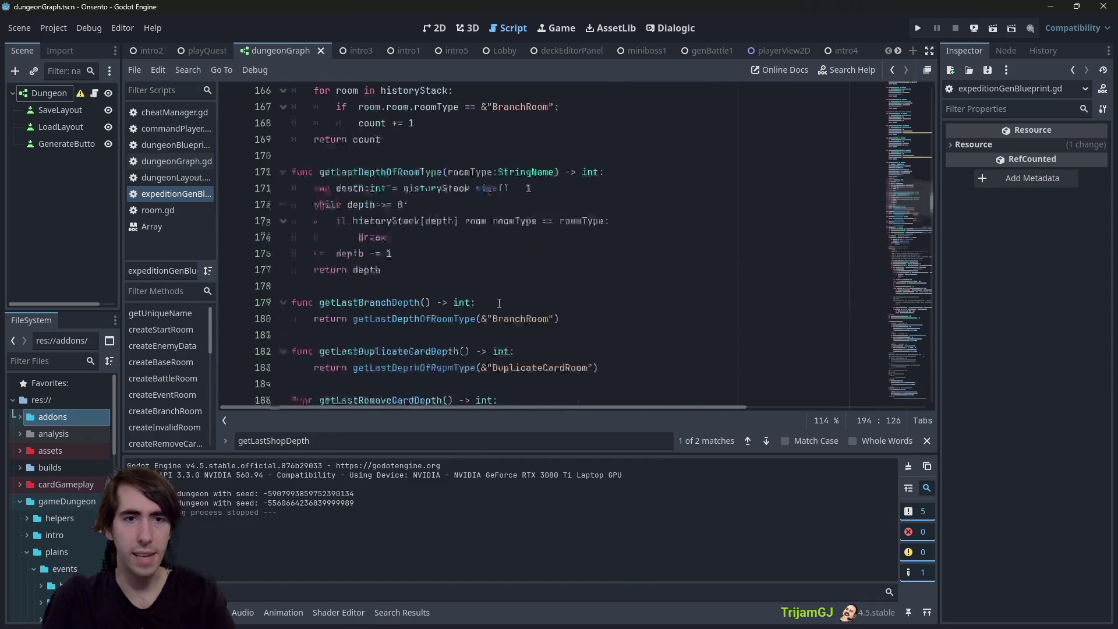
scroll(500, 302, down, 3)
scroll(499, 303, up, 1)
click(535, 216)
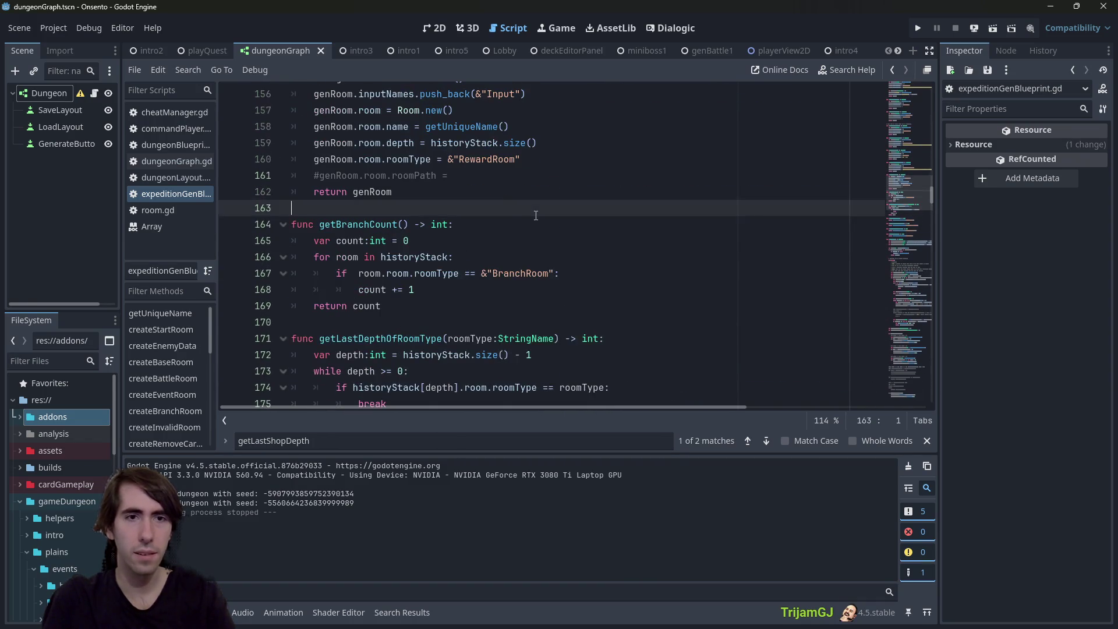
scroll(536, 216, up, 9)
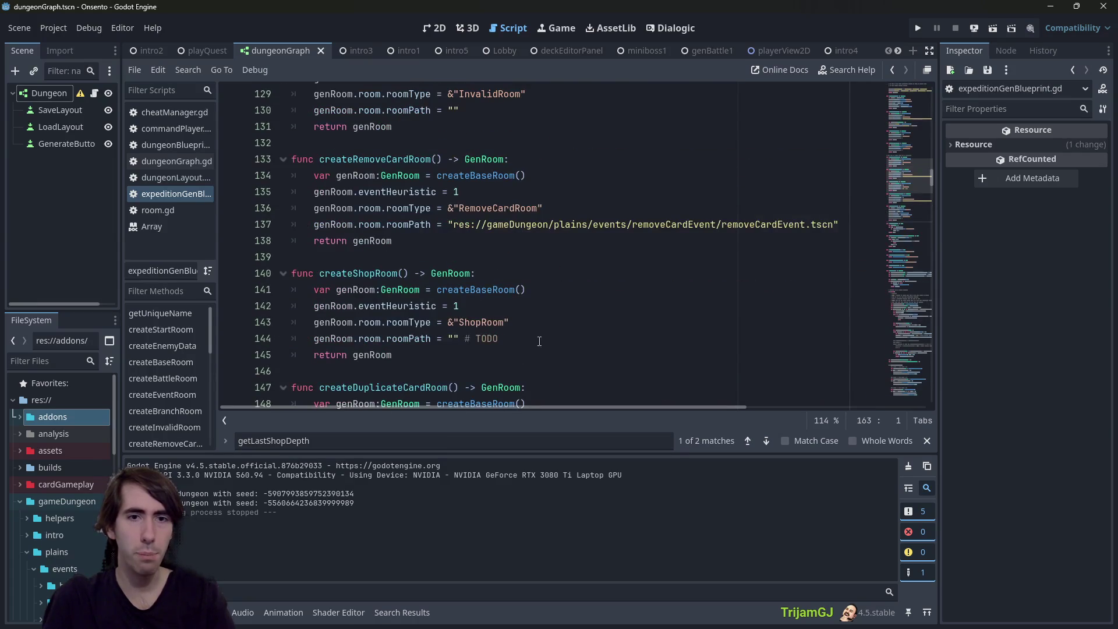
click(539, 341)
key(Return)
key(BackSpace)
key(BackSpace)
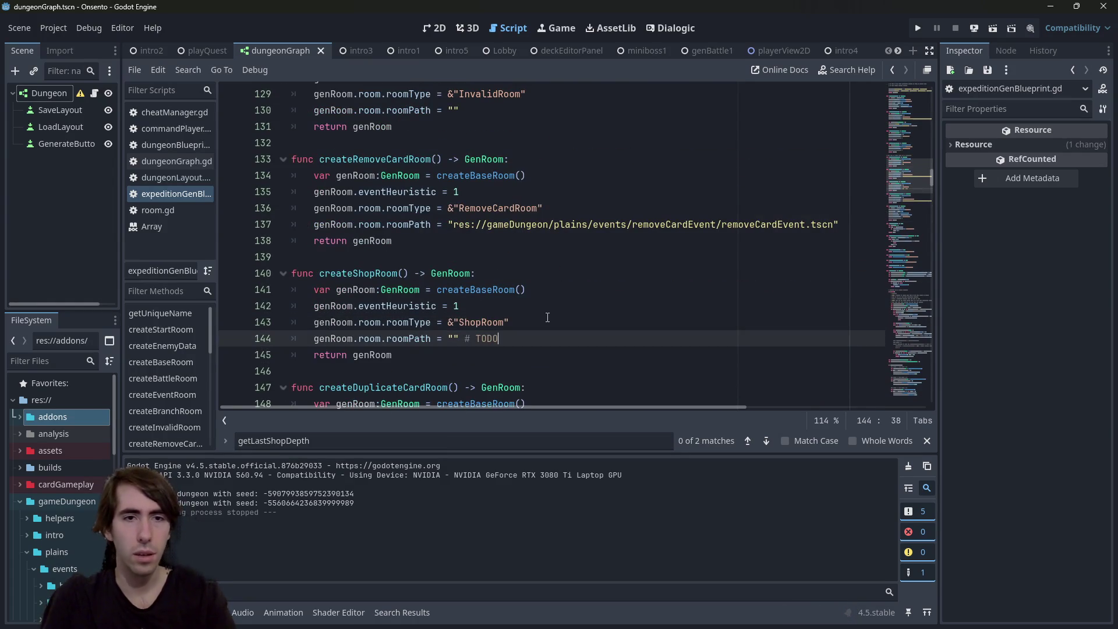
double_click(399, 306)
text(shopEventScore)
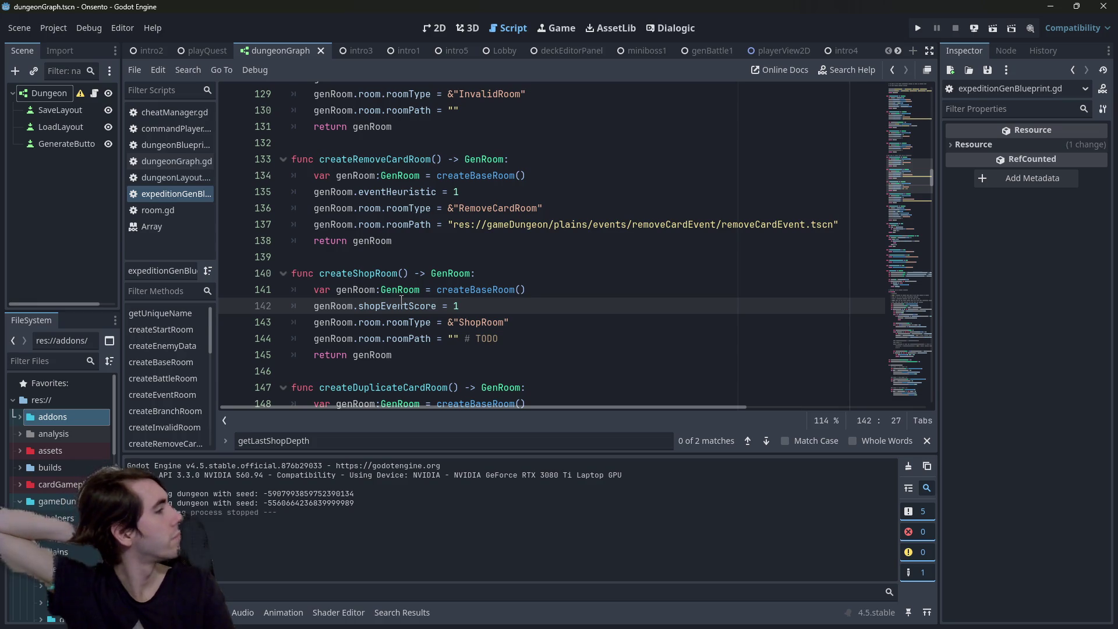
double_click(401, 306)
text(eventHeuristic)
Add 'genRoom.shopEventScore = 1' on a new line below the eventHeuristic line
key(Right)
key(Right)
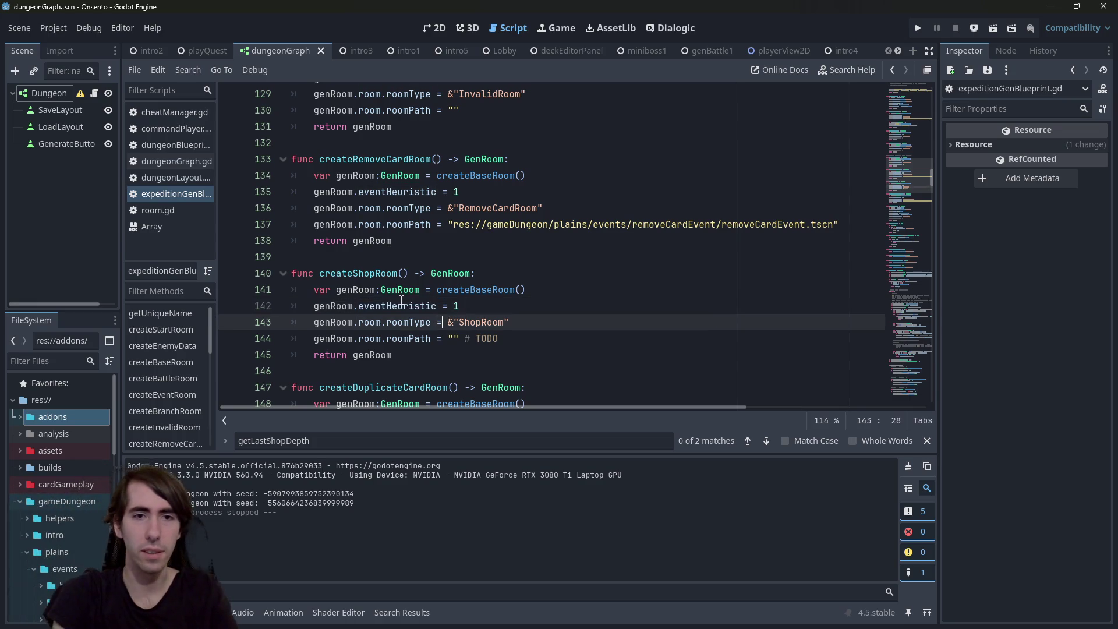
key(End)
key(Return)
text(en)
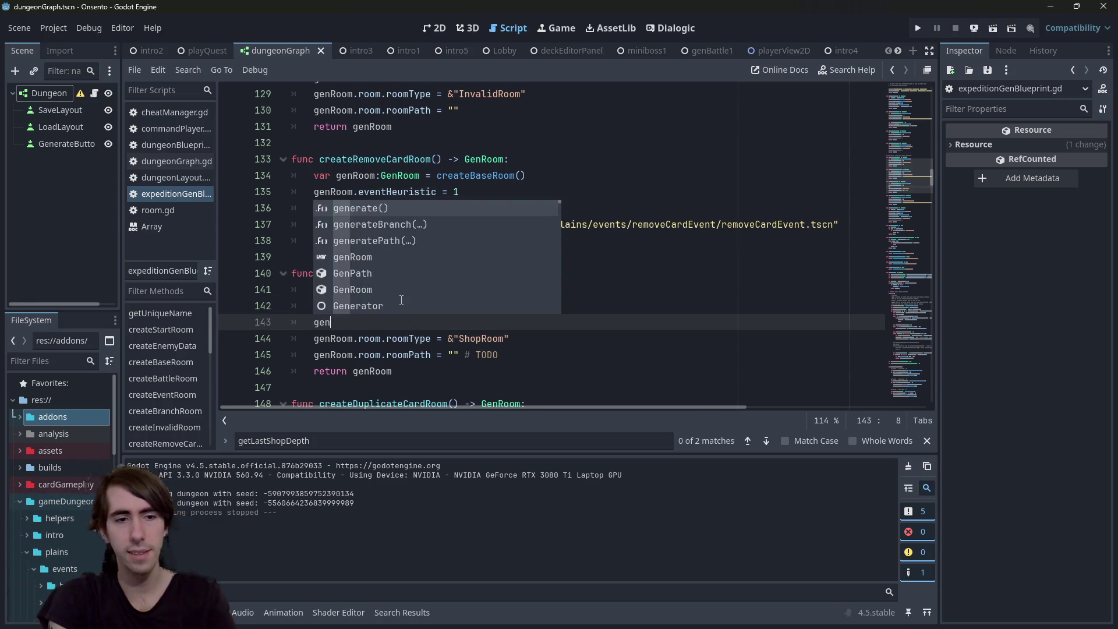
text(Room.shopEventScore = 1)
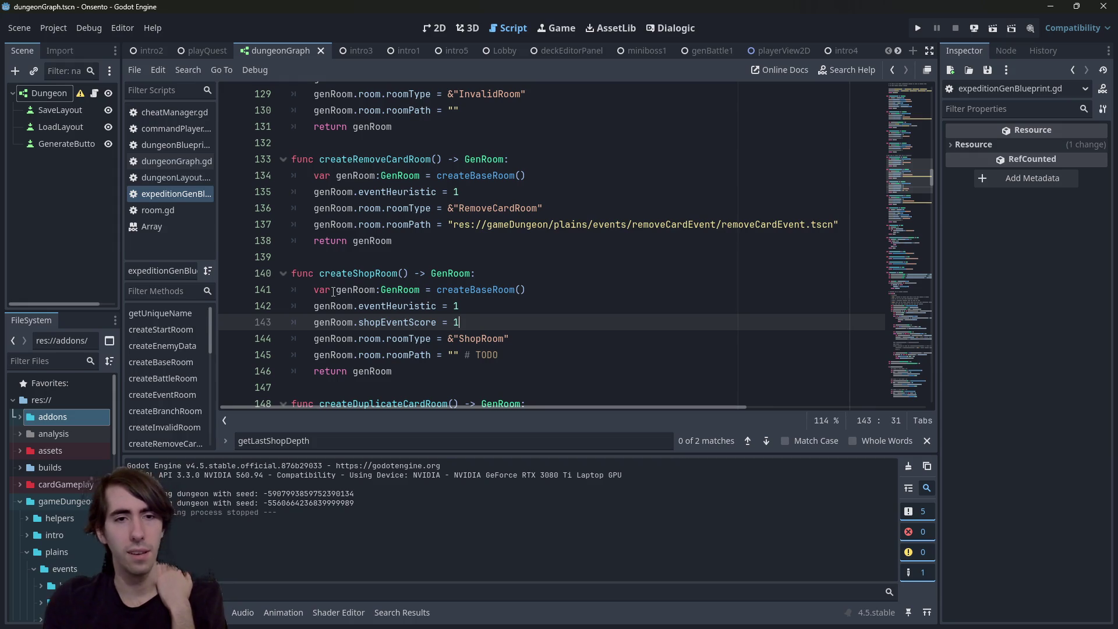
Search the script for createShopRoom to see where it is used
double_click(379, 274)
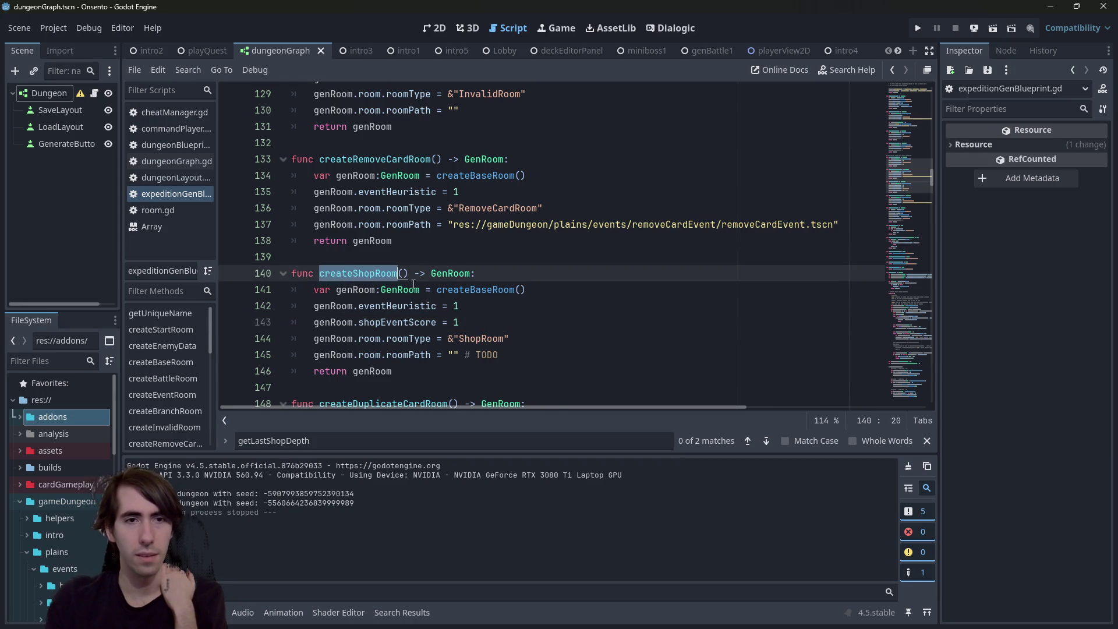
scroll(447, 294, down, 4)
scroll(447, 295, up, 2)
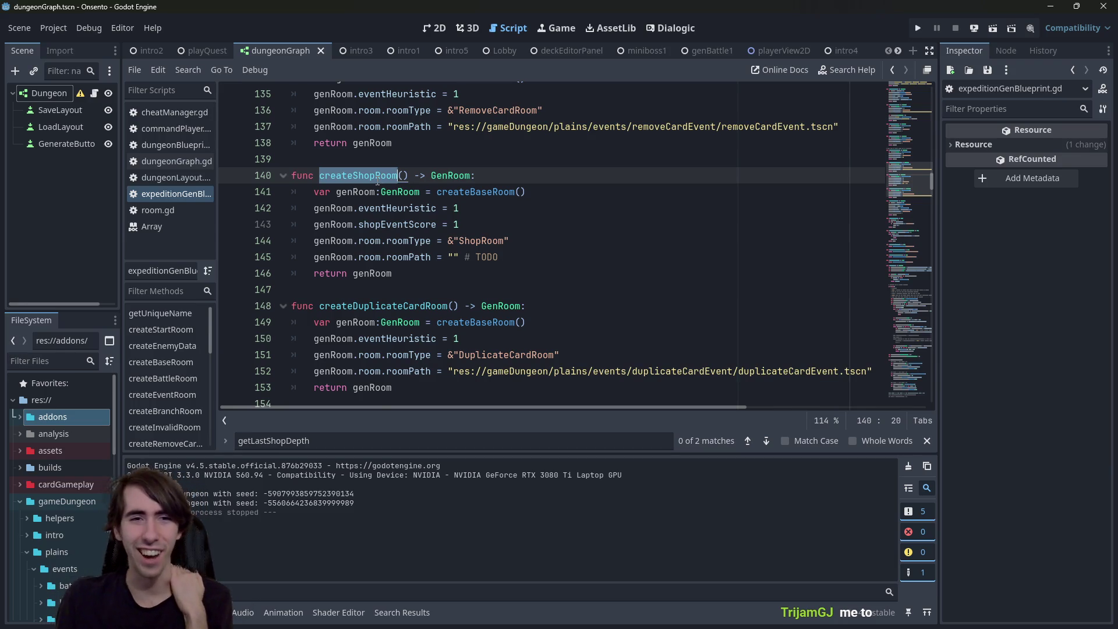
shift+click(377, 163)
double_click(382, 174)
key(ctrl+f)
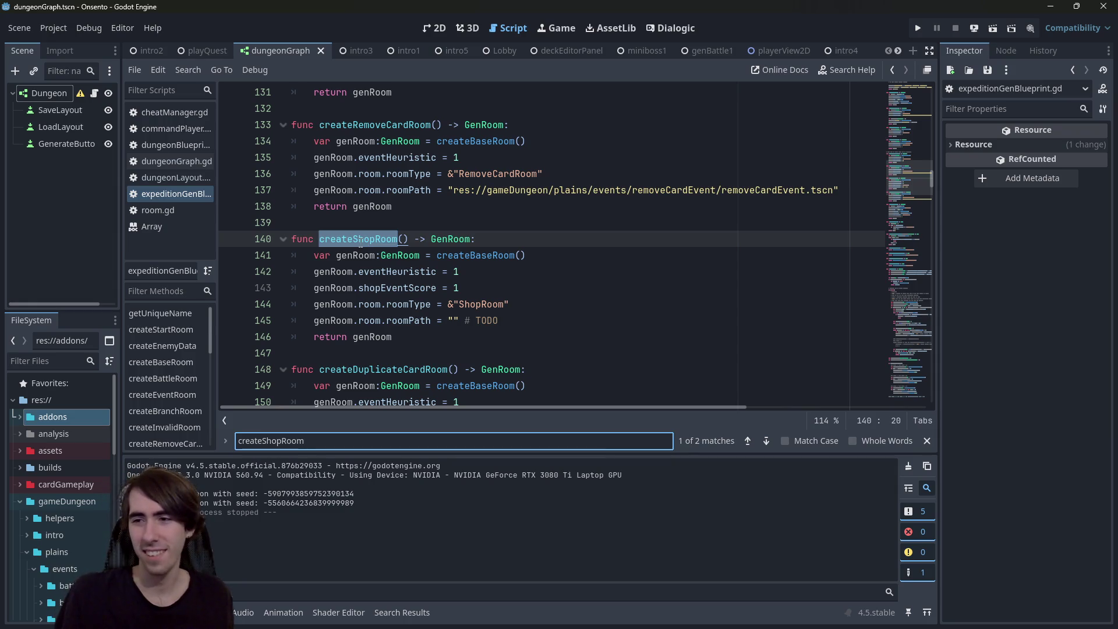
double_click(360, 241)
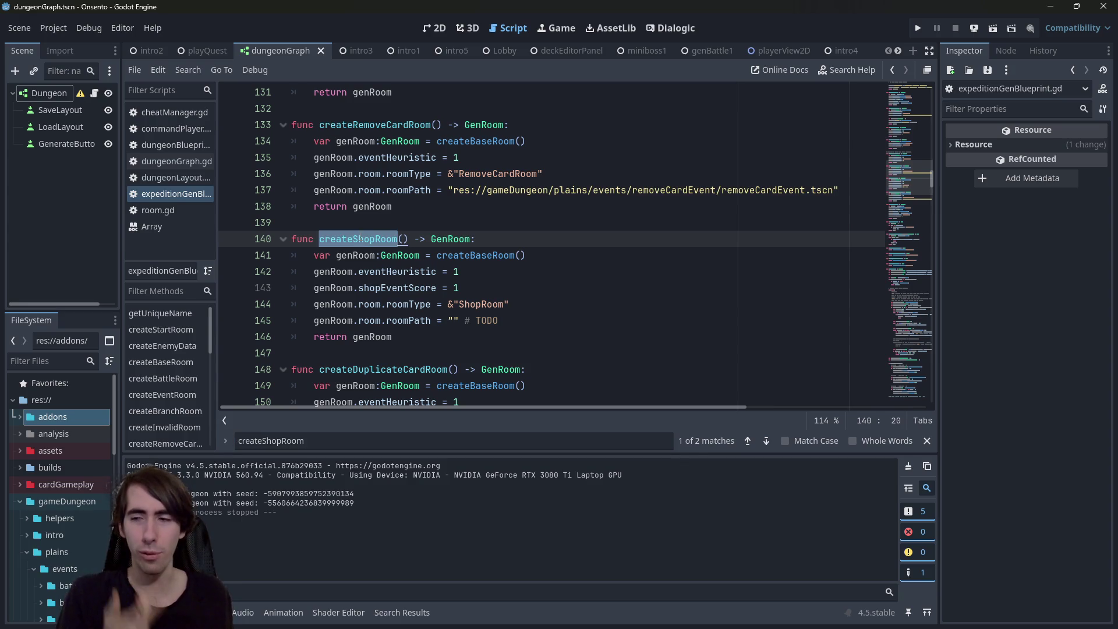
scroll(361, 239, down, 1)
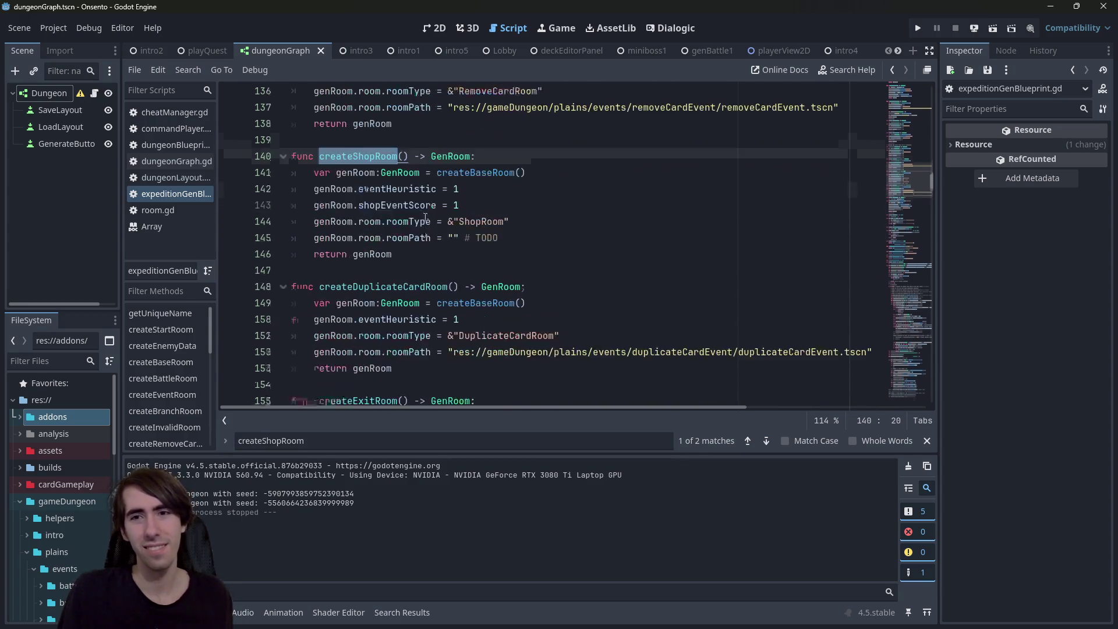
scroll(560, 245, down, 2)
scroll(560, 245, up, 1)
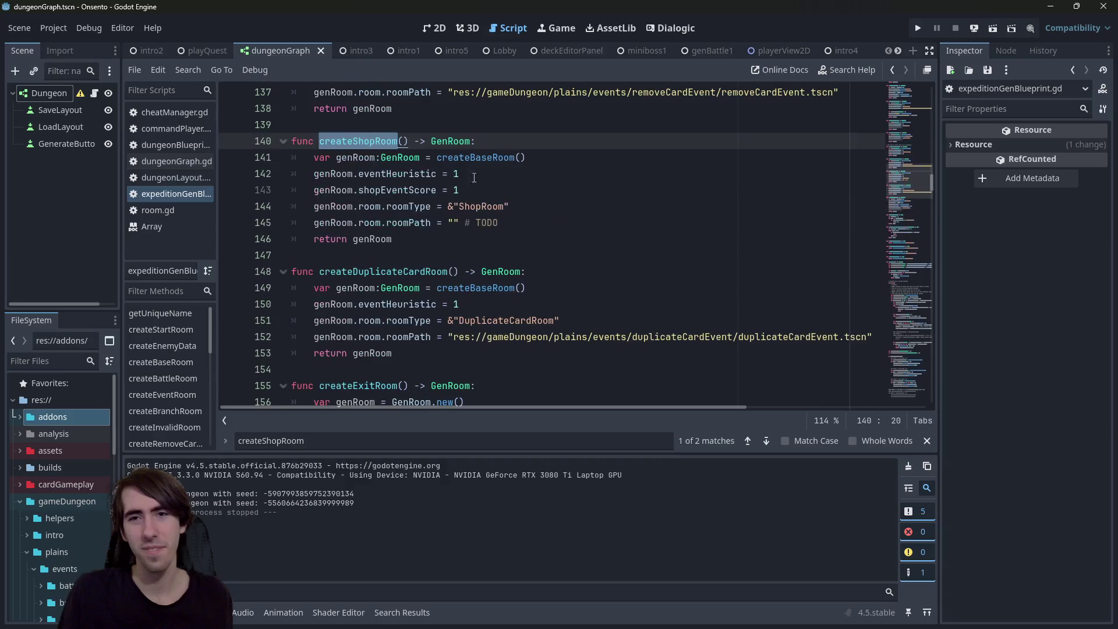
Run the scene and generate a dungeon graph, which raises an error on the createShopRoom line
click(993, 28)
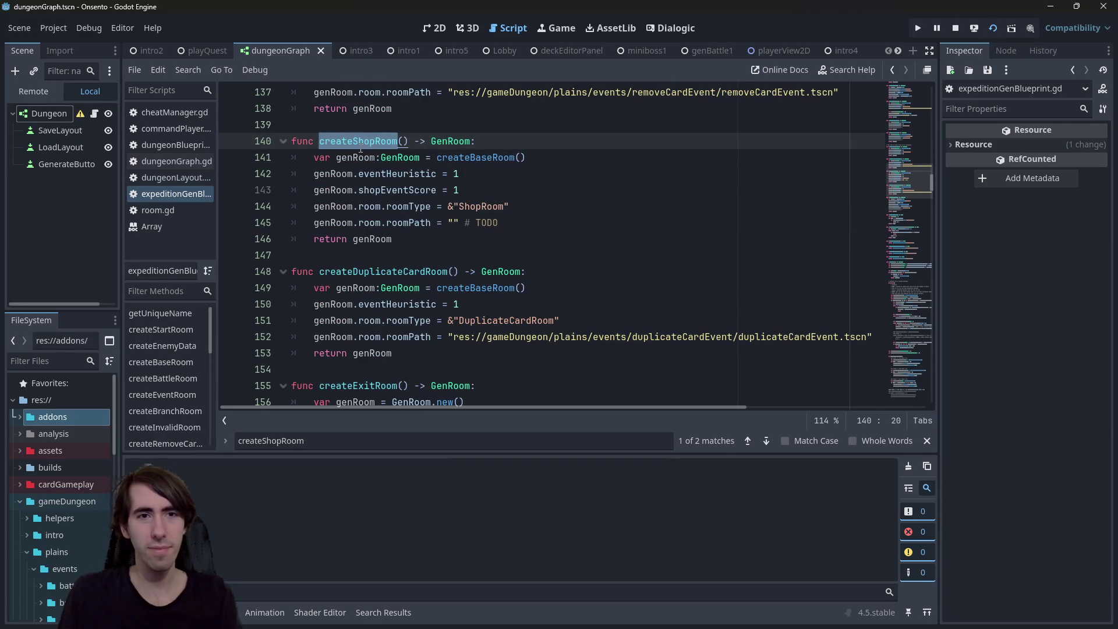
key(ctrl+f)
key(Return)
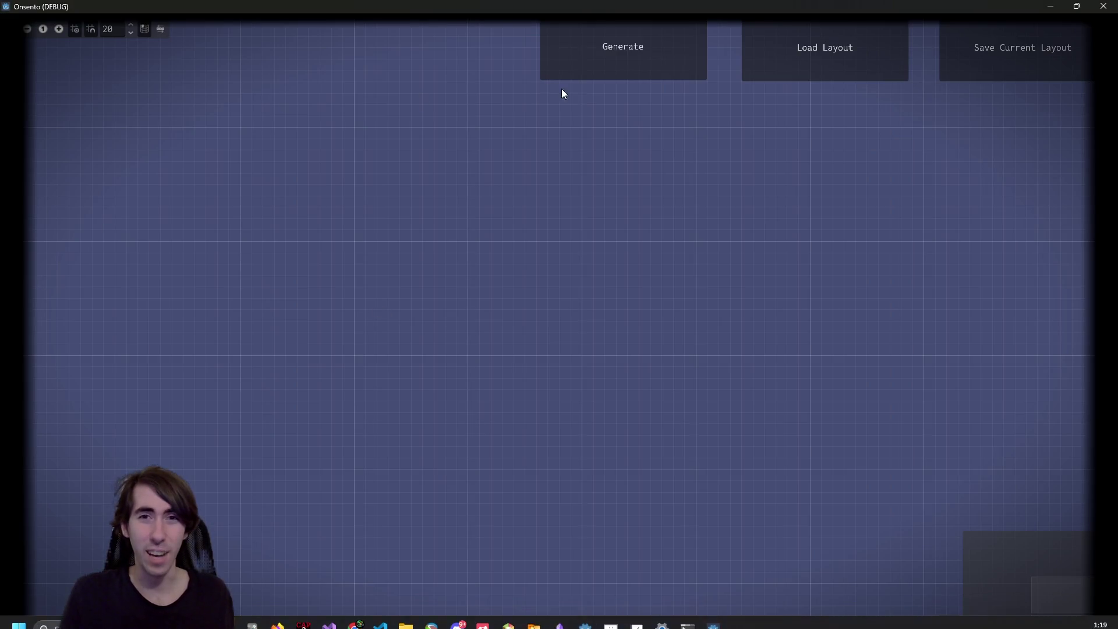
click(565, 70)
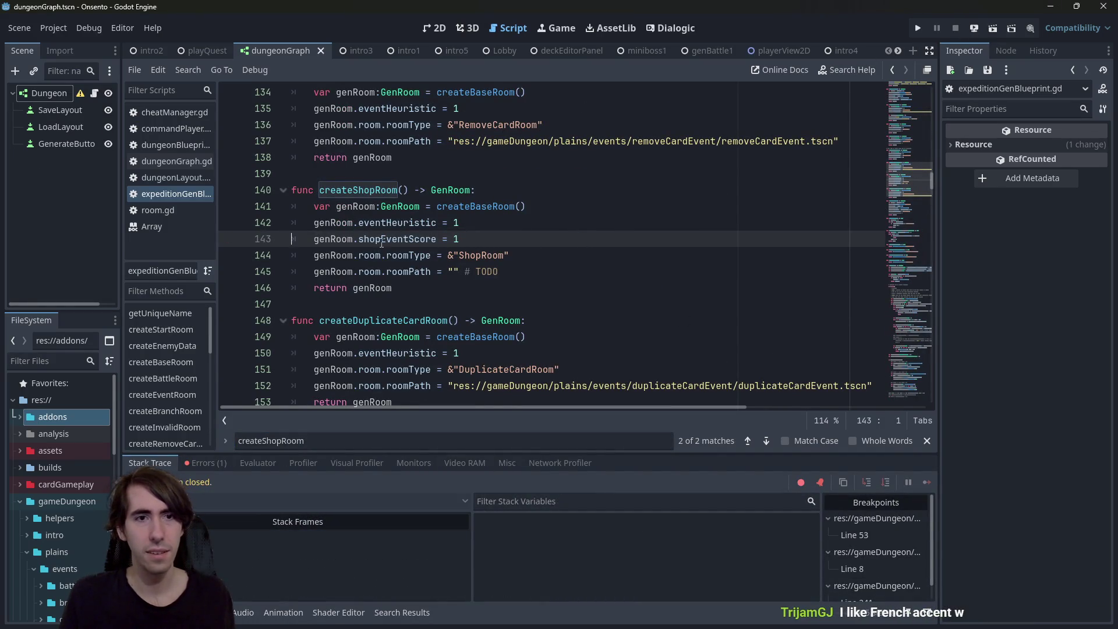
Change genRoom.shopEventScore to genRoom.shopHeuristic and run the scene again
double_click(408, 238)
text(shop)
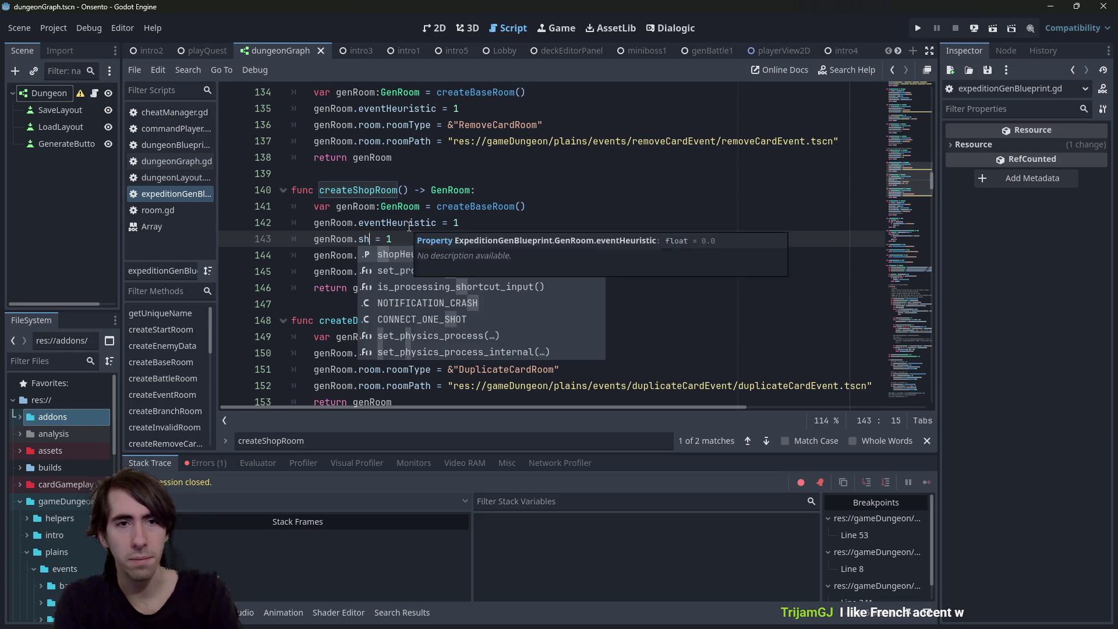
key(Return)
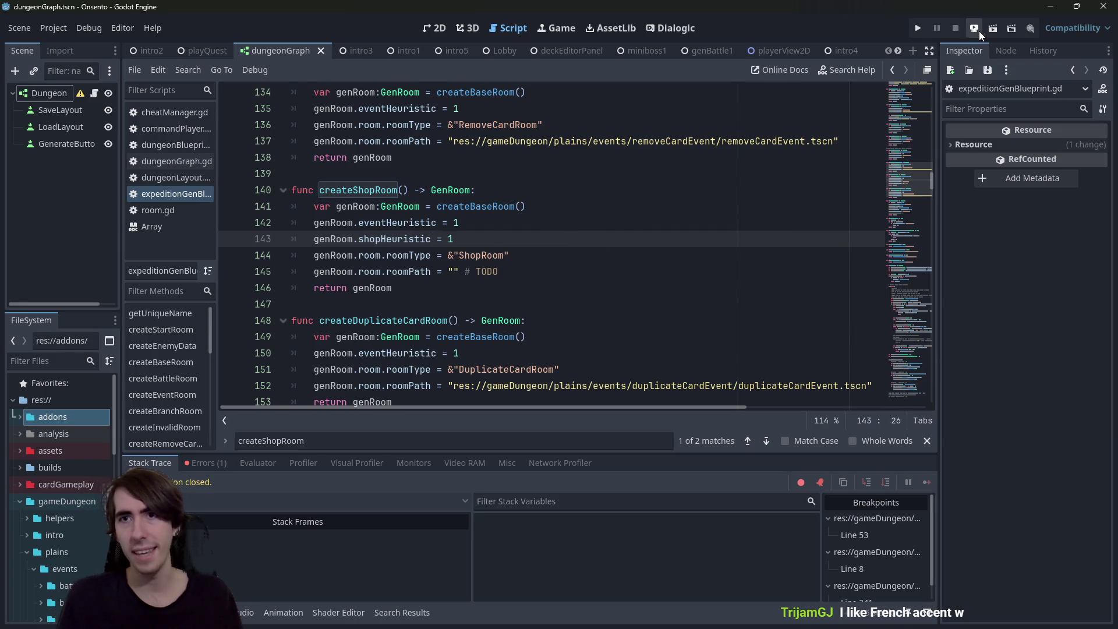
click(979, 32)
mouse_move(795, 141)
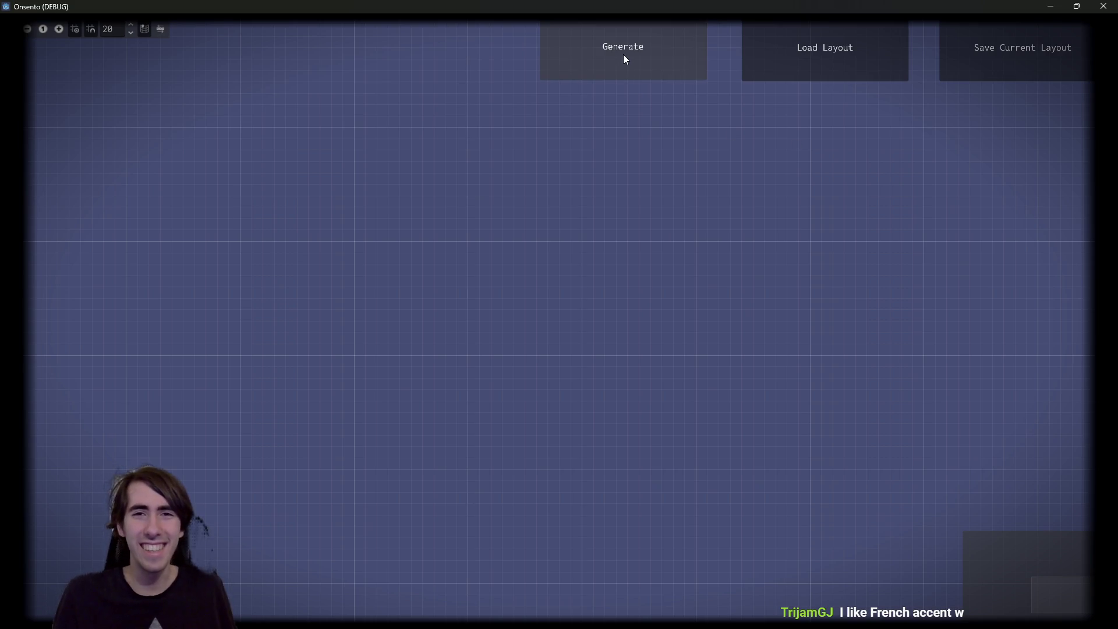
Generate a new room graph and pan it to find the ShopRoom between two RemoveCardRoom nodes
click(624, 58)
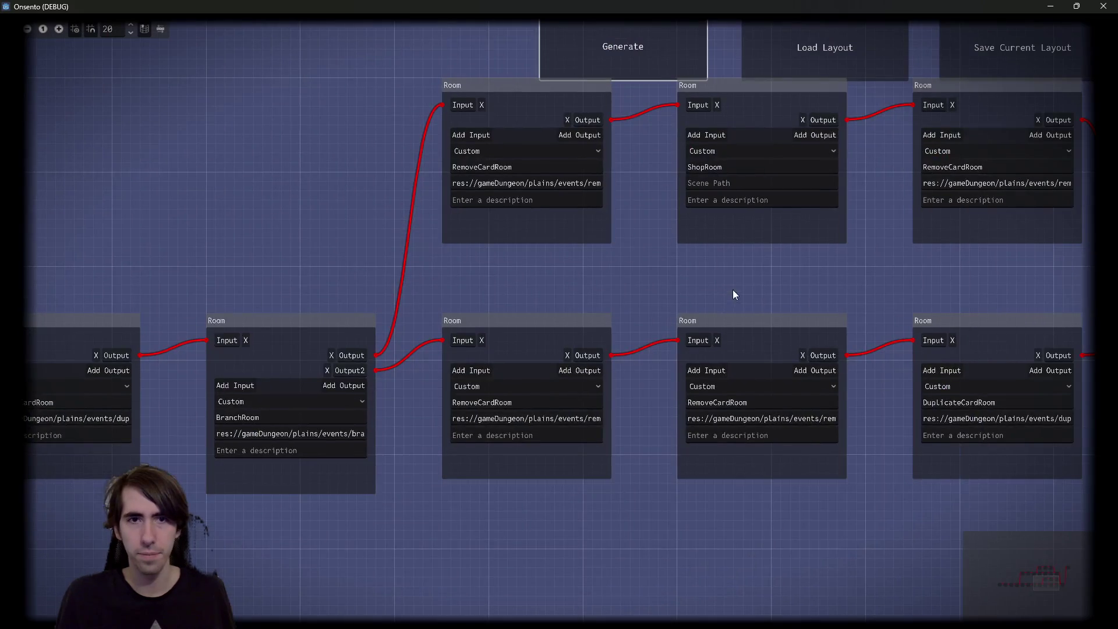
mouse_move(733, 290)
mouse_down()
mouse_move(195, 366)
mouse_move(472, 352)
mouse_up()
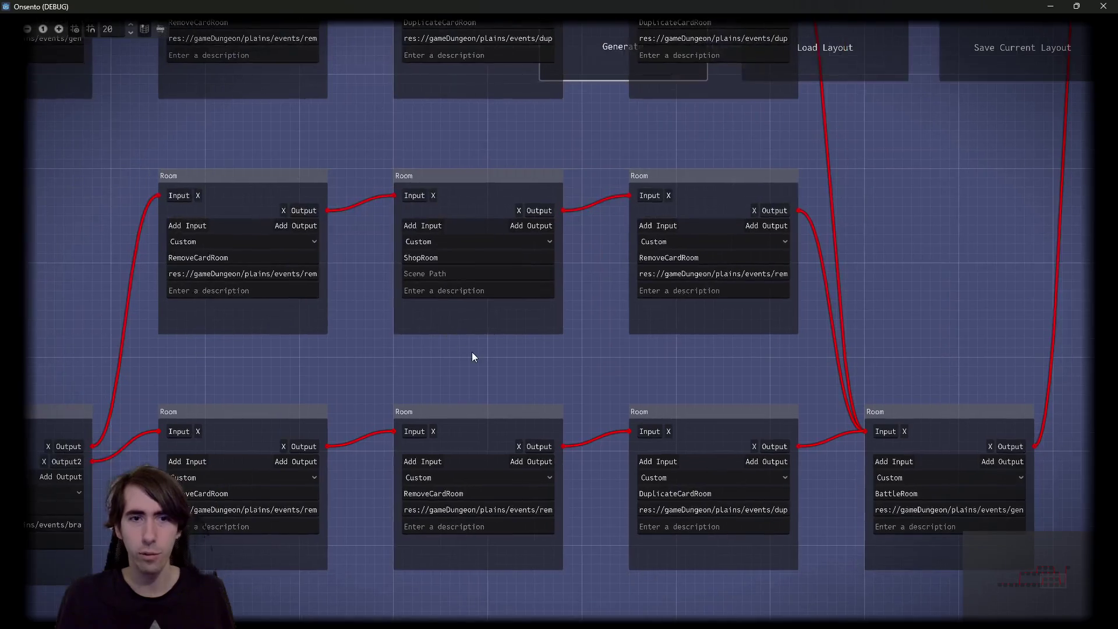
mouse_move(287, 312)
mouse_down()
mouse_move(536, 316)
mouse_move(353, 309)
mouse_up()
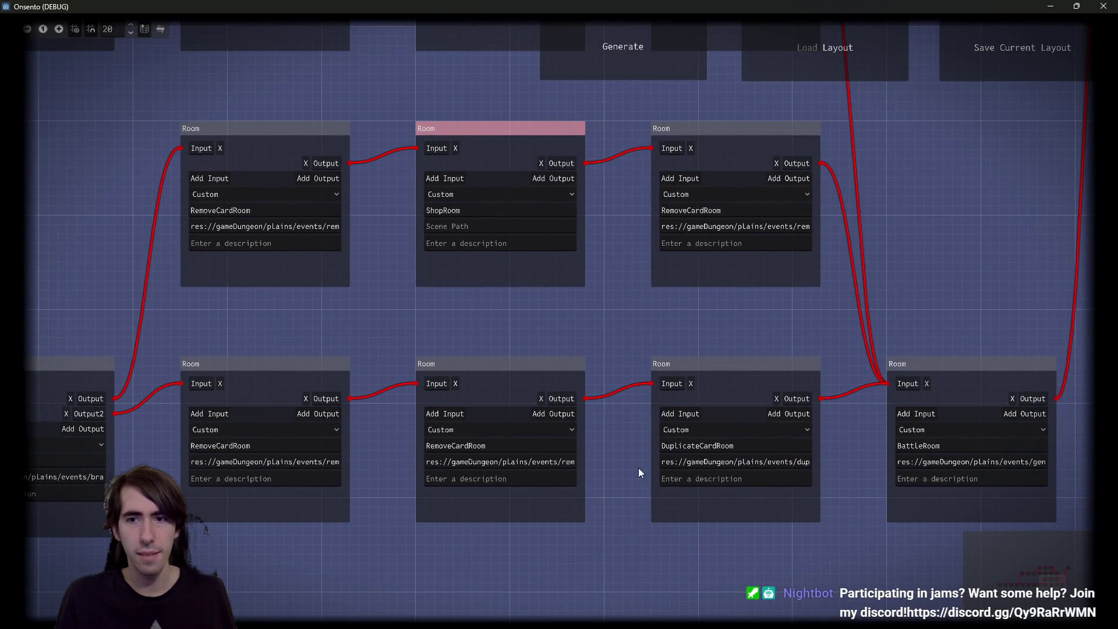
drag(691, 537, 204, 351)
scroll(274, 320, down, 2)
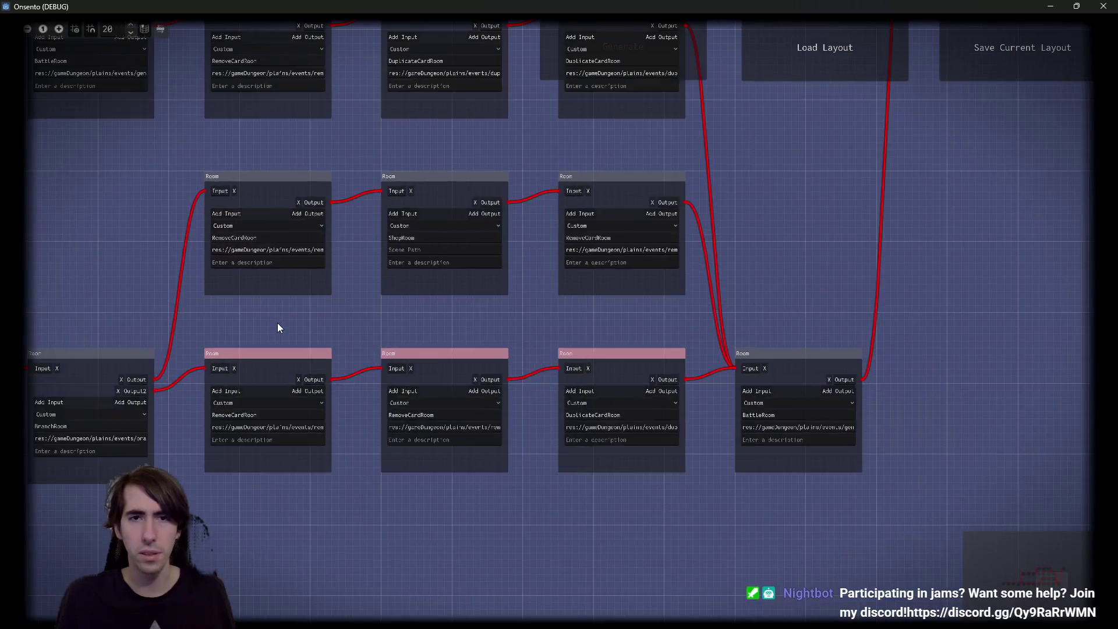
mouse_move(278, 323)
mouse_down()
mouse_move(305, 358)
mouse_move(380, 326)
mouse_move(557, 339)
mouse_up()
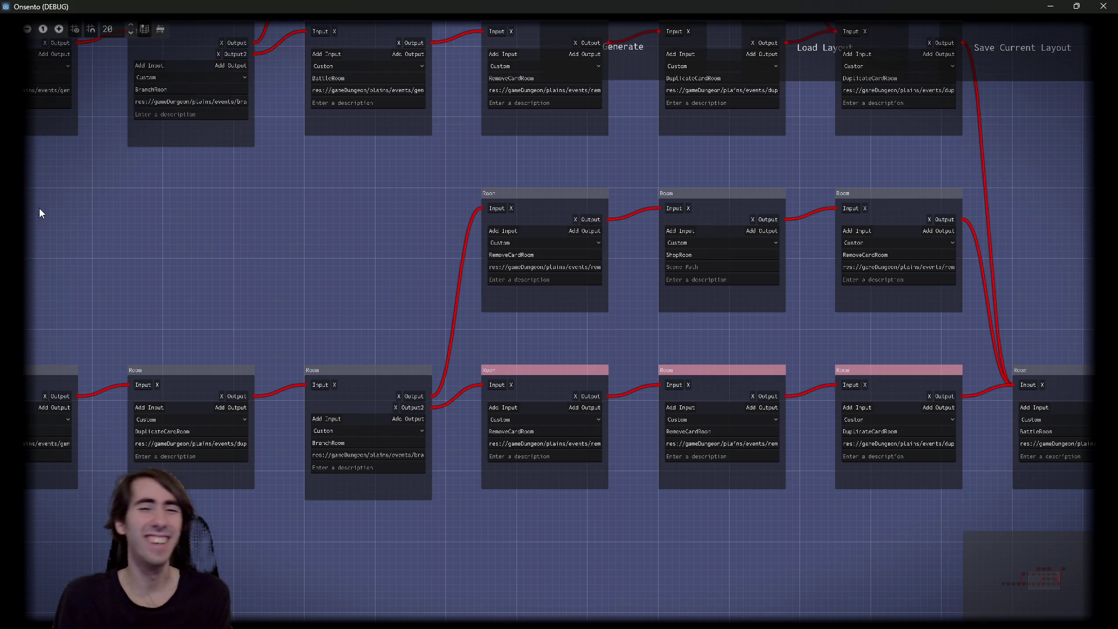
scroll(366, 315, up, 5)
scroll(408, 343, up, 2)
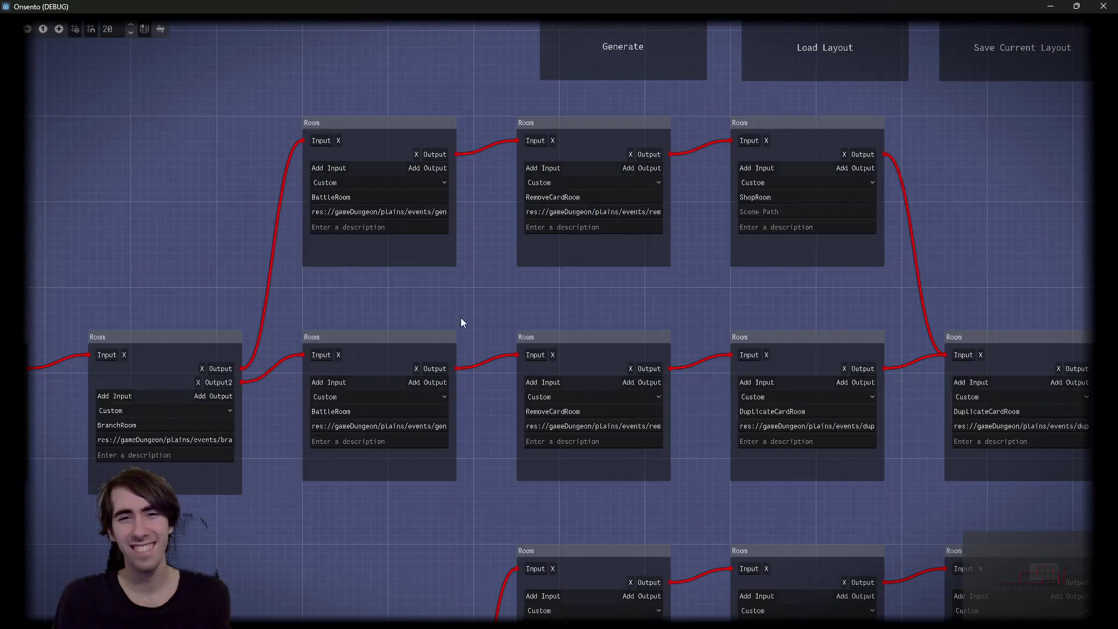
scroll(509, 308, up, 1)
scroll(494, 314, right, 2)
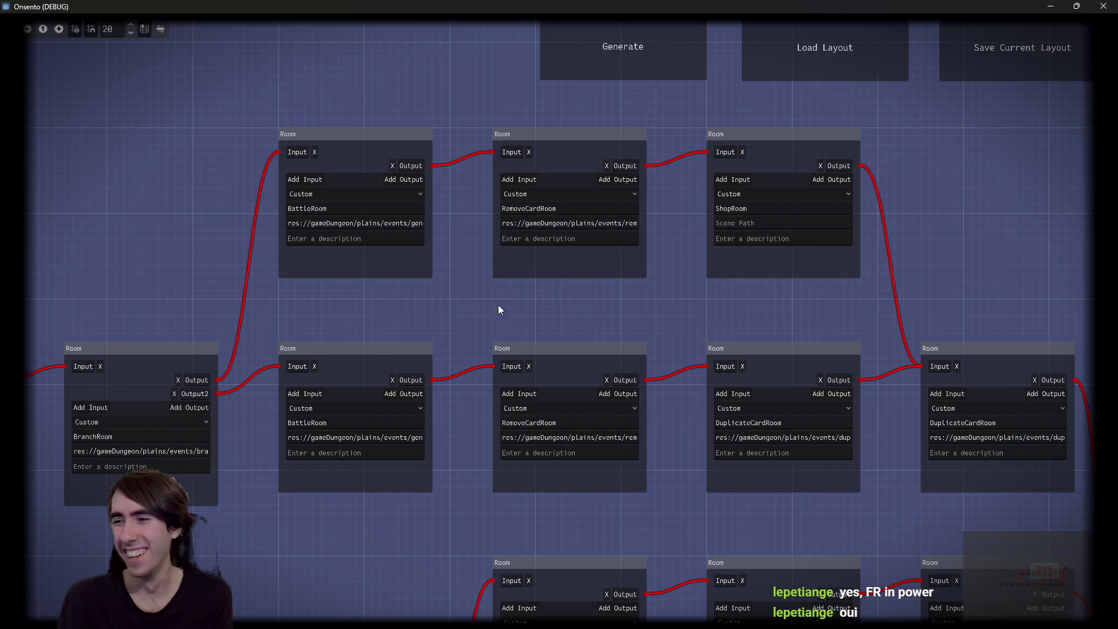
scroll(713, 312, up, 1)
scroll(767, 285, down, 2)
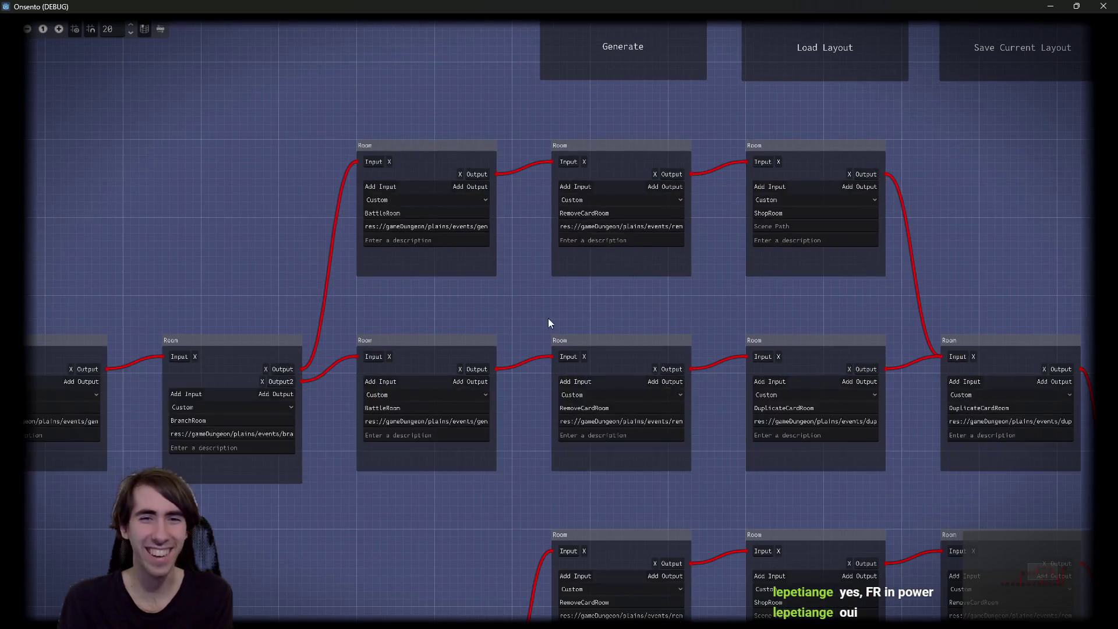
drag(548, 318, 432, 305)
scroll(496, 306, up, 1)
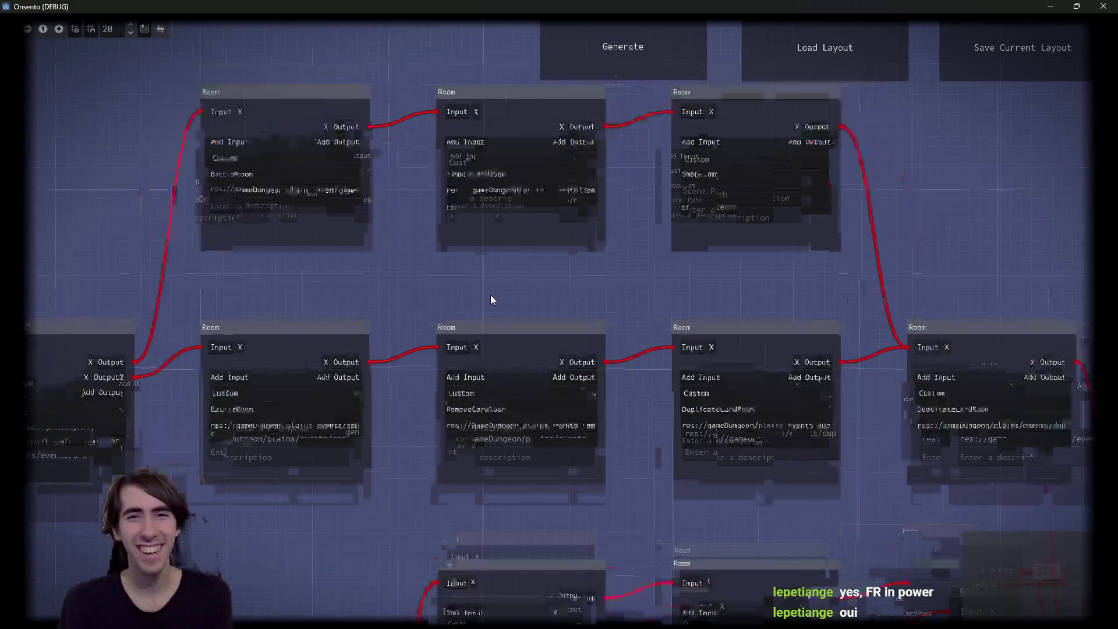
scroll(490, 295, down, 1)
drag(673, 261, 208, 120)
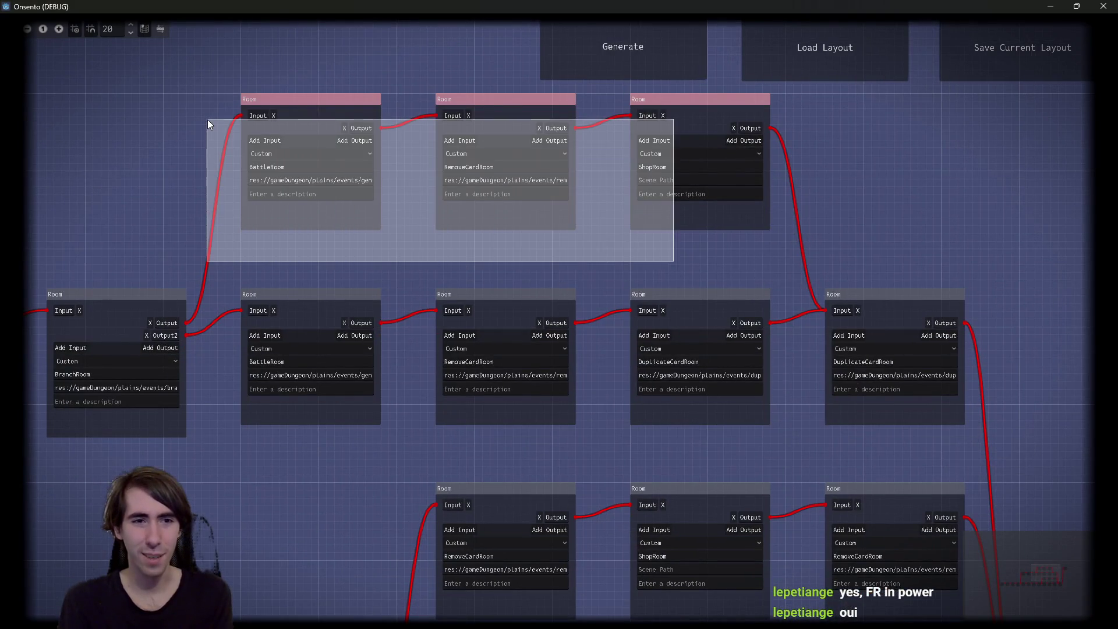
mouse_move(289, 215)
mouse_down()
mouse_move(378, 251)
mouse_move(274, 187)
mouse_move(300, 200)
mouse_up()
drag(220, 225, 605, 120)
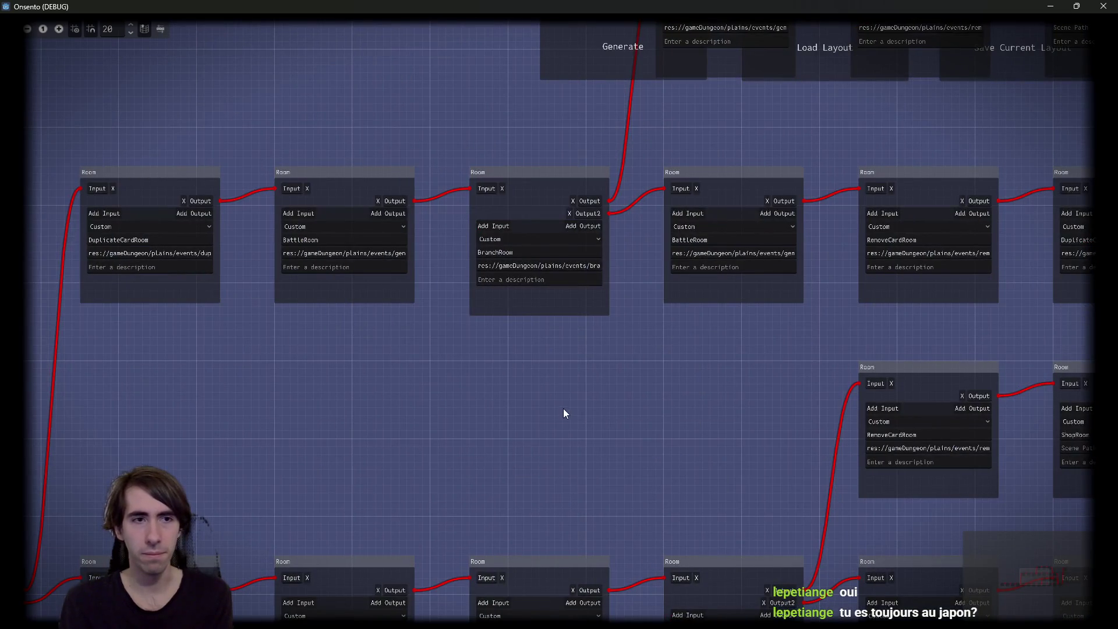
mouse_move(564, 414)
mouse_down()
mouse_move(565, 399)
mouse_move(591, 386)
mouse_move(506, 391)
mouse_move(340, 434)
mouse_move(354, 332)
mouse_move(299, 379)
mouse_move(294, 410)
mouse_up()
scroll(337, 434, down, 2)
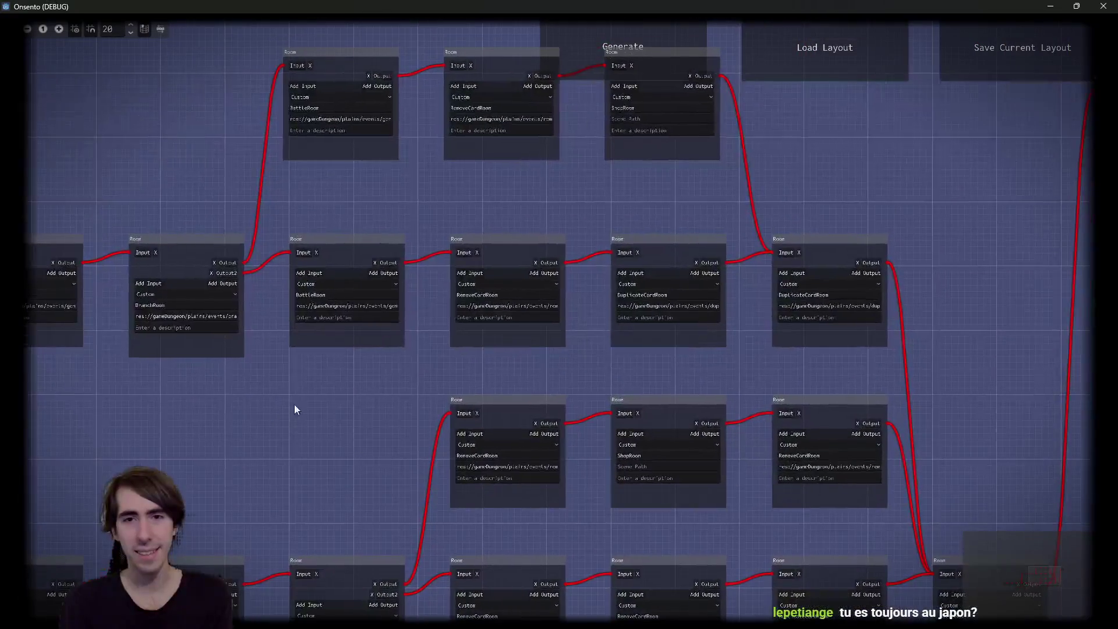
click(646, 48)
mouse_move(535, 181)
mouse_down()
mouse_move(327, 214)
mouse_move(290, 236)
mouse_up()
scroll(499, 462, down, 3)
drag(499, 462, 651, 438)
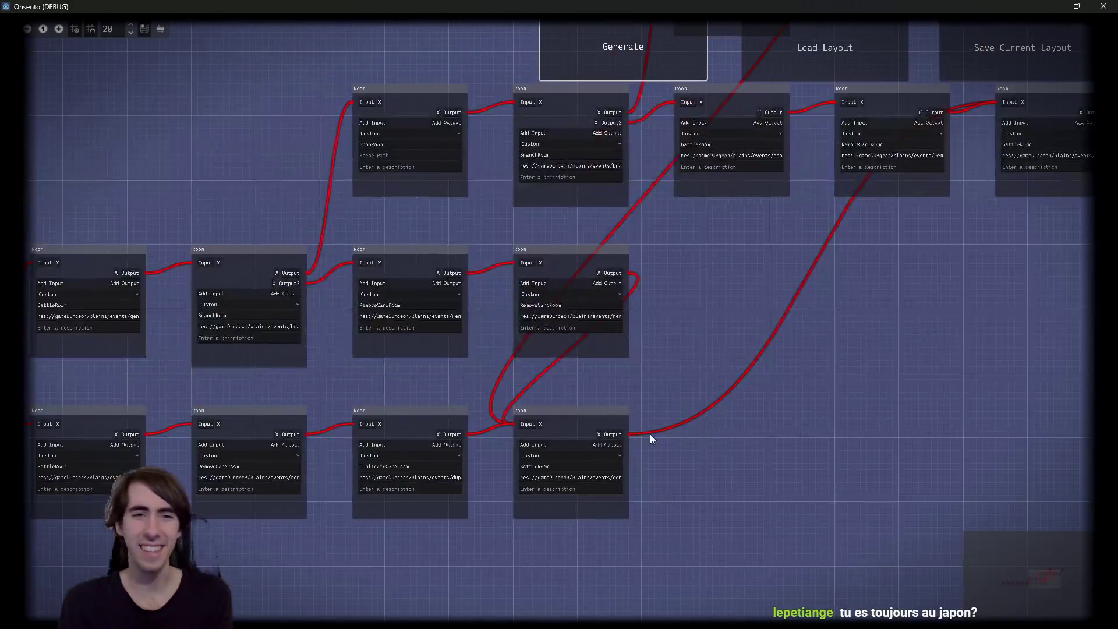
drag(315, 377, 406, 398)
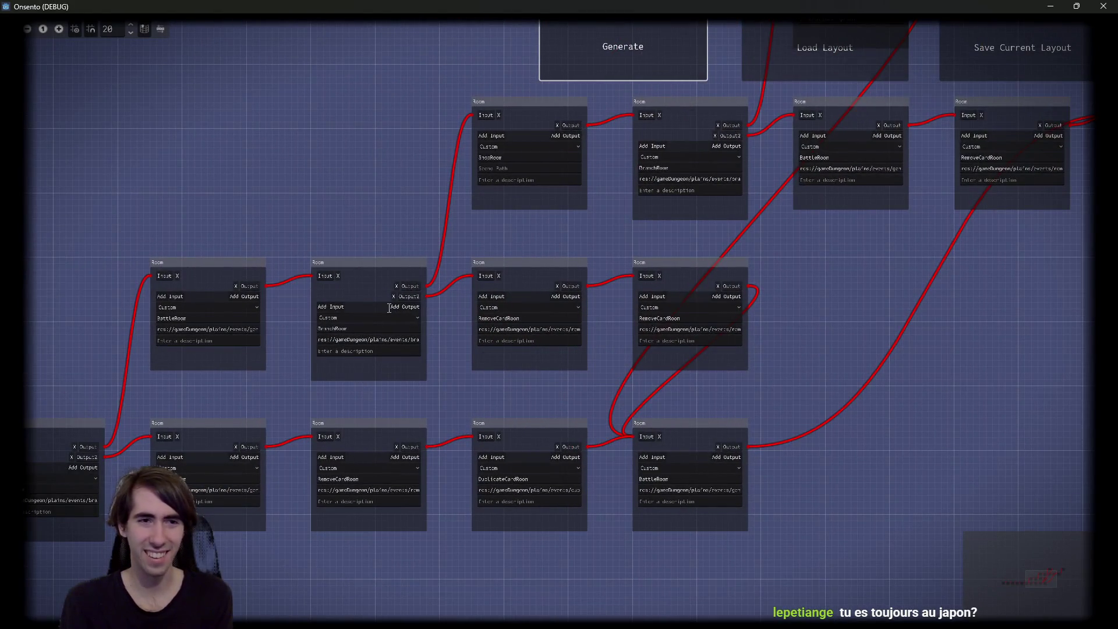
drag(413, 262, 239, 345)
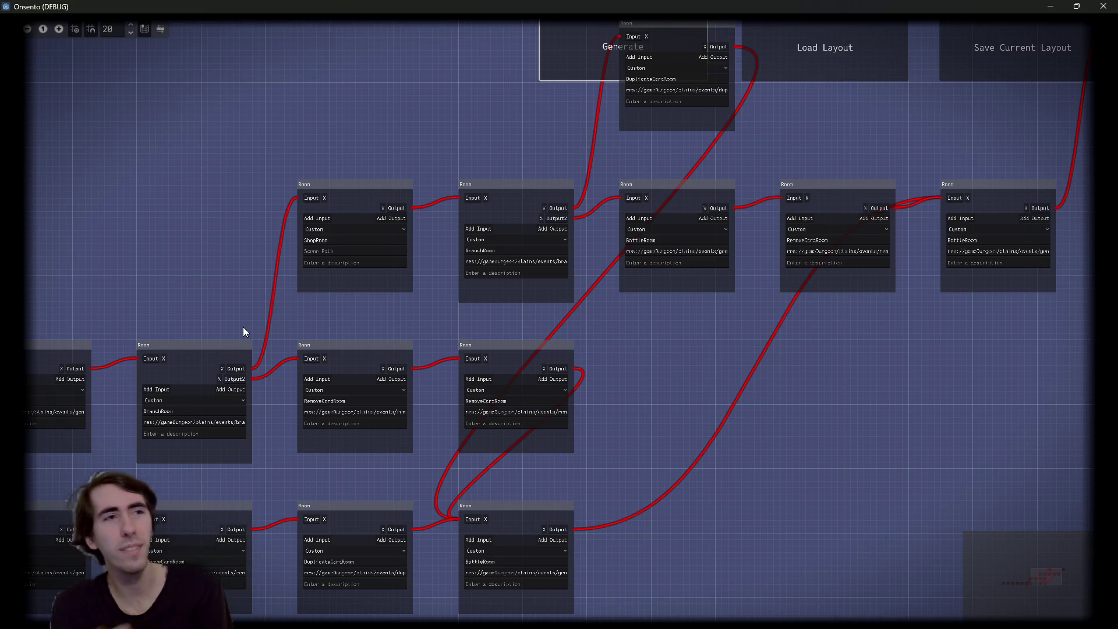
scroll(668, 310, up, 3)
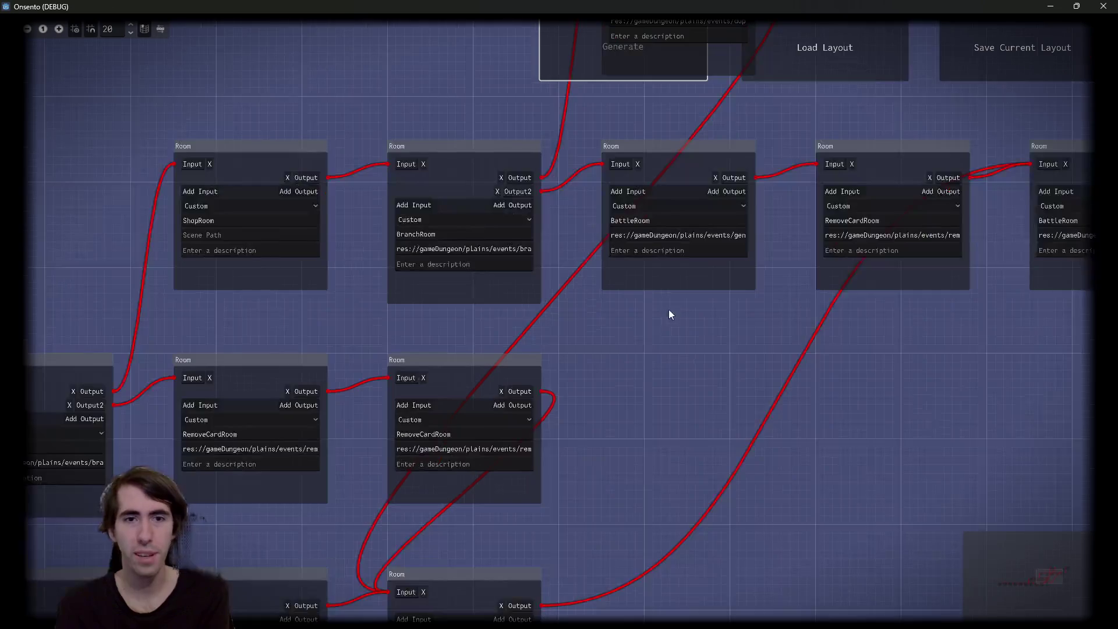
mouse_move(651, 371)
mouse_down()
mouse_move(551, 470)
mouse_move(672, 395)
mouse_up()
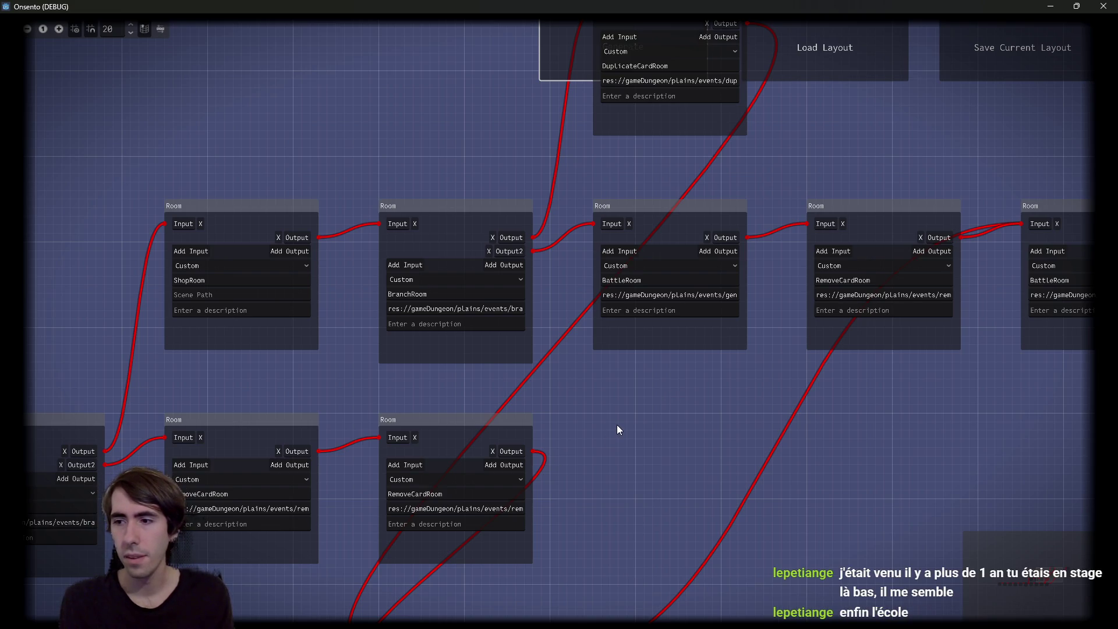
mouse_move(772, 626)
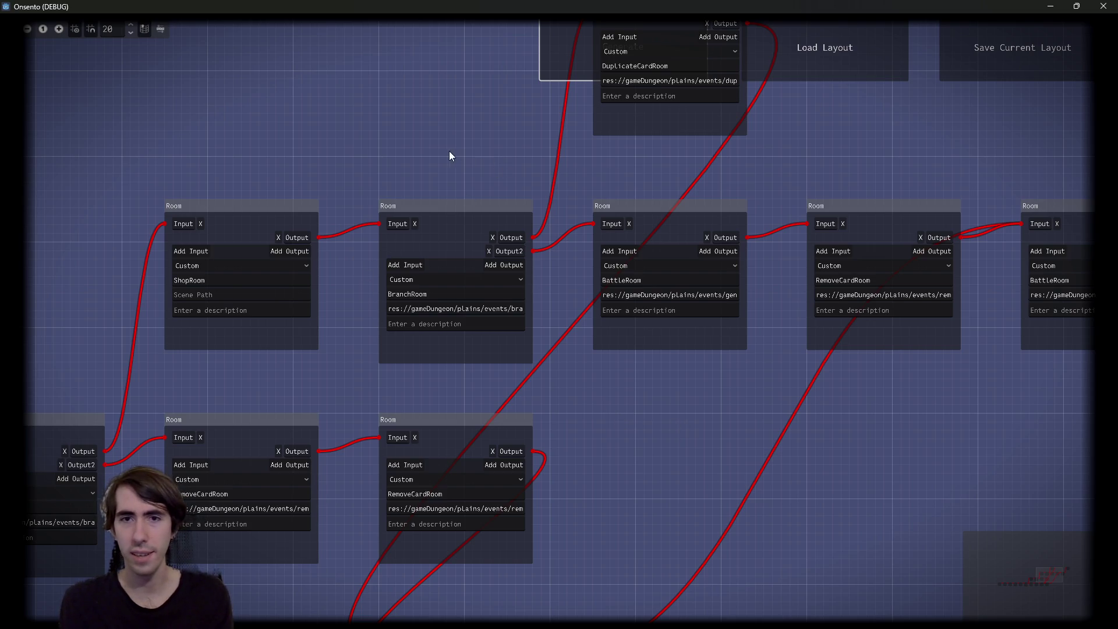
mouse_move(452, 155)
mouse_down()
mouse_move(425, 233)
mouse_move(410, 229)
mouse_up()
mouse_move(624, 269)
mouse_down()
mouse_move(211, 293)
mouse_move(464, 285)
mouse_up()
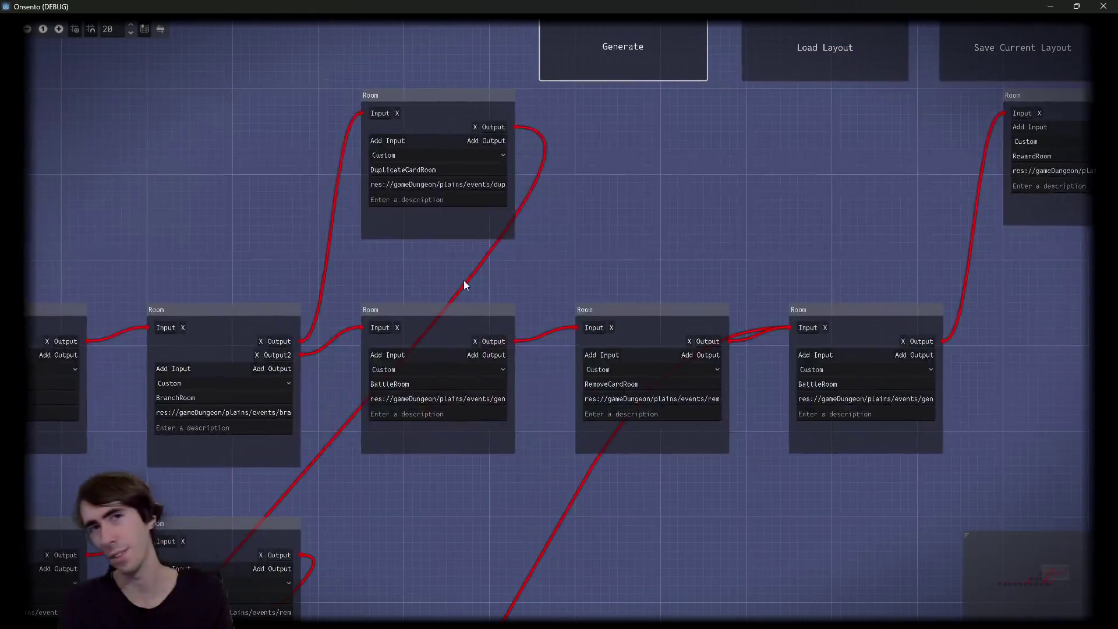
drag(106, 72, 383, 74)
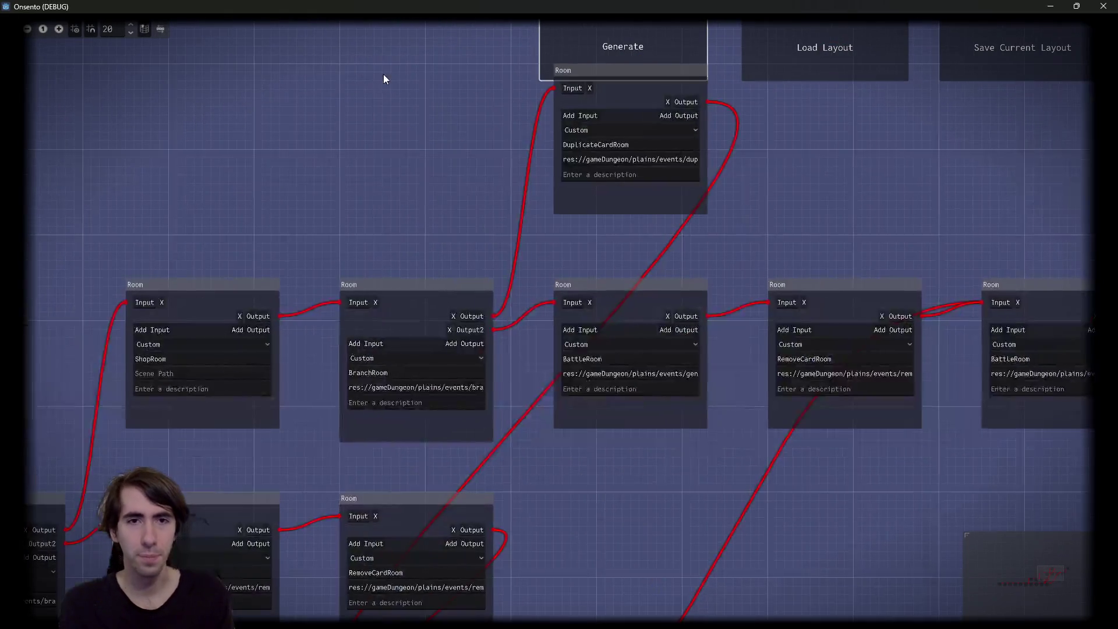
scroll(789, 260, down, 1)
drag(789, 260, 635, 286)
scroll(635, 285, up, 1)
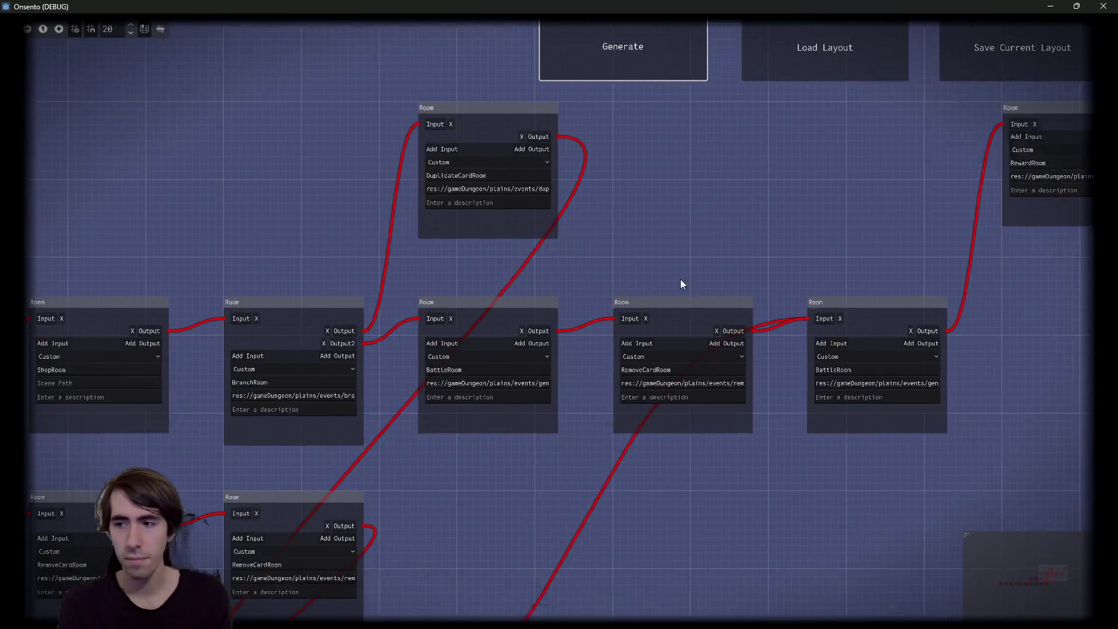
mouse_move(435, 269)
mouse_down()
mouse_move(542, 259)
mouse_move(694, 271)
mouse_move(526, 274)
mouse_up()
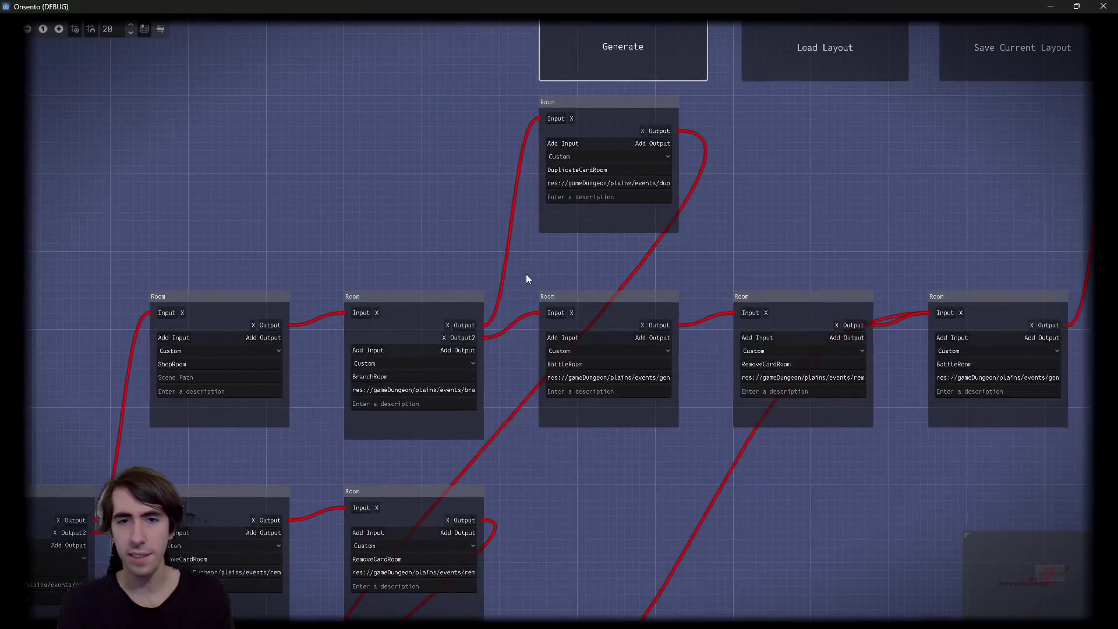
drag(642, 550, 683, 445)
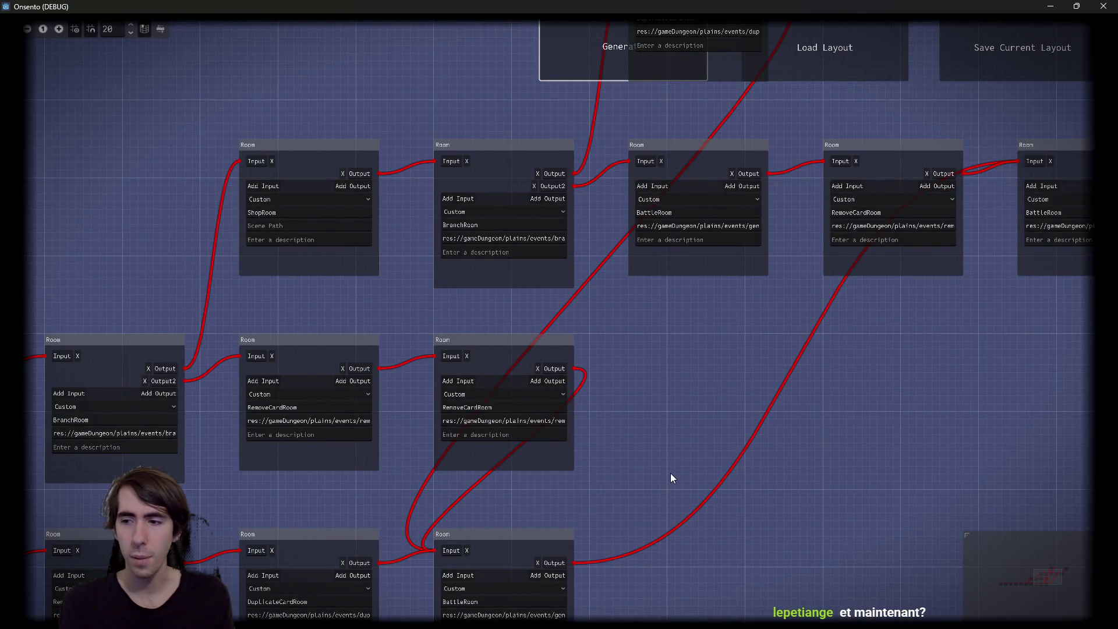
drag(690, 372, 565, 427)
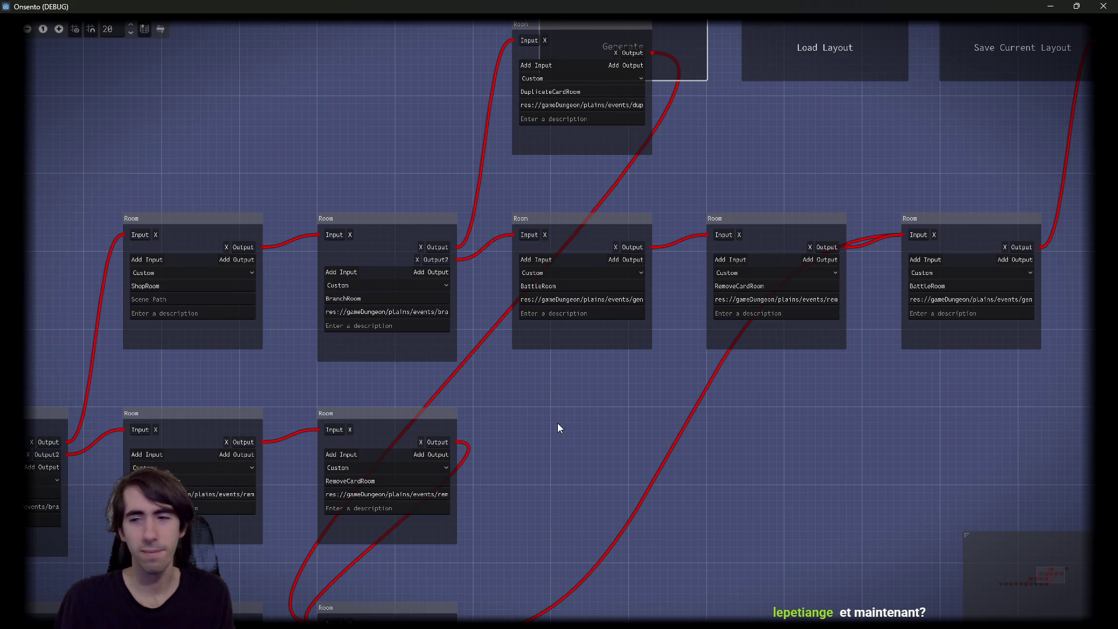
Pan and zoom across the current room graph, then generate a new three-row layout
drag(558, 422, 633, 414)
scroll(599, 464, down, 2)
drag(600, 464, 711, 339)
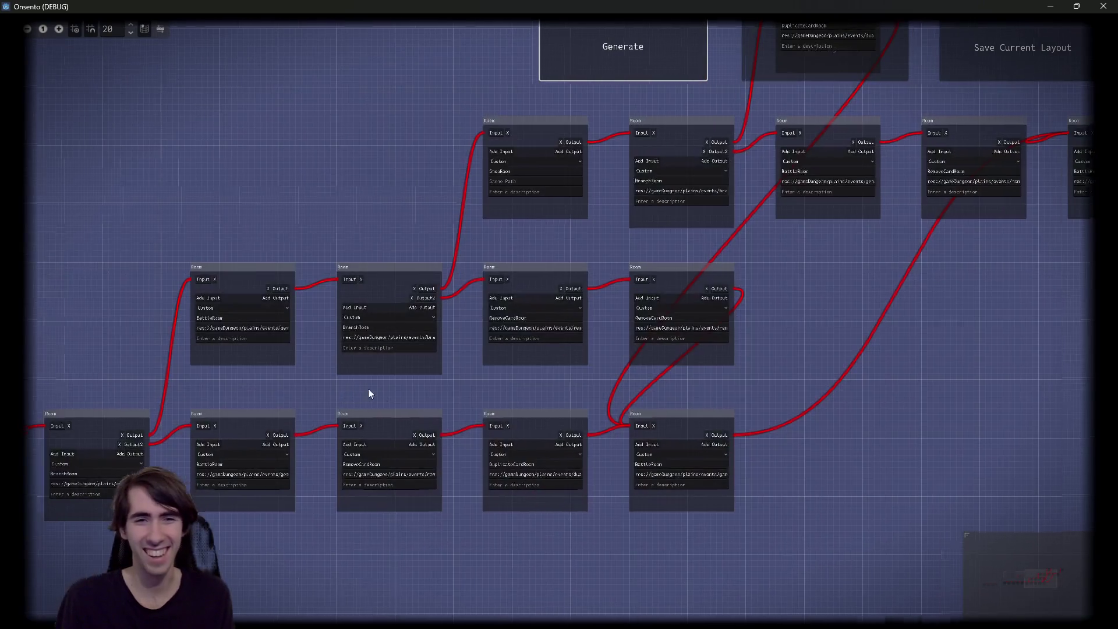
scroll(490, 352, up, 2)
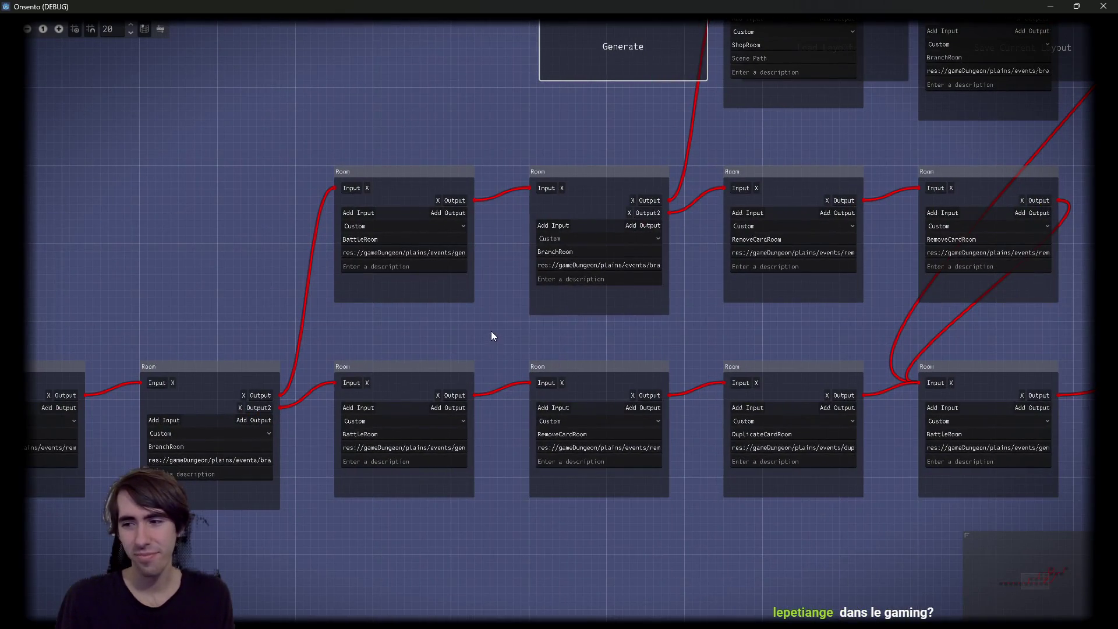
drag(444, 314, 669, 315)
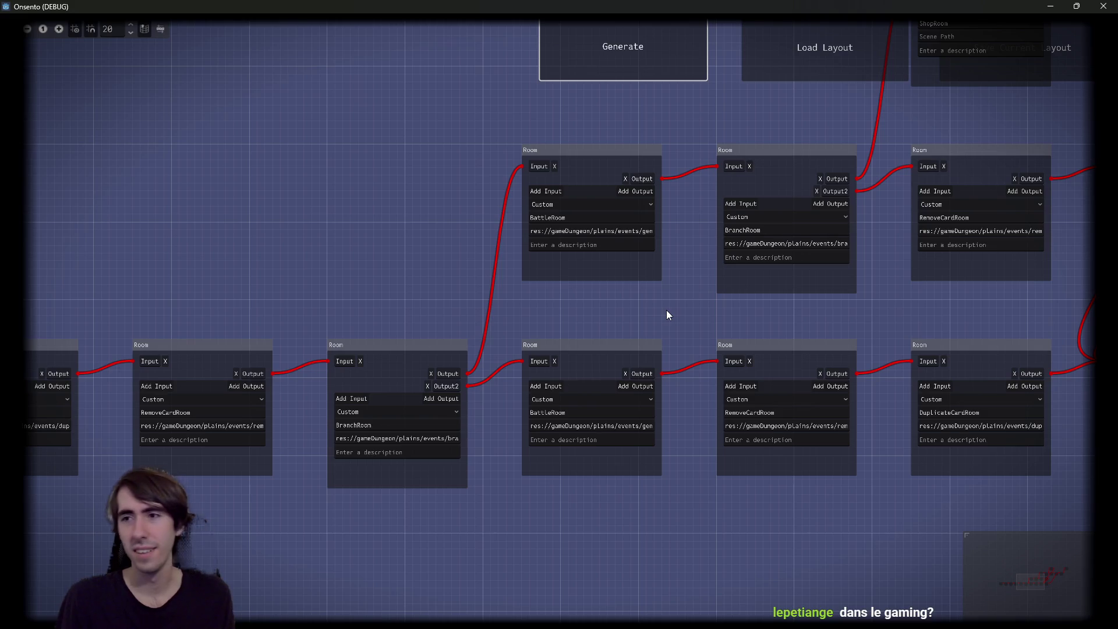
drag(419, 250, 594, 280)
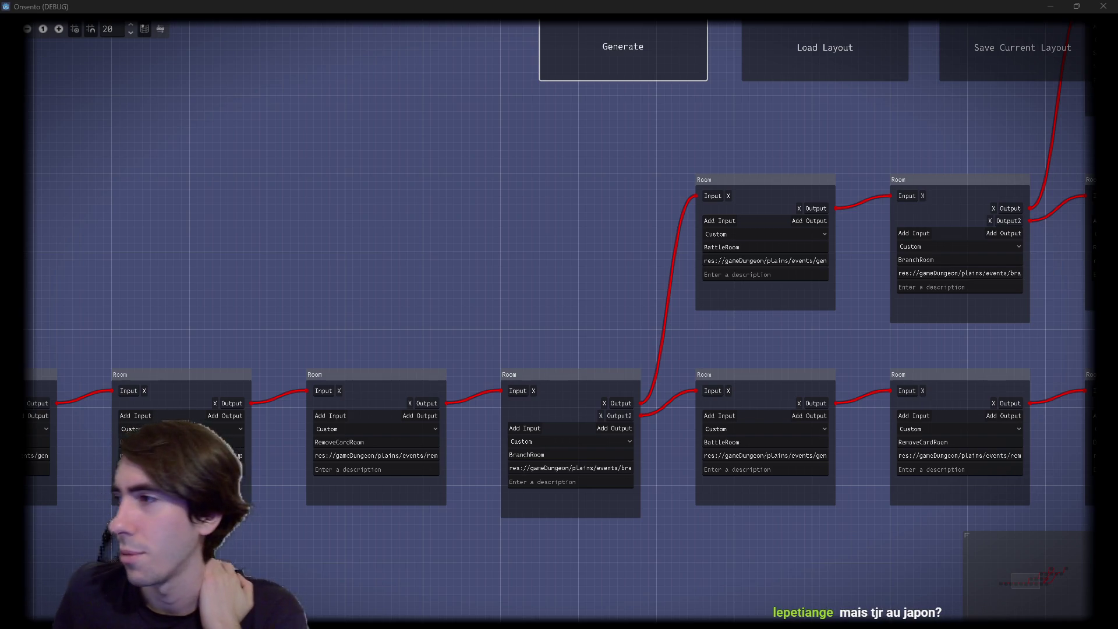
scroll(539, 275, down, 4)
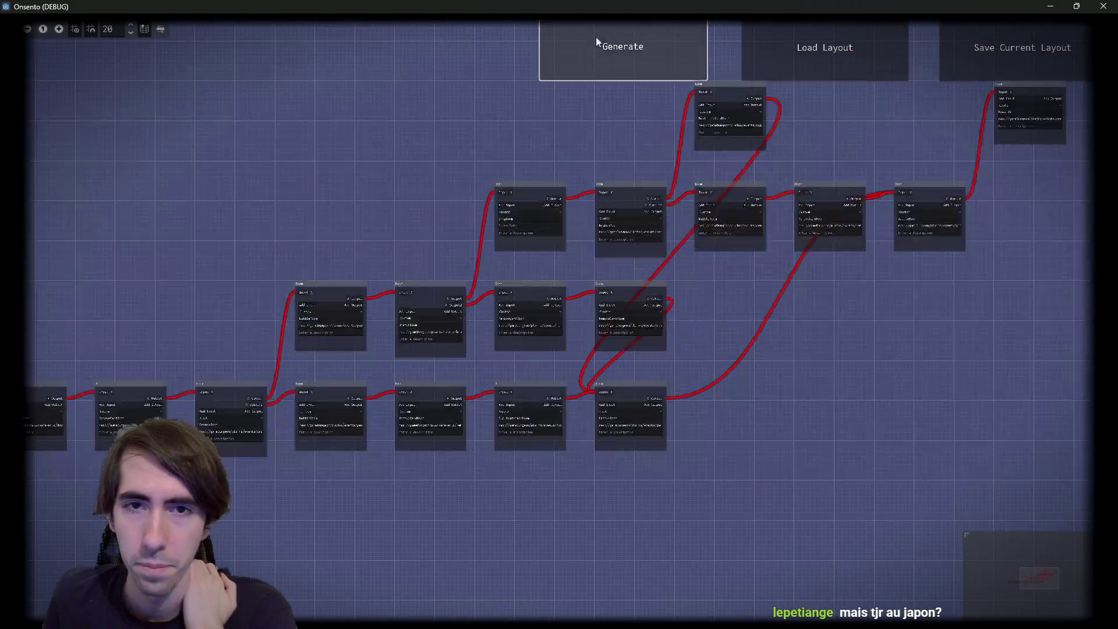
click(596, 39)
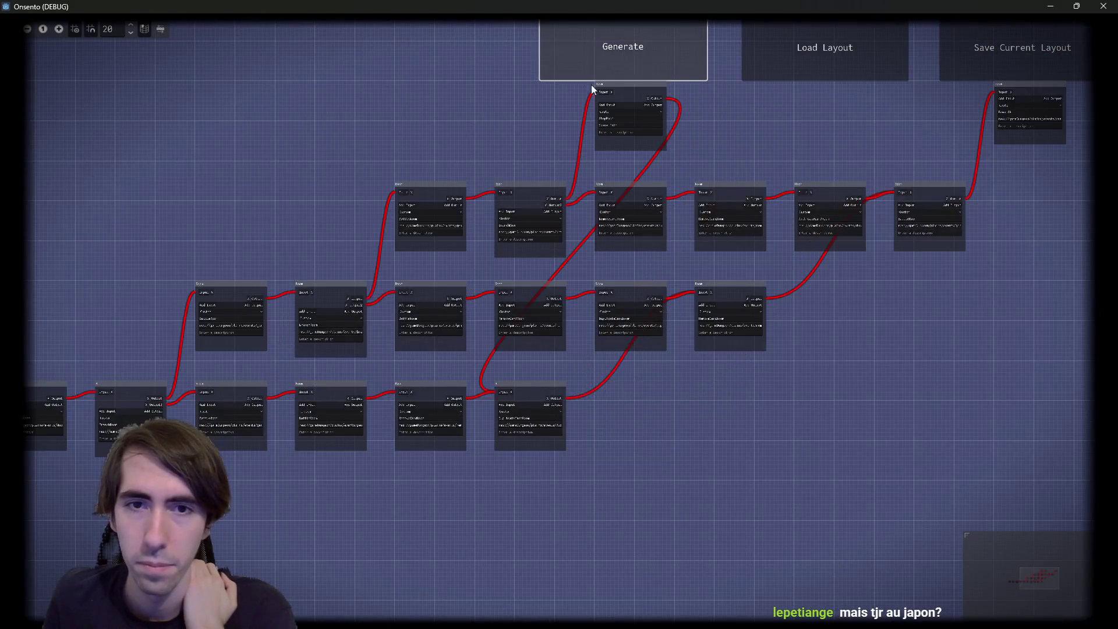
Regenerate the room graph several times with Generate and the R key
click(645, 57)
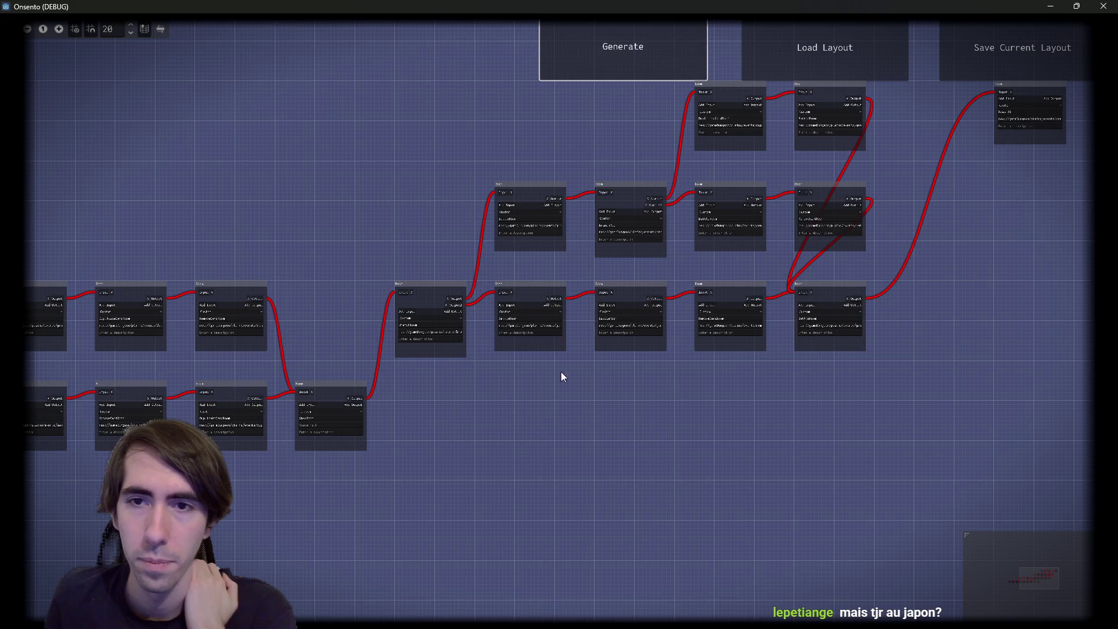
mouse_move(759, 312)
mouse_down()
mouse_move(804, 307)
mouse_move(793, 326)
mouse_up()
scroll(463, 276, up, 5)
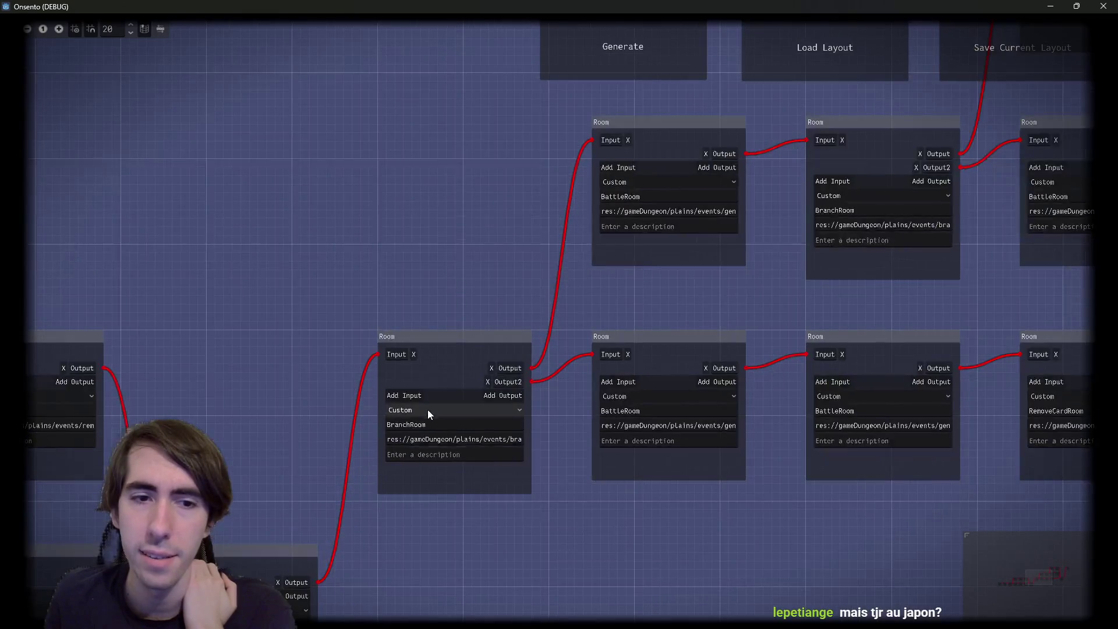
scroll(561, 295, down, 3)
key(r)
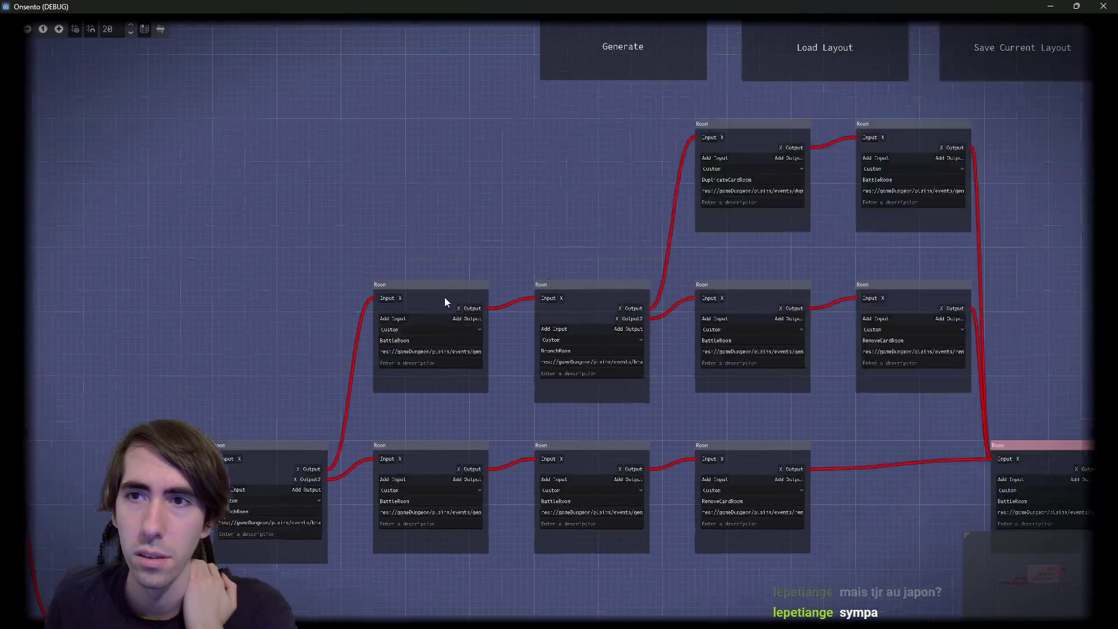
scroll(379, 332, down, 3)
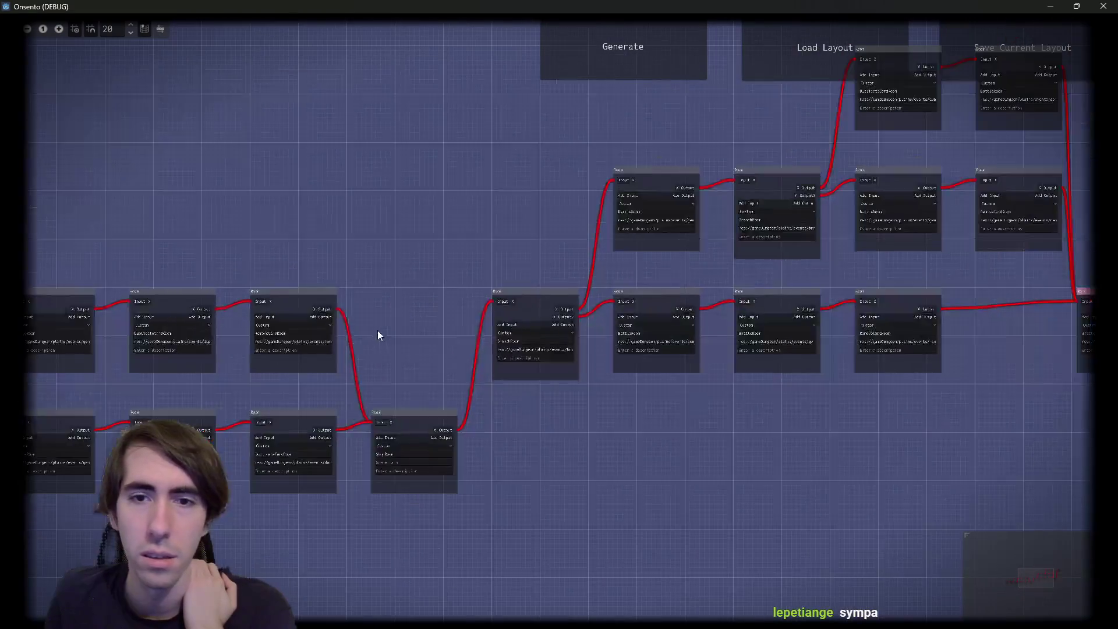
Check the generateBranch() errors in the Debugger's Errors list, regenerate, and check again
click(1050, 6)
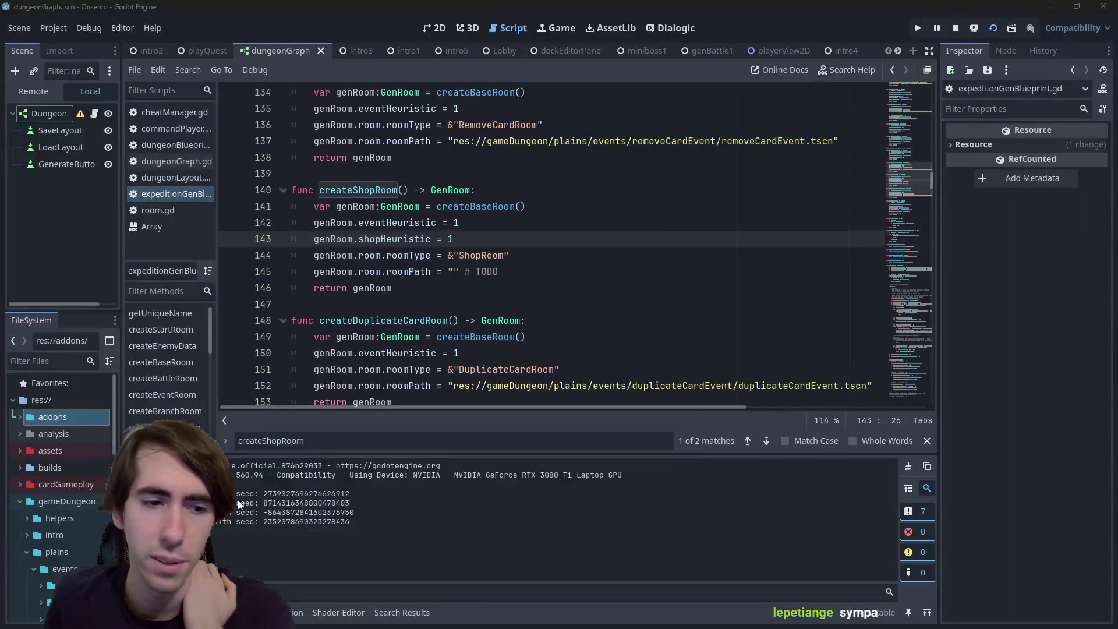
click(175, 612)
click(209, 462)
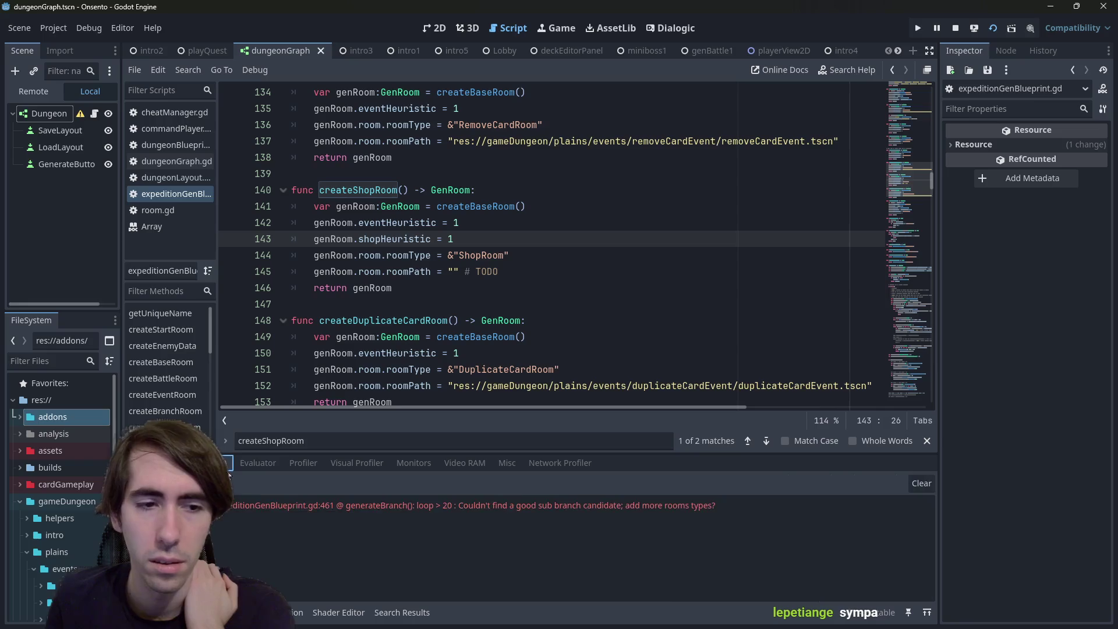
click(309, 509)
click(309, 508)
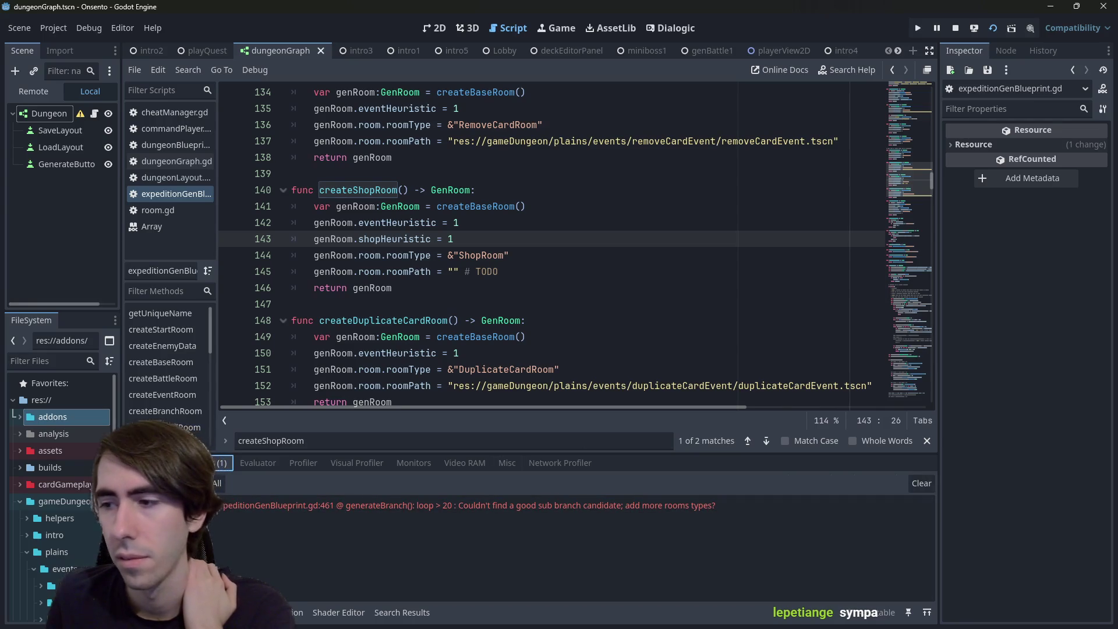
key(alt+Tab)
click(586, 20)
key(alt+Tab)
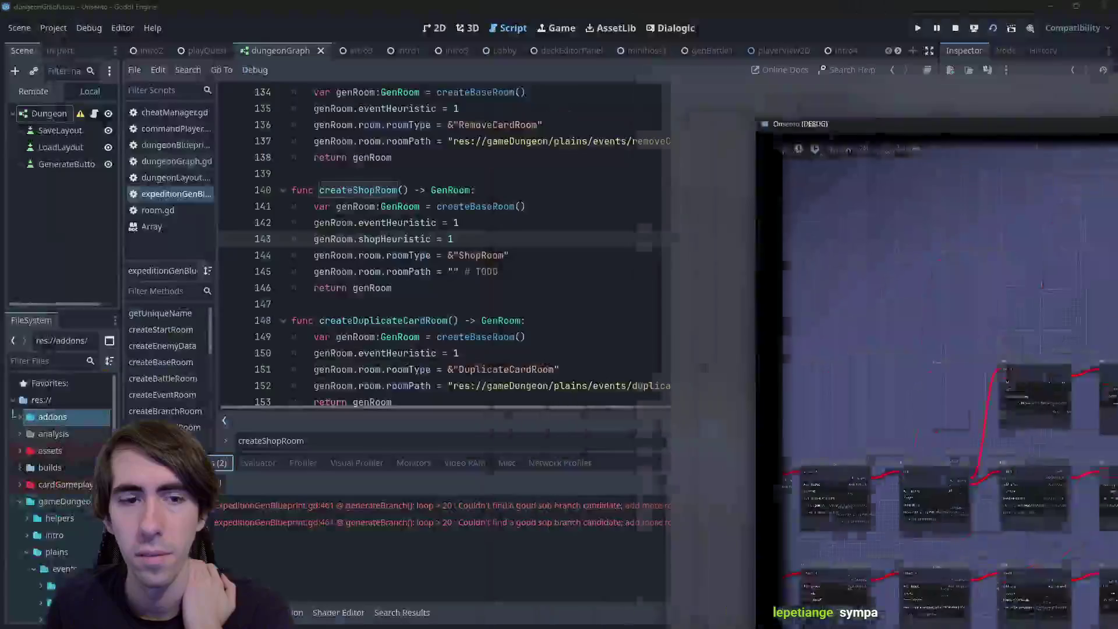
Zoom around the new Onsento graph to find the ShopRoom, then switch to the design document
key(alt+Tab)
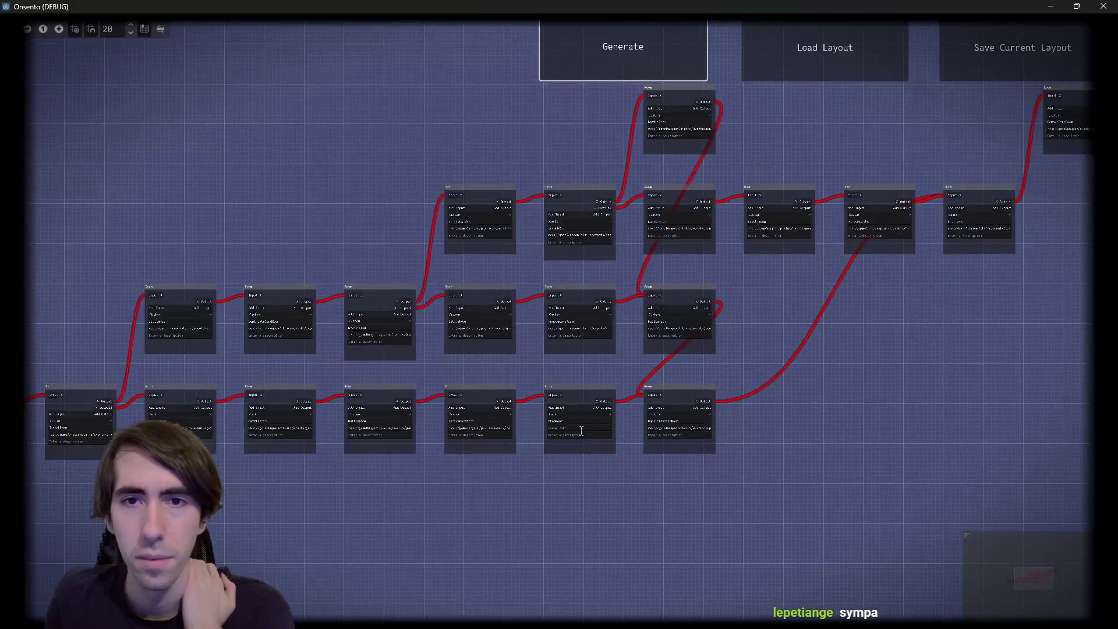
scroll(551, 220, up, 3)
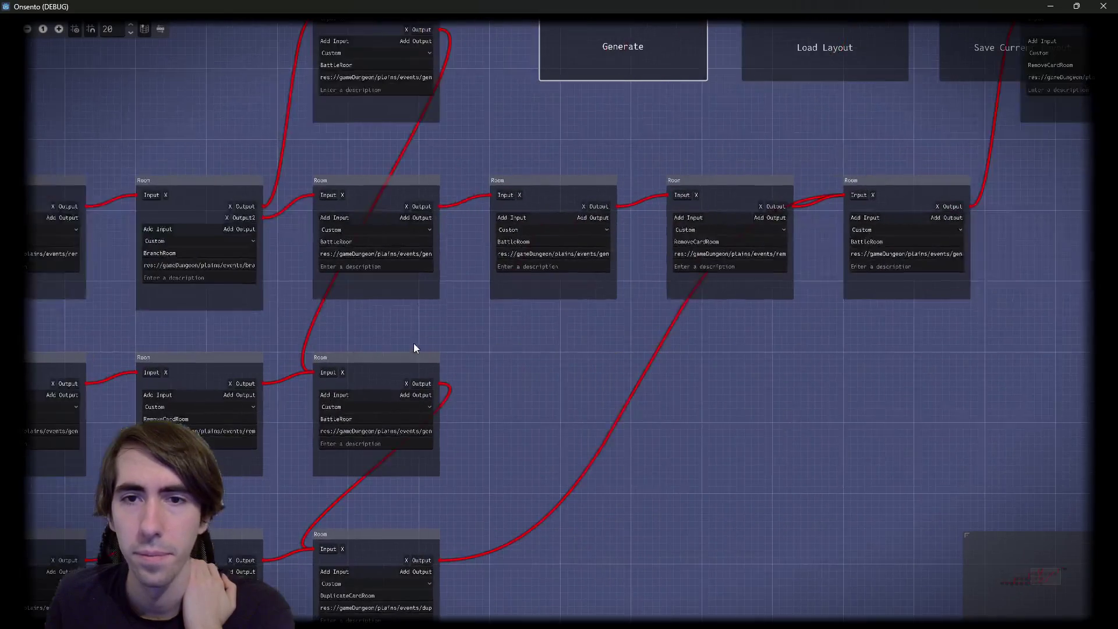
scroll(481, 358, down, 2)
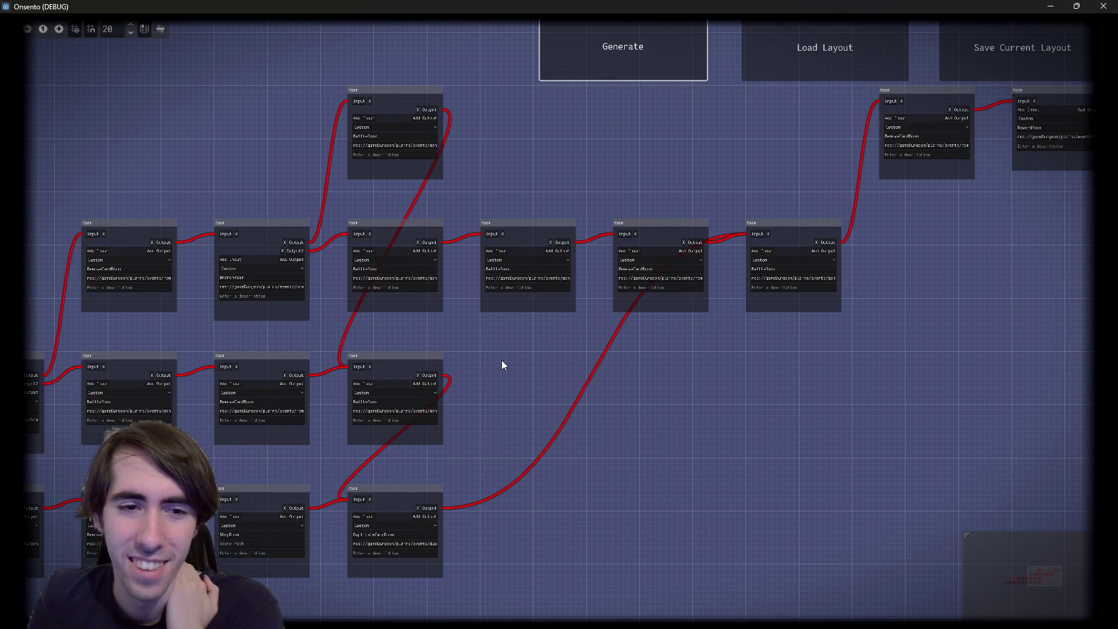
scroll(749, 222, up, 3)
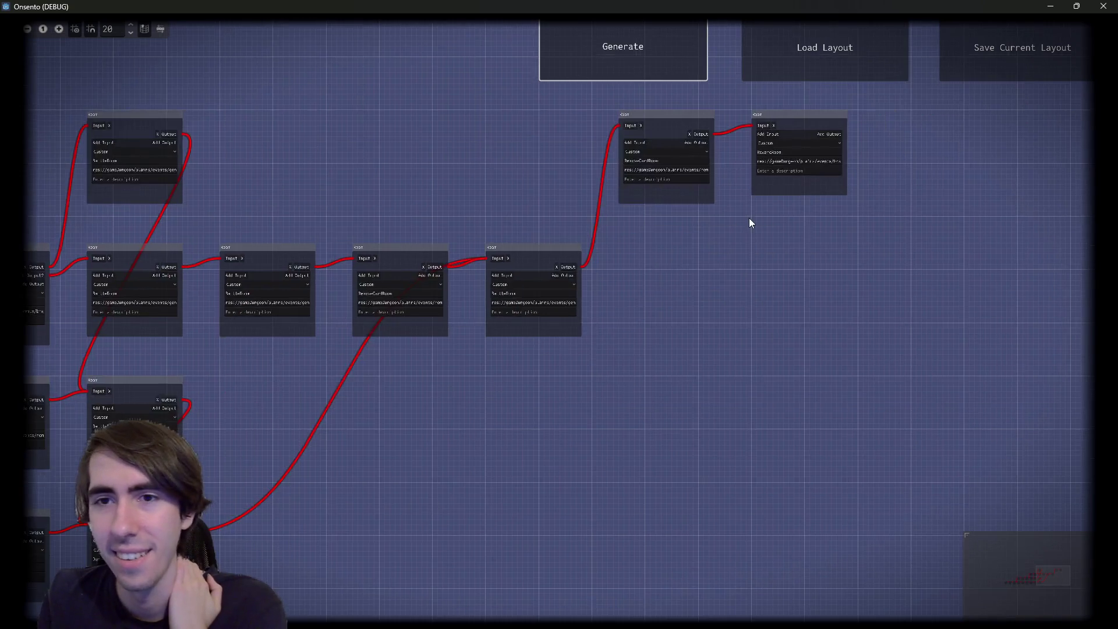
scroll(669, 331, down, 2)
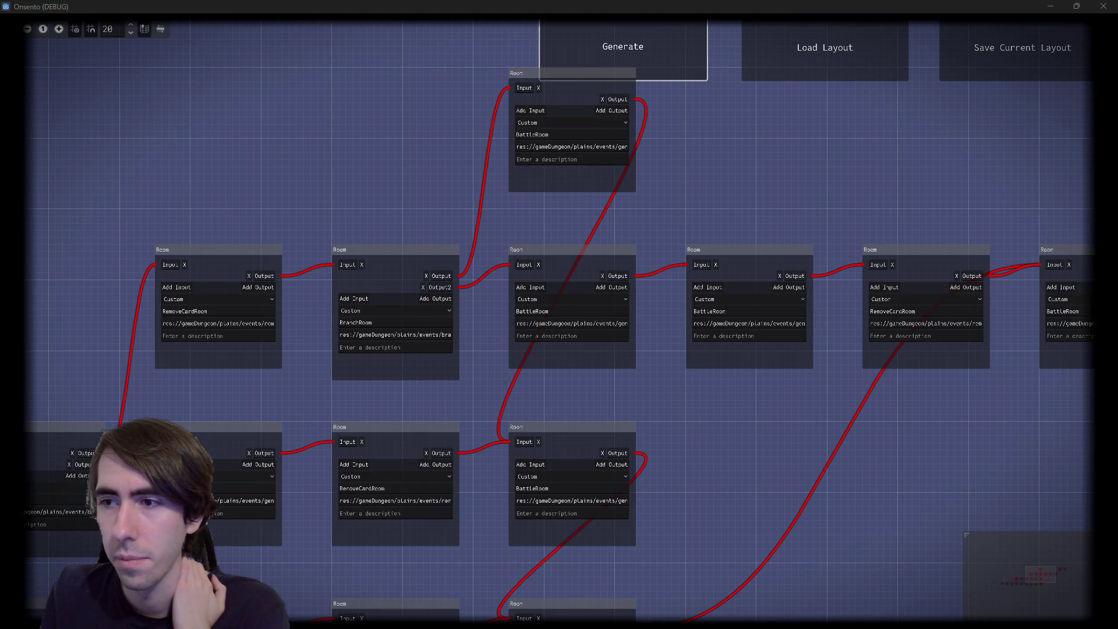
scroll(676, 245, down, 5)
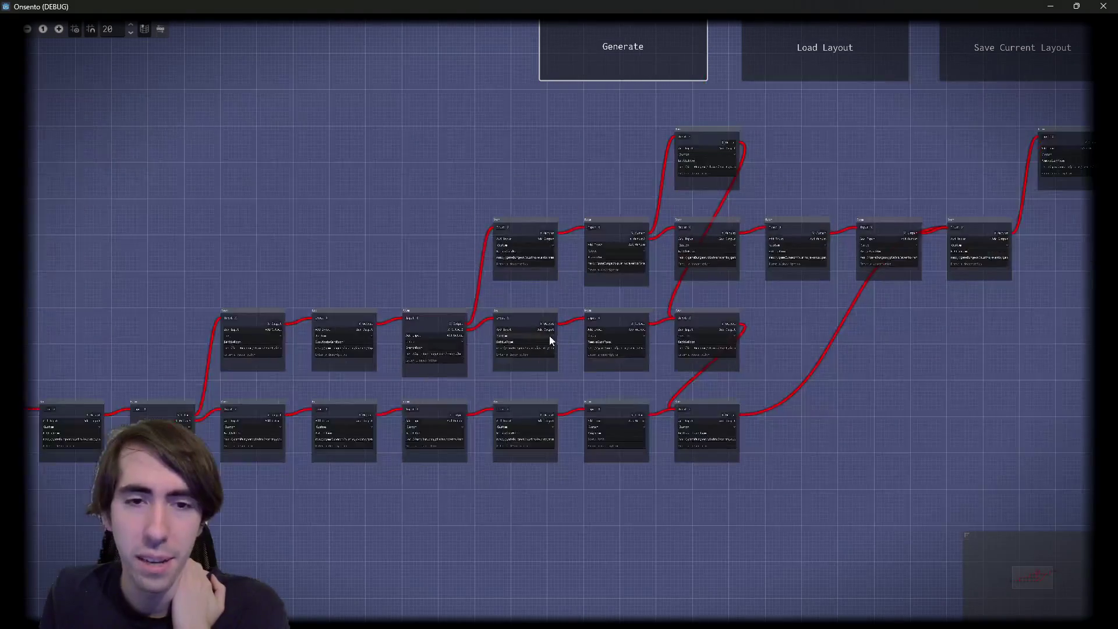
scroll(584, 305, up, 5)
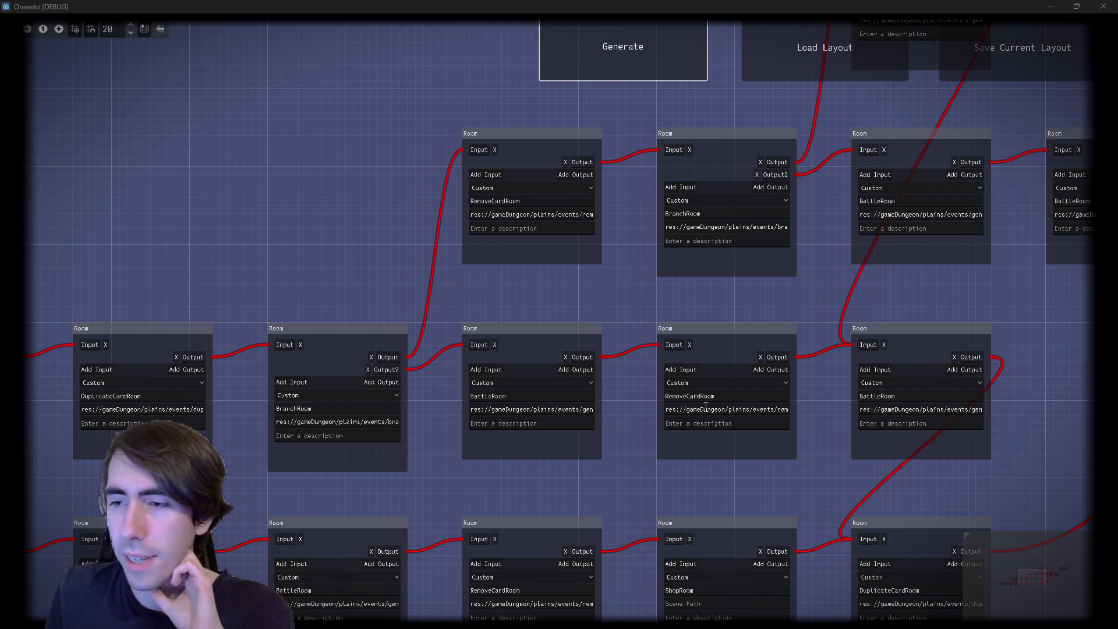
key(alt+Tab)
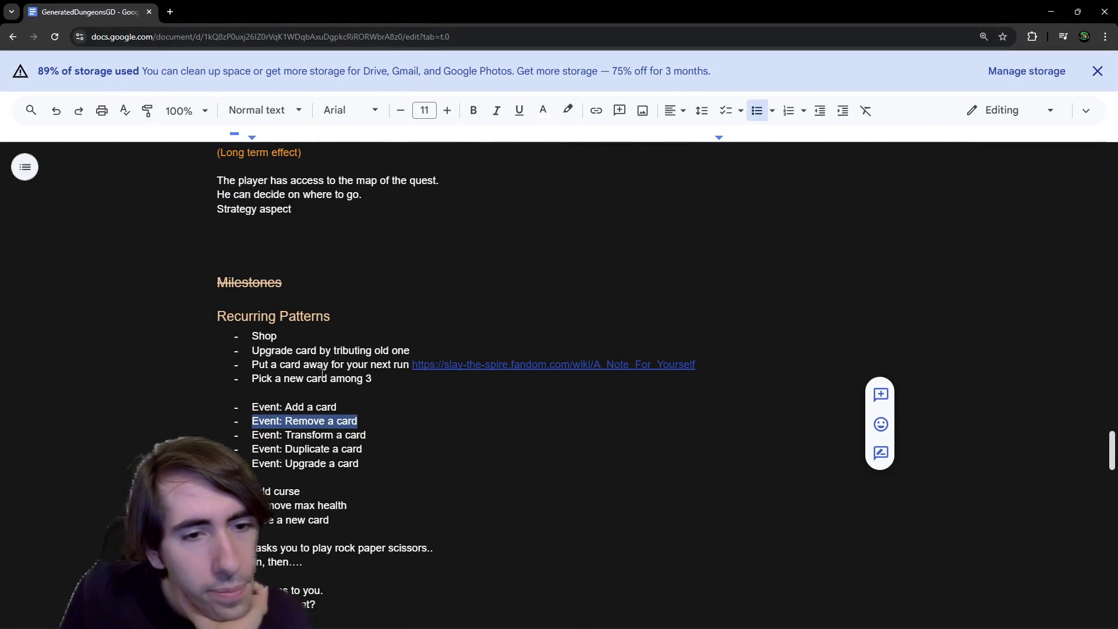
drag(358, 421, 252, 407)
drag(358, 421, 251, 421)
drag(358, 464, 277, 478)
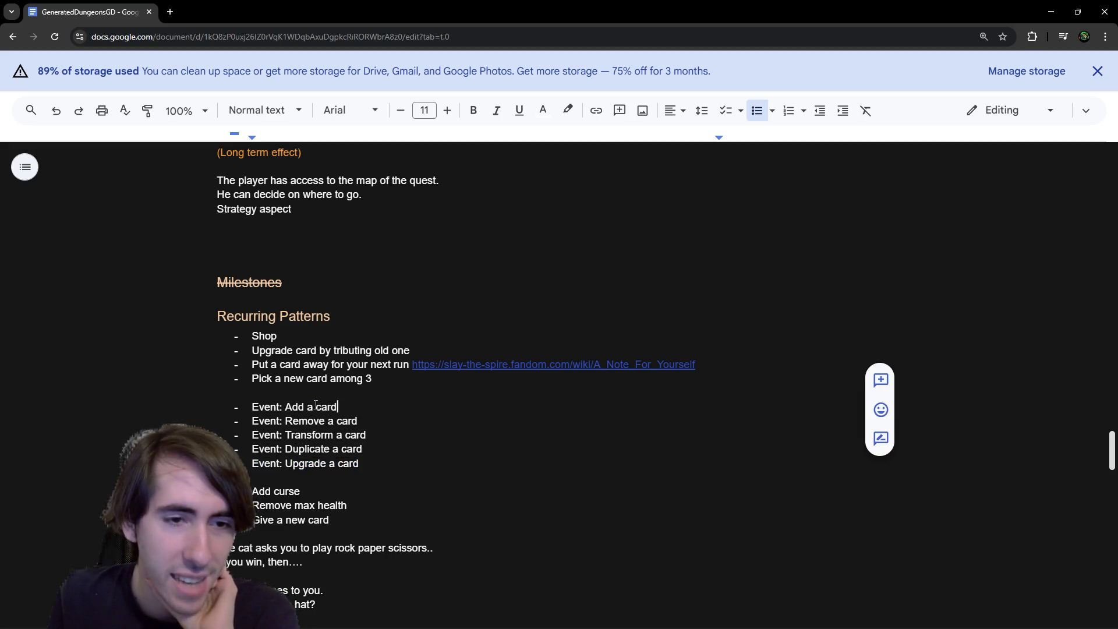
drag(337, 406, 210, 403)
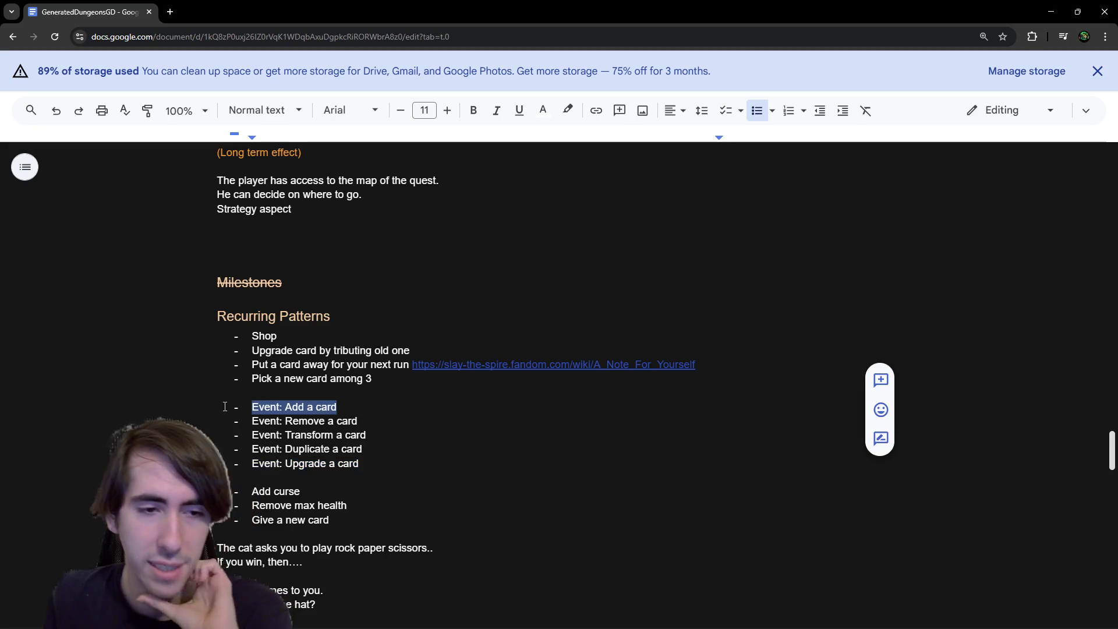
drag(302, 492, 253, 492)
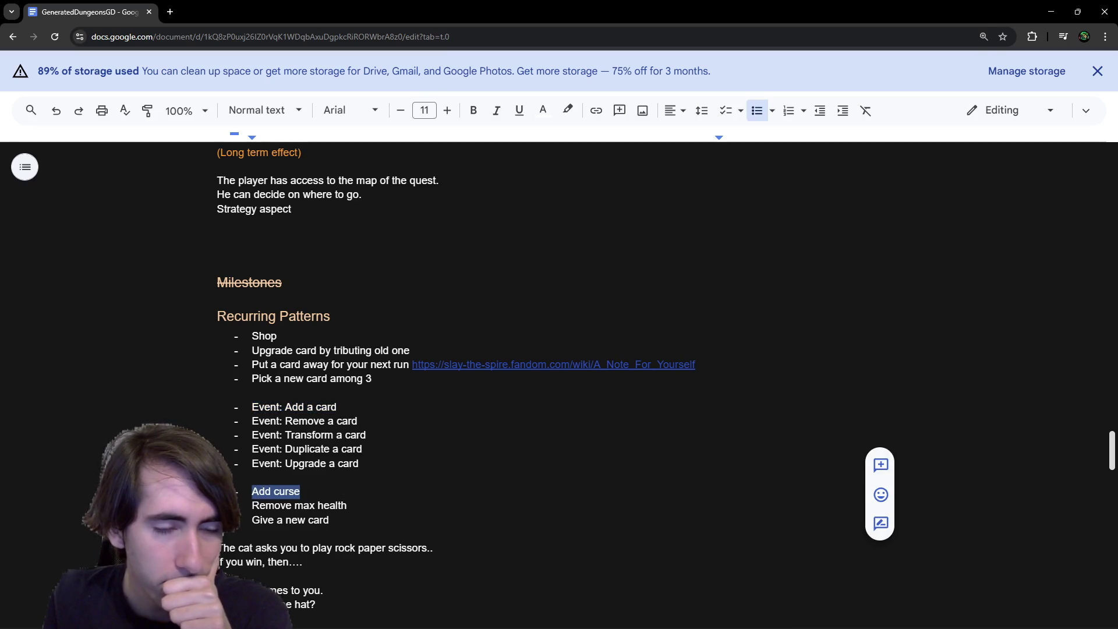
scroll(311, 507, down, 5)
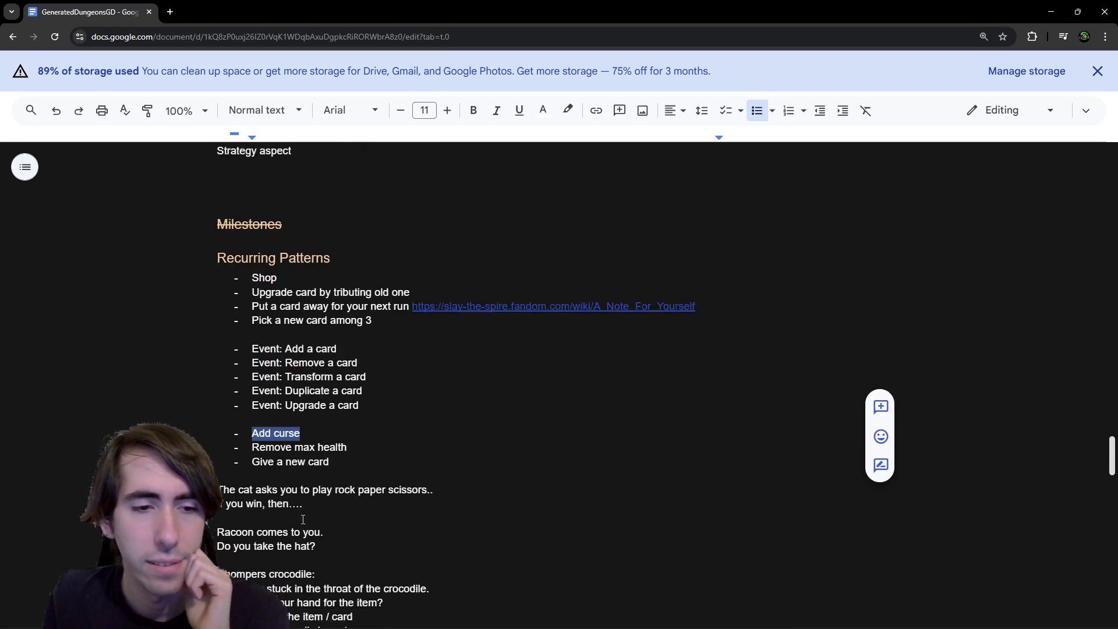
scroll(311, 506, up, 1)
scroll(311, 506, down, 10)
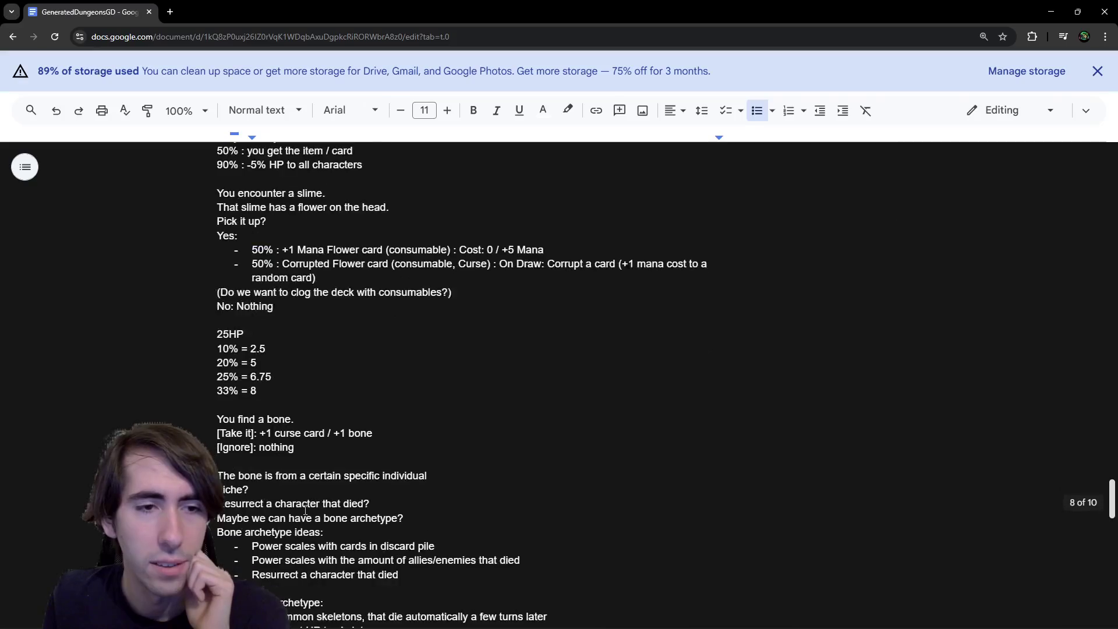
scroll(334, 489, up, 10)
scroll(333, 489, up, 4)
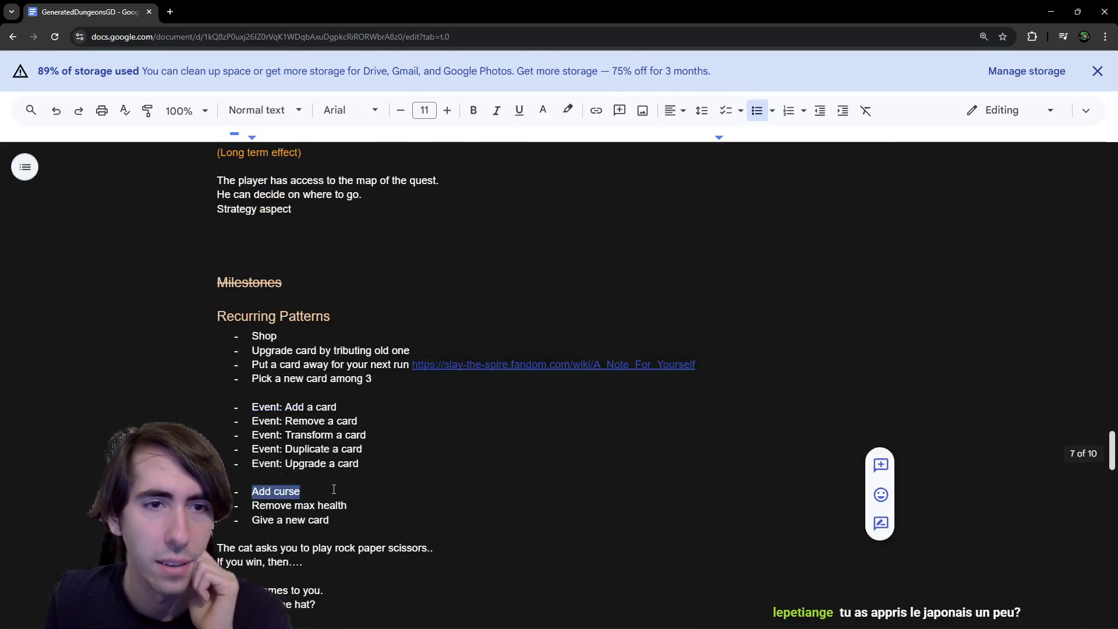
drag(251, 365, 645, 366)
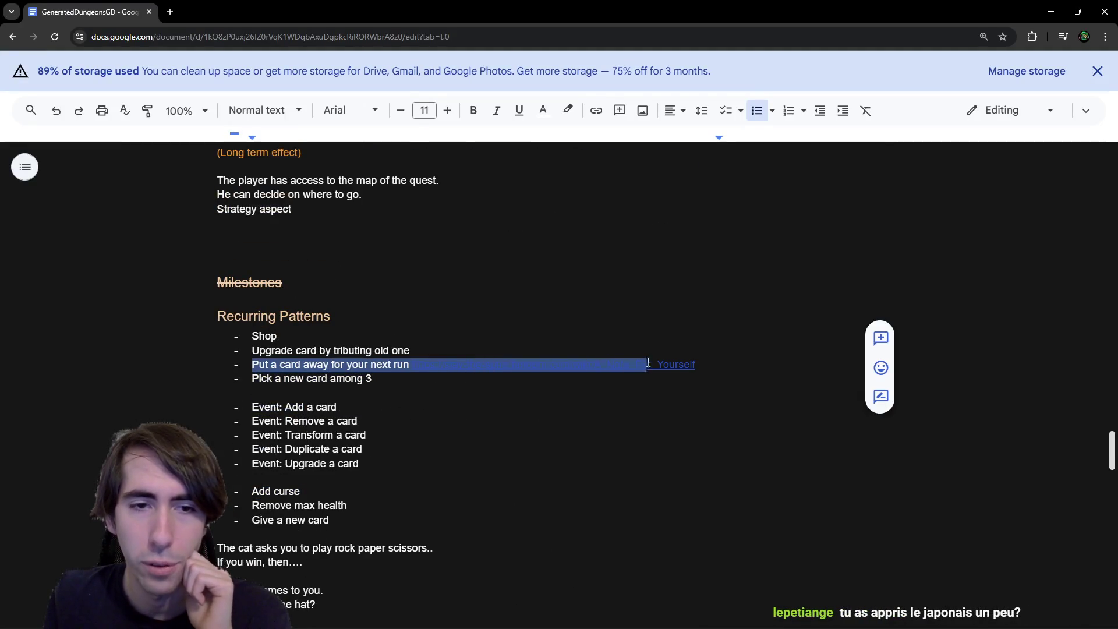
click(717, 355)
triple_click(727, 364)
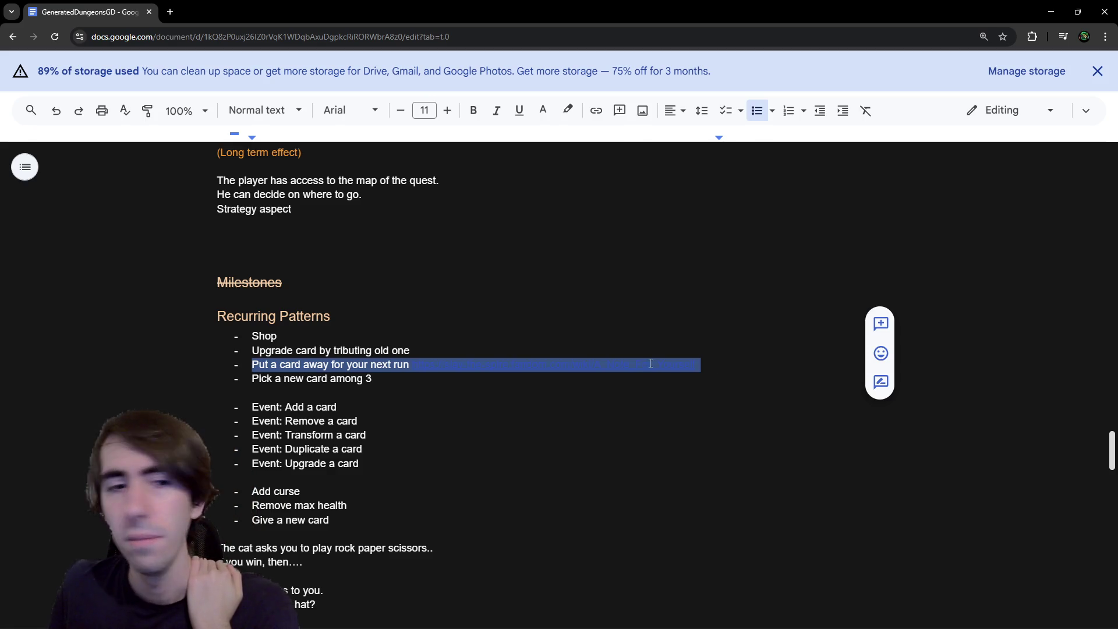
click(359, 407)
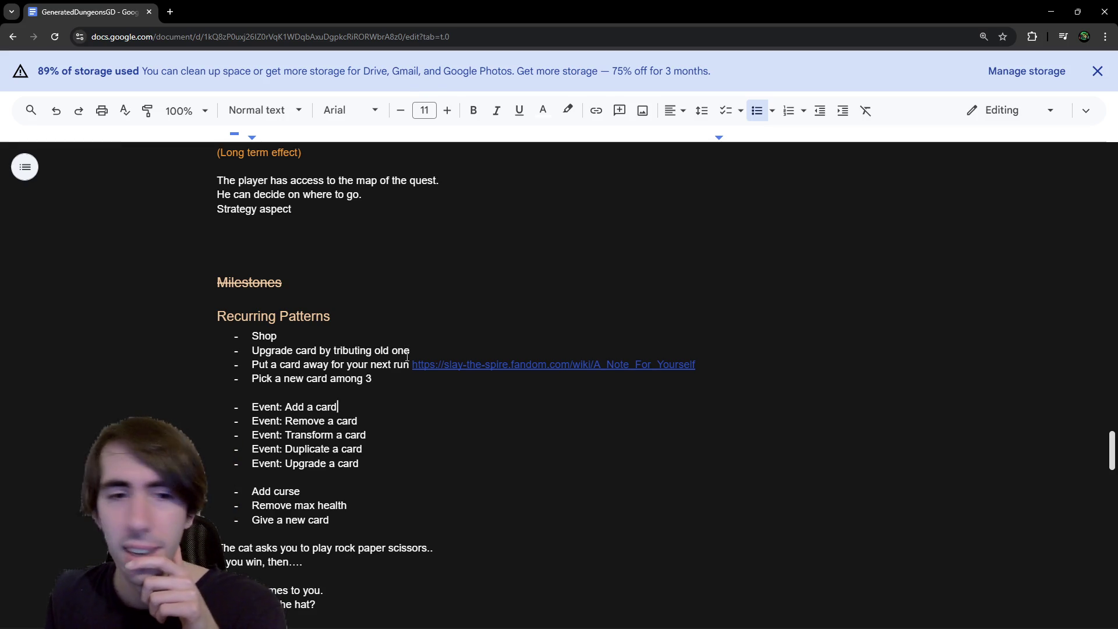
Review the 'Event: Add a card' entry in the Google Docs design notes
triple_click(376, 403)
click(399, 408)
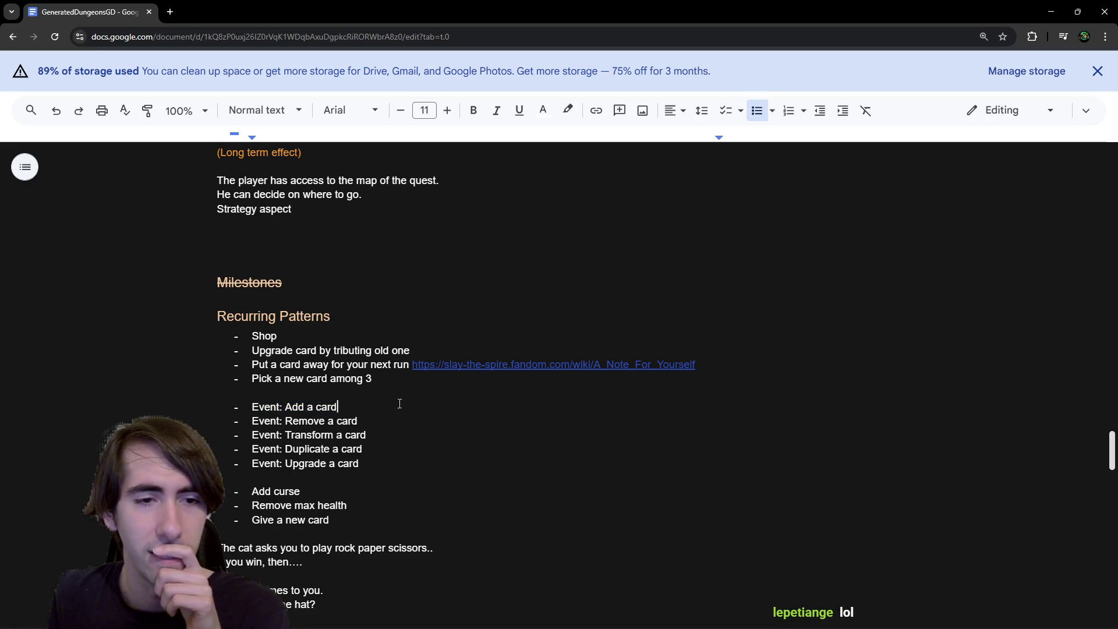
mouse_move(937, 5)
mouse_down()
mouse_move(831, 131)
mouse_move(741, 19)
mouse_up()
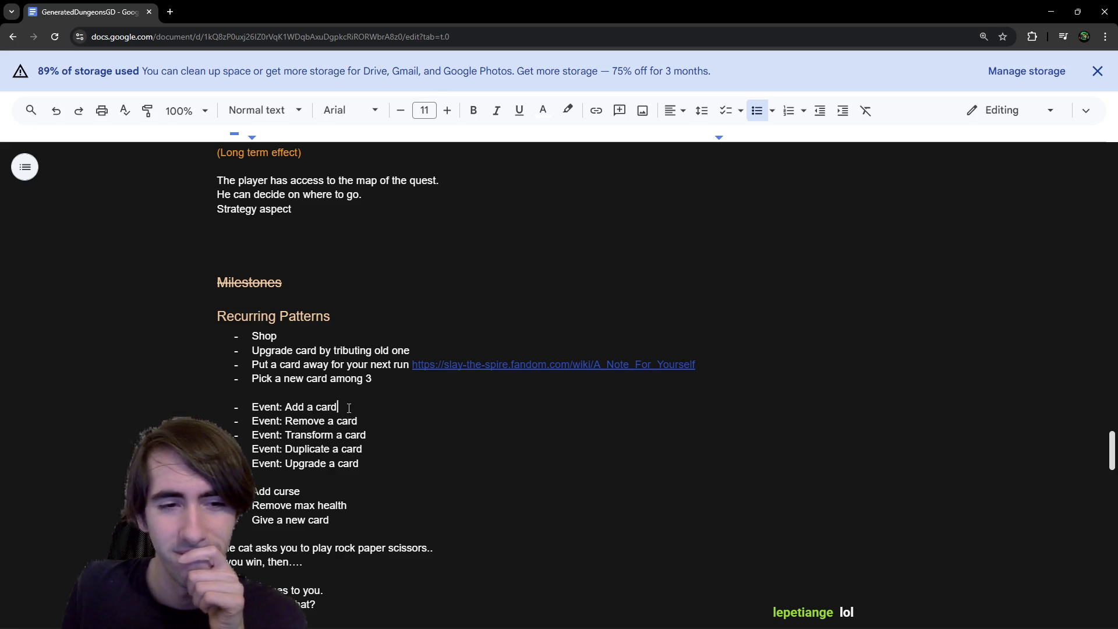
scroll(396, 408, down, 1)
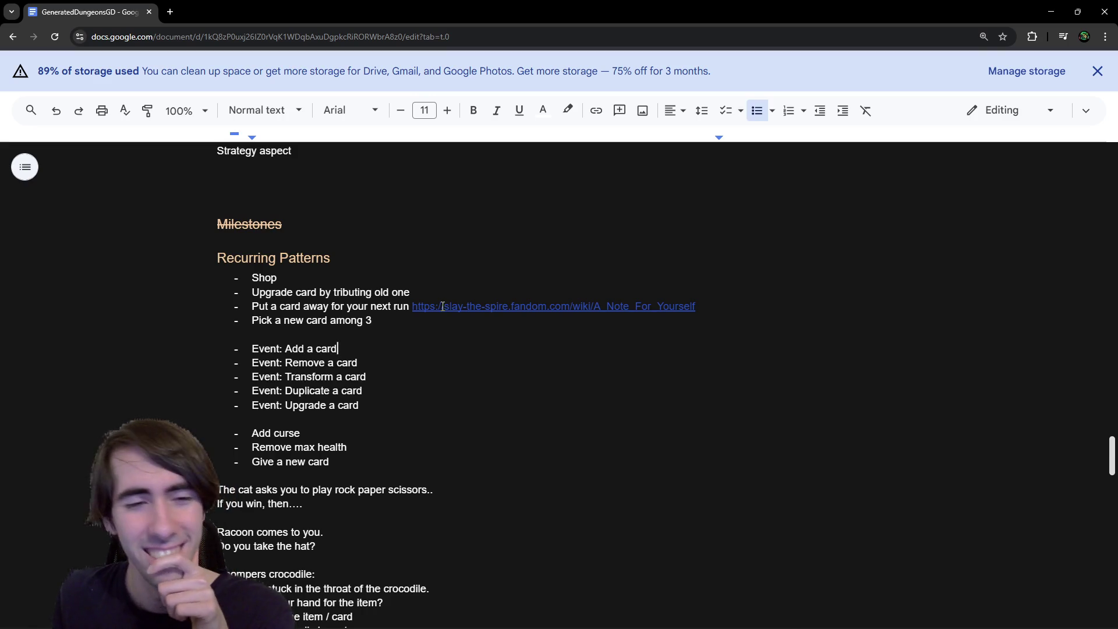
click(332, 334)
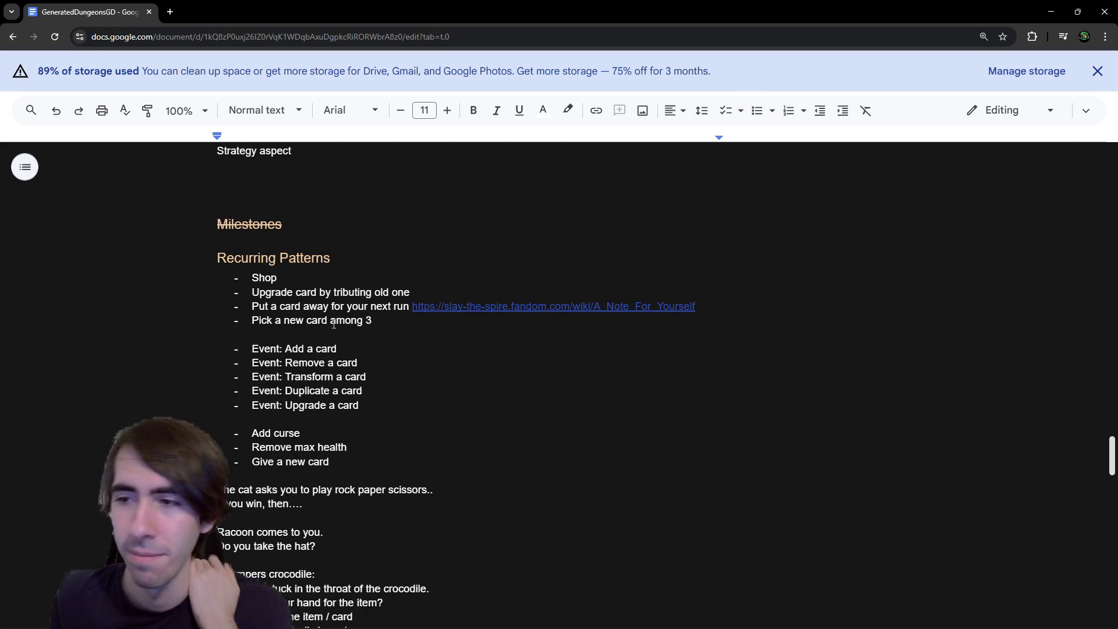
double_click(260, 353)
click(448, 352)
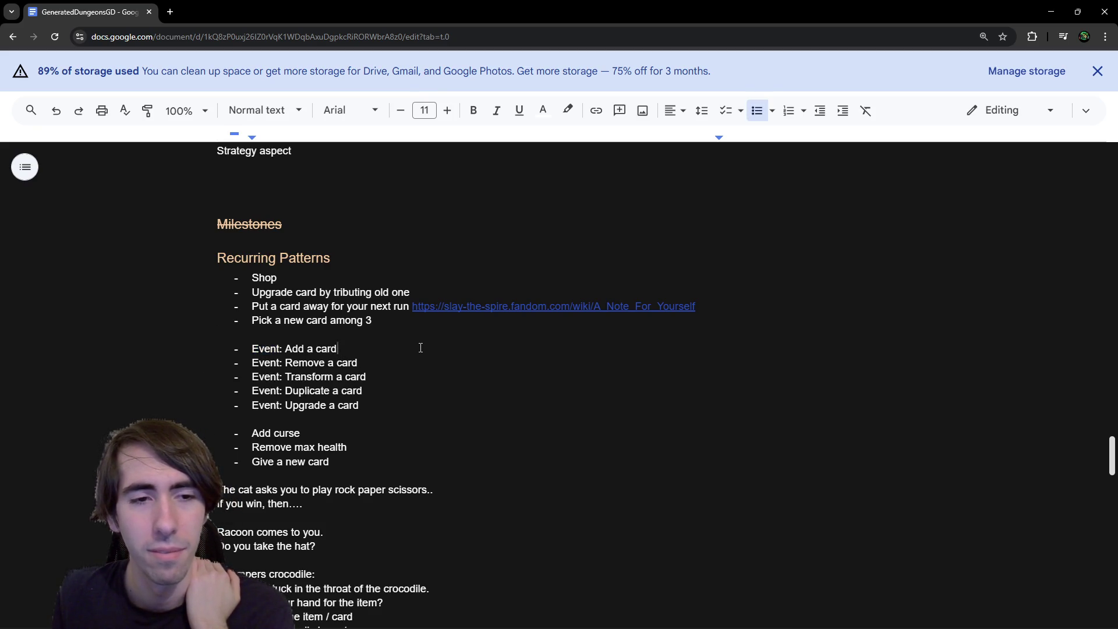
double_click(273, 350)
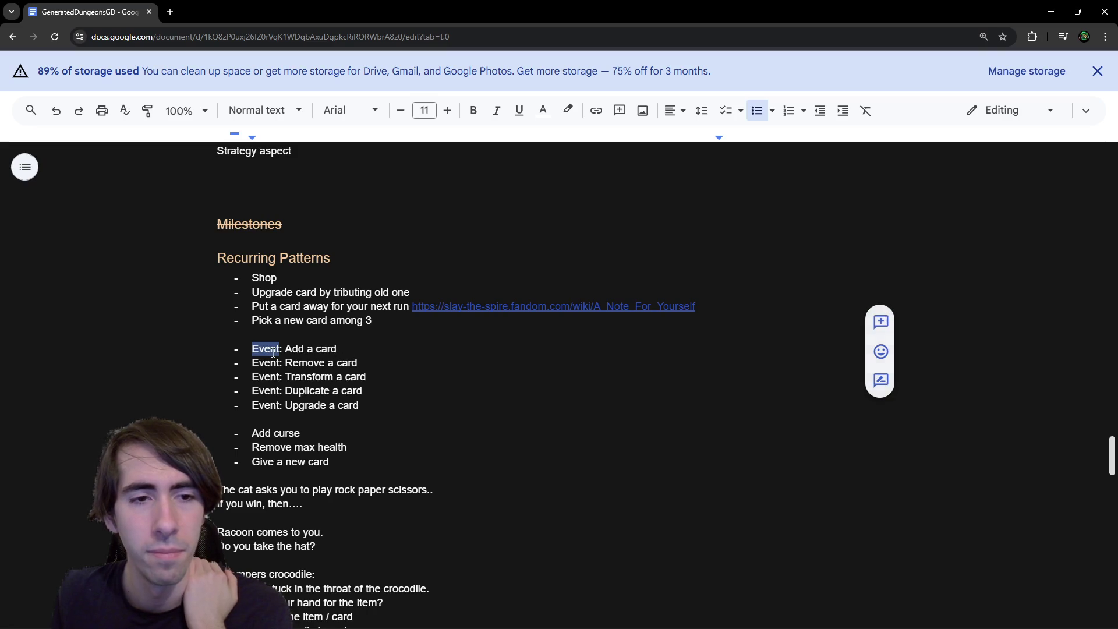
double_click(320, 354)
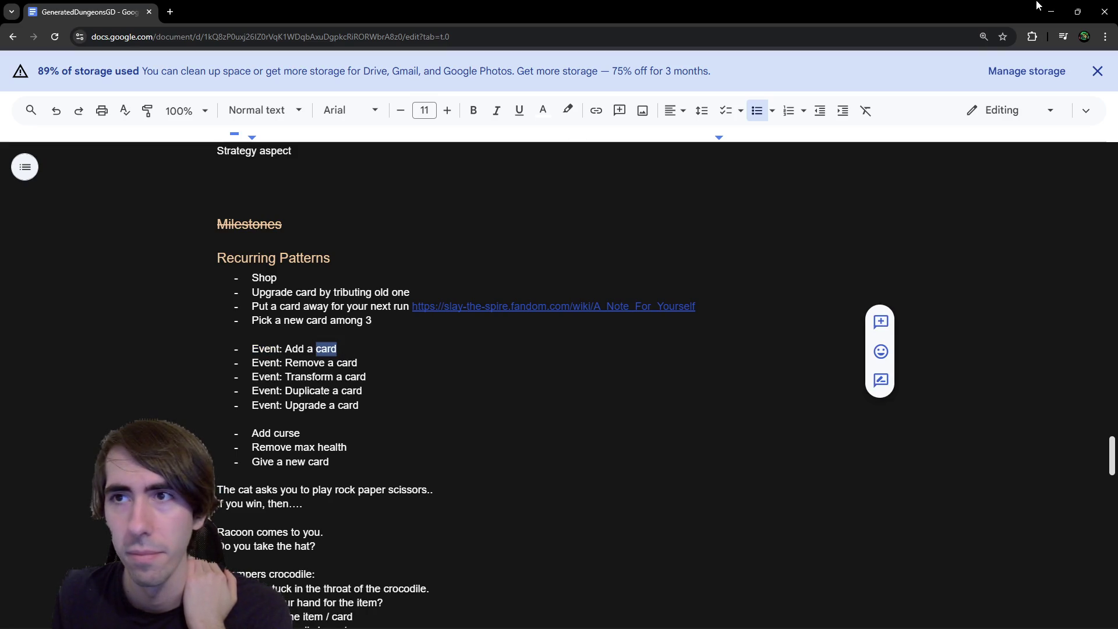
Restore Chrome and close the Onsento (DEBUG) game window to return to expeditionGenBlueprint.gd
click(1078, 12)
click(1018, 42)
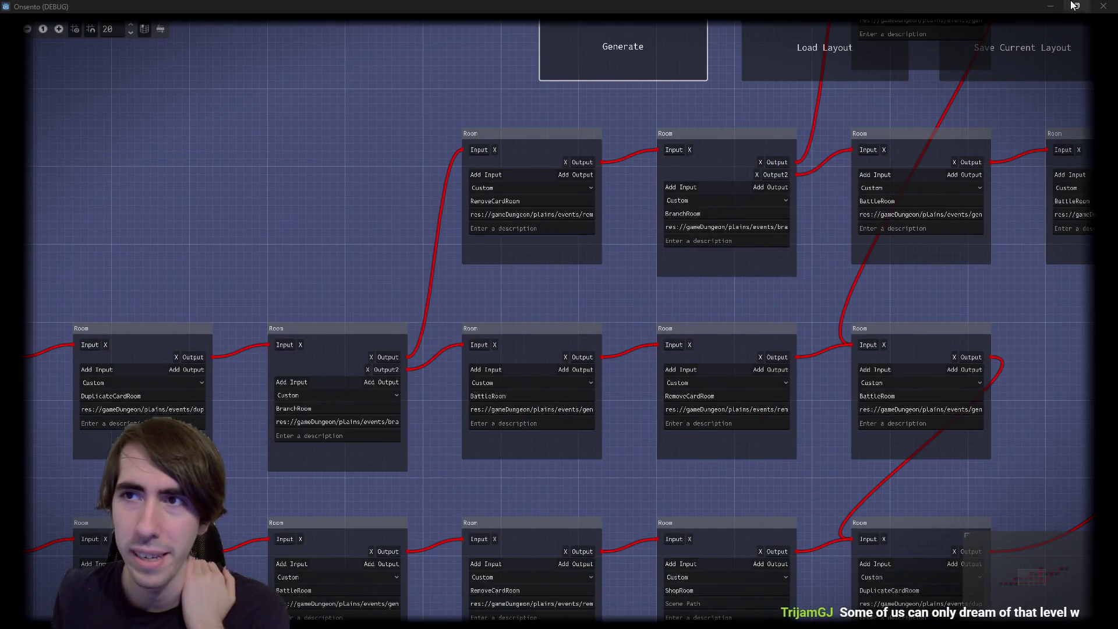
click(1104, 6)
scroll(662, 252, up, 10)
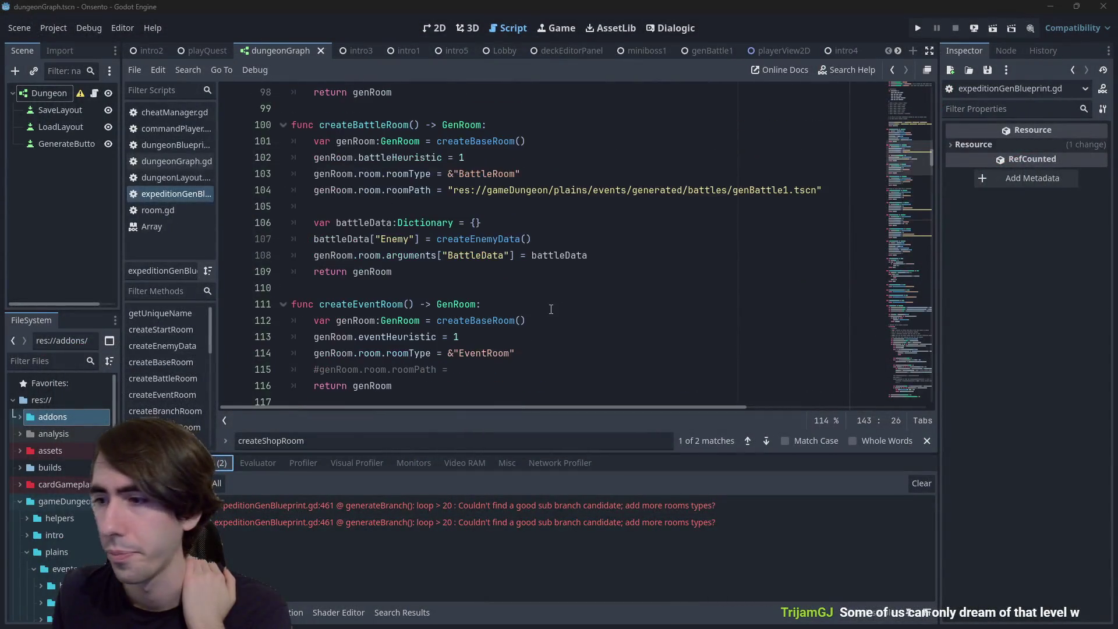
click(551, 309)
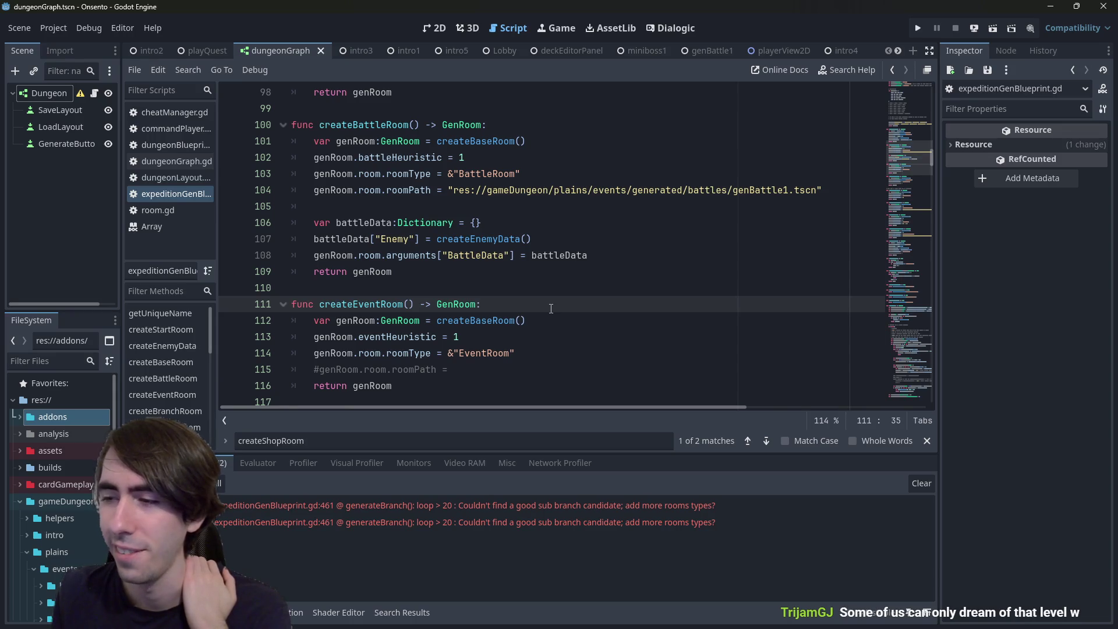
scroll(553, 291, up, 15)
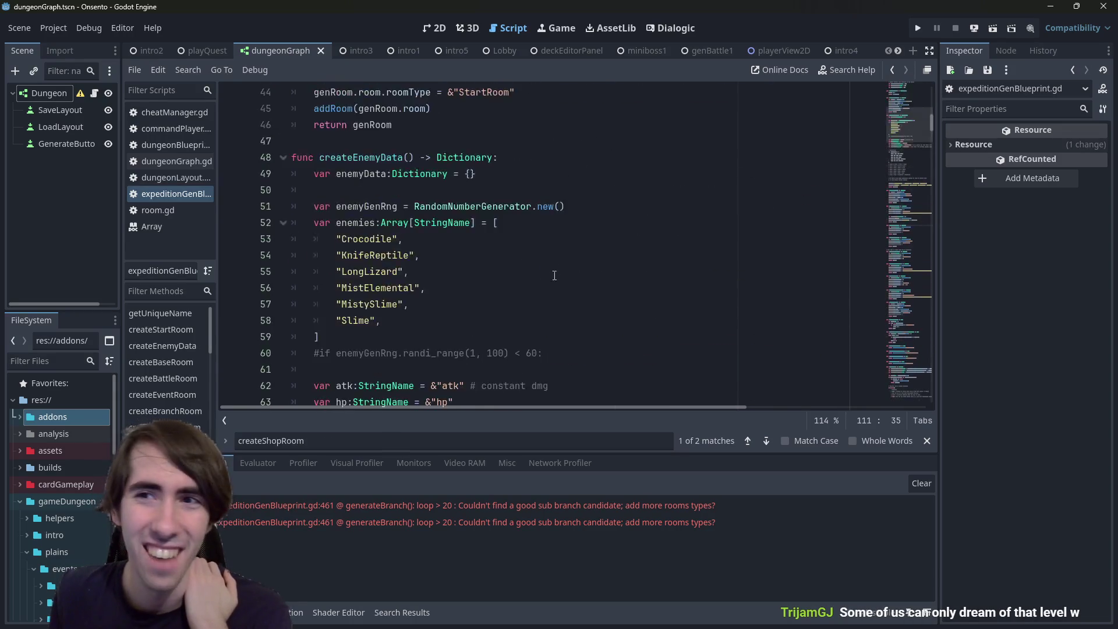
scroll(554, 275, up, 12)
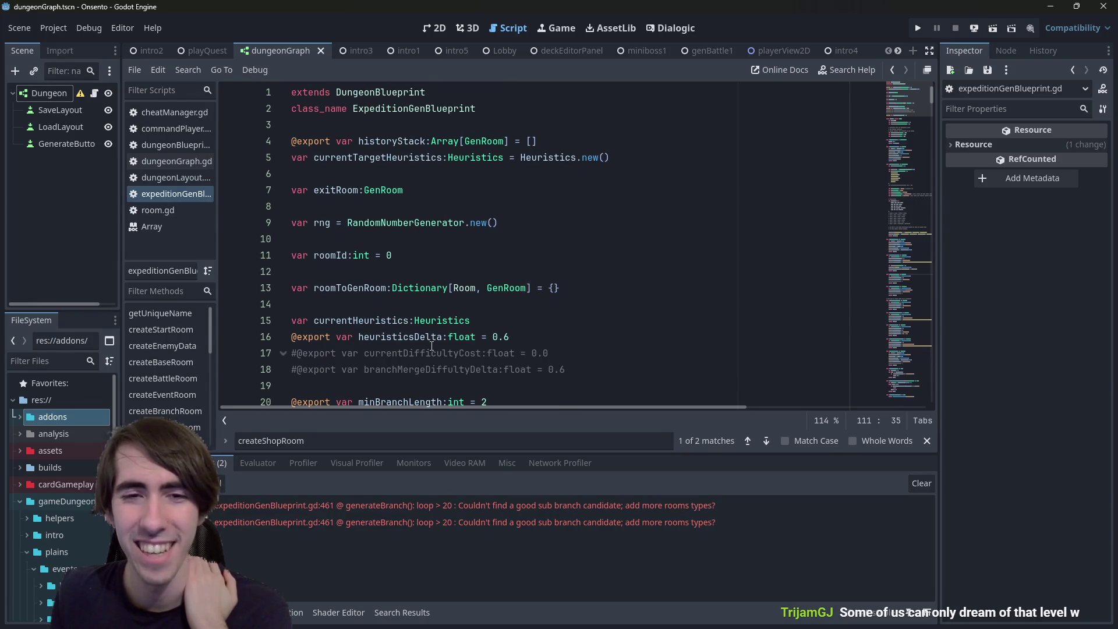
mouse_move(449, 263)
mouse_down()
mouse_move(564, 370)
mouse_move(513, 352)
mouse_move(479, 288)
mouse_move(559, 385)
mouse_up()
click(479, 288)
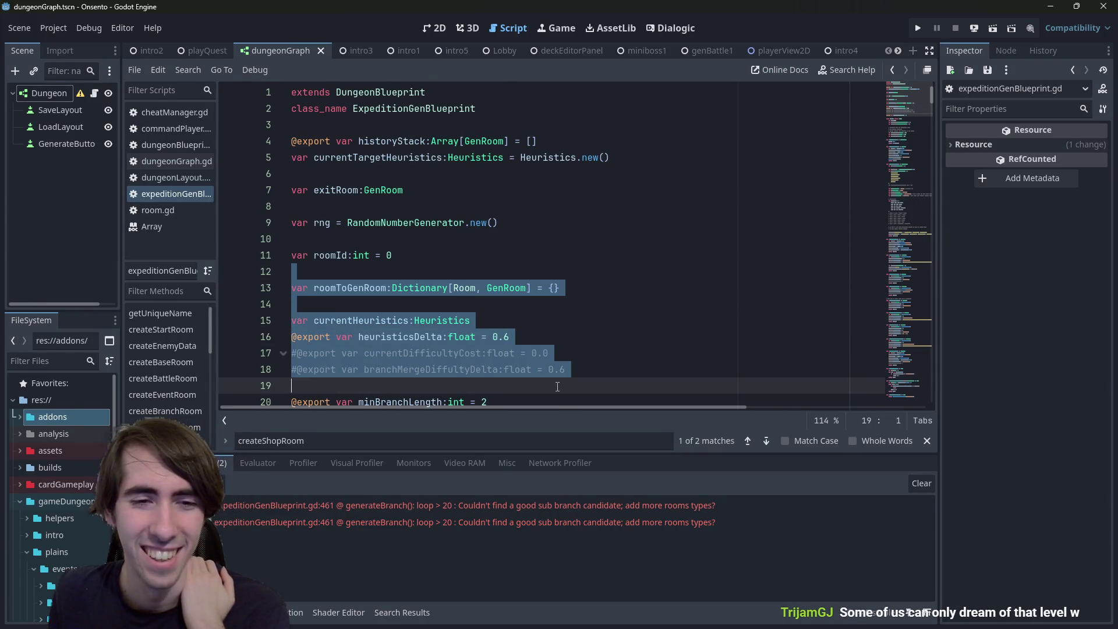
click(559, 386)
scroll(547, 379, down, 4)
drag(447, 206, 292, 190)
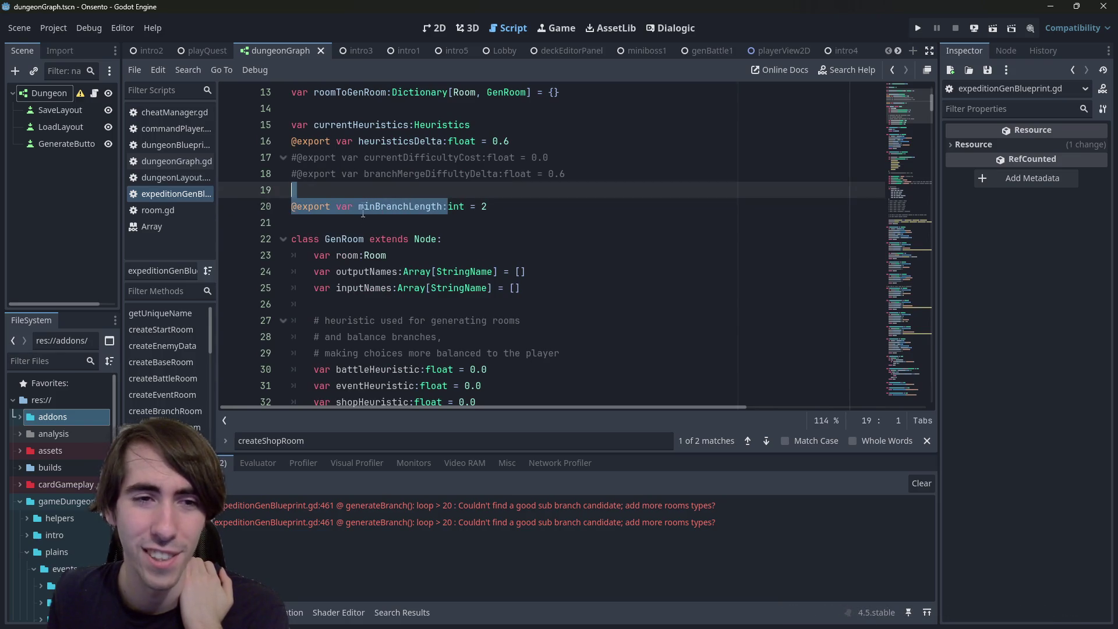
scroll(364, 221, down, 1)
scroll(363, 222, down, 6)
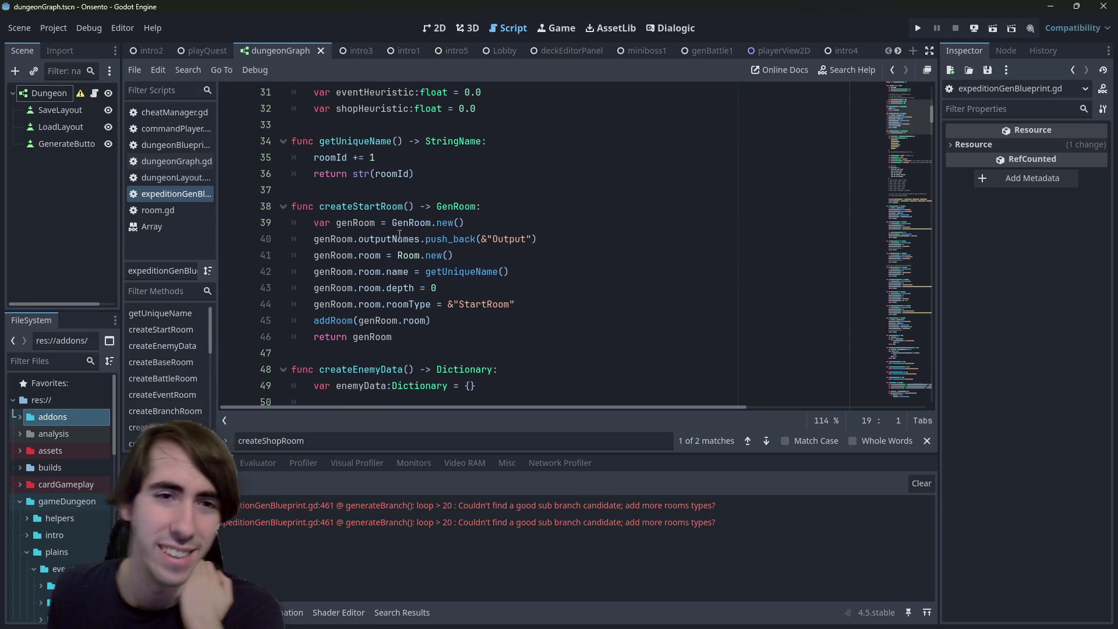
scroll(357, 225, down, 7)
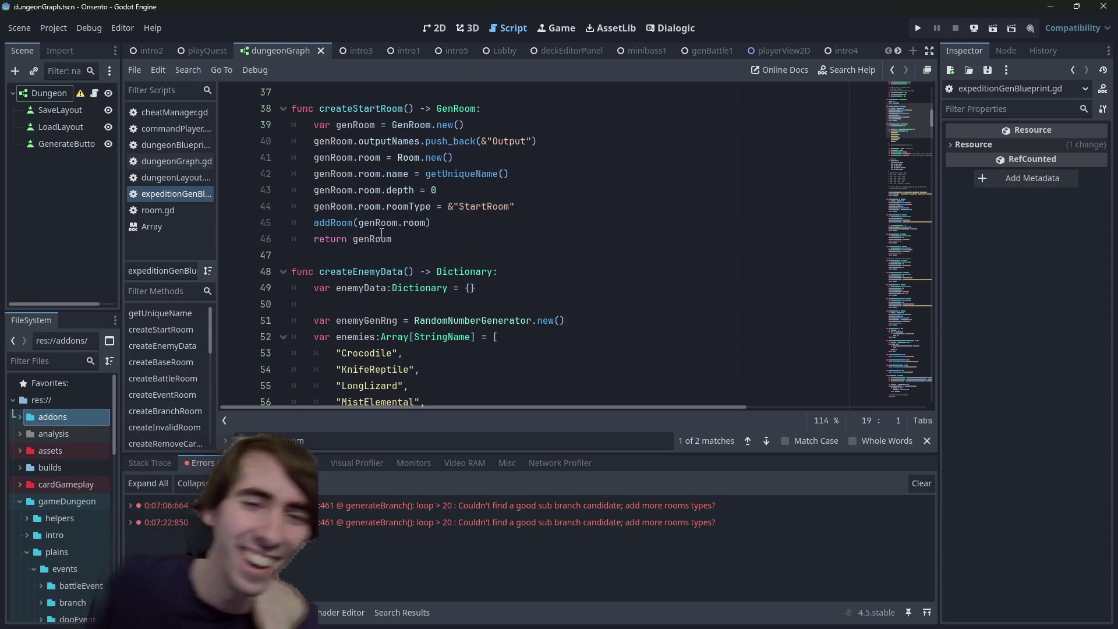
scroll(376, 271, down, 6)
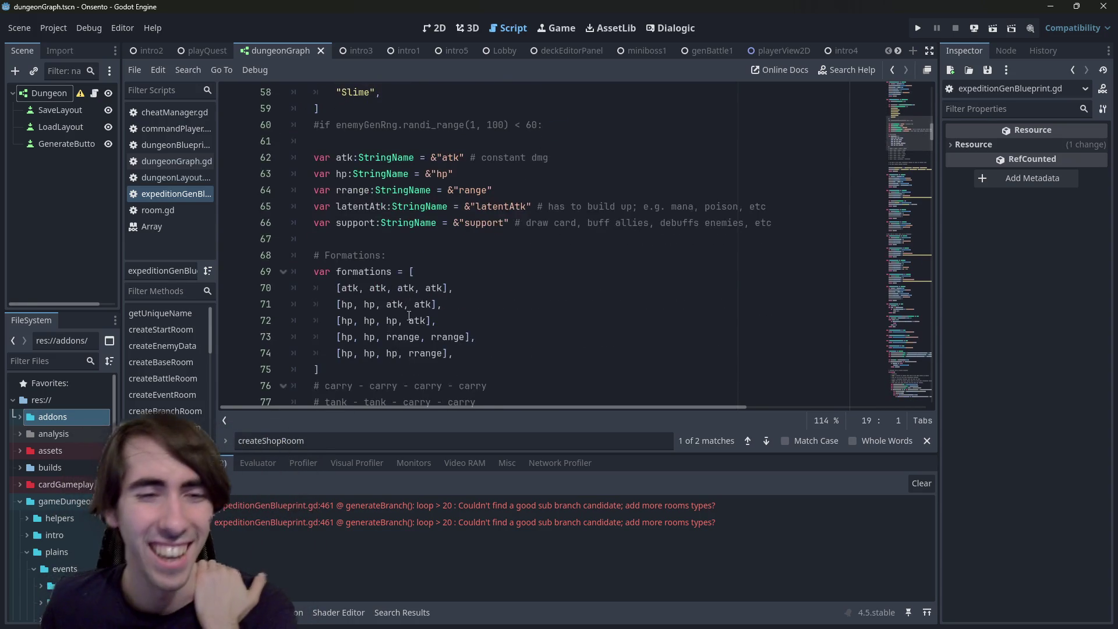
scroll(432, 304, down, 5)
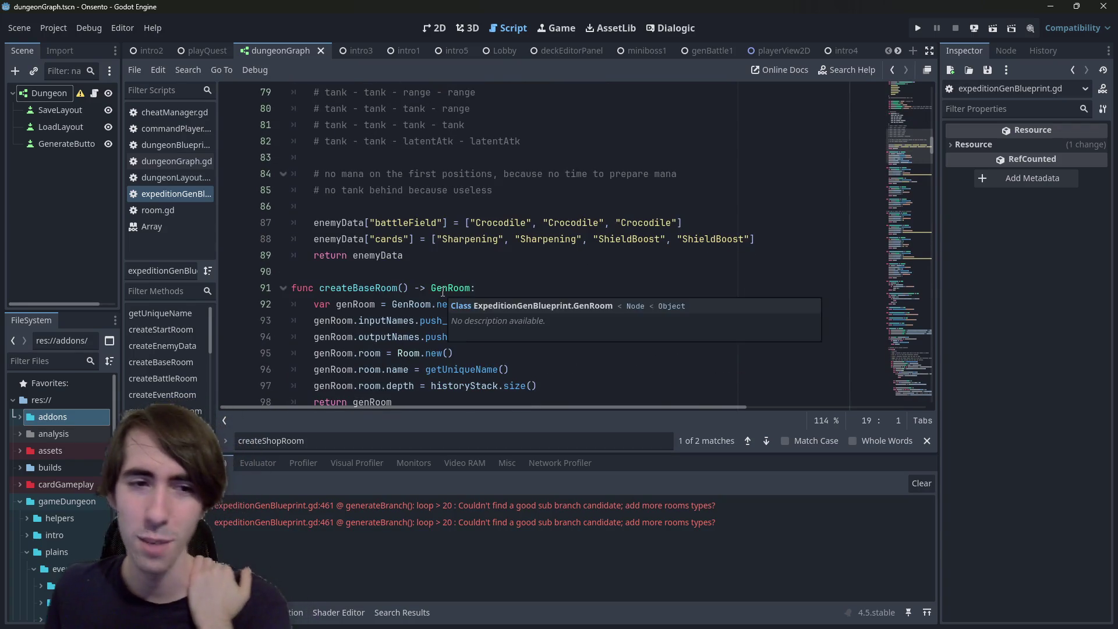
mouse_move(435, 289)
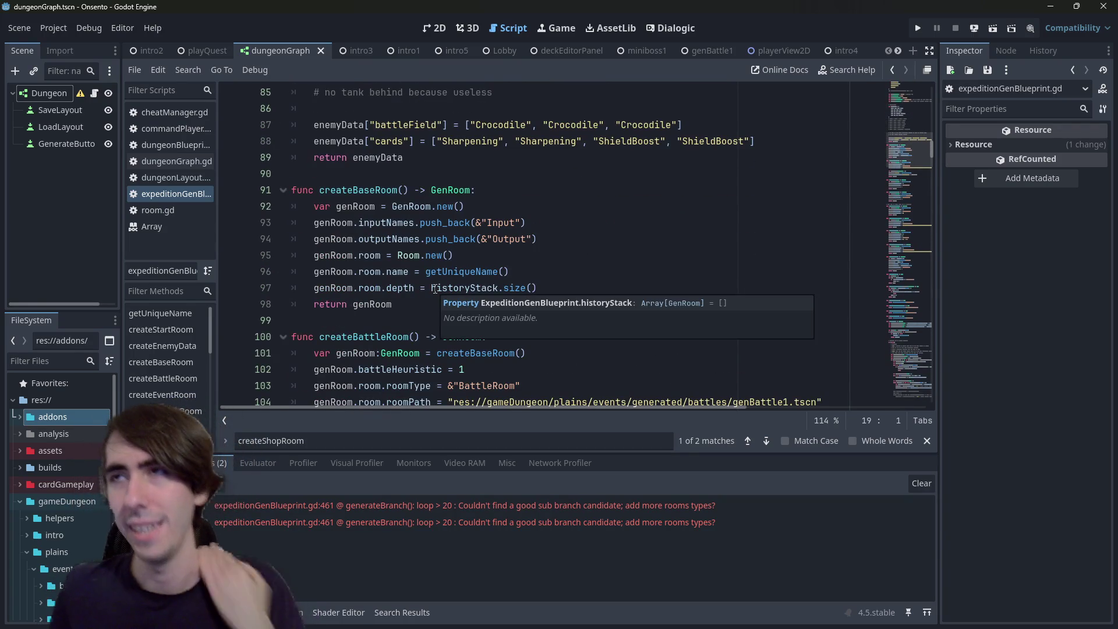
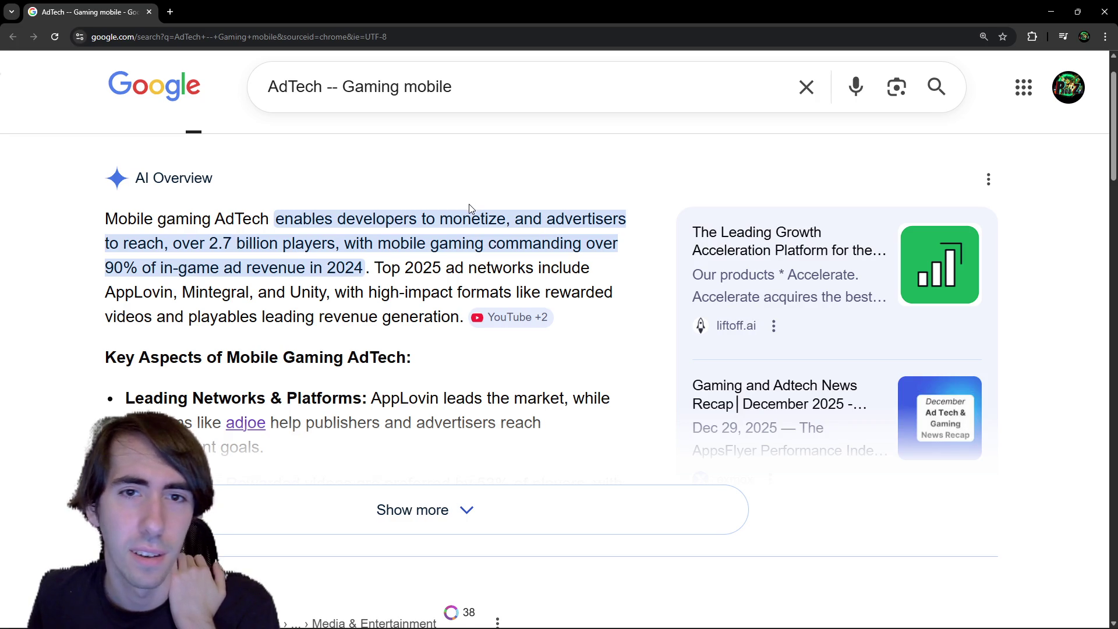
Read the AI Overview's opening line about 2.7 billion players
drag(182, 243, 473, 243)
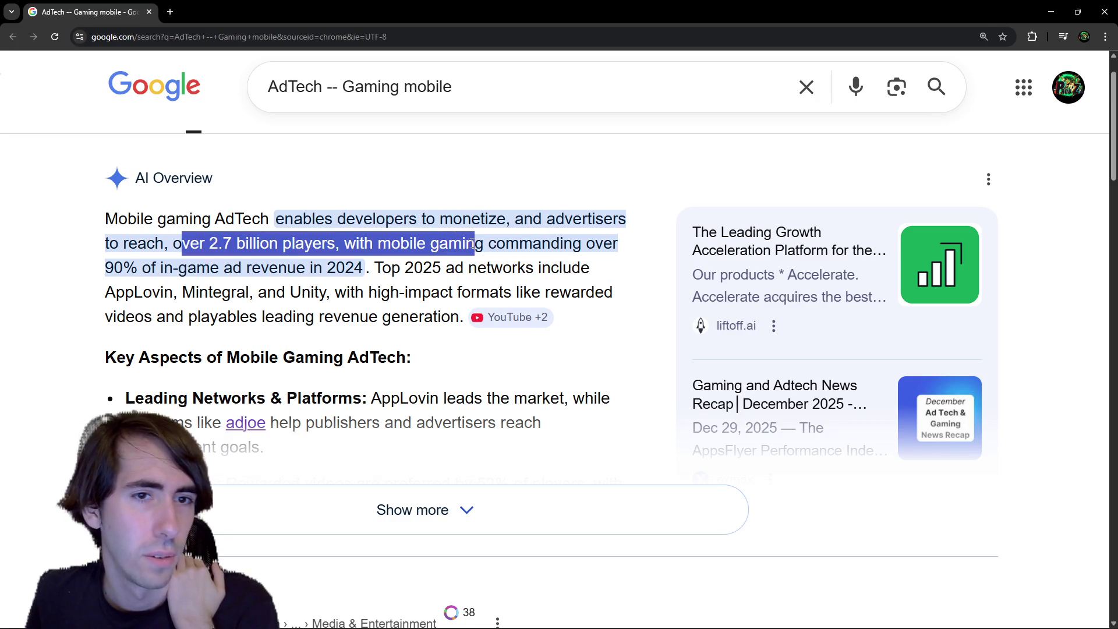
click(472, 243)
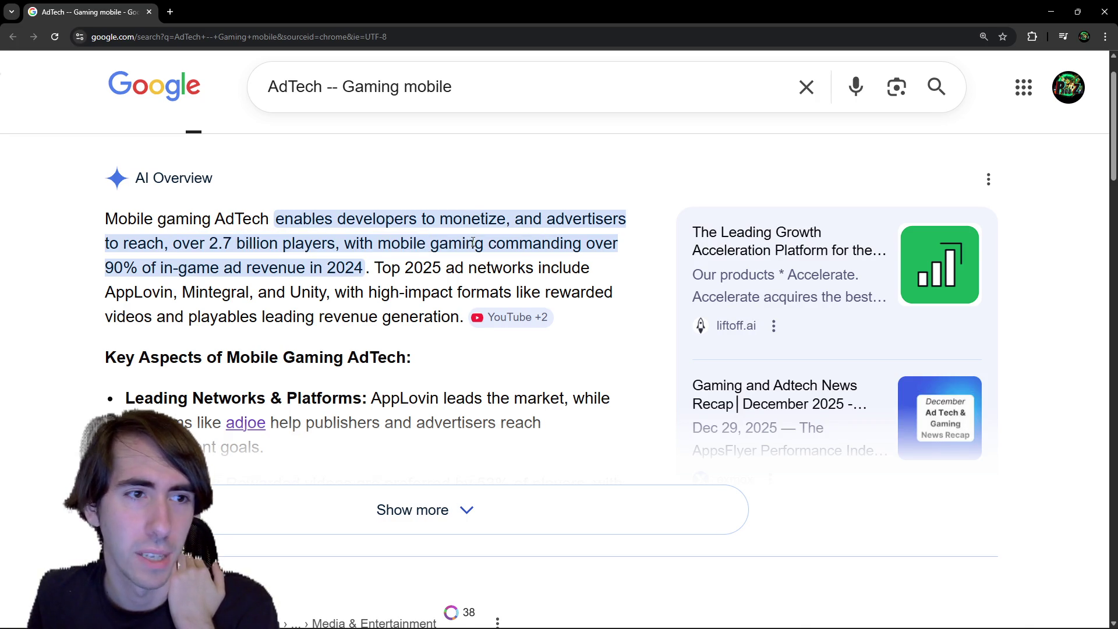
scroll(364, 434, down, 2)
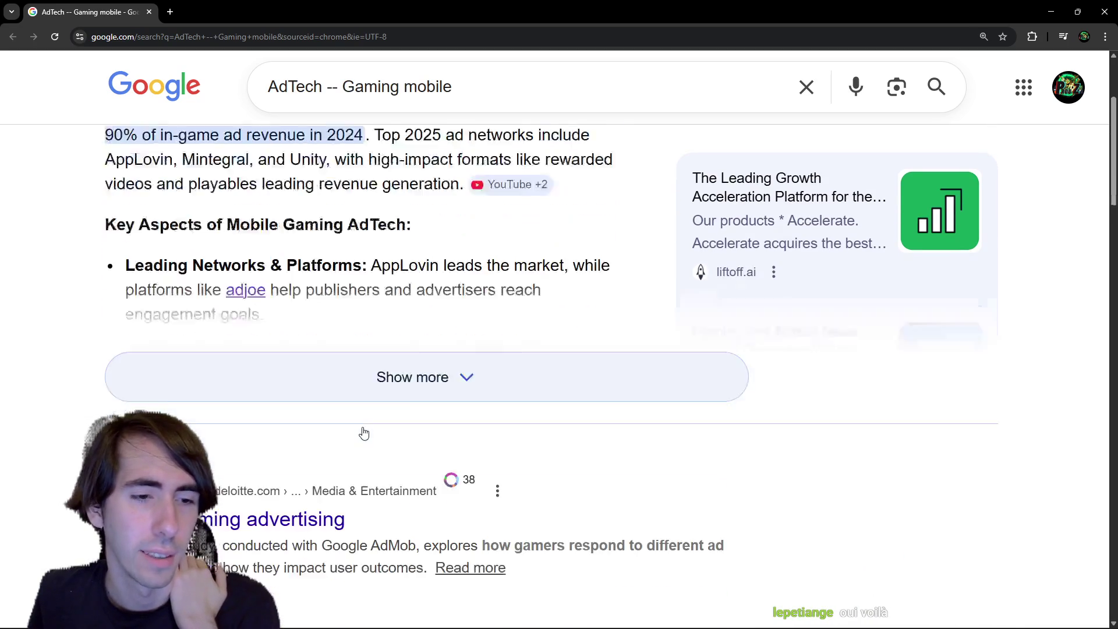
scroll(355, 422, up, 1)
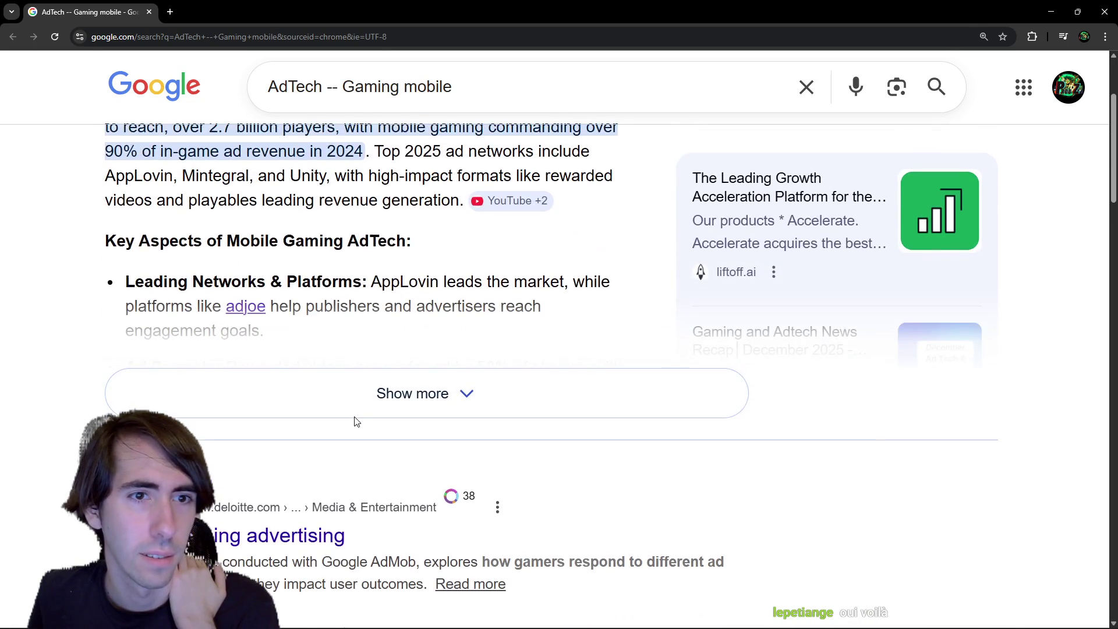
Expand the AI Overview with Show more and read through its trends and format sections
click(383, 391)
scroll(370, 391, up, 1)
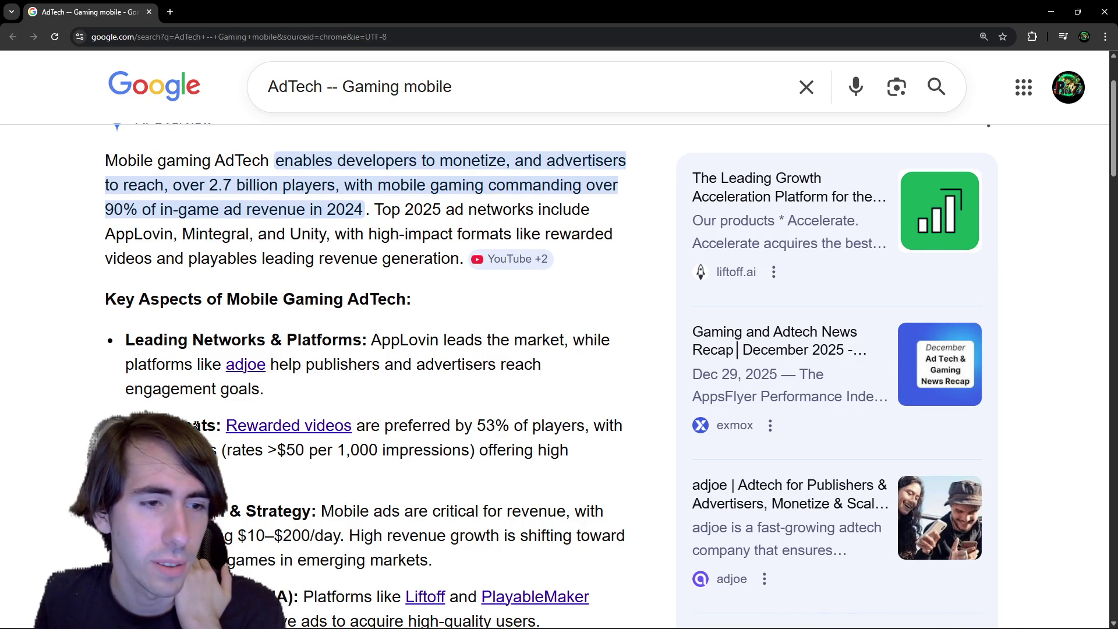
drag(178, 340, 421, 401)
click(421, 401)
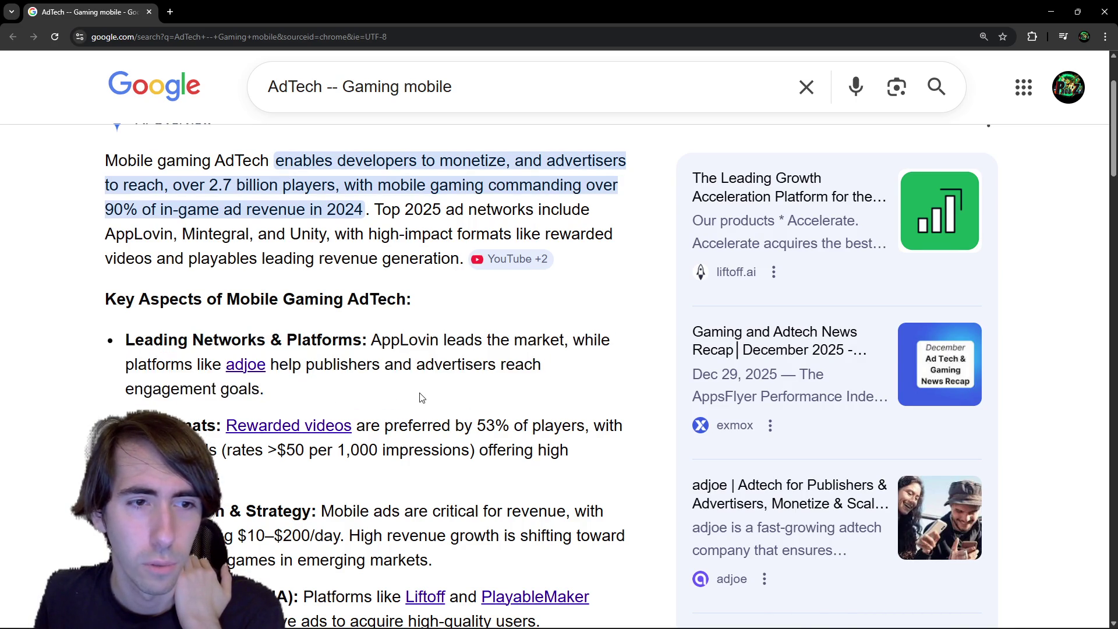
scroll(420, 398, down, 1)
scroll(420, 398, down, 3)
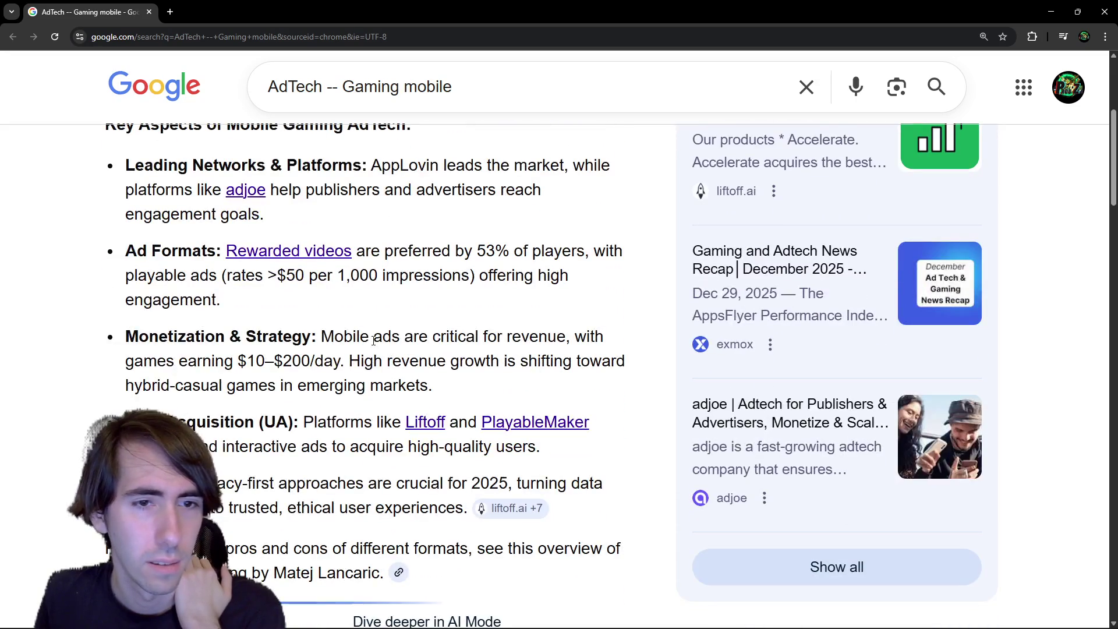
drag(344, 337, 427, 345)
click(427, 345)
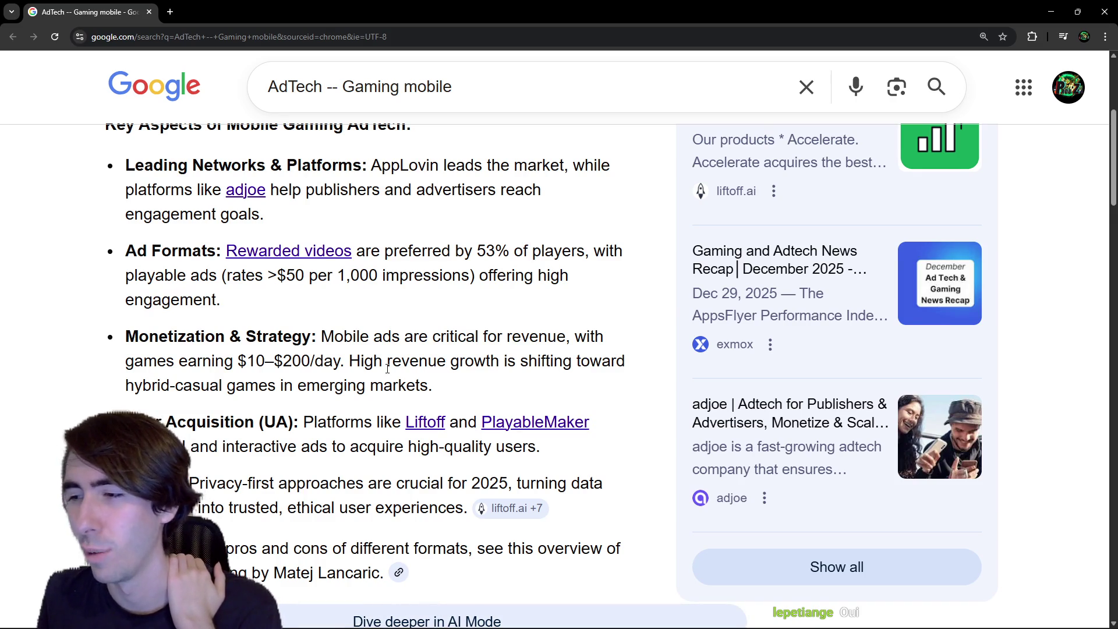
scroll(387, 368, down, 4)
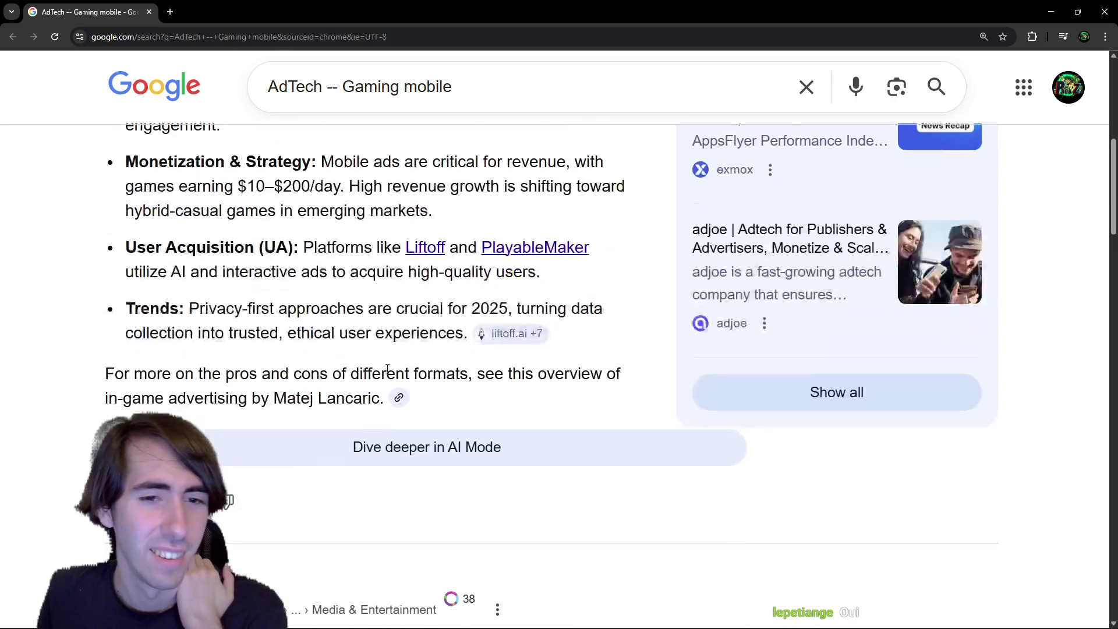
scroll(387, 368, down, 6)
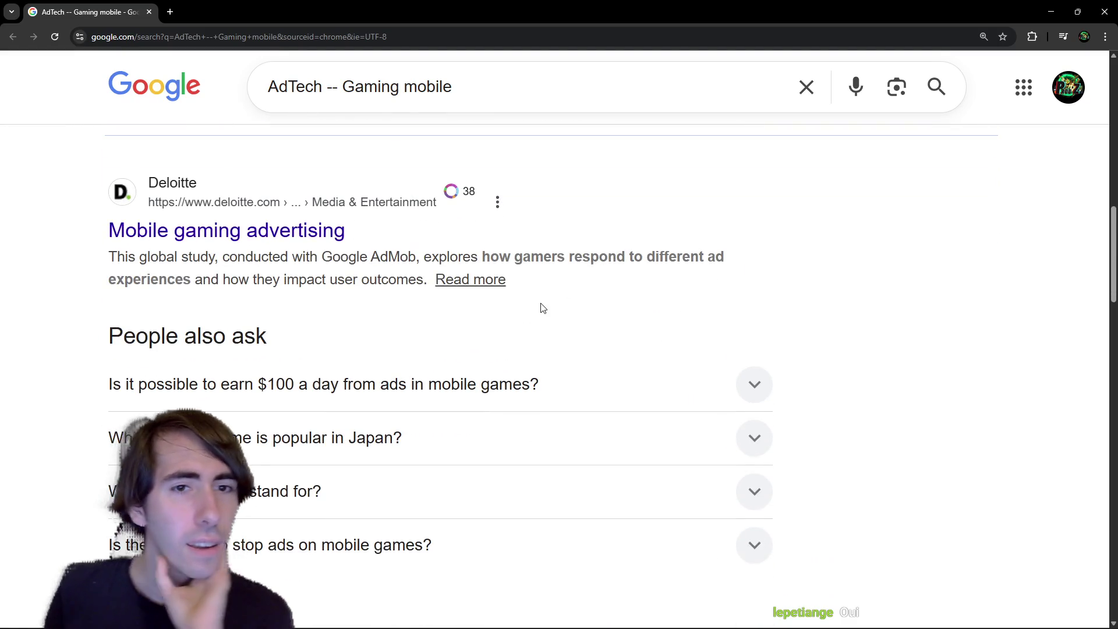
scroll(262, 273, down, 3)
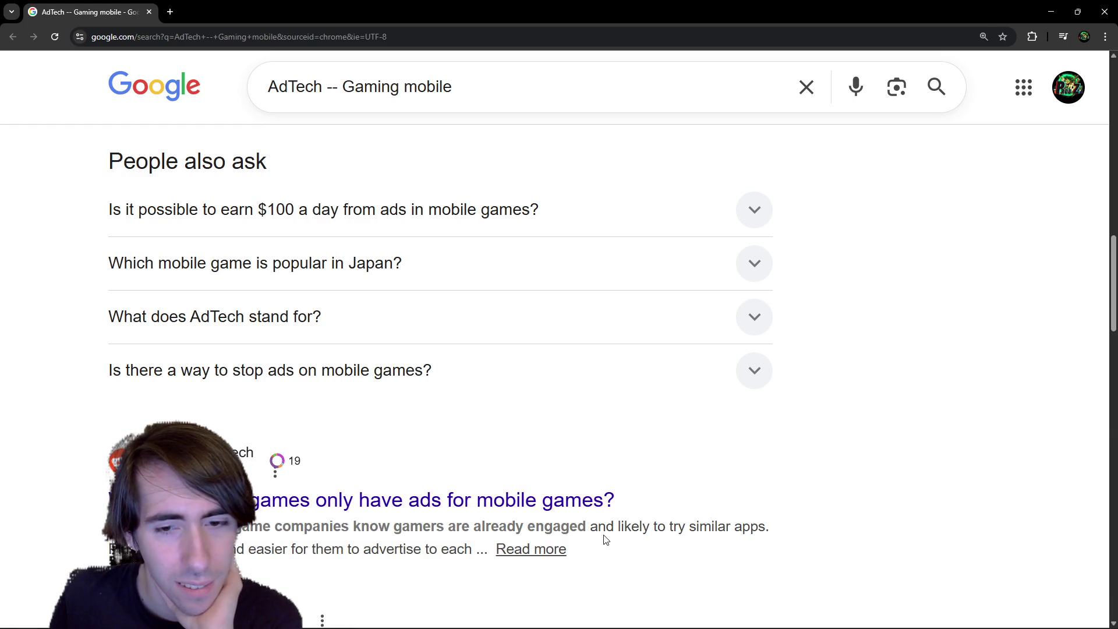
scroll(602, 536, down, 2)
scroll(501, 501, down, 4)
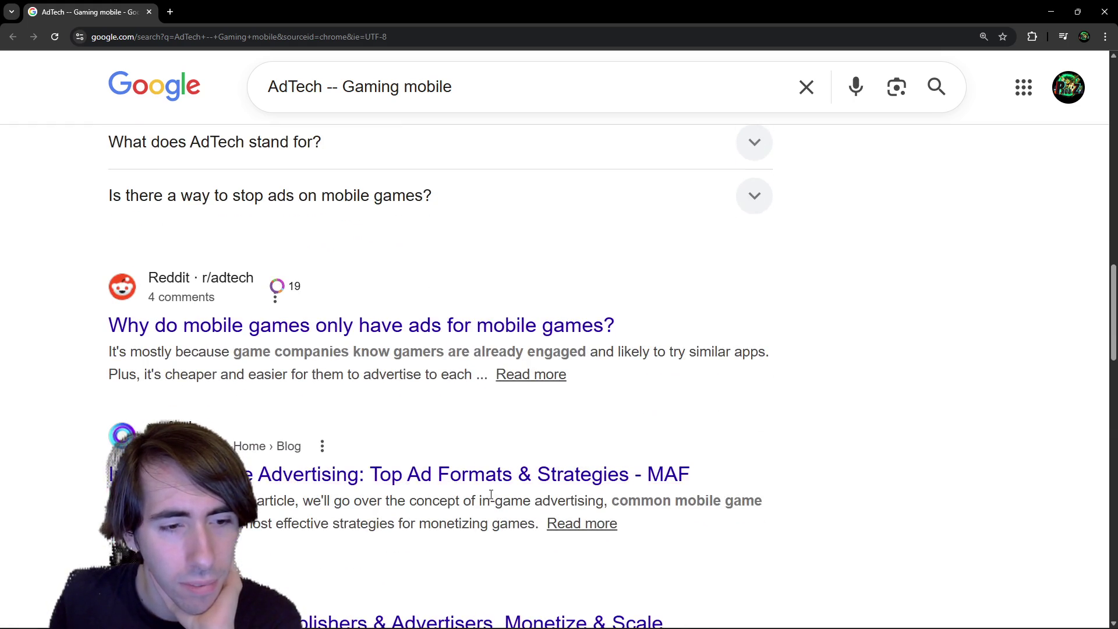
scroll(490, 499, down, 1)
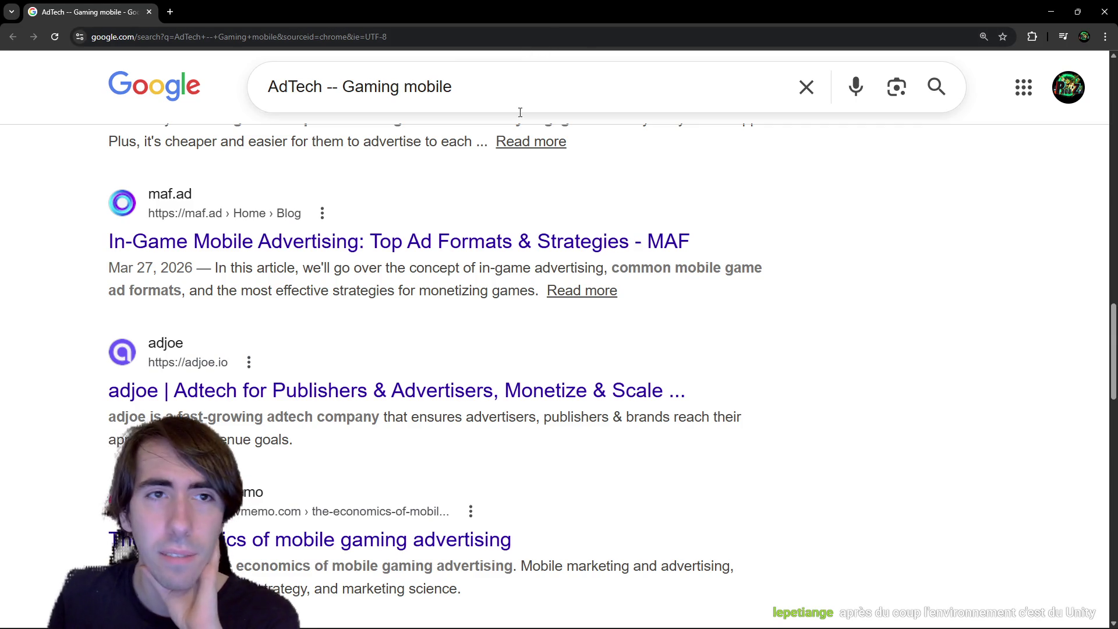
click(496, 108)
Search 'AdTech -- Gaming mobile unity' and read the overview's 'a dominant force' opening
text(unity)
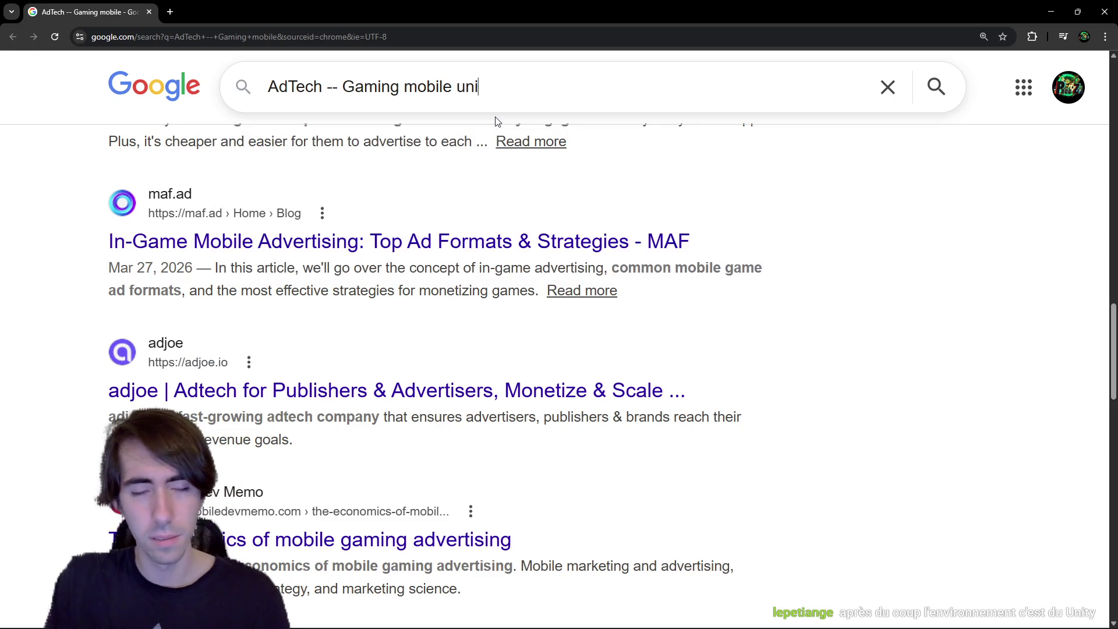
key(Return)
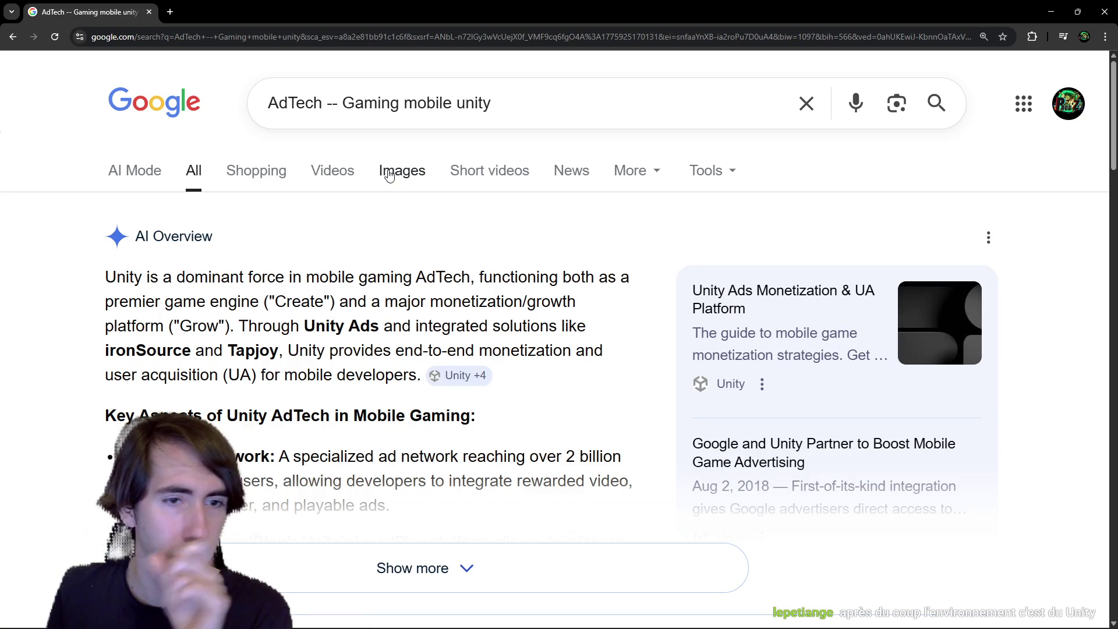
drag(159, 278, 290, 277)
click(290, 276)
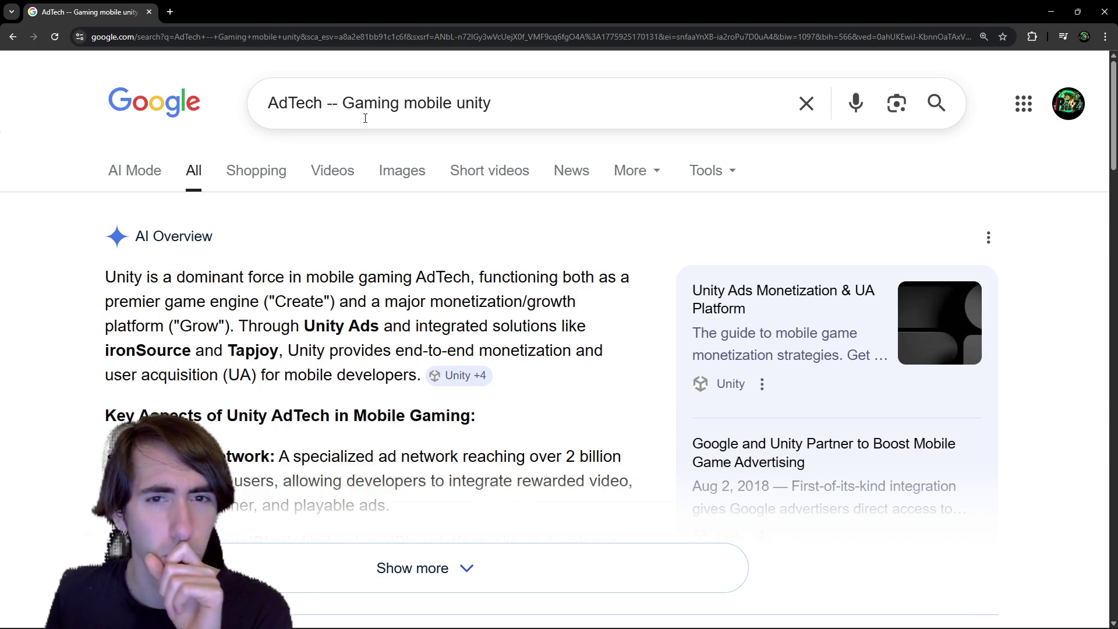
Read the Unity Ads points, then expand the Unity AI Overview with Show more
mouse_move(511, 278)
mouse_down()
mouse_move(577, 293)
mouse_move(273, 302)
mouse_move(387, 302)
mouse_up()
click(273, 301)
click(387, 302)
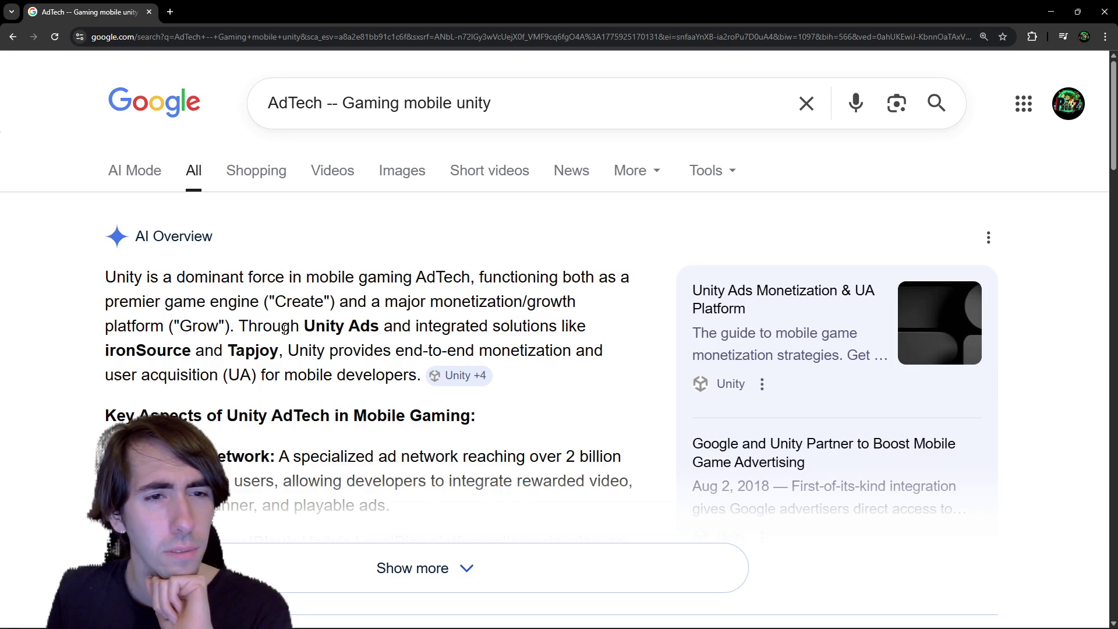
drag(282, 326, 342, 330)
click(341, 331)
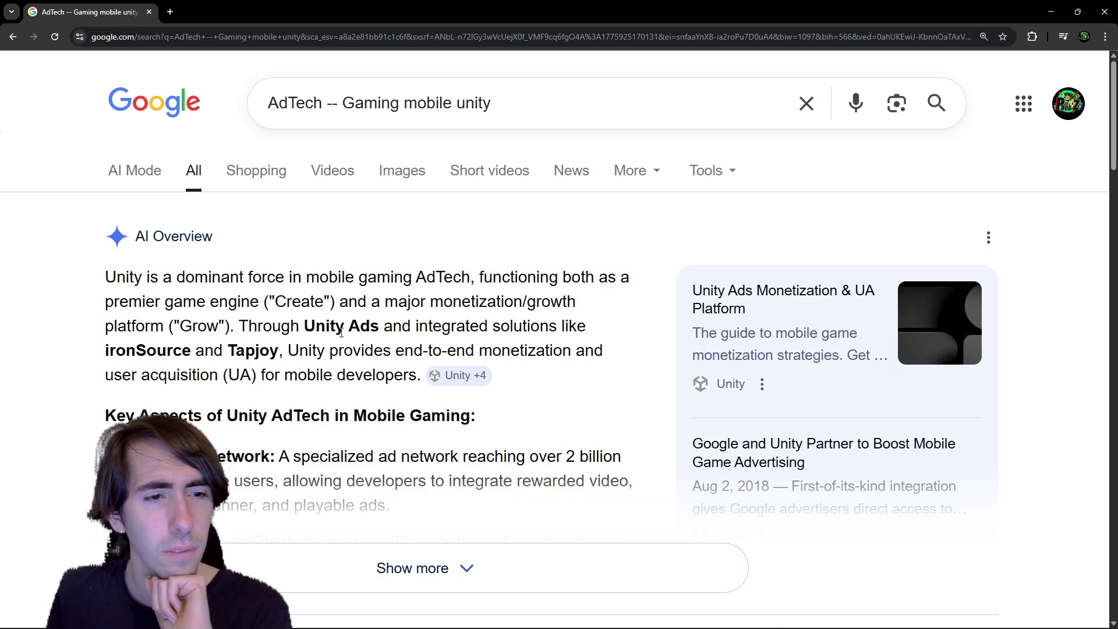
scroll(342, 332, down, 2)
click(271, 466)
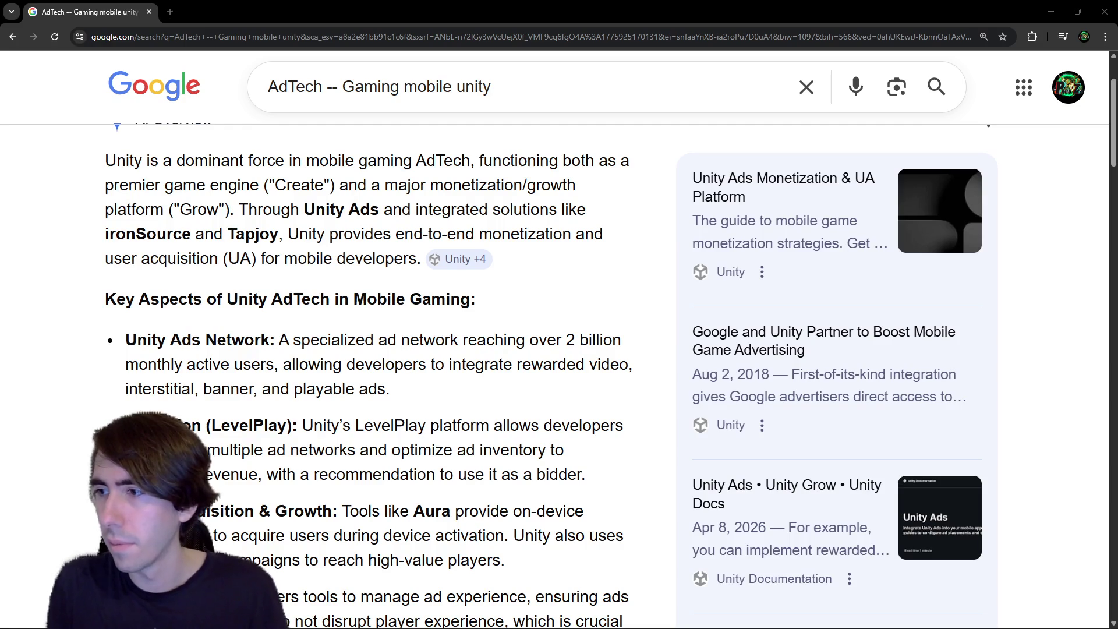
key(alt+Tab)
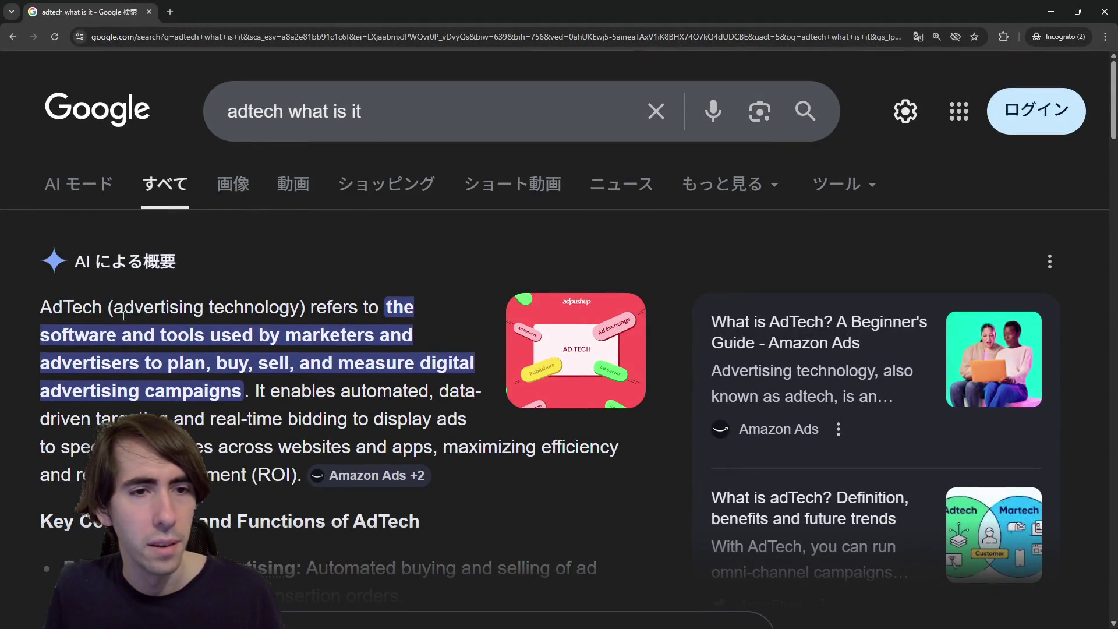
drag(124, 307, 312, 334)
click(312, 335)
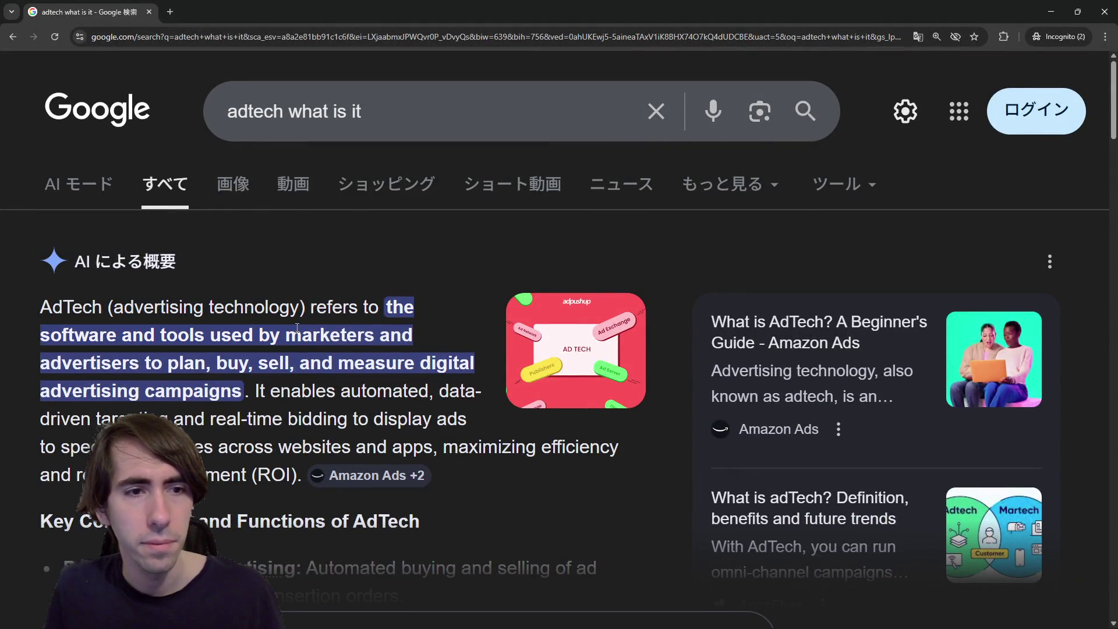
double_click(250, 111)
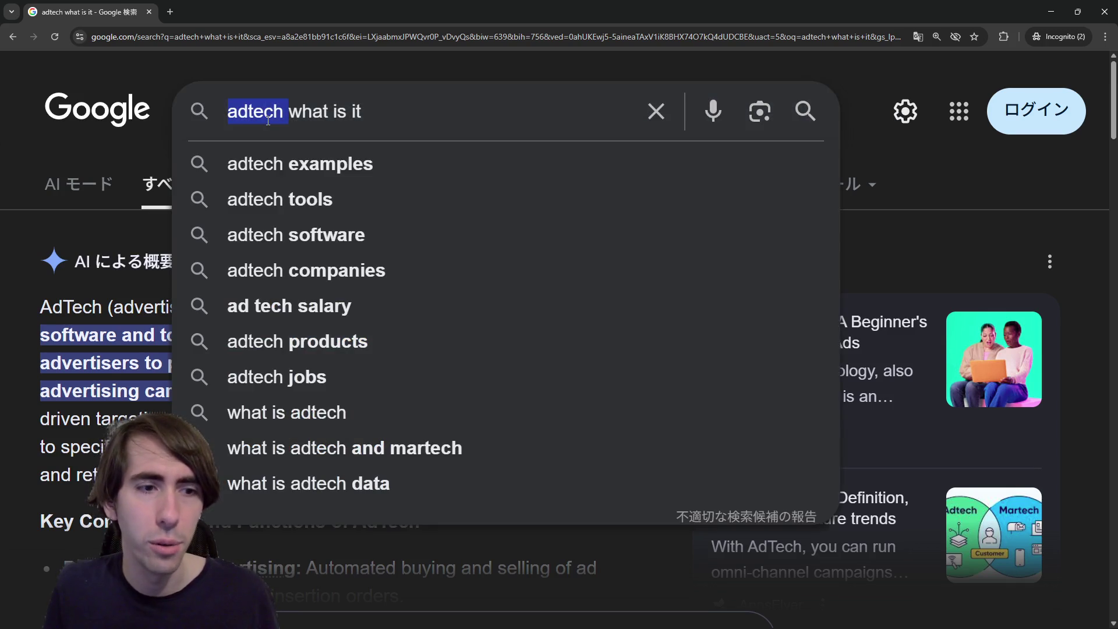
click(289, 383)
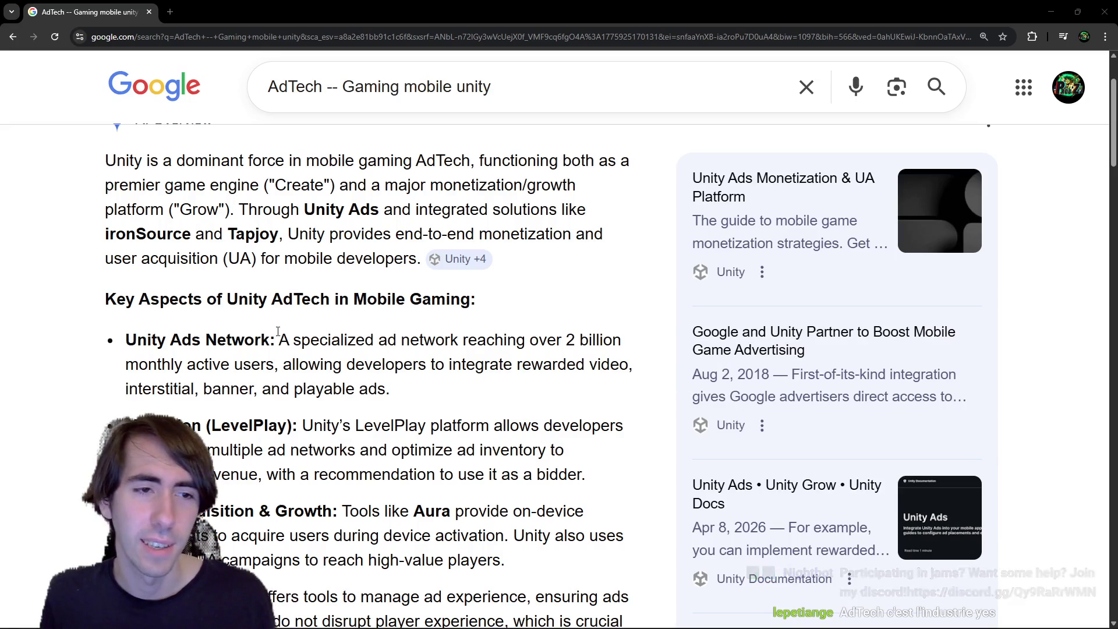
Read the Unity overview's 2025–2026 trends section, then close the Chrome window
scroll(278, 332, down, 5)
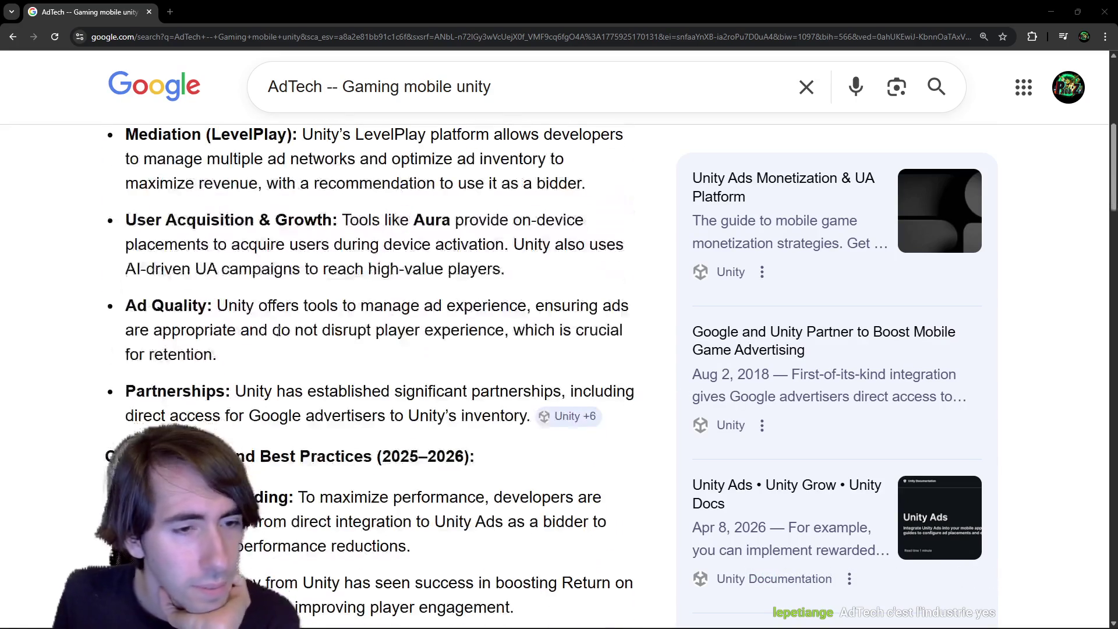
scroll(278, 332, down, 1)
scroll(313, 330, up, 8)
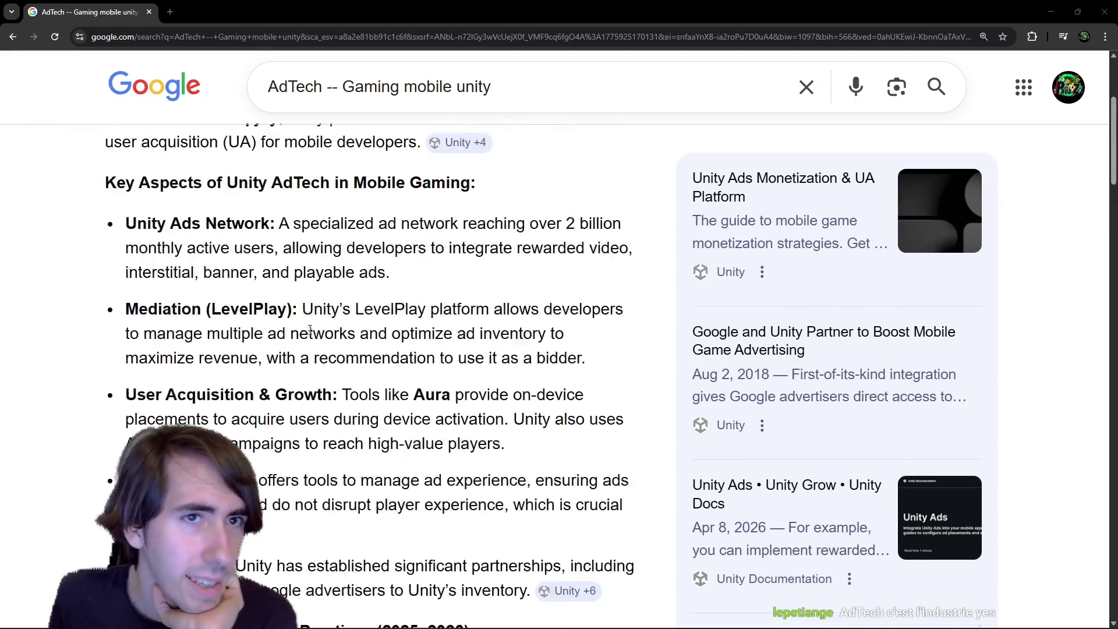
scroll(314, 331, down, 1)
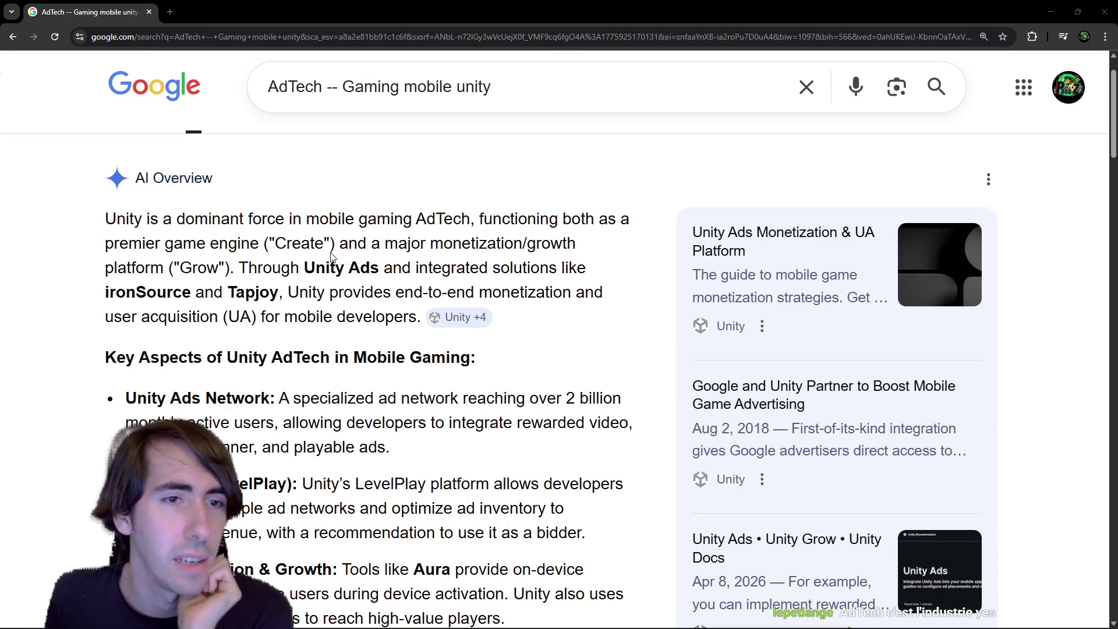
scroll(324, 259, down, 6)
scroll(323, 259, down, 5)
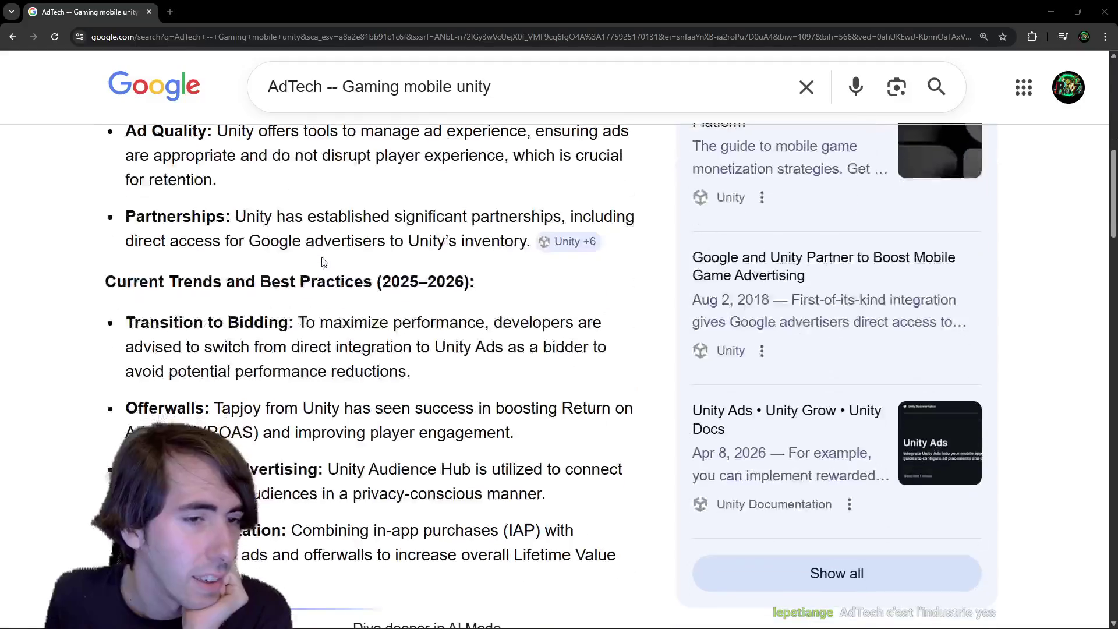
click(1116, 5)
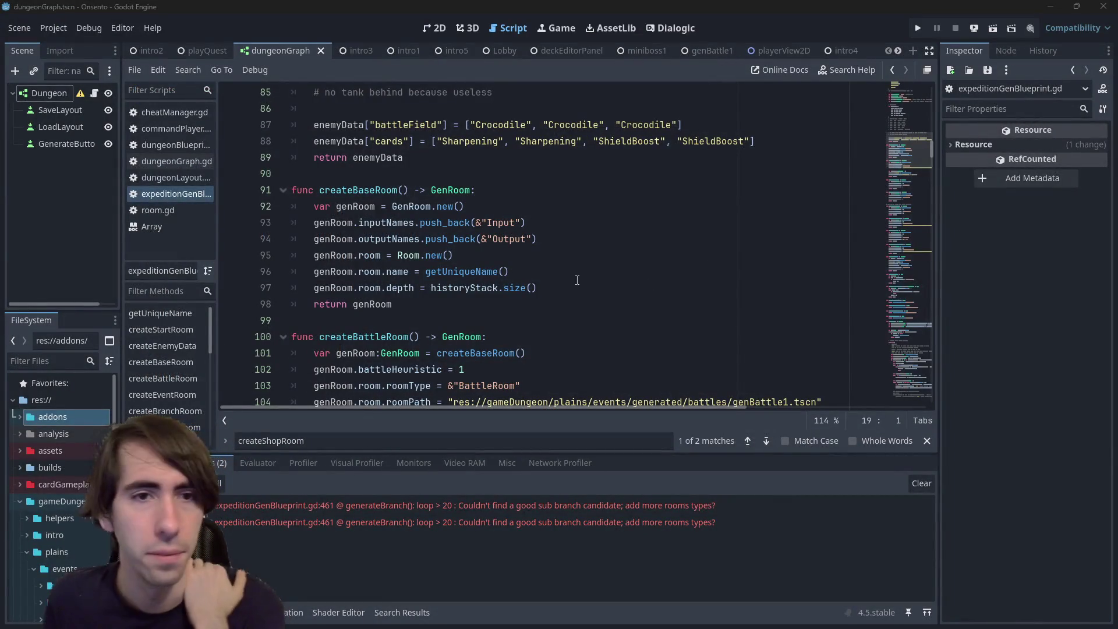
click(576, 304)
scroll(576, 279, down, 5)
scroll(576, 267, up, 3)
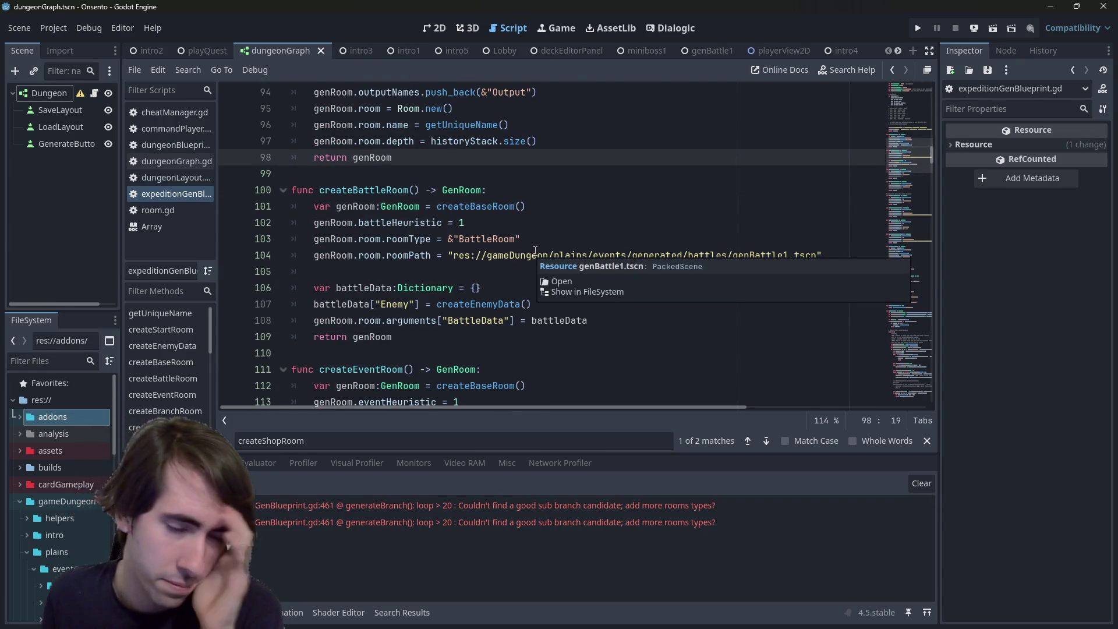
scroll(490, 286, up, 10)
scroll(490, 285, up, 15)
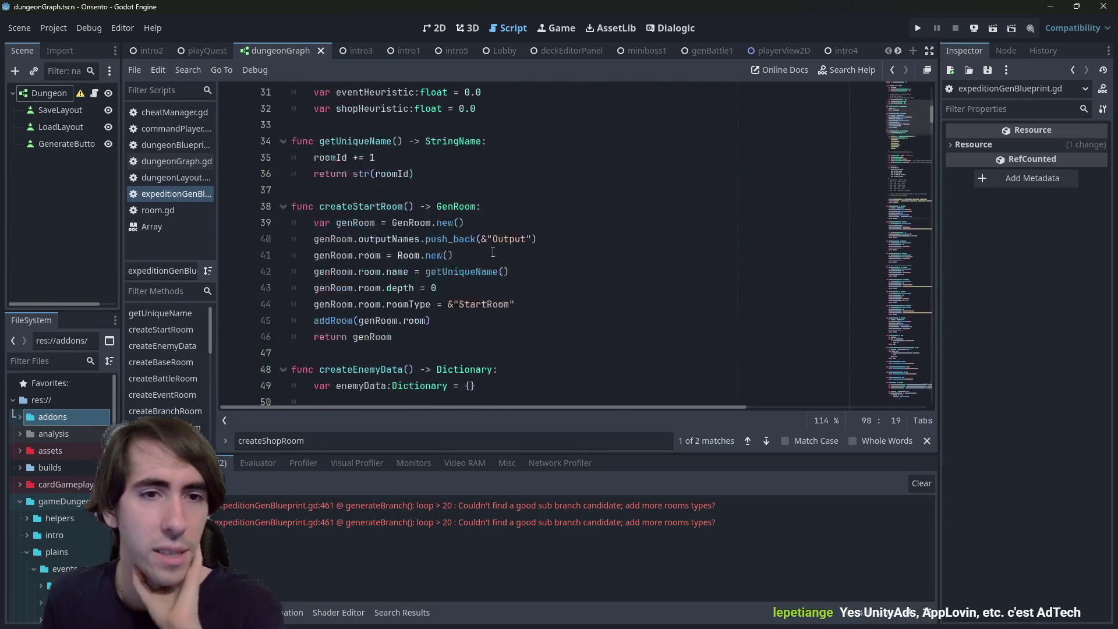
scroll(478, 255, down, 8)
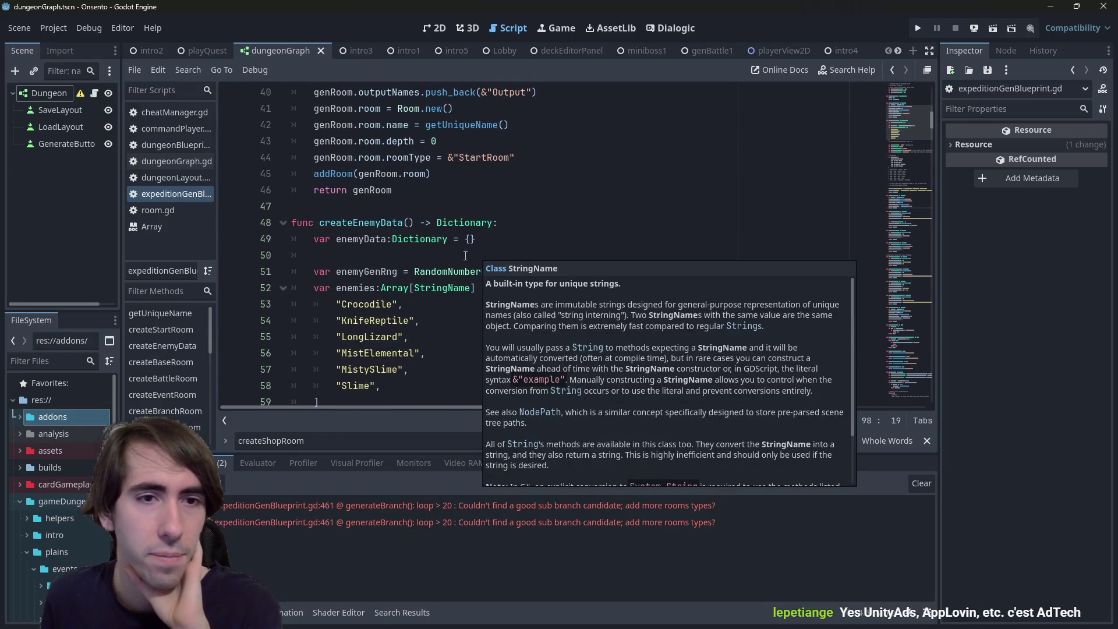
scroll(477, 254, down, 17)
scroll(425, 263, down, 4)
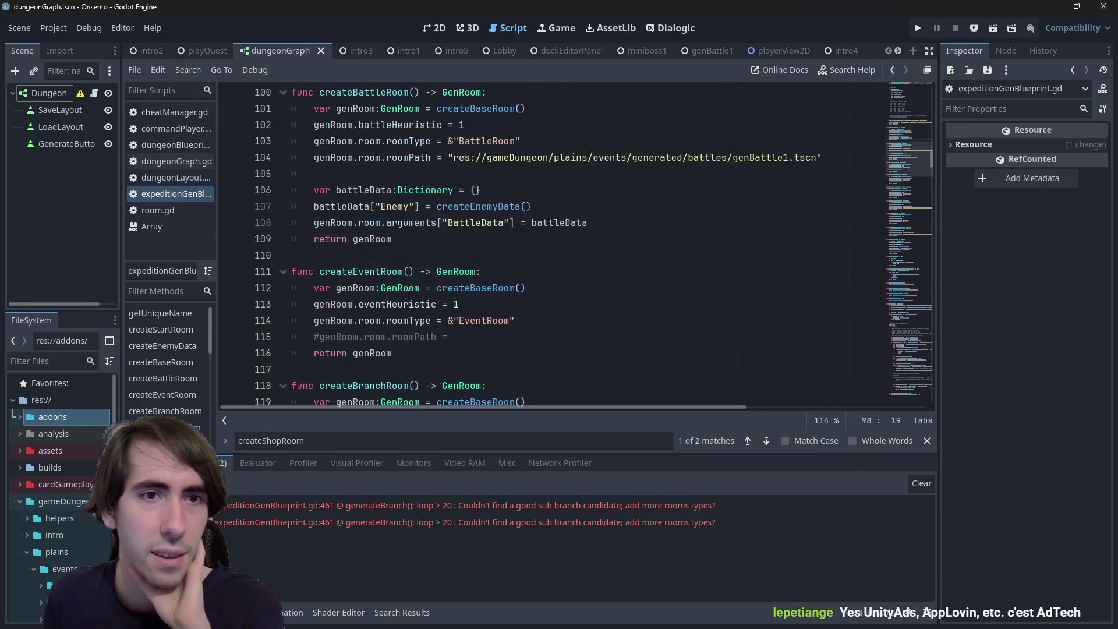
scroll(409, 295, up, 4)
scroll(417, 257, down, 9)
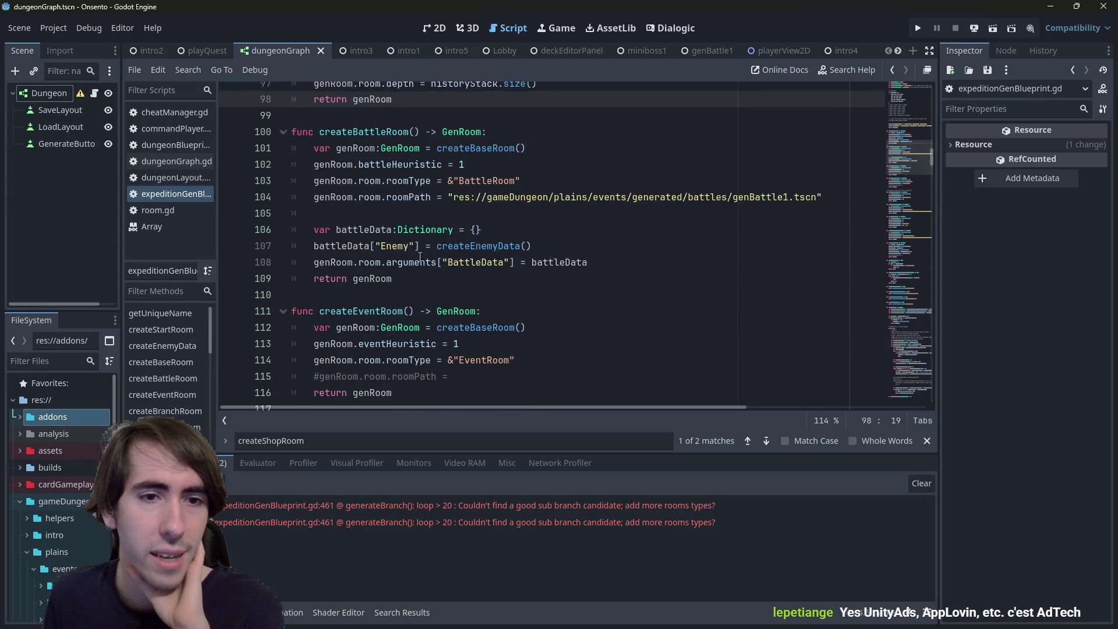
scroll(412, 275, down, 5)
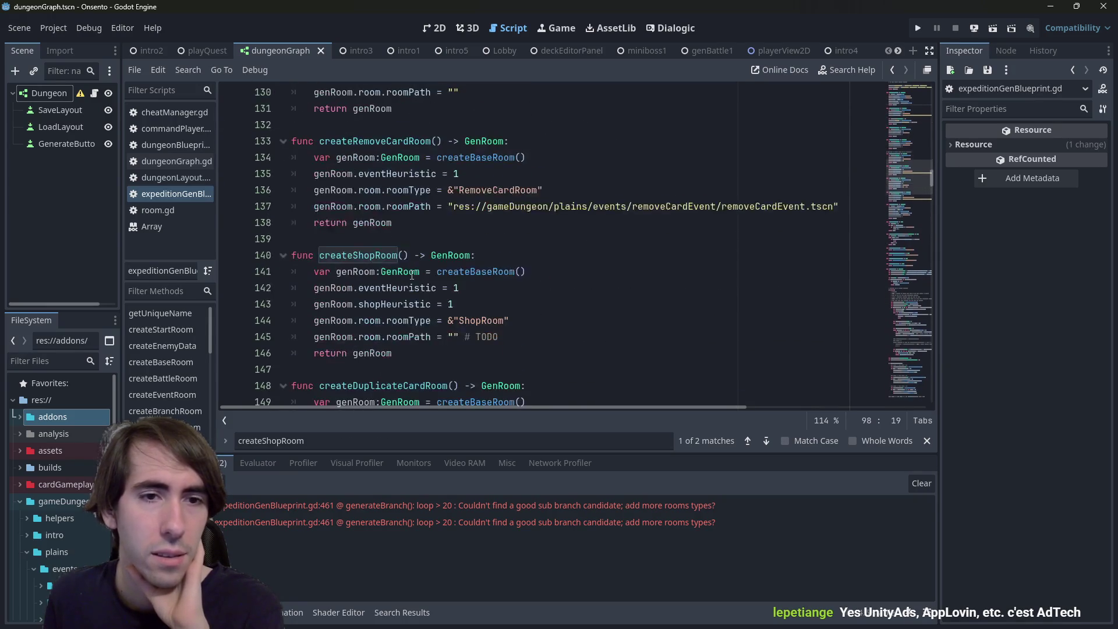
mouse_move(393, 223)
mouse_down()
mouse_move(326, 223)
mouse_move(210, 145)
mouse_up()
key(Down)
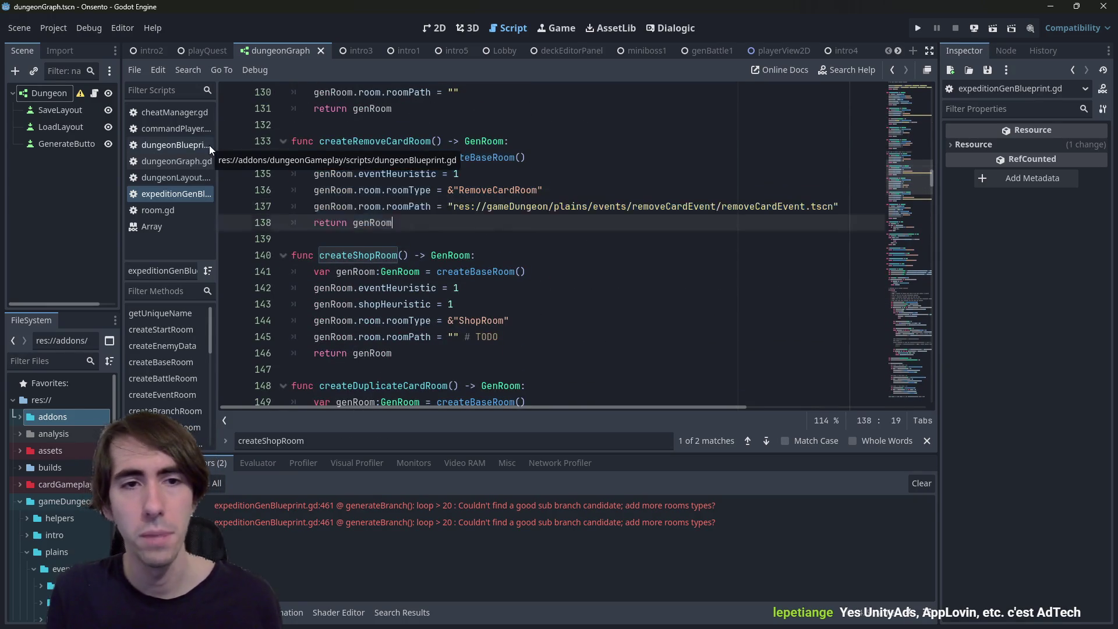
Paste a duplicate of createRemoveCardRoom and cut out the createShopRoom function
key(ctrl+v)
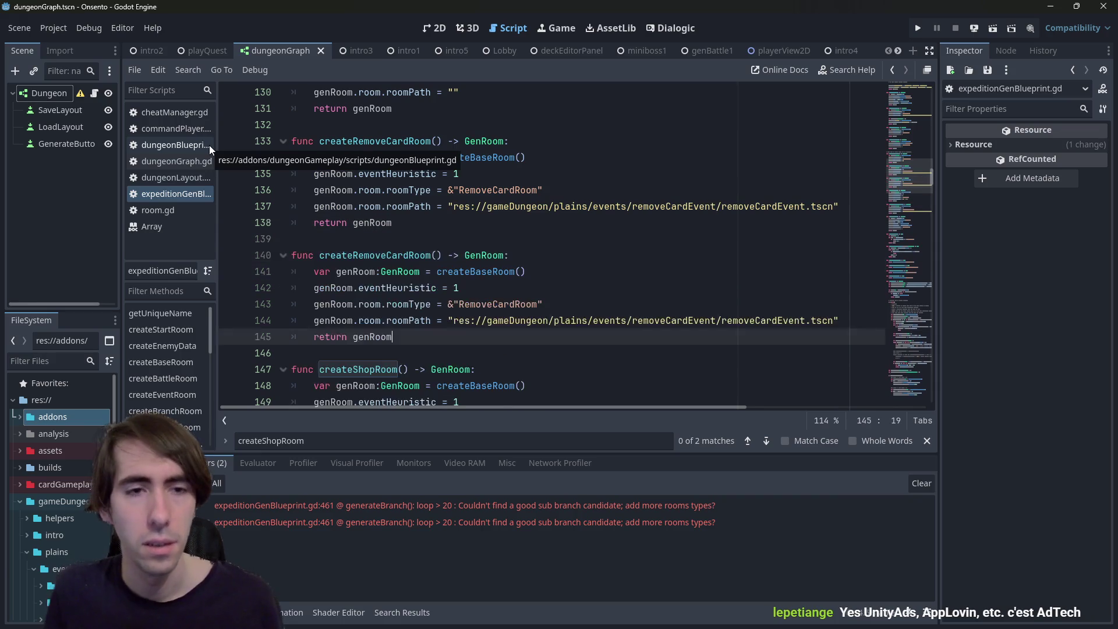
scroll(408, 291, down, 2)
click(428, 370)
drag(428, 370, 242, 264)
key(ctrl+c)
key(BackSpace)
key(BackSpace)
key(BackSpace)
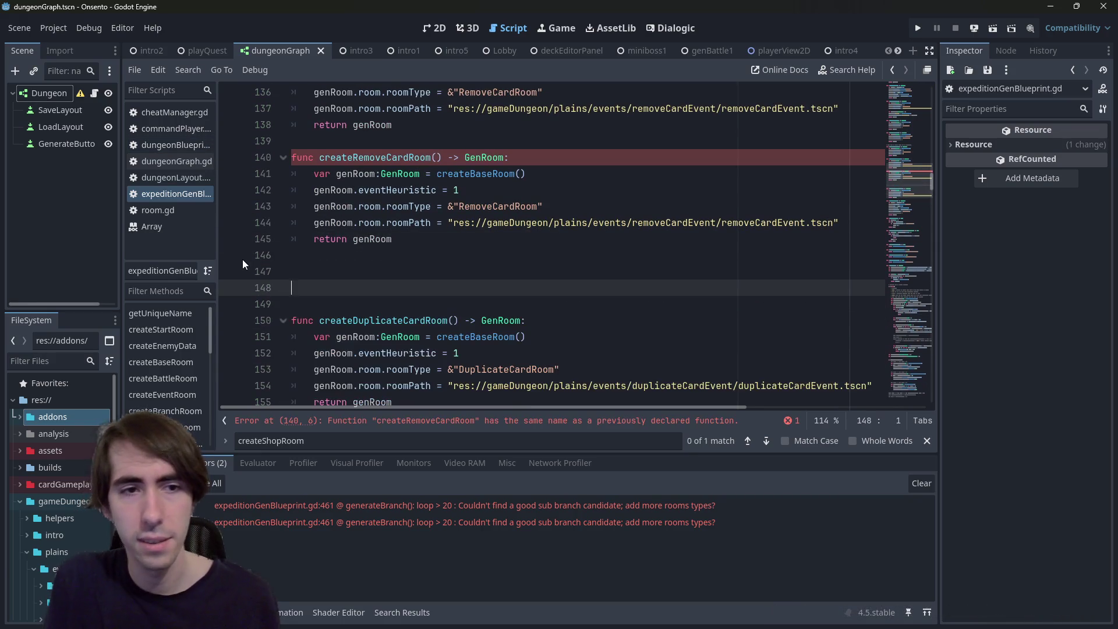
Paste createShopRoom after createInvalidRoom, separated by blank lines
scroll(279, 247, up, 4)
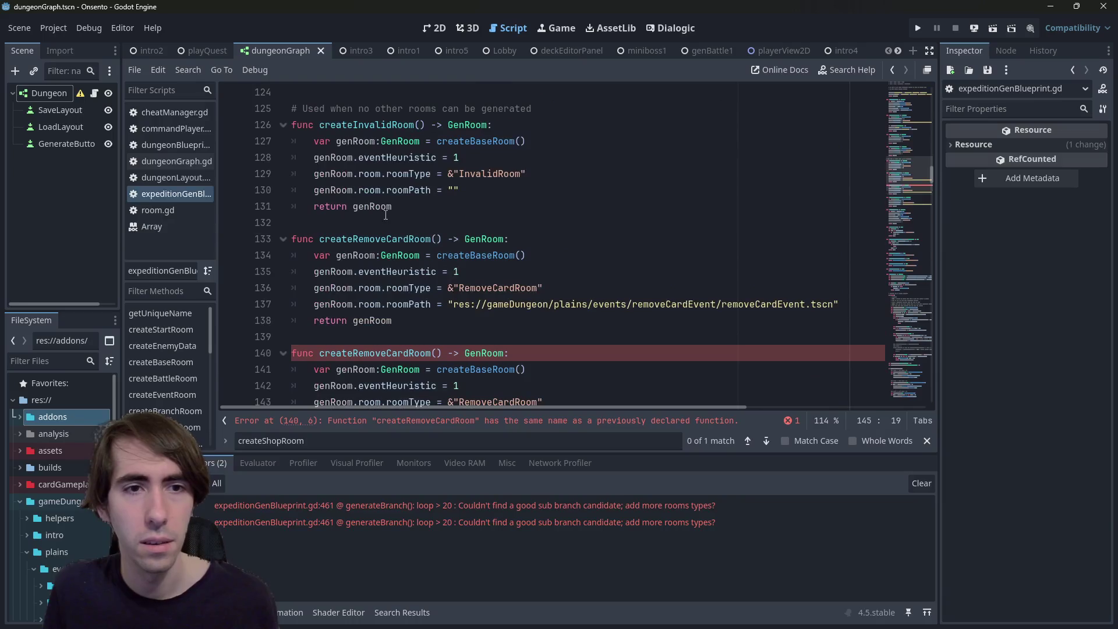
click(387, 211)
key(ctrl+v)
key(Return)
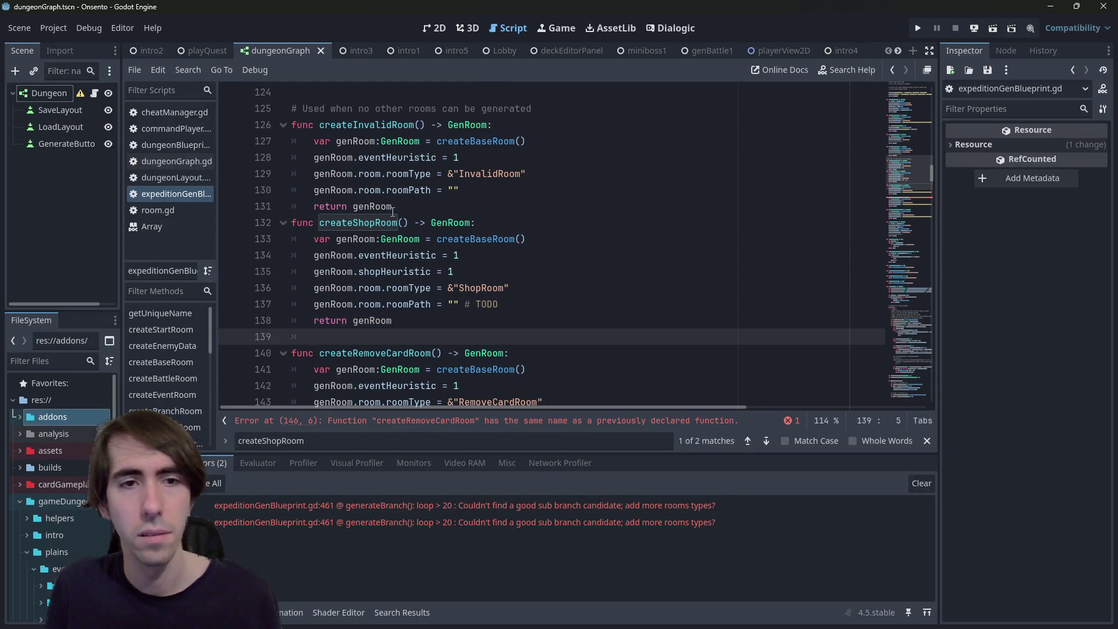
click(412, 207)
key(BackSpace)
text(m)
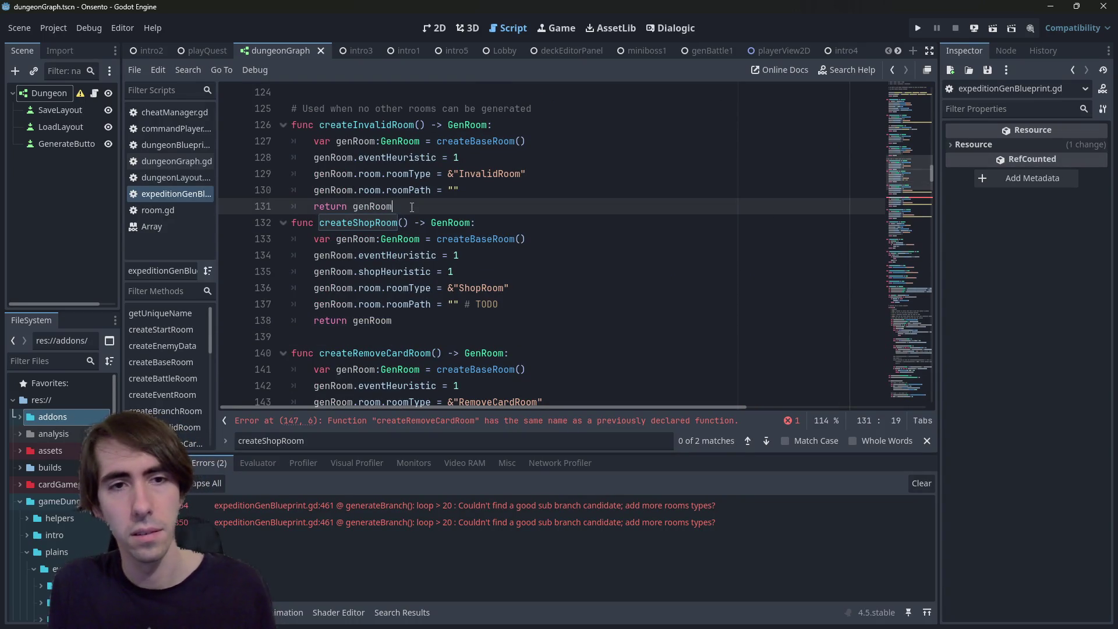
key(Return)
scroll(418, 198, down, 2)
scroll(418, 198, down, 4)
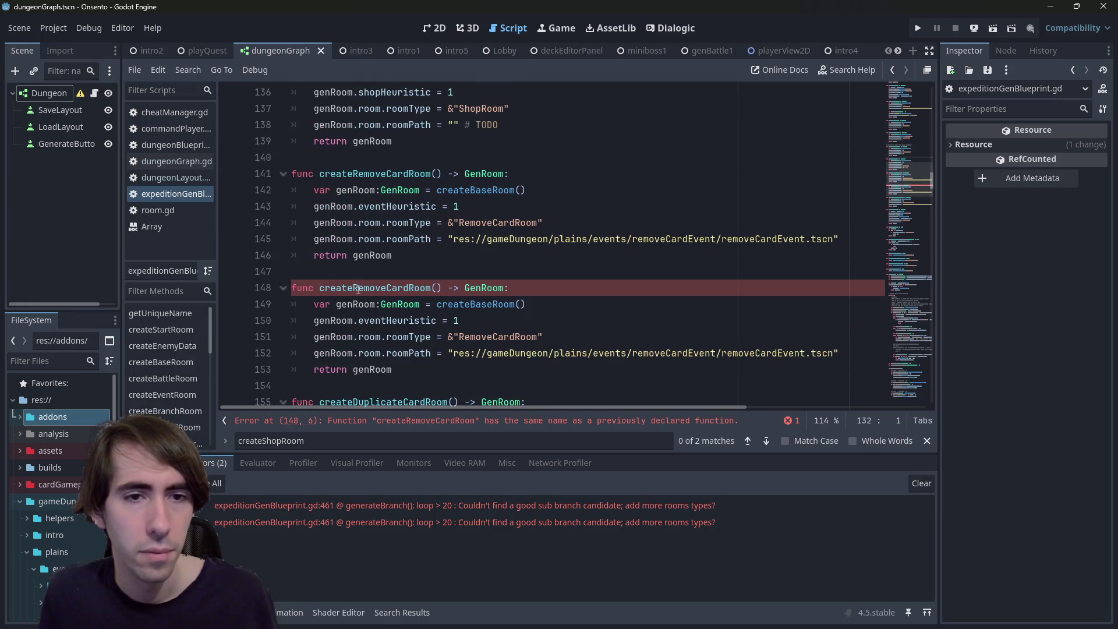
Rename the duplicate to createPickCardRoom and change its roomType to AddCardRoom
double_click(361, 288)
text(createPickC)
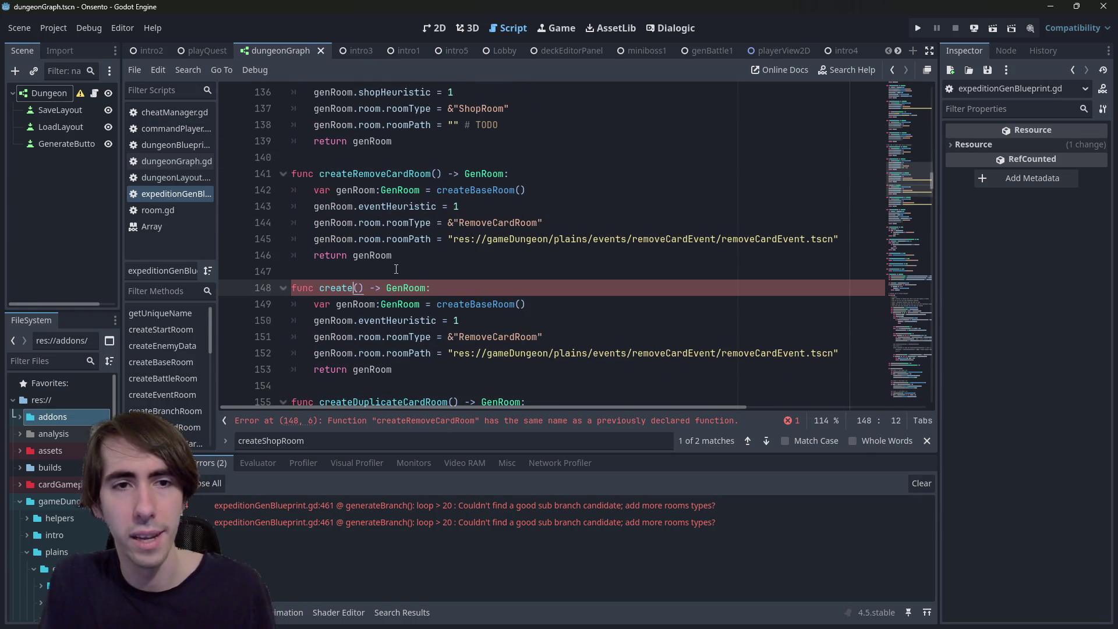
text(ardRoom)
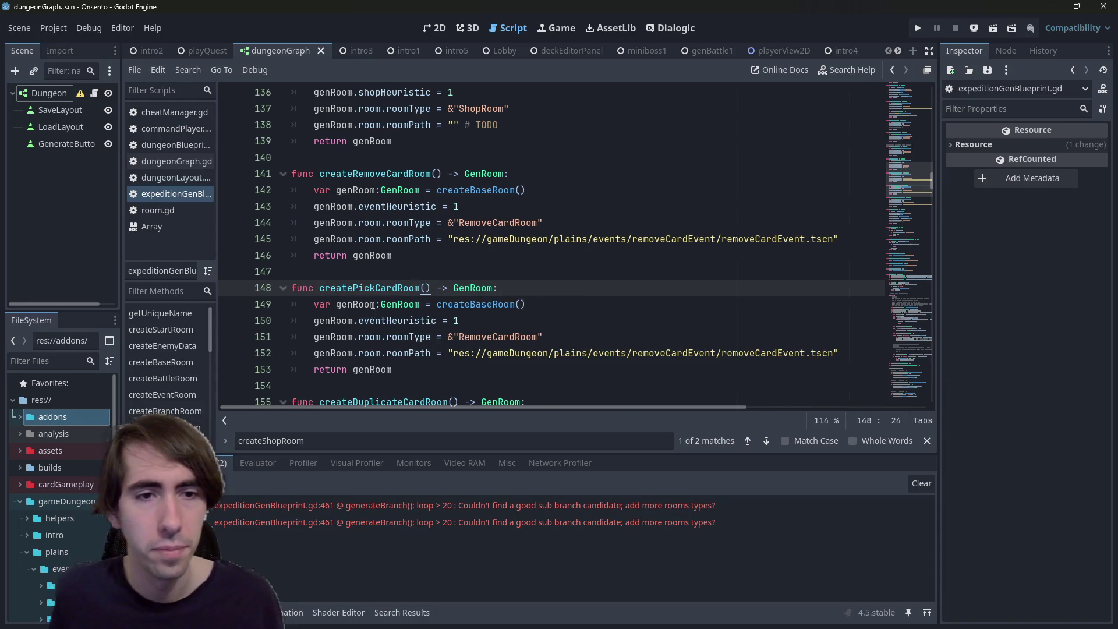
double_click(407, 321)
click(407, 321)
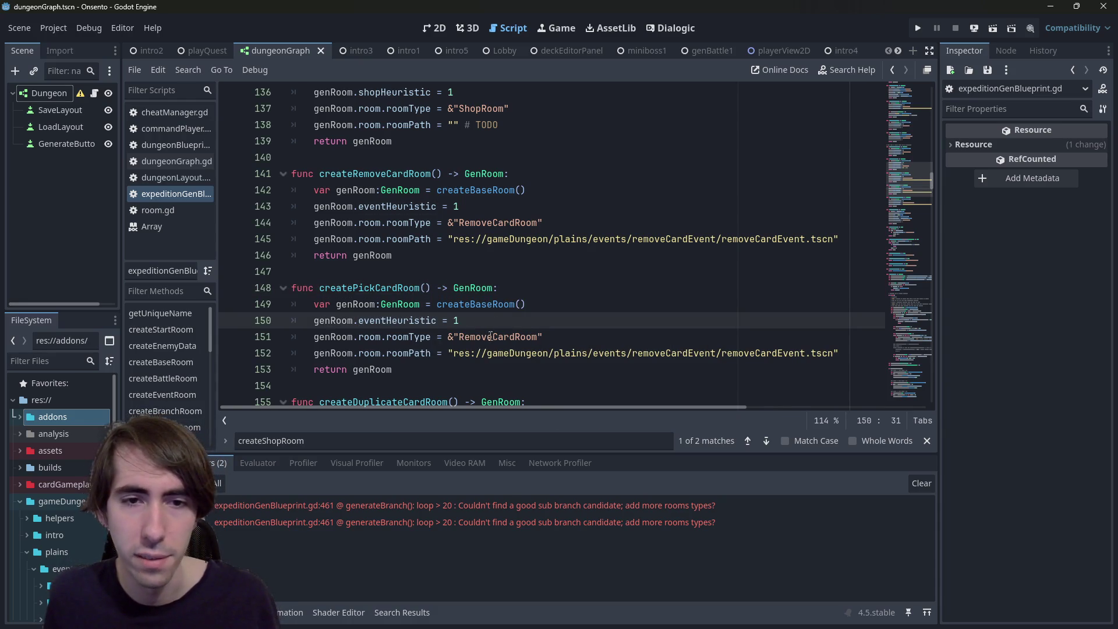
click(489, 337)
key(Left)
key(BackSpace)
key(BackSpace)
key(BackSpace)
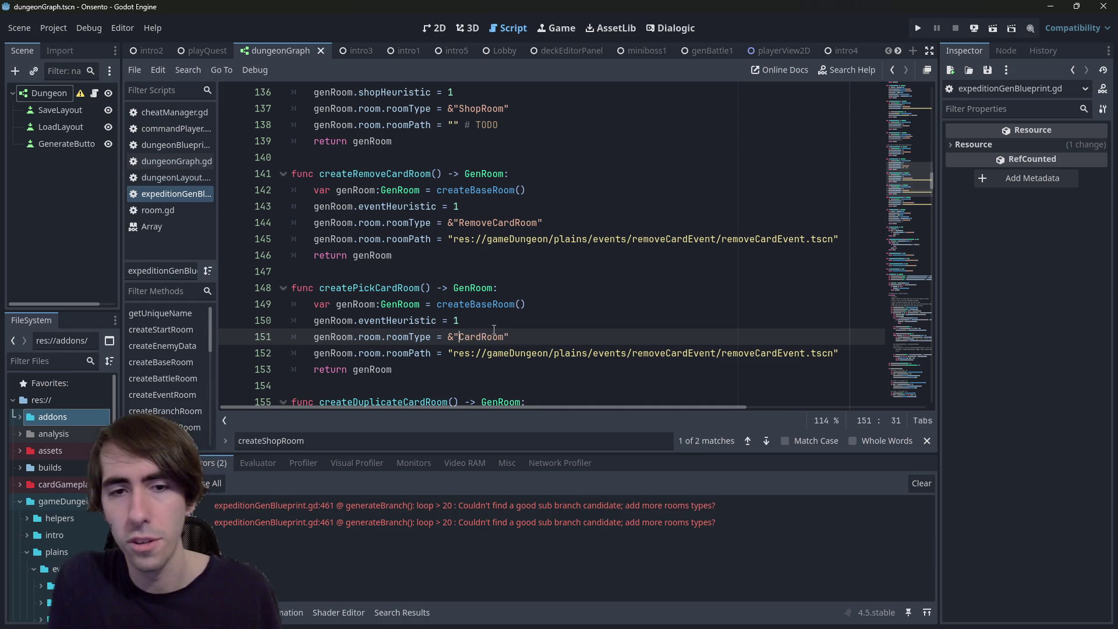
text(Add)
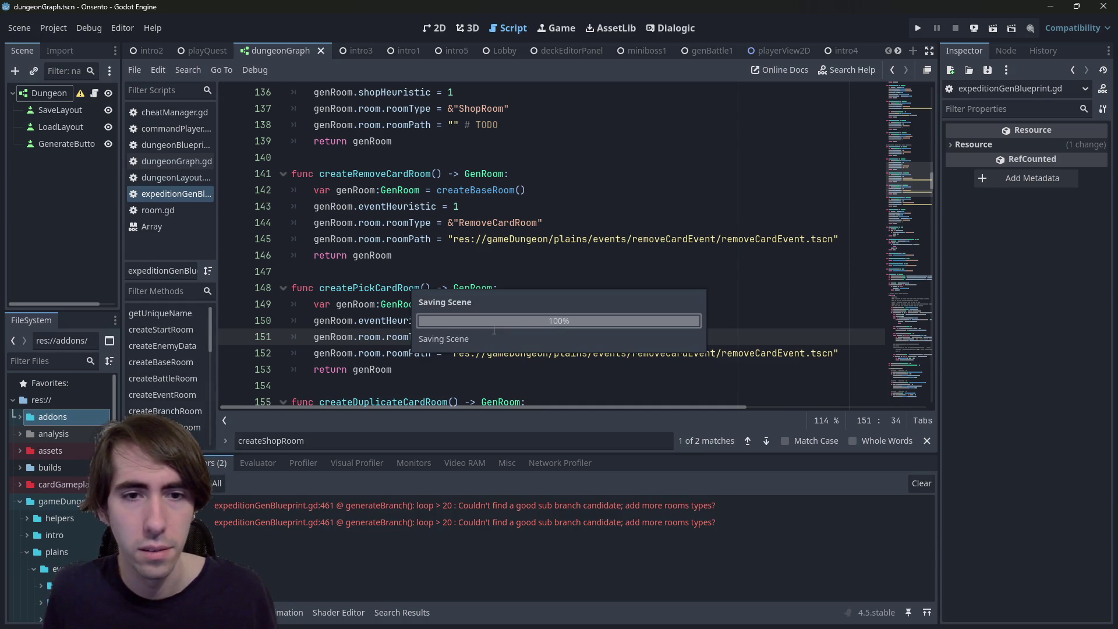
click(759, 354)
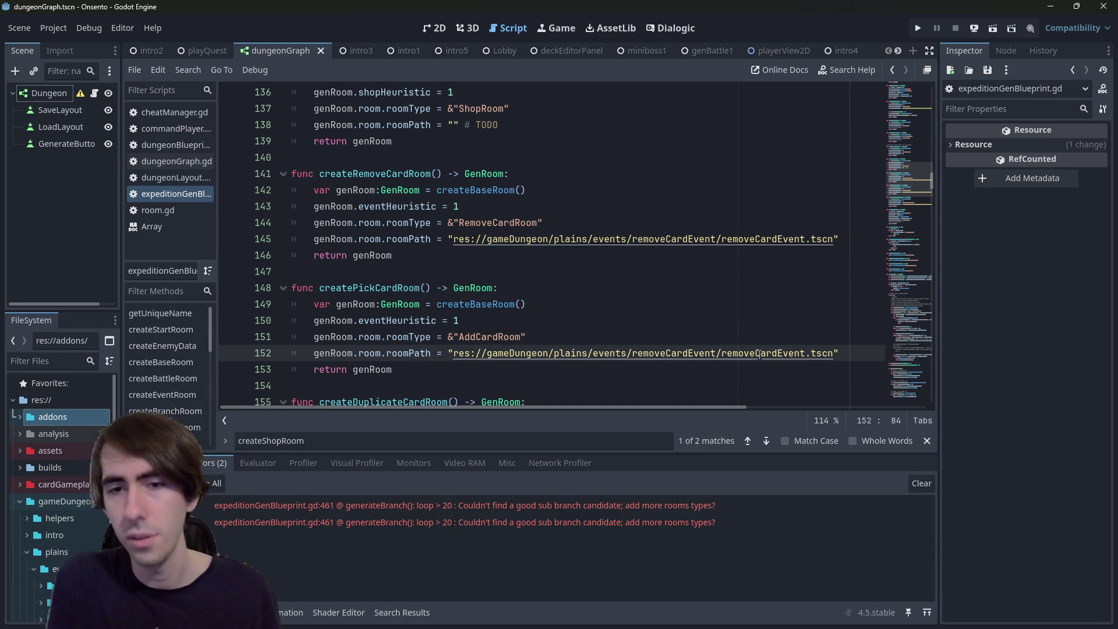
Change the scene file name to addCardEvent and append '# TODO' to the path line
key(BackSpace)
key(BackSpace)
key(BackSpace)
text(addC)
key(End)
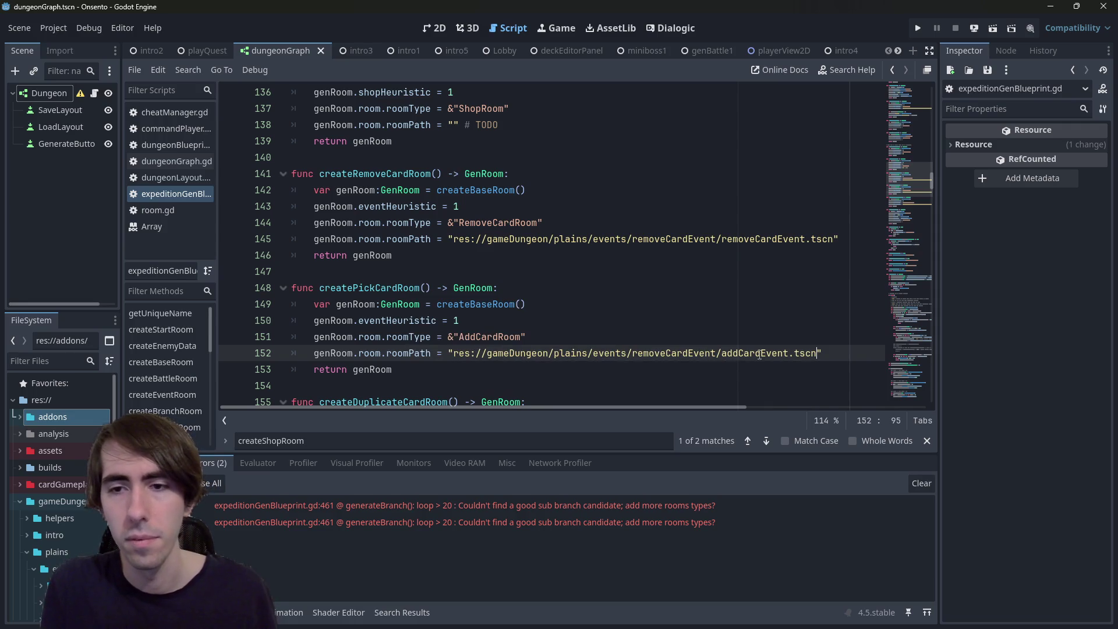
text(# TODO)
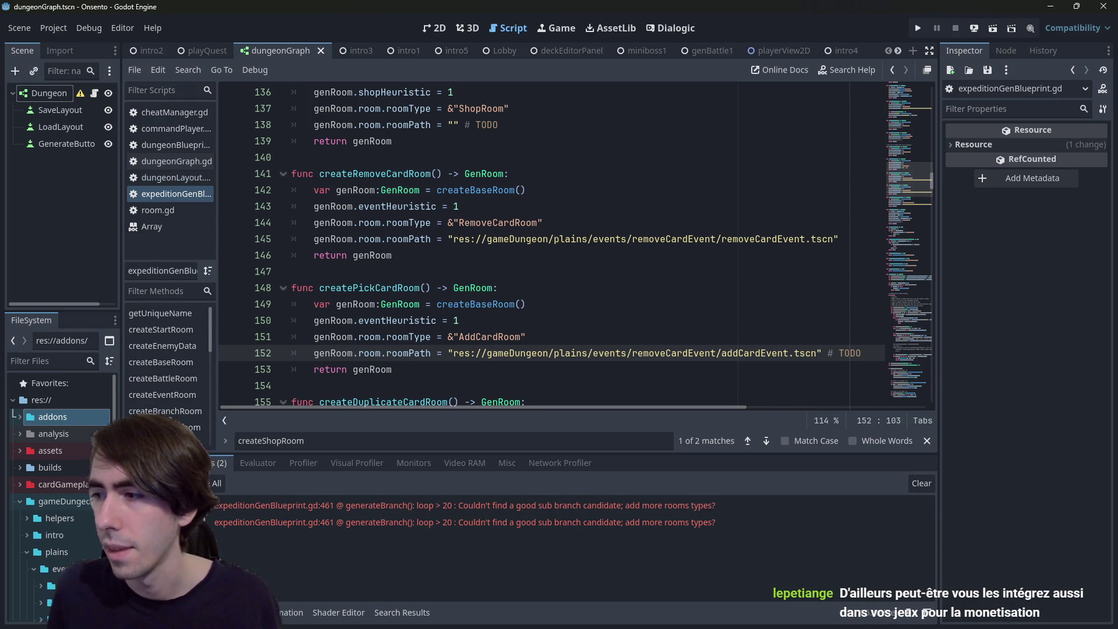
click(512, 358)
scroll(512, 357, down, 1)
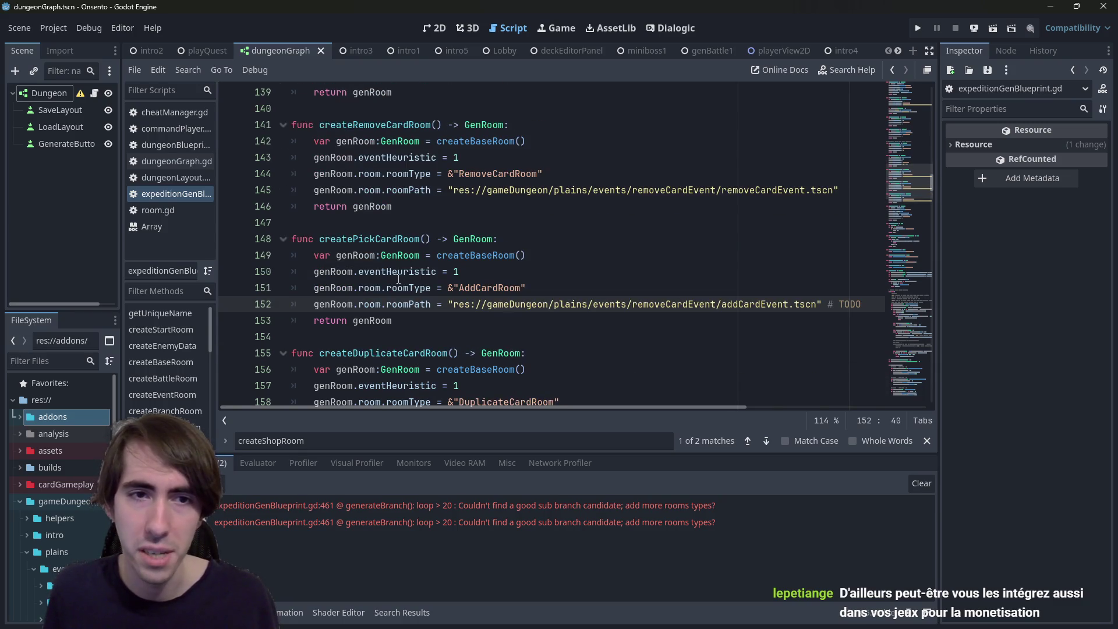
Switch the roomType to PickCardRoom and the scene file to pickCardEvent.tscn
click(479, 282)
key(BackSpace)
key(BackSpace)
key(BackSpace)
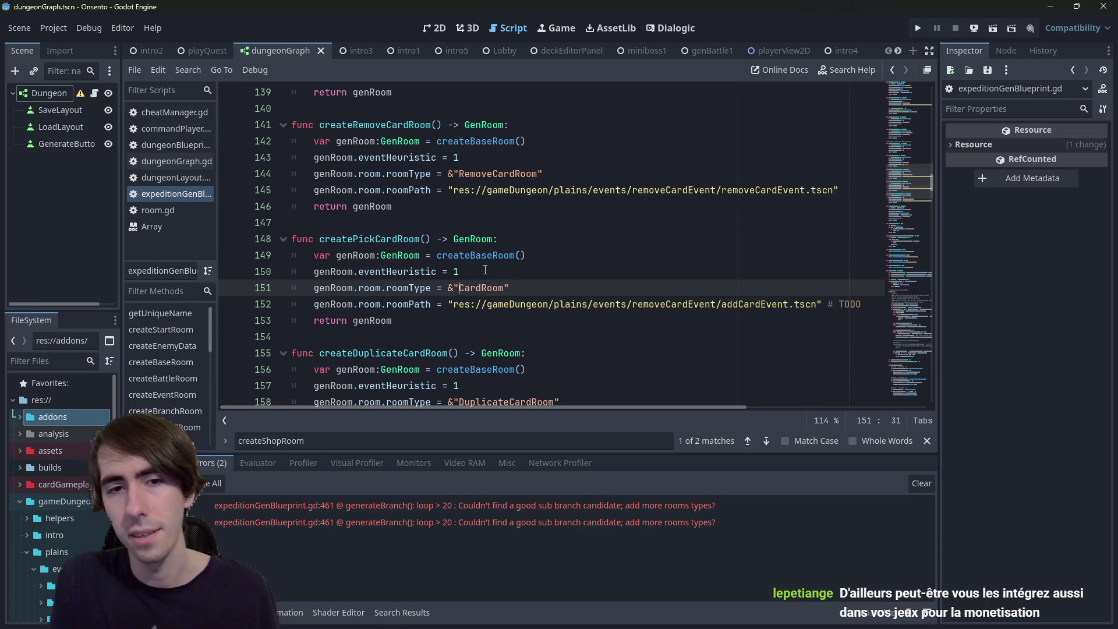
text(Pick)
key(Escape)
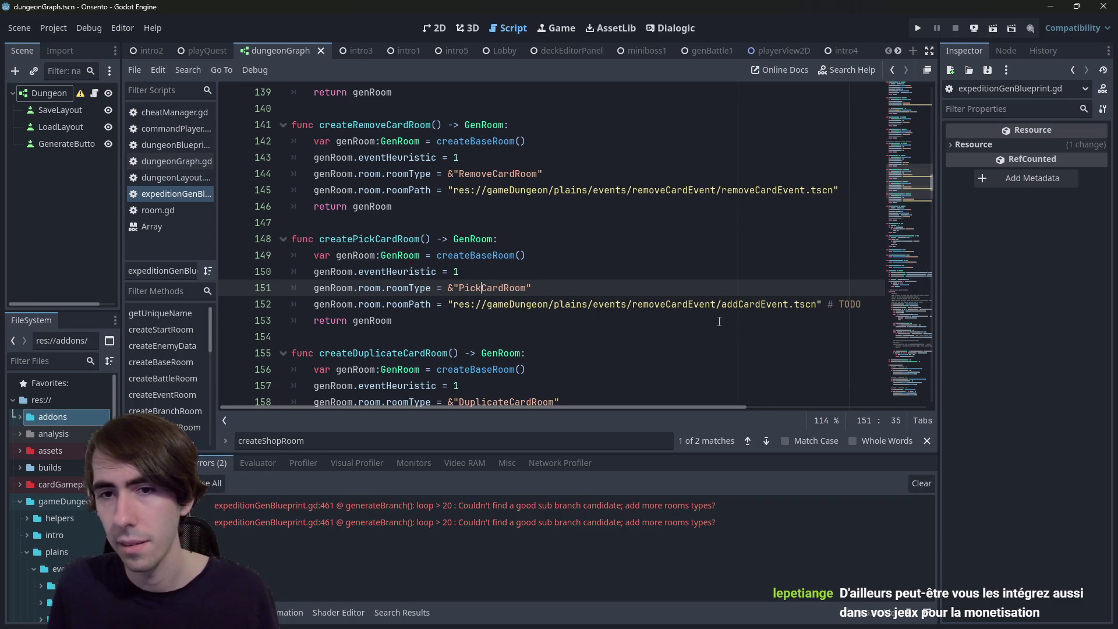
click(738, 304)
key(BackSpace)
key(BackSpace)
key(BackSpace)
text(pick)
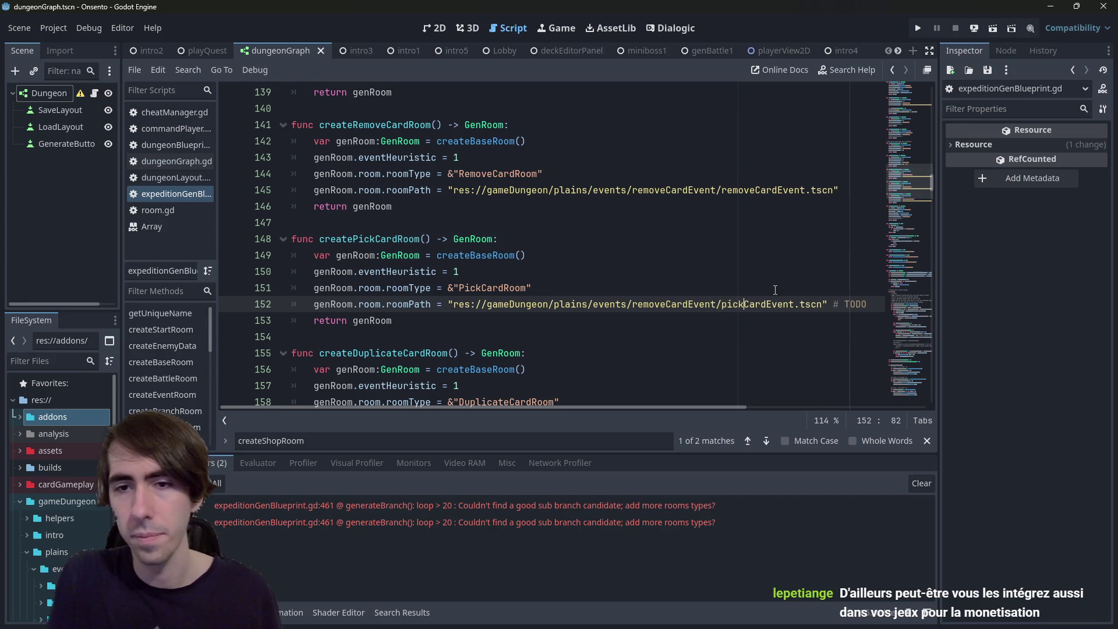
key(Escape)
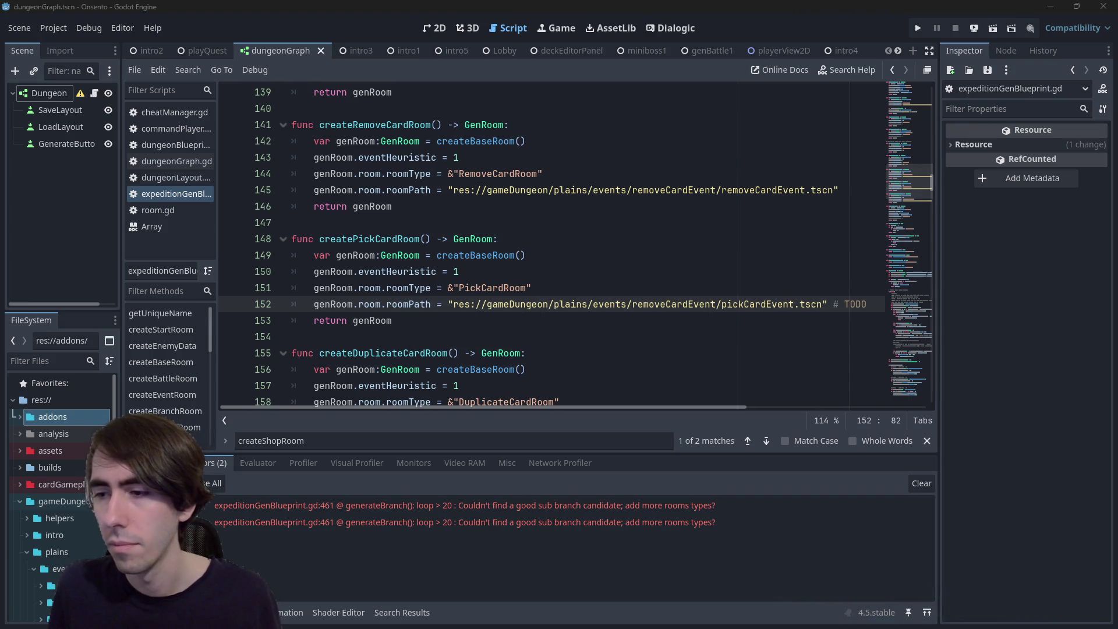